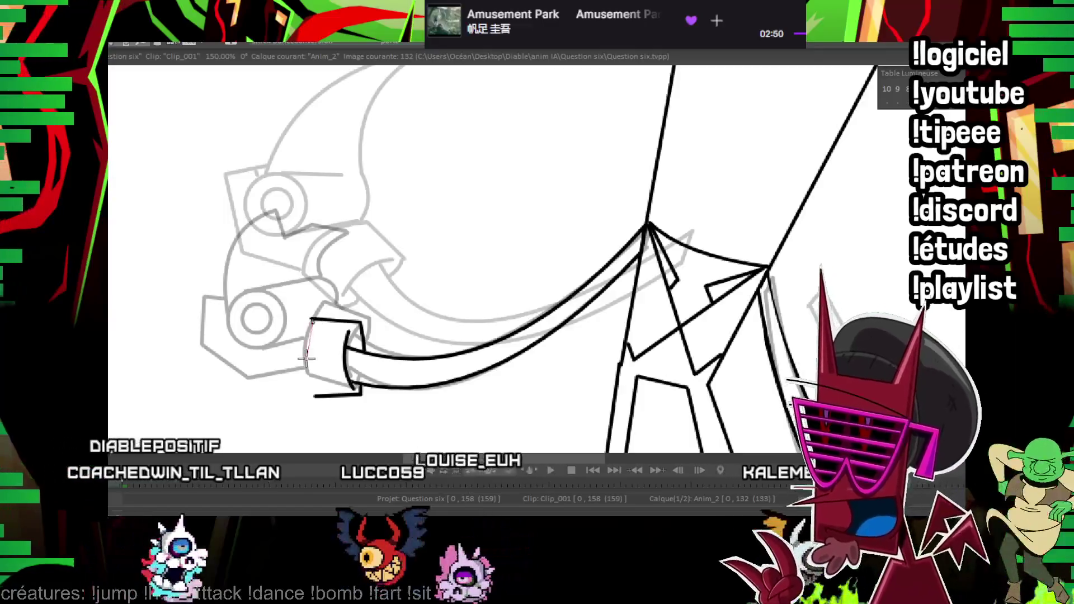
# On frame 132, ink the round joint and its cylinder outline in black over the grey sketch.
pyautogui.press('Left')
pyautogui.press('Left')
pyautogui.press('Right')
pyautogui.press('Right')
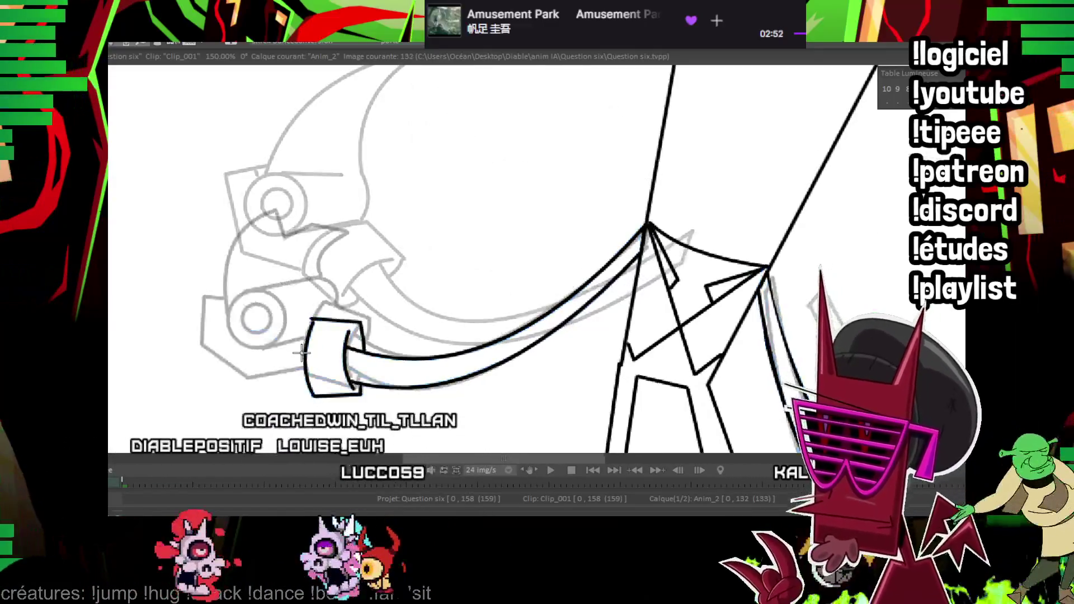
pyautogui.moveTo(112, 330)
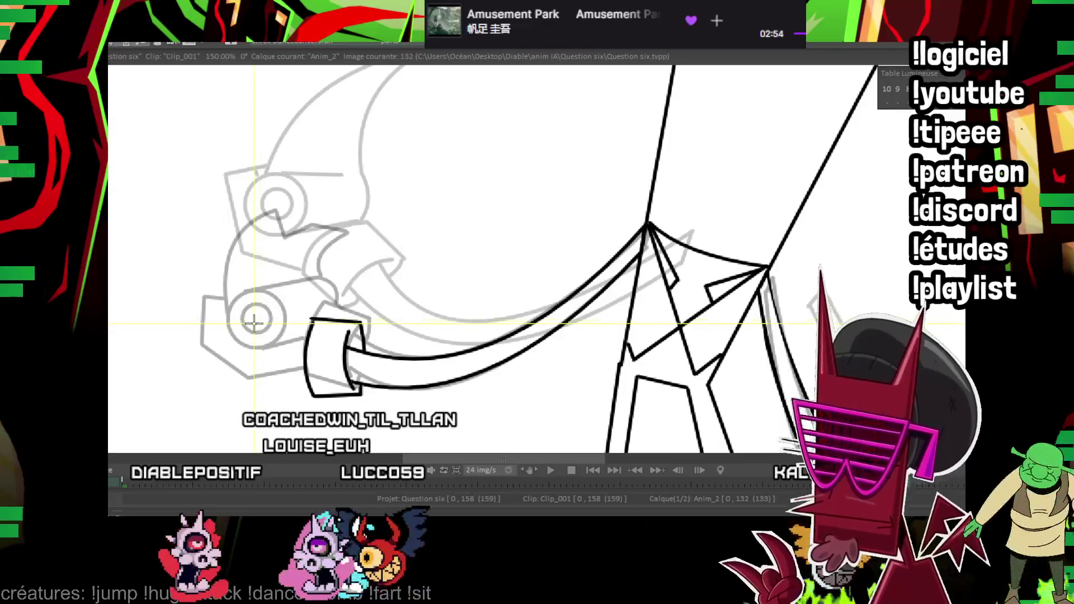
pyautogui.moveTo(255, 325); pyautogui.dragTo(284, 348)
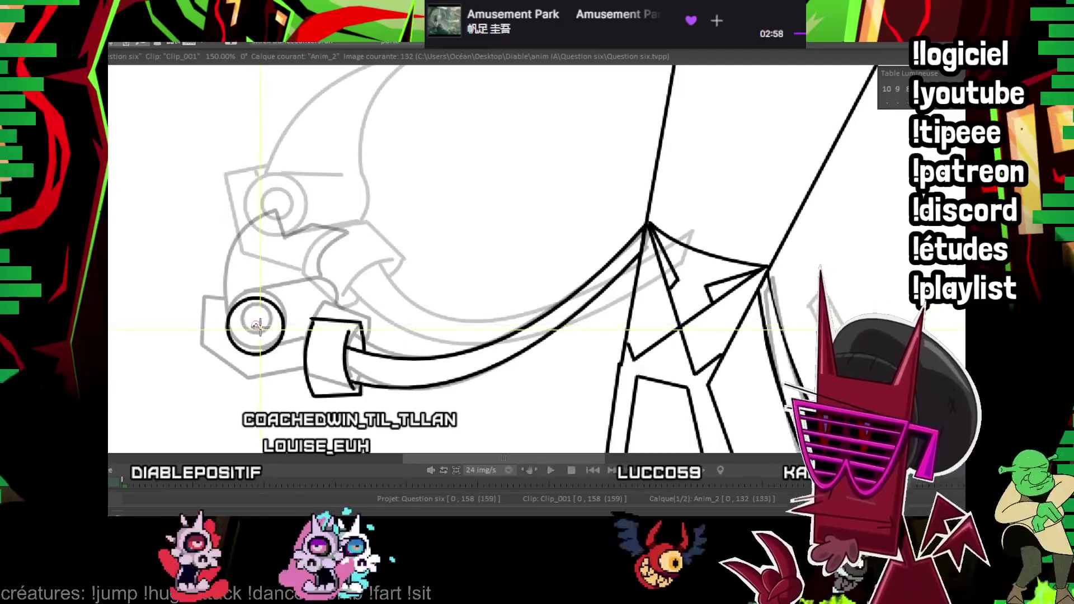
pyautogui.press('Left')
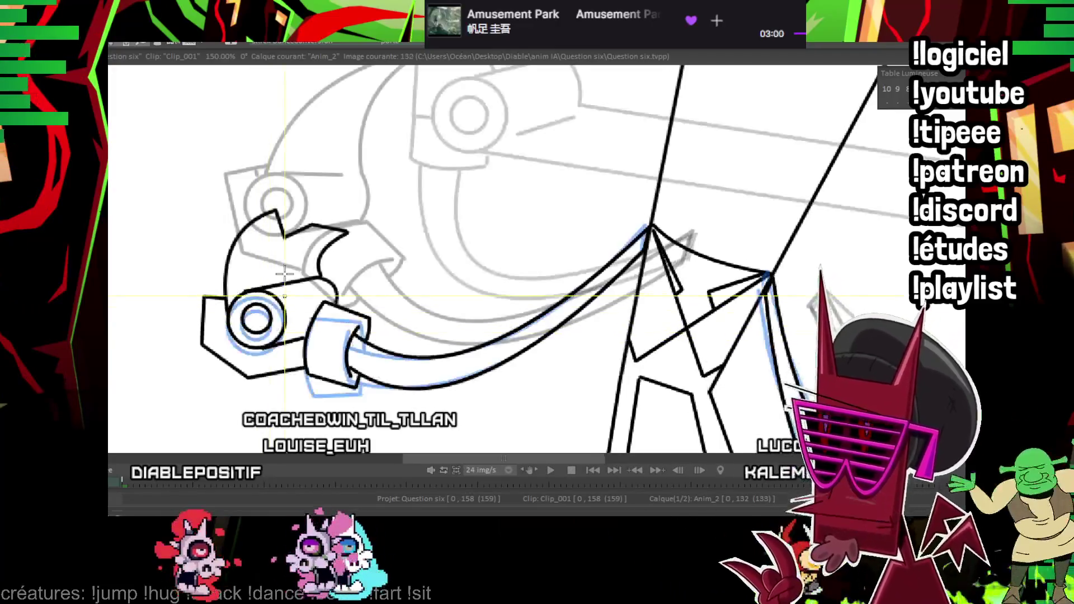
pyautogui.press('Right')
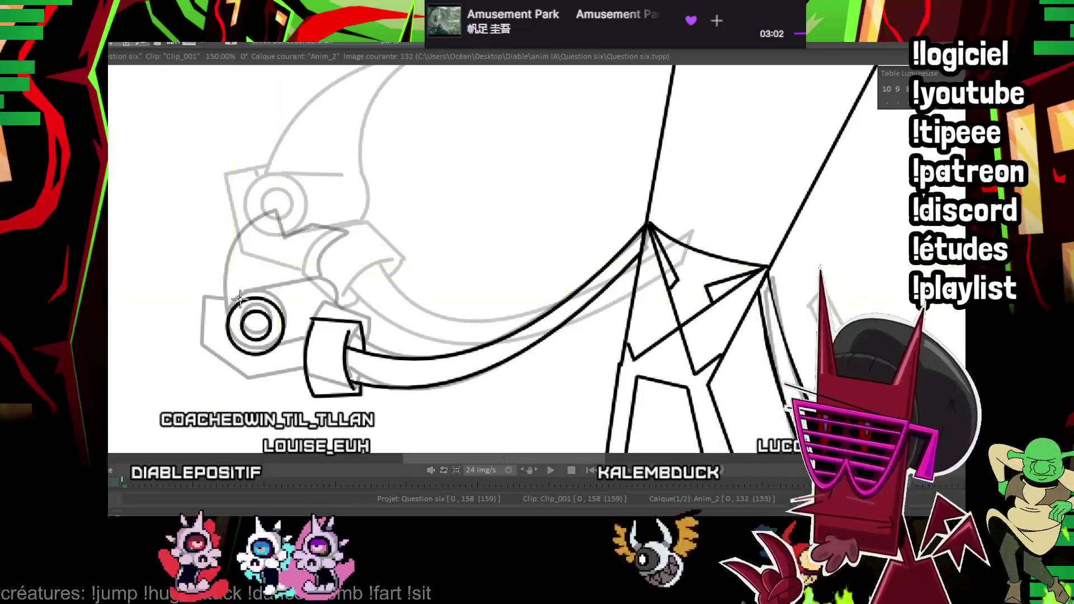
pyautogui.moveTo(241, 296)
pyautogui.mouseDown()
pyautogui.moveTo(318, 284)
pyautogui.moveTo(335, 322)
pyautogui.moveTo(336, 304)
pyautogui.mouseUp()
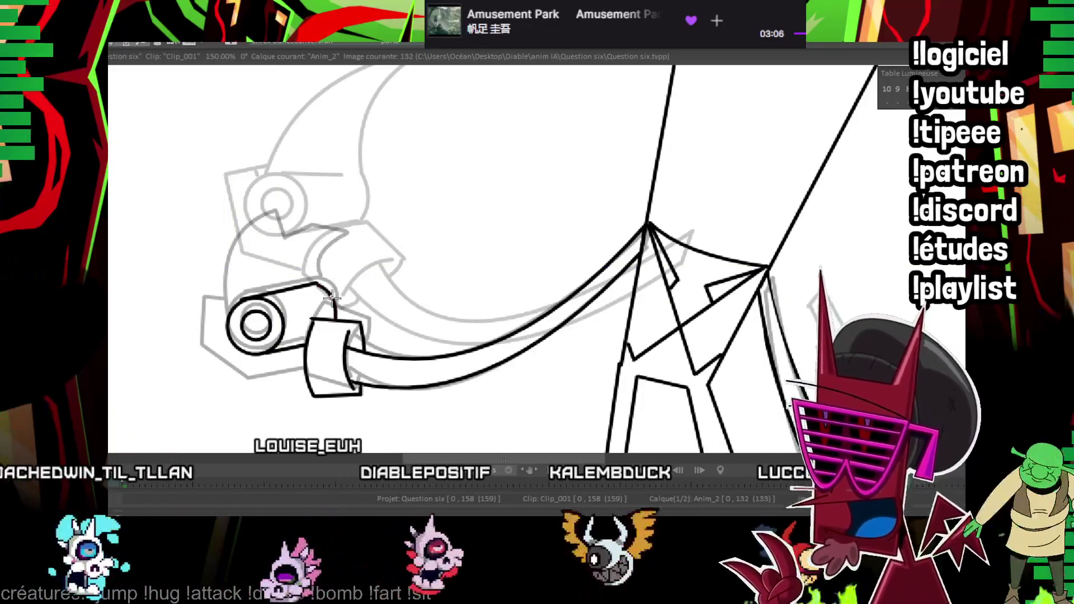
pyautogui.moveTo(372, 247); pyautogui.dragTo(392, 148)
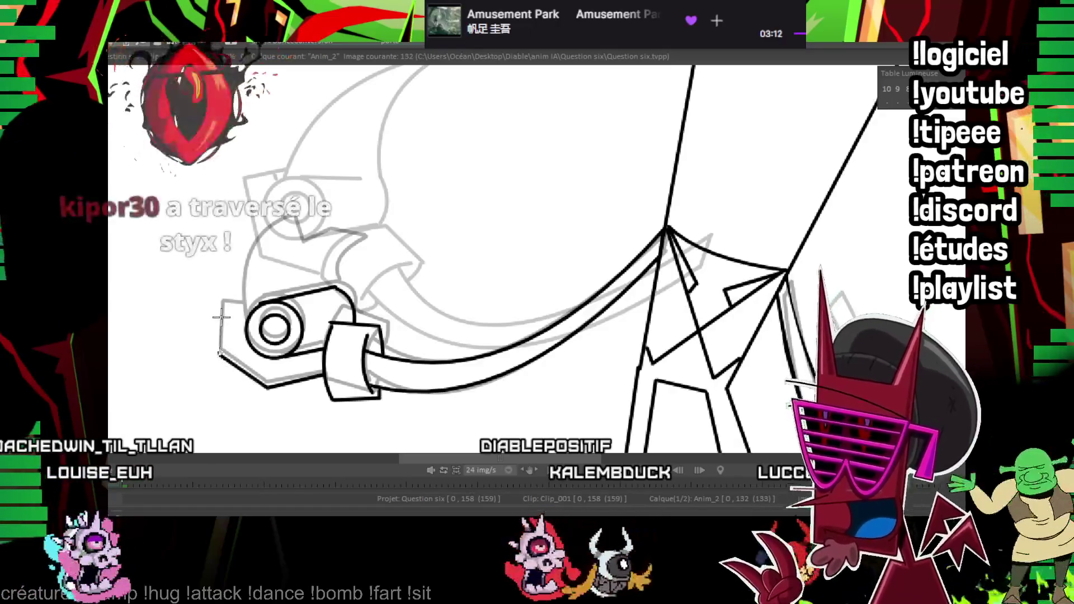
pyautogui.moveTo(224, 316); pyautogui.dragTo(267, 386)
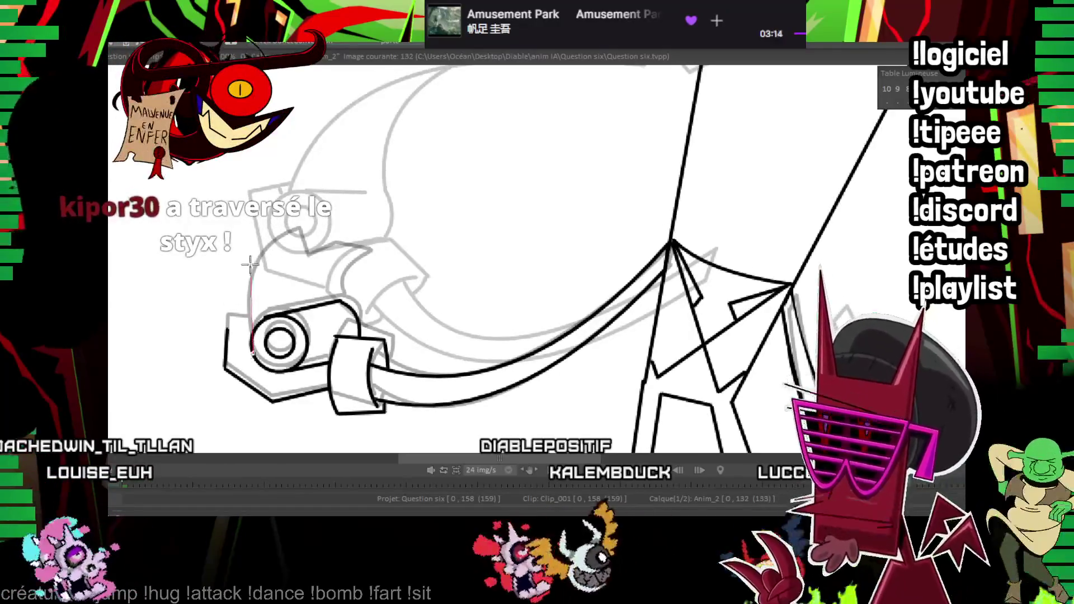
pyautogui.moveTo(253, 253); pyautogui.dragTo(242, 303)
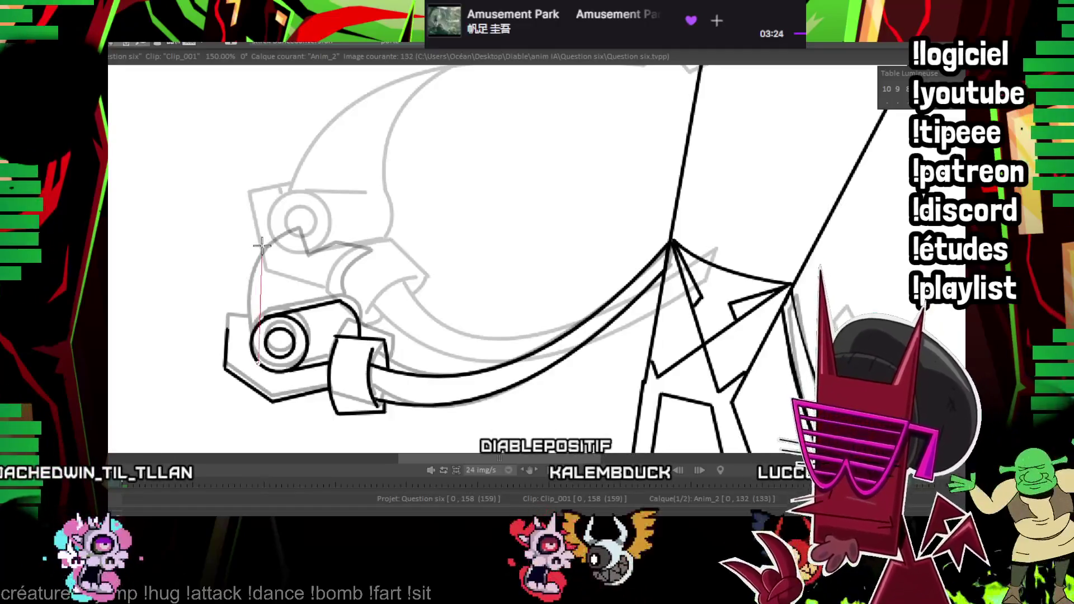
# Ink the claw's left curve, inner stroke and top edge, then zoom out to the whole frame.
pyautogui.moveTo(258, 244); pyautogui.dragTo(249, 346)
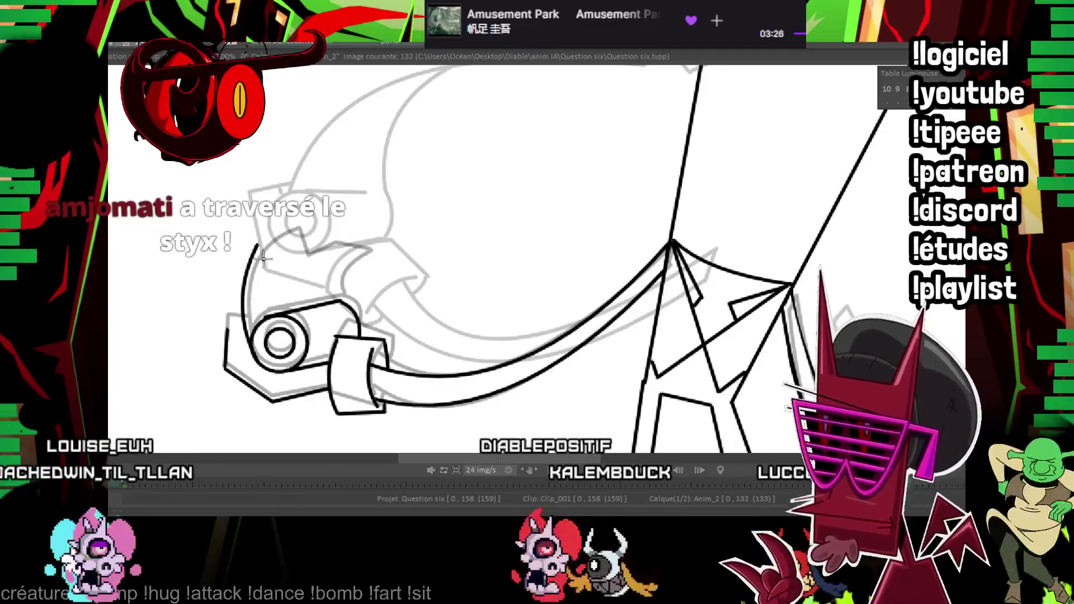
pyautogui.moveTo(263, 257); pyautogui.dragTo(250, 266)
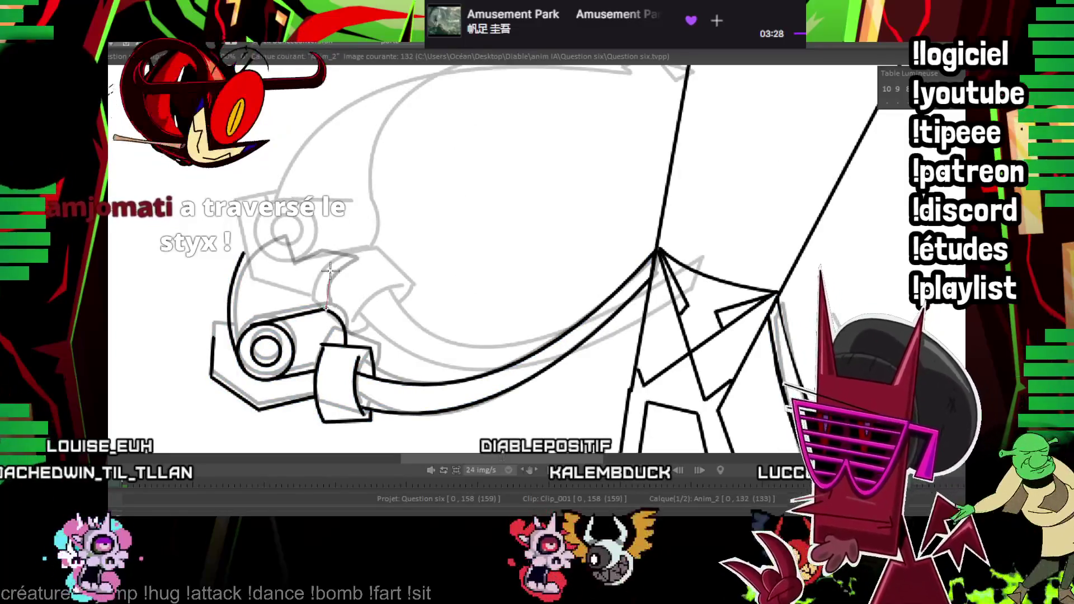
pyautogui.moveTo(326, 307); pyautogui.dragTo(322, 283)
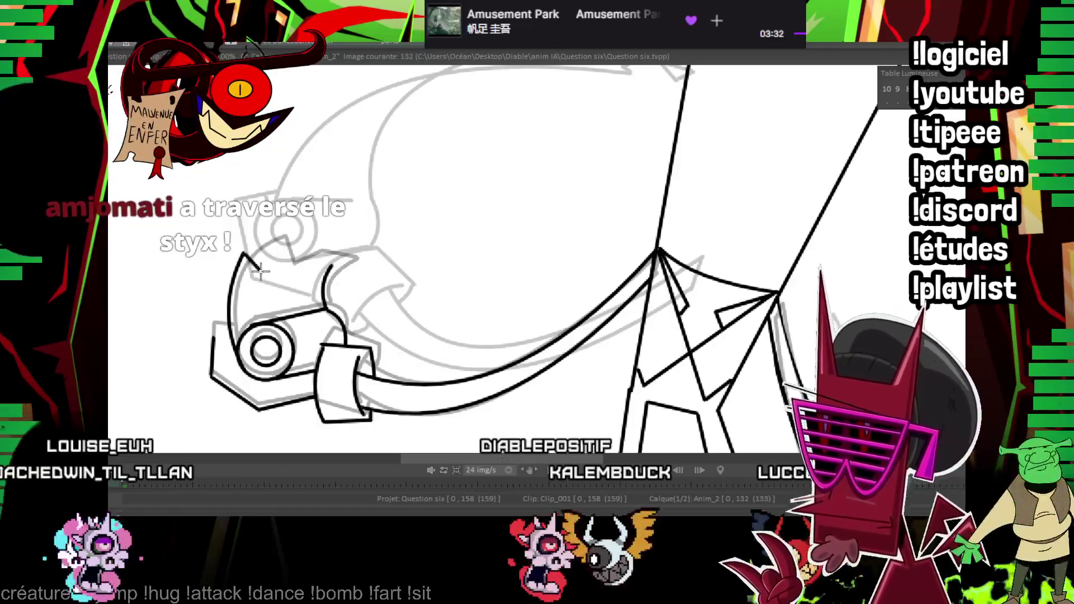
pyautogui.moveTo(260, 272); pyautogui.dragTo(331, 267)
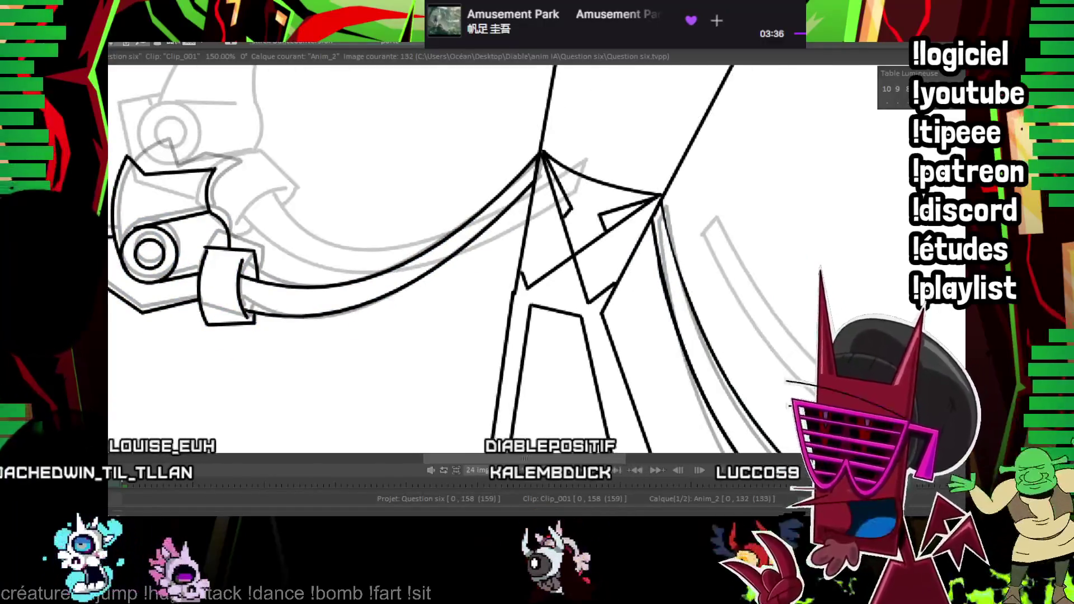
pyautogui.scroll(-5, 655, 266)
pyautogui.moveTo(655, 266); pyautogui.dragTo(613, 283)
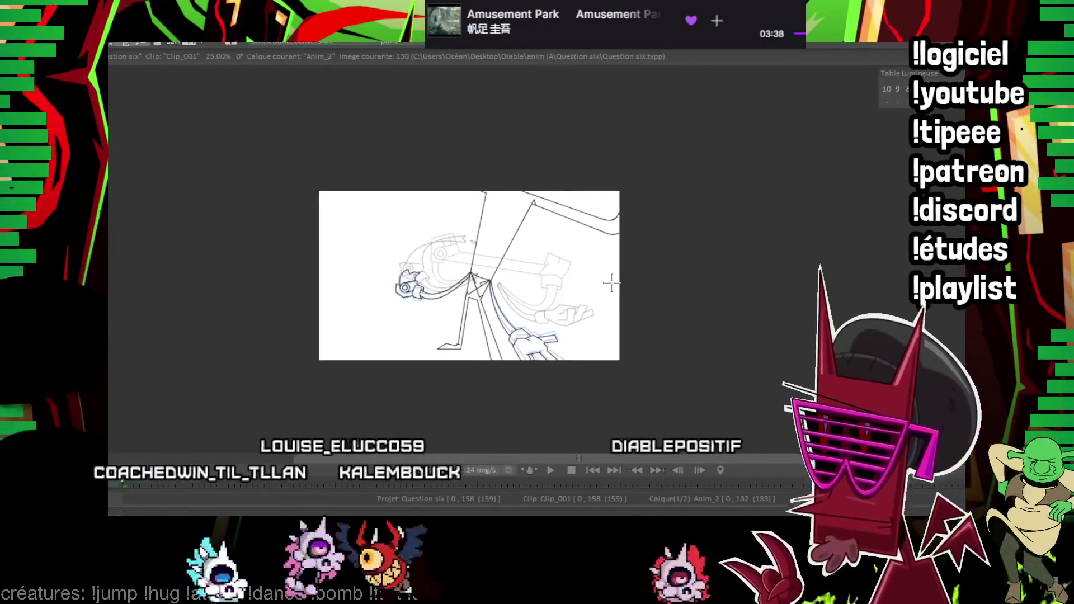
# Turn on onion skin and step to frame 134, zooming to 75% and back out.
pyautogui.press('Right')
pyautogui.press('Right')
pyautogui.press('l')
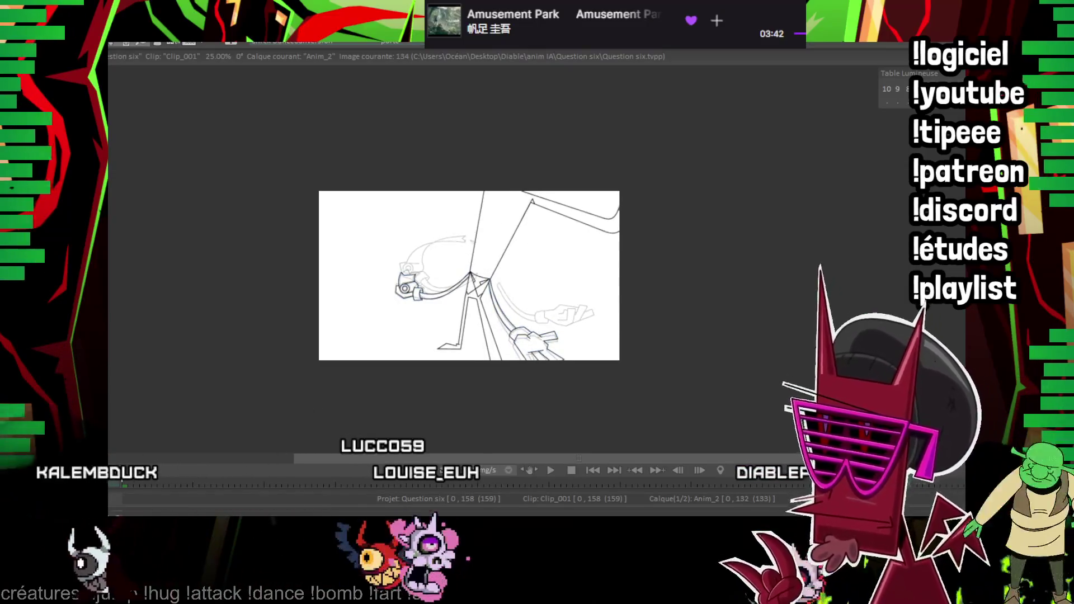
pyautogui.press('Right')
pyautogui.press('Right')
pyautogui.press('+')
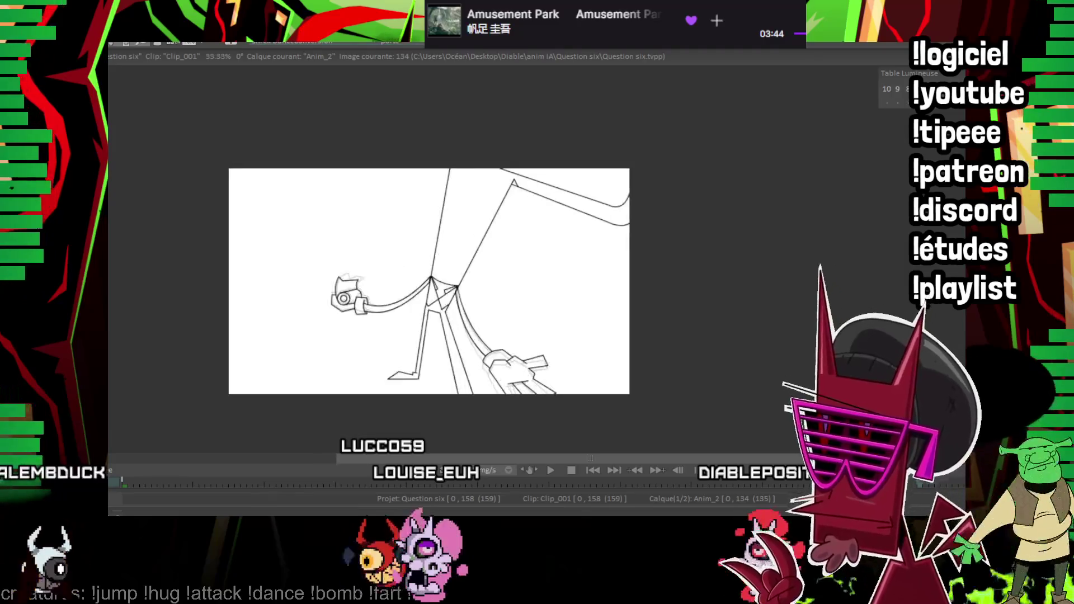
pyautogui.press('+')
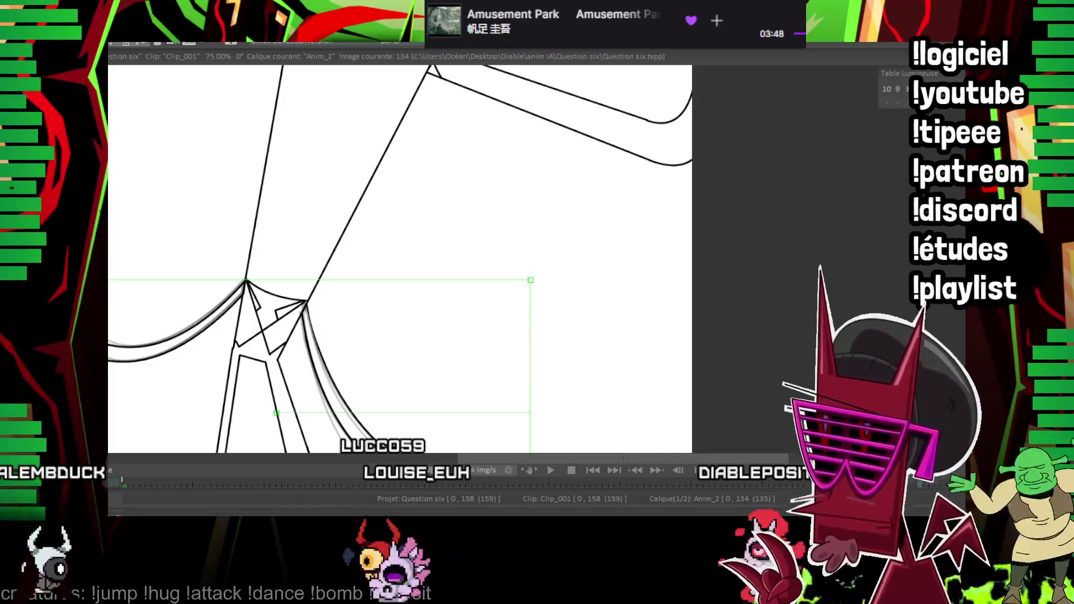
pyautogui.press('-')
pyautogui.press('-')
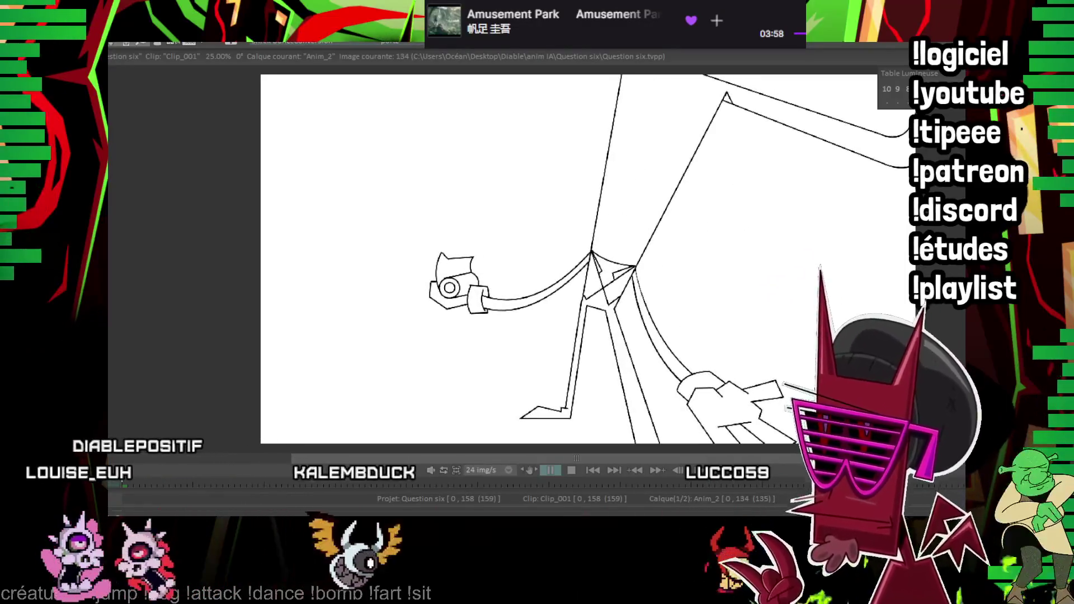
# Stop the animation playback and return to frame 0.
pyautogui.scroll(-2, 472, 270)
pyautogui.press('space')
pyautogui.press('Home')
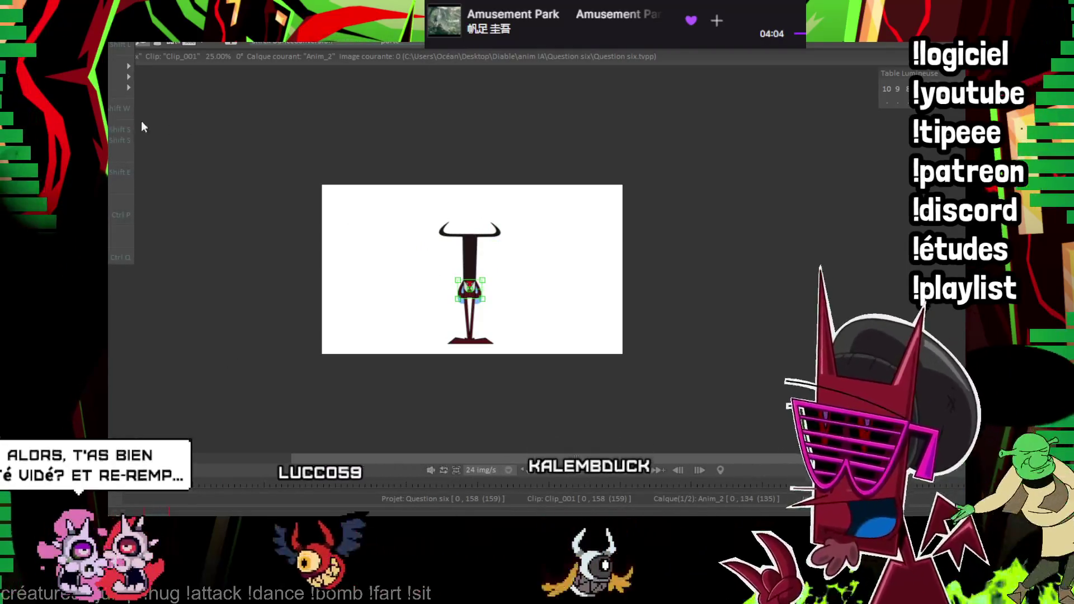
# Open Souris.tvpp, play its Anim_4 layer, then switch back to Question six.tvpp via porte.psd.
pyautogui.click(134, 67)
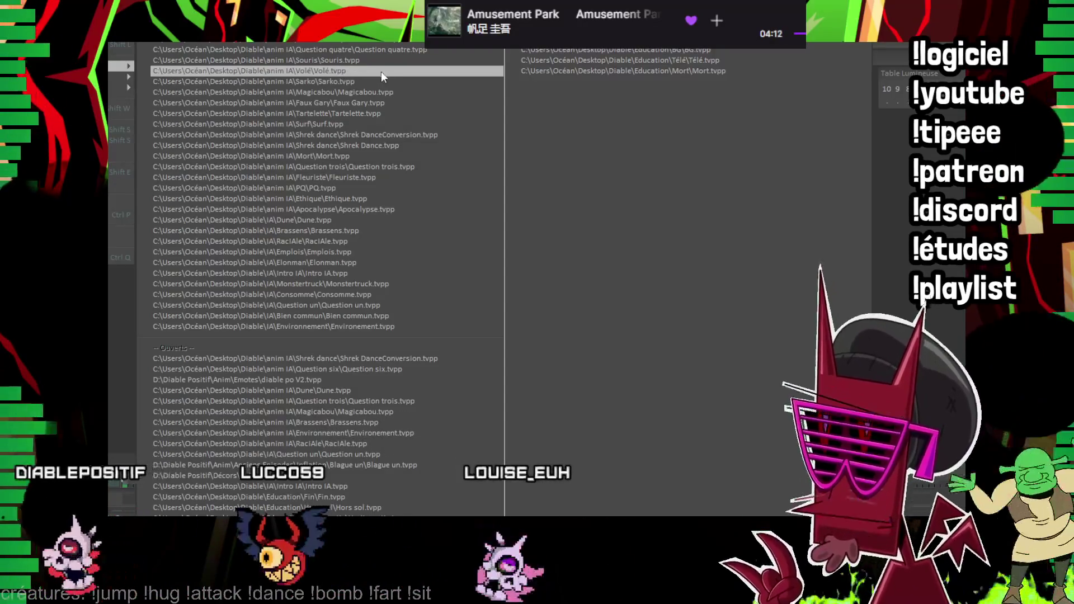
pyautogui.click(388, 62)
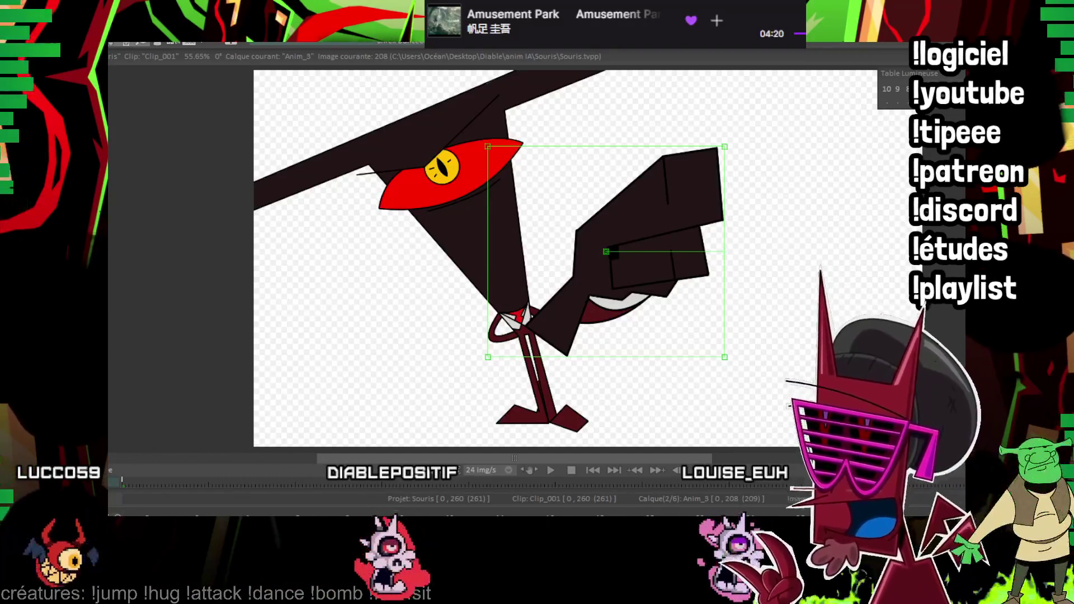
pyautogui.click(157, 512)
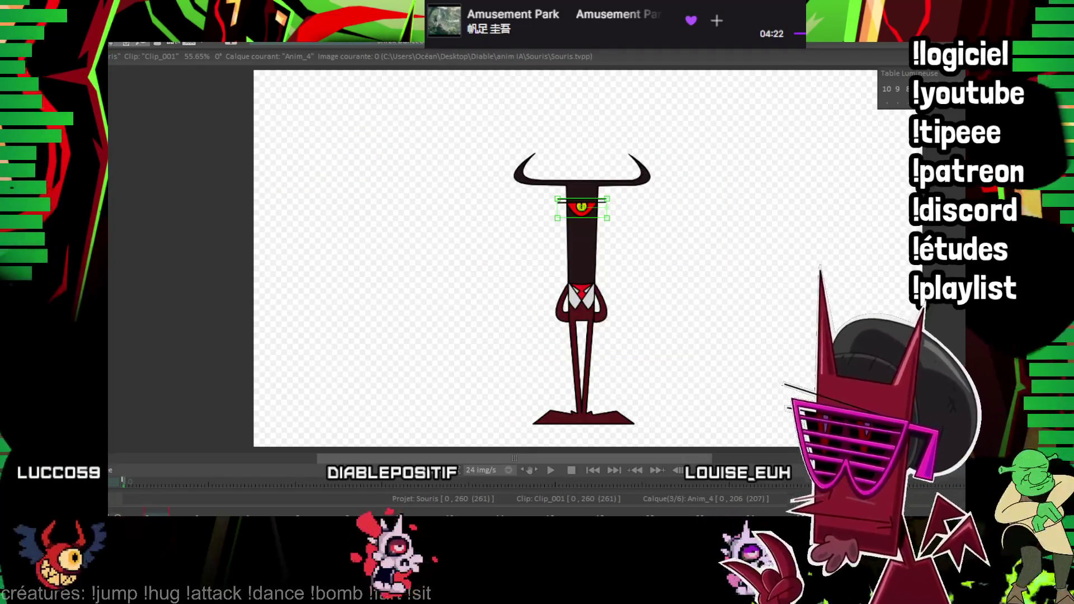
pyautogui.press('Return')
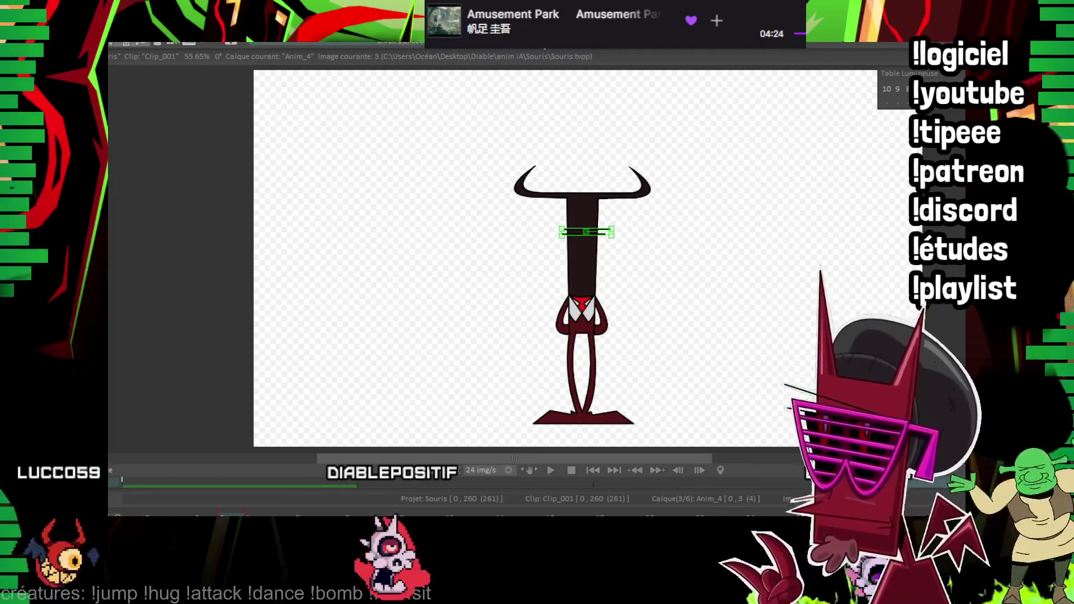
pyautogui.click(541, 49)
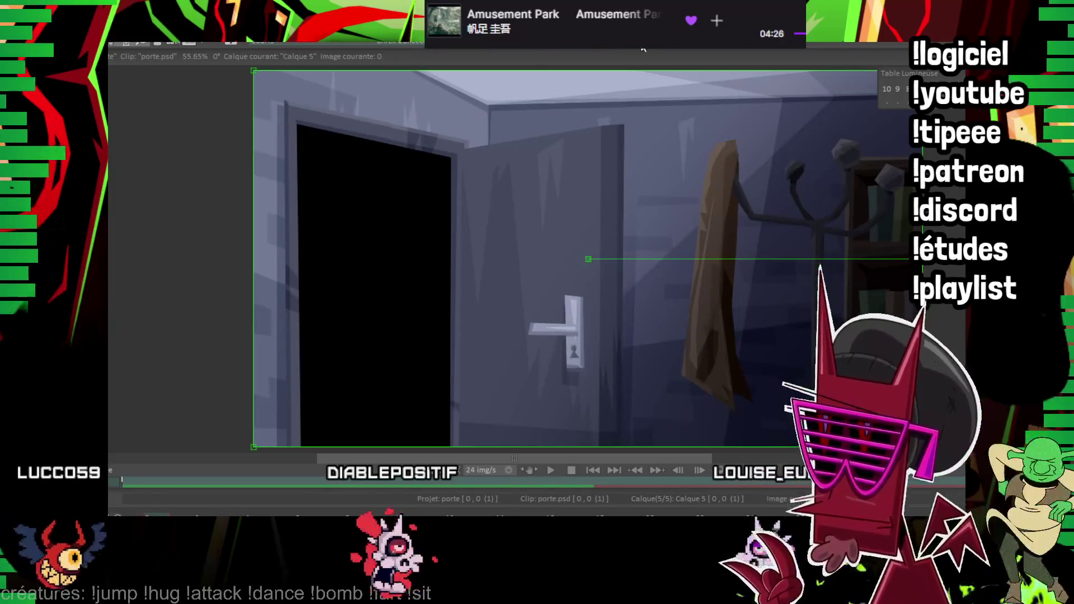
pyautogui.click(643, 49)
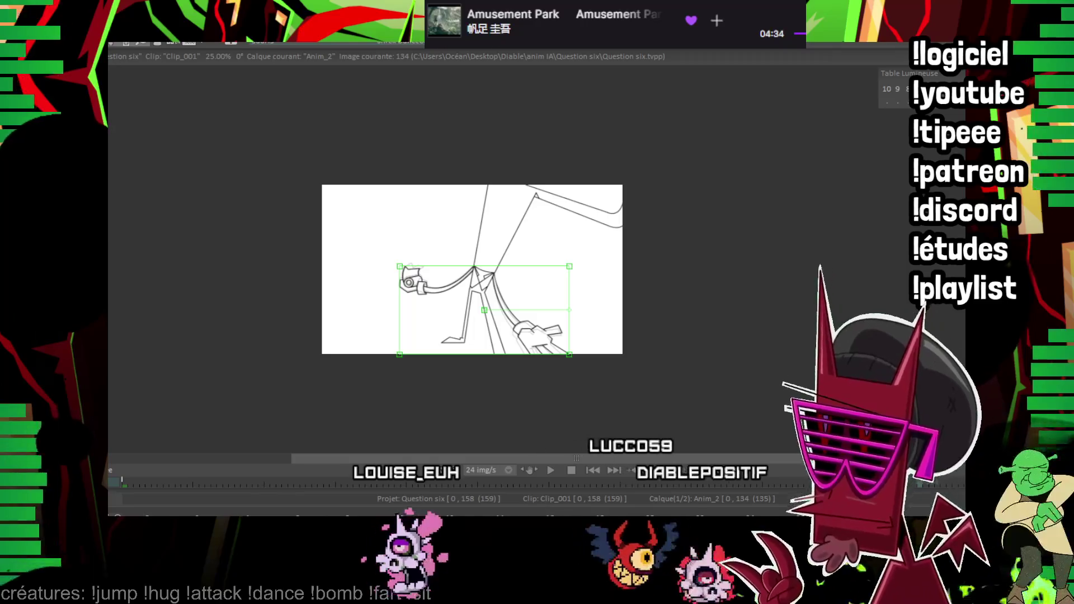
# From the first frame, add a new empty layer Anim_3 next to Anim_01 and extend it to four images.
pyautogui.press('Home')
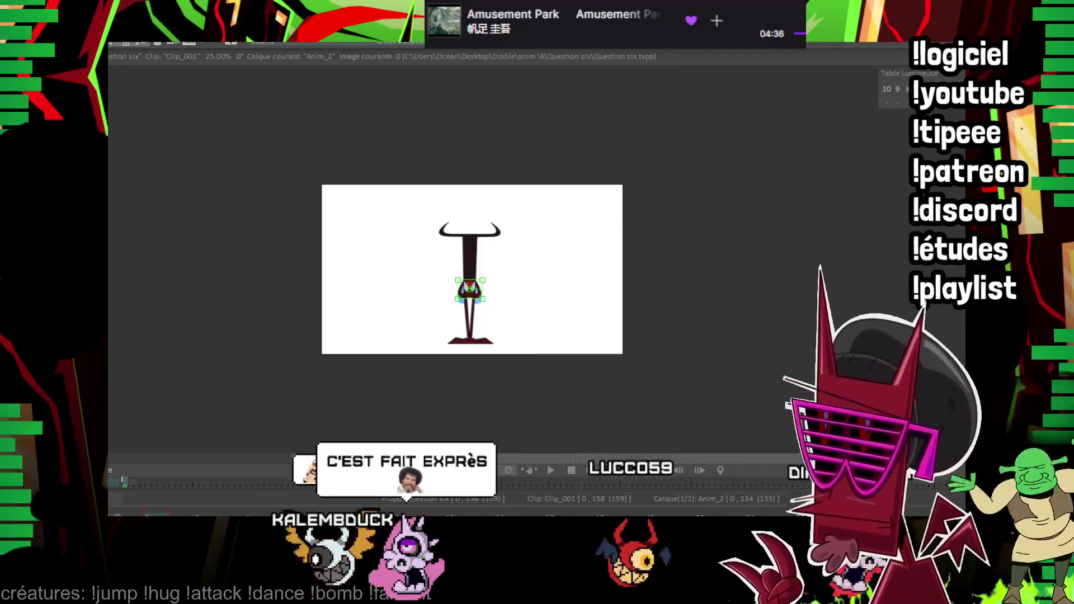
pyautogui.press('Down')
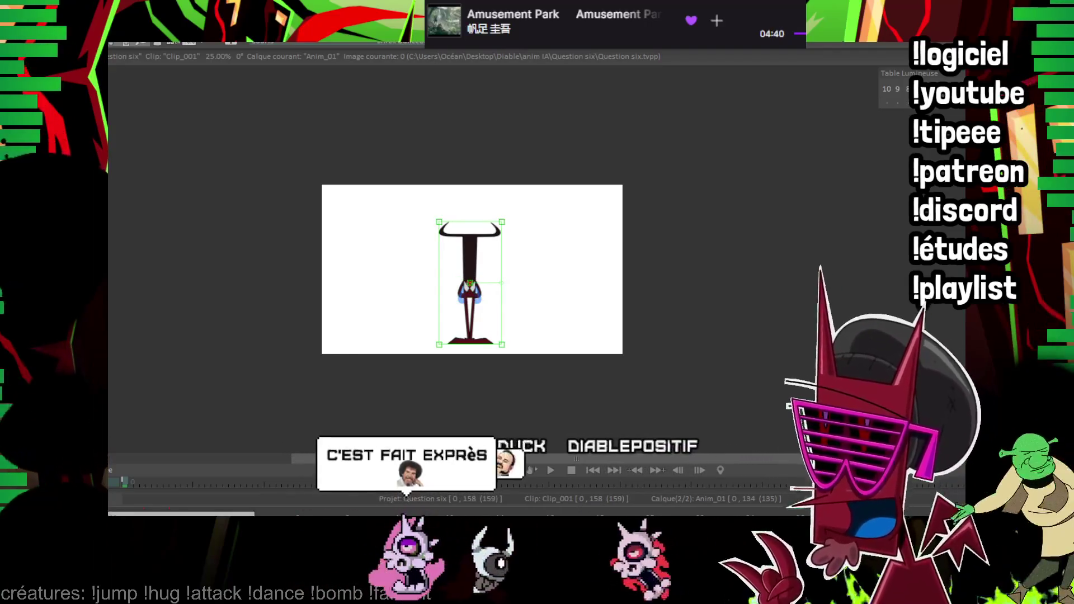
pyautogui.hotkey('ctrl', 'shift', 'n')
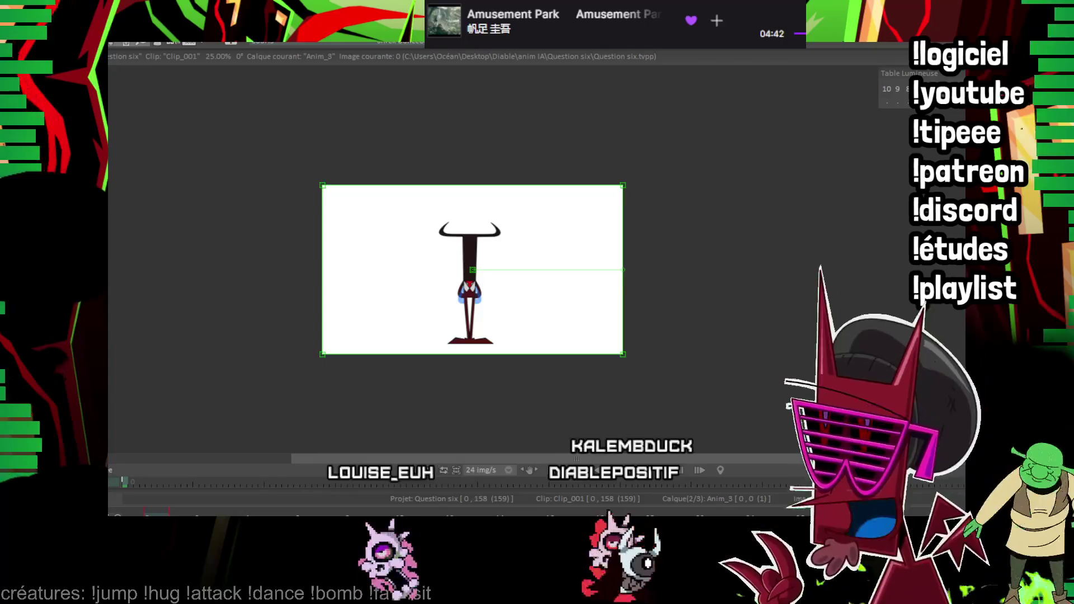
pyautogui.hotkey('ctrl', 'v')
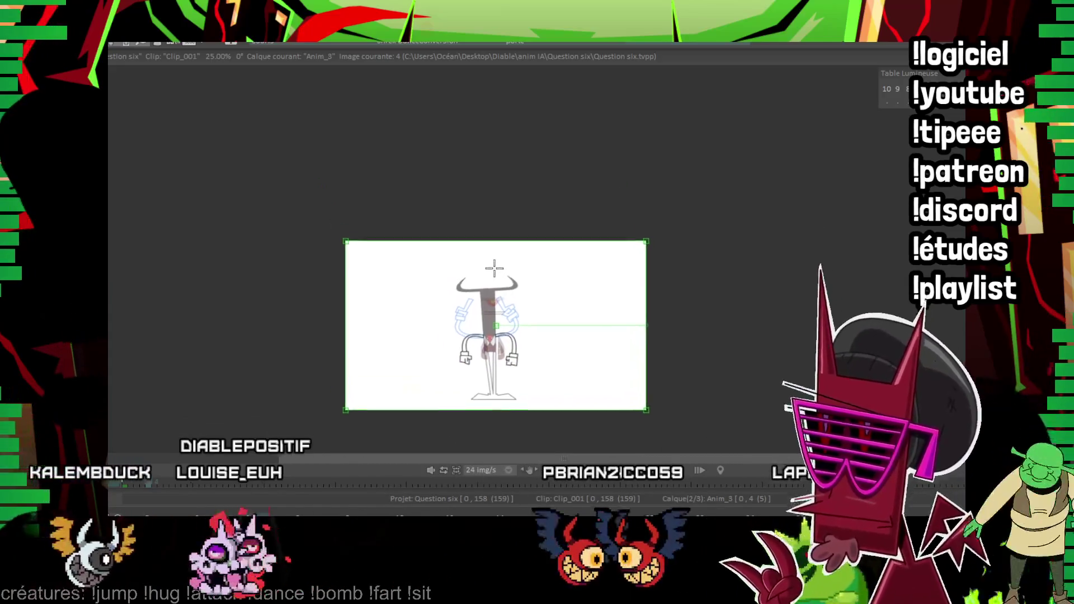
# Zoom to 200% across the raised hands, back to 75%, then frame head and hands at 150%.
pyautogui.scroll(3, 548, 170)
pyautogui.scroll(2, 440, 259)
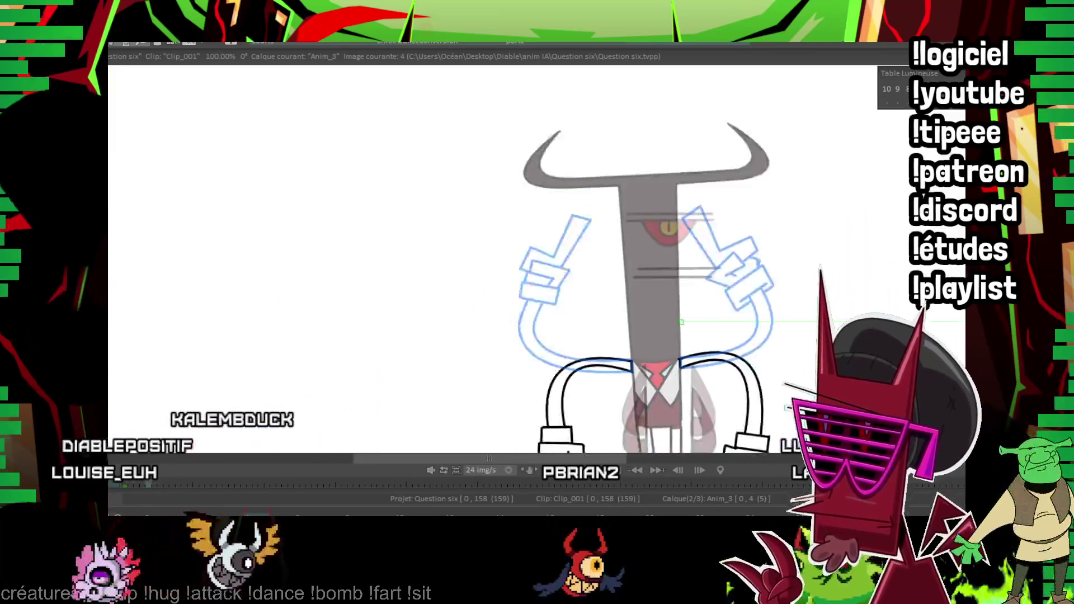
pyautogui.scroll(2, 441, 259)
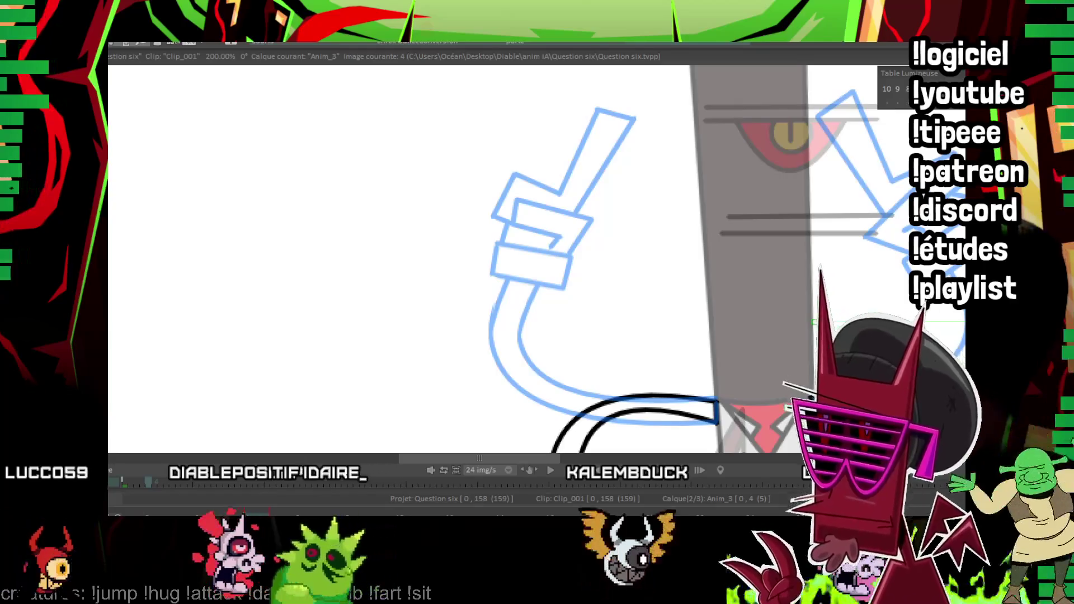
pyautogui.moveTo(895, 251); pyautogui.dragTo(400, 139)
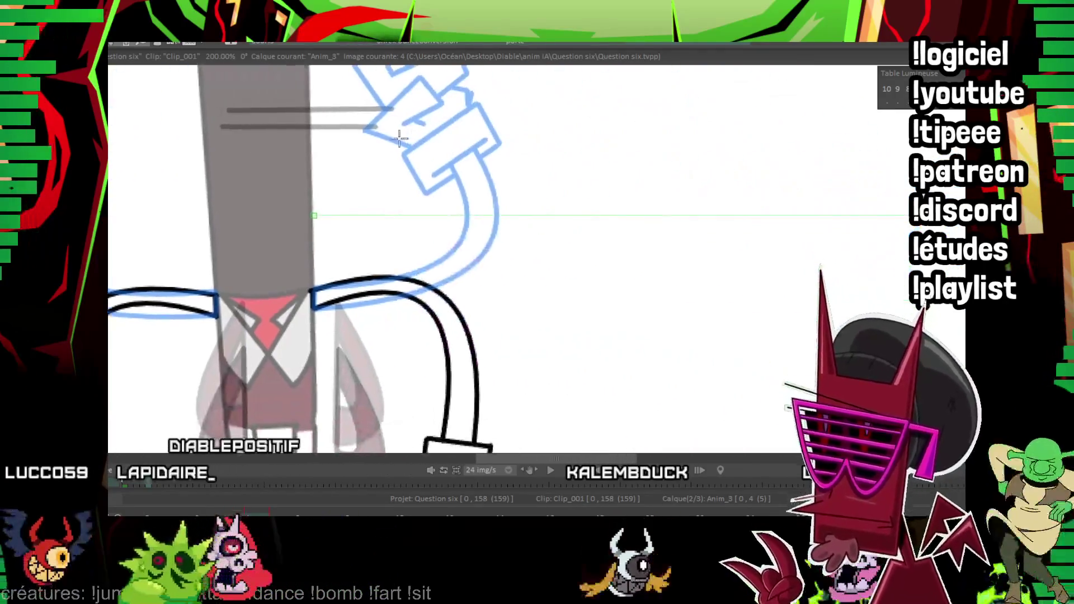
pyautogui.scroll(-4, 596, 219)
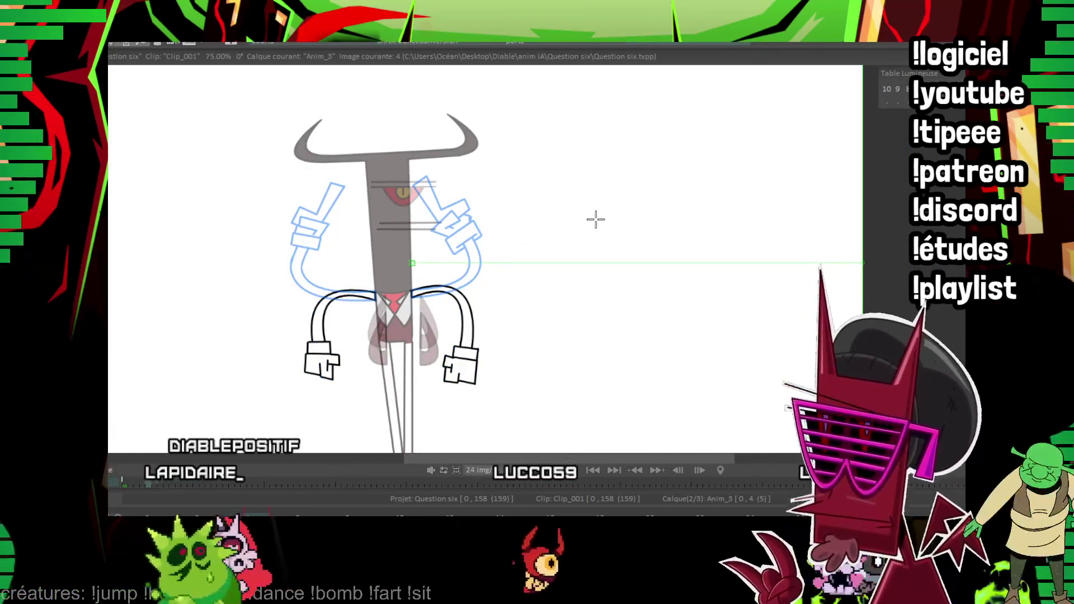
pyautogui.scroll(5, 398, 116)
pyautogui.scroll(-2, 447, 223)
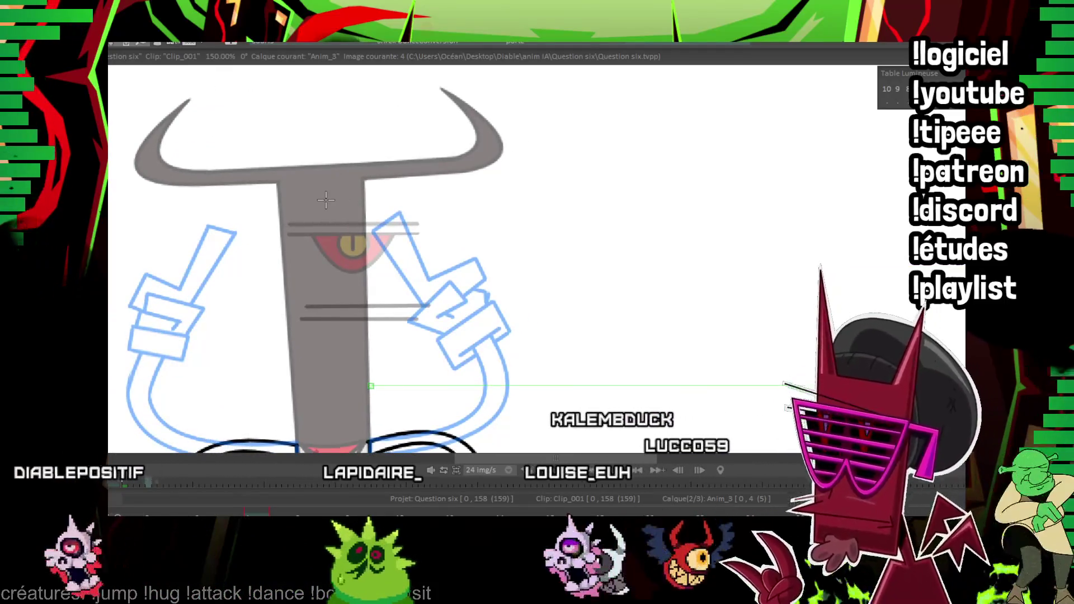
# After reviewing playback, ink the eye's arched lid and an arc near the lower hands.
pyautogui.press('Return')
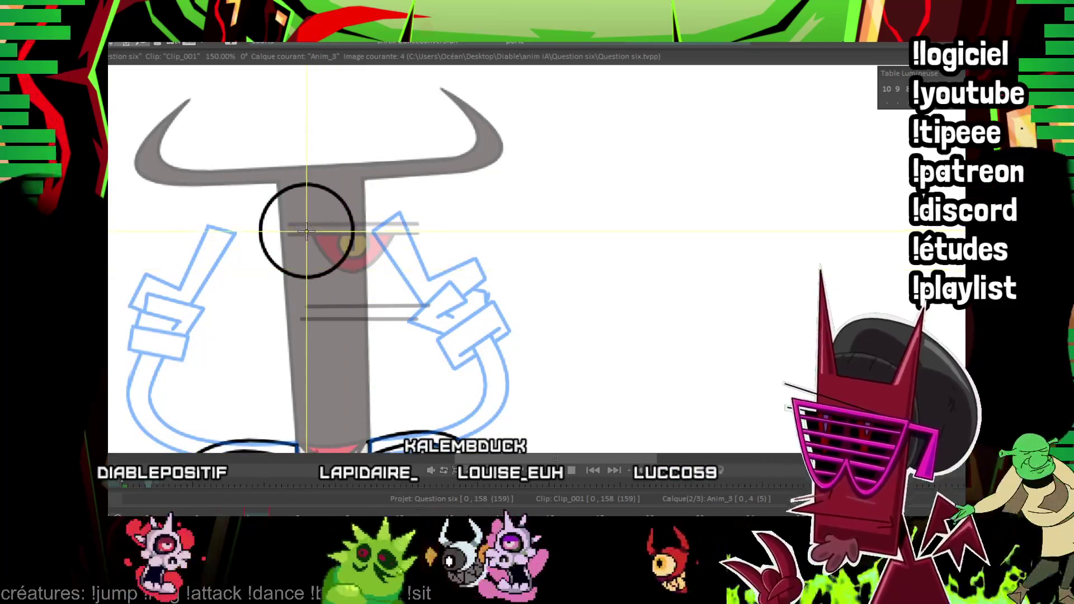
pyautogui.press('Return')
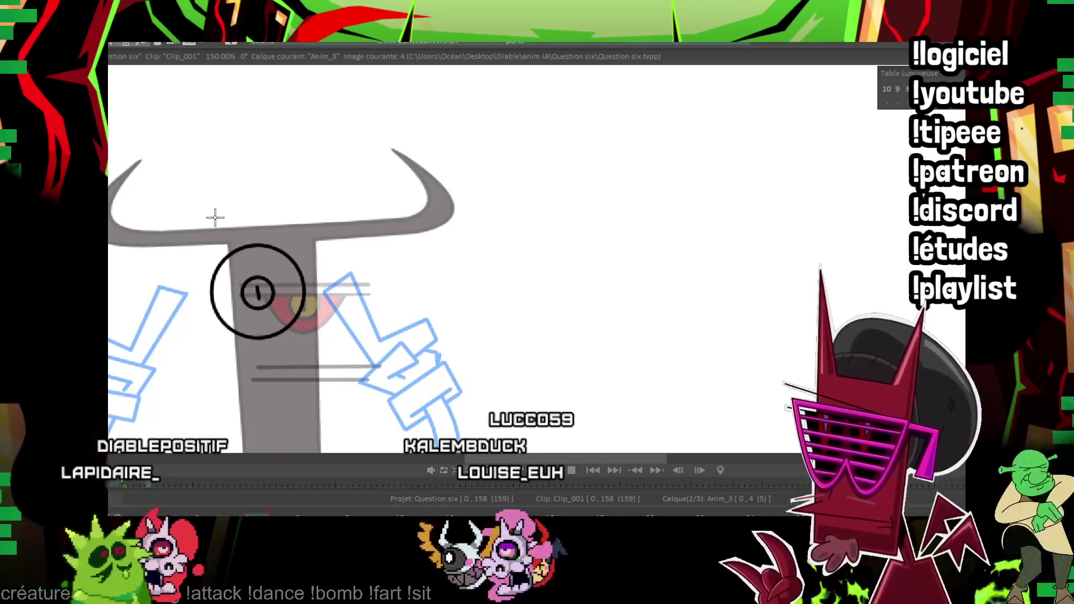
pyautogui.moveTo(207, 251); pyautogui.dragTo(295, 246)
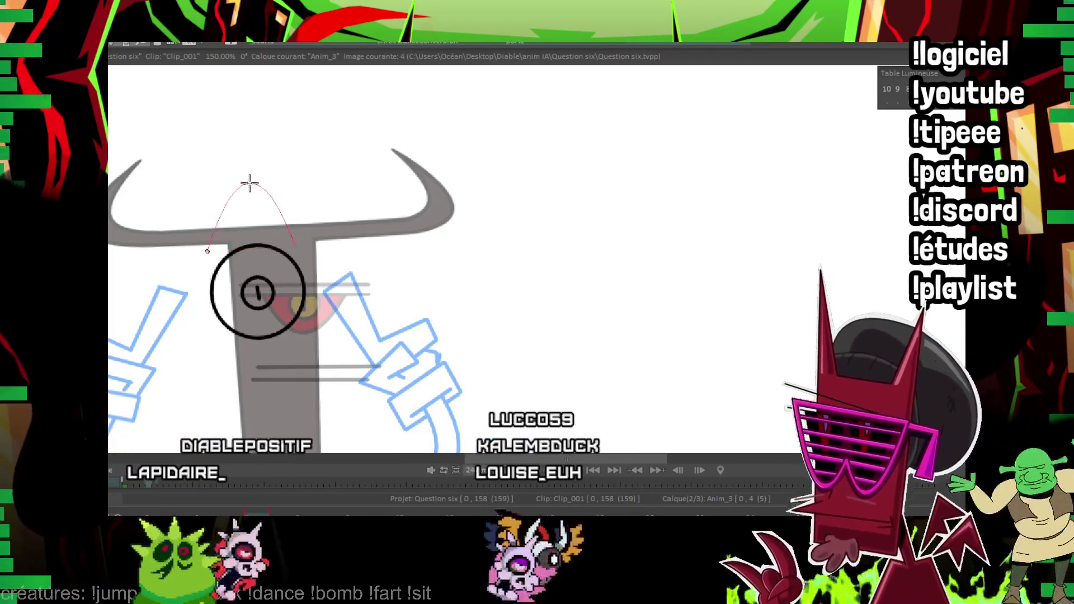
pyautogui.click(247, 190)
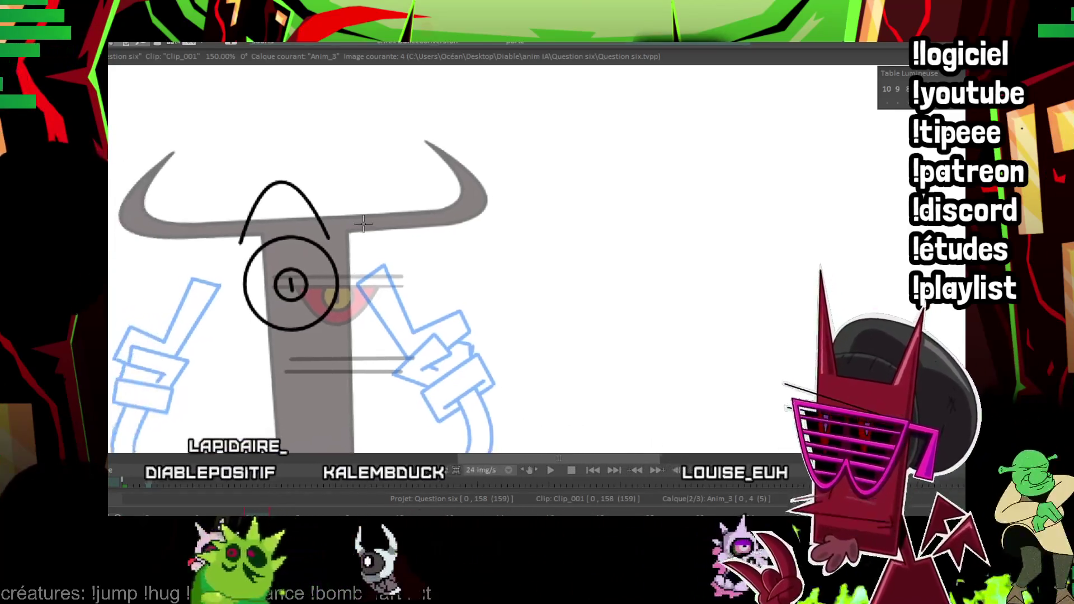
pyautogui.moveTo(187, 156)
pyautogui.mouseDown()
pyautogui.moveTo(204, 396)
pyautogui.moveTo(149, 103)
pyautogui.mouseUp()
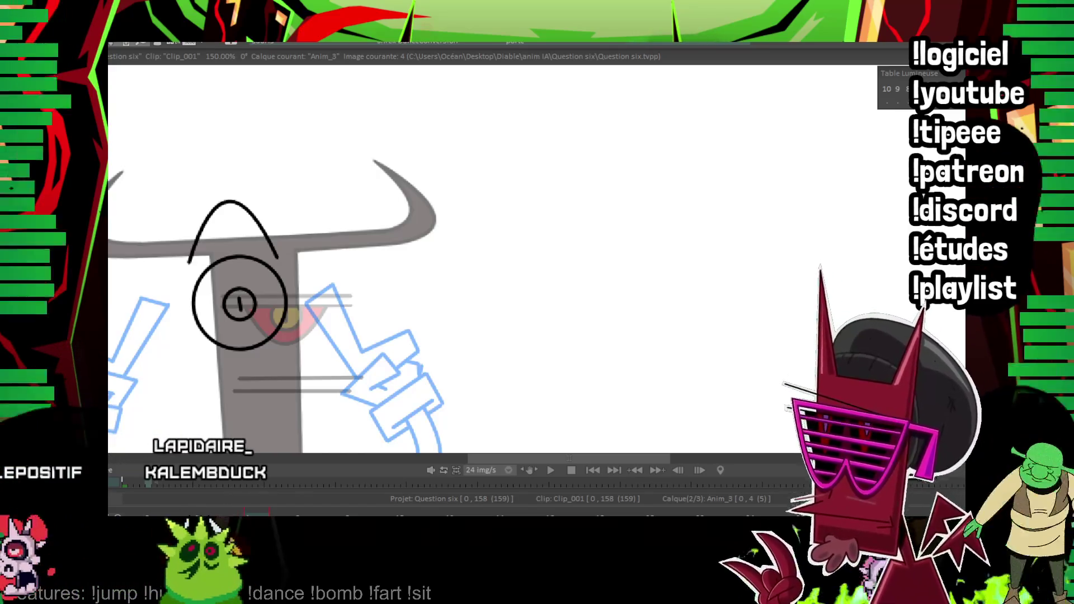
pyautogui.moveTo(303, 451); pyautogui.dragTo(343, 451)
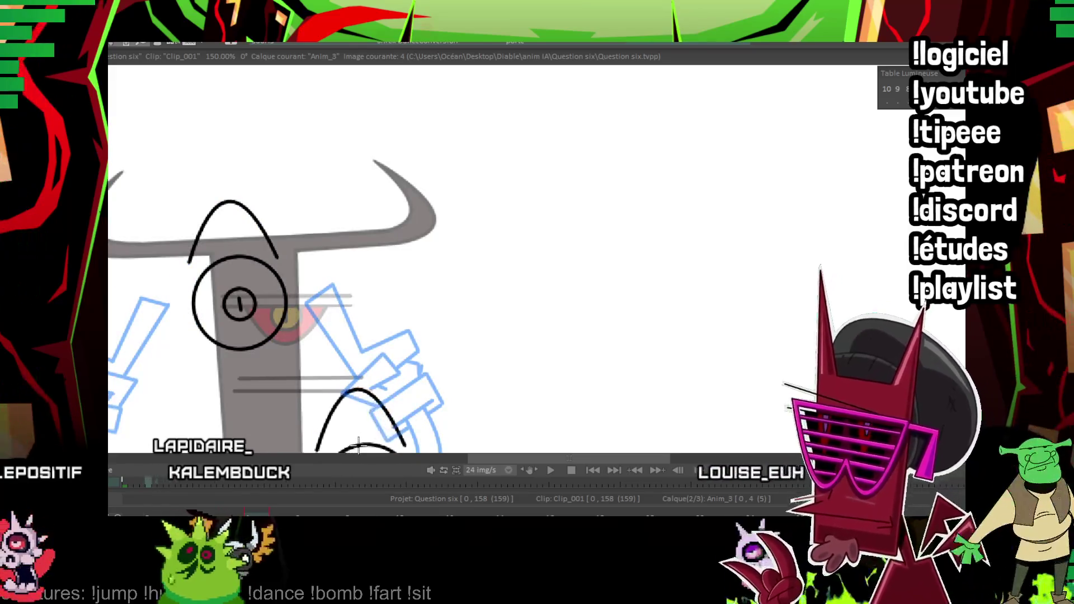
# Add the eye drawing at image 10, shift it slightly up and right, then step ahead to image 14.
pyautogui.press('Right')
pyautogui.press('Right')
pyautogui.press('Right')
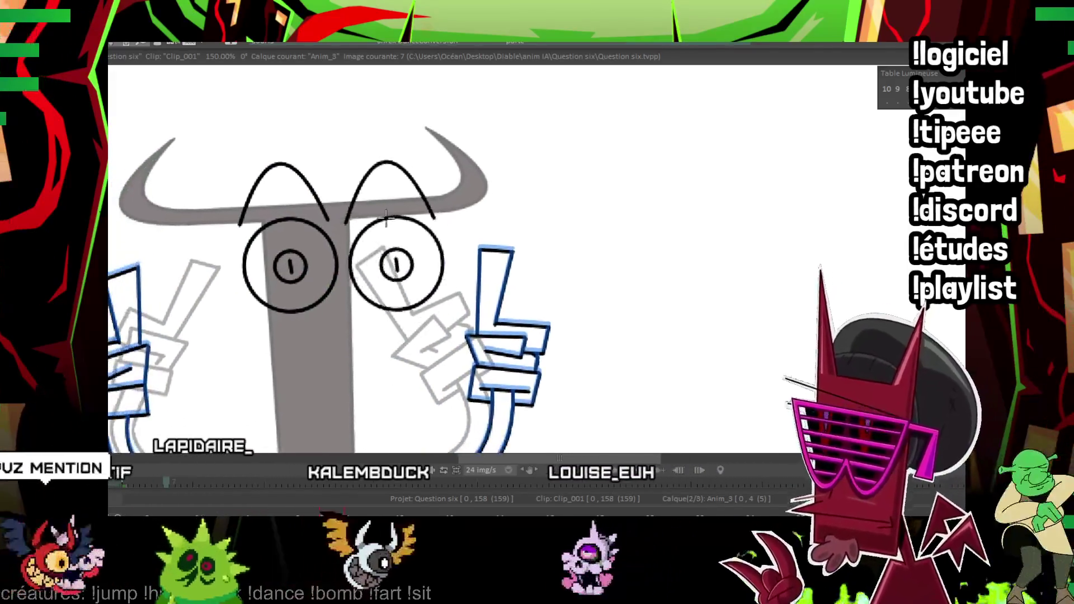
pyautogui.press('Right')
pyautogui.press('Right')
pyautogui.press('Right')
pyautogui.press('Return')
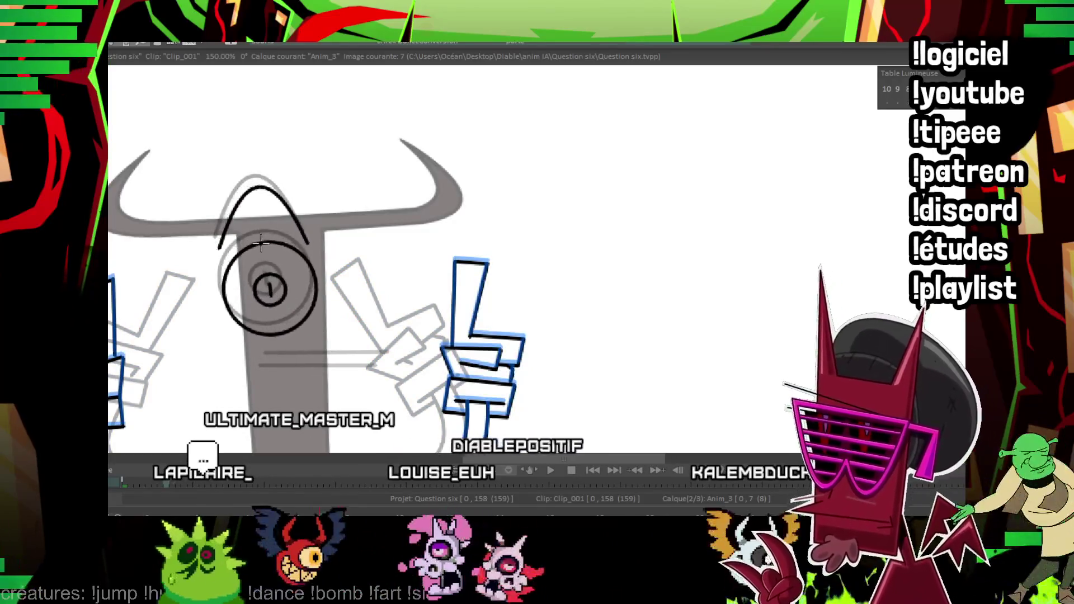
pyautogui.press('Right')
pyautogui.press('Right')
pyautogui.press('Right')
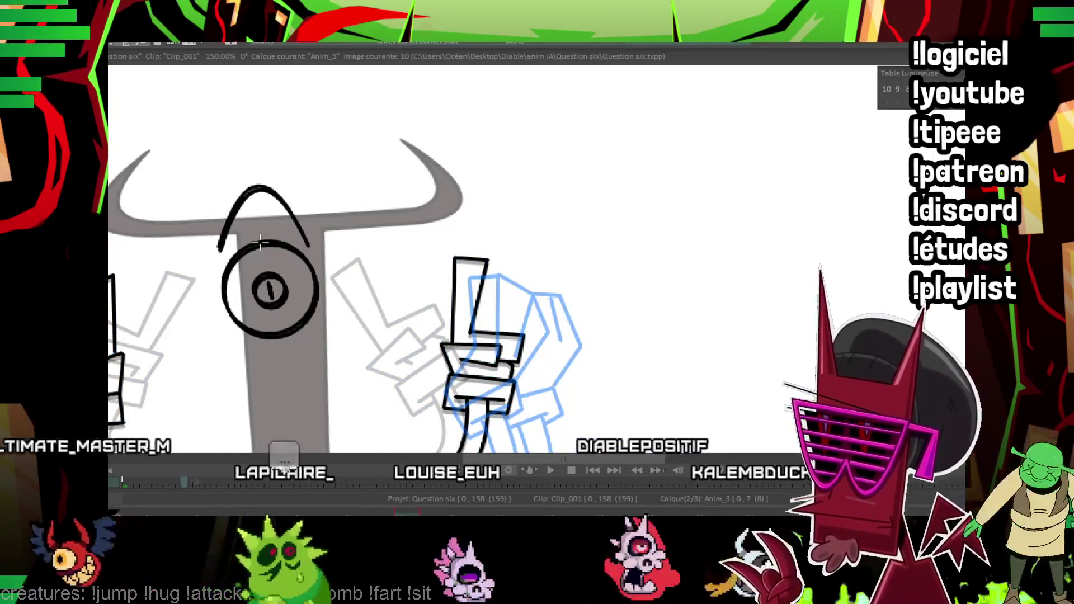
pyautogui.hotkey('ctrl', 'v')
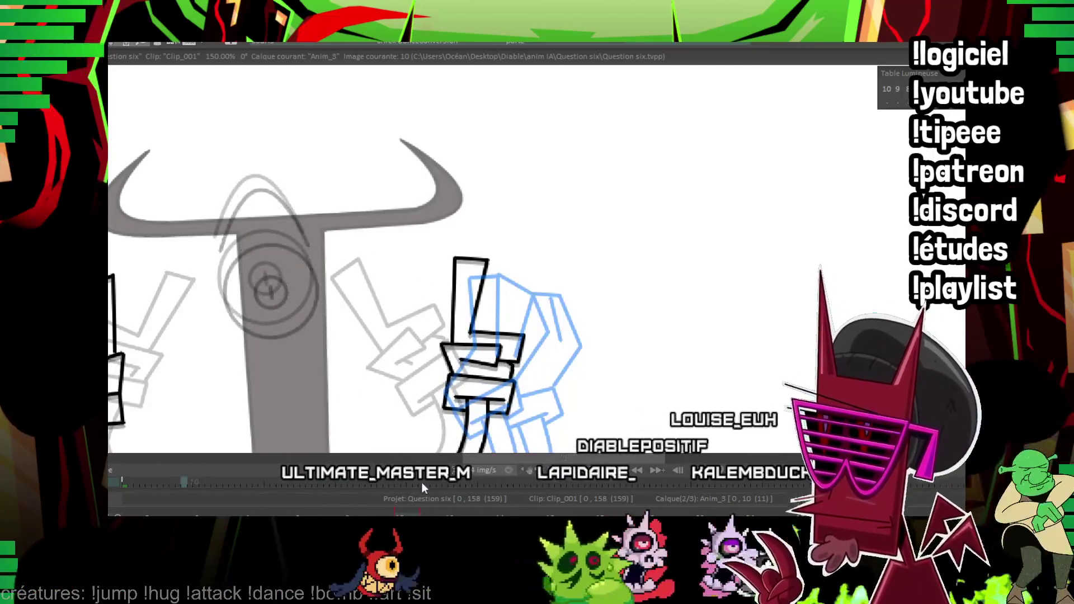
pyautogui.moveTo(261, 244); pyautogui.dragTo(280, 238)
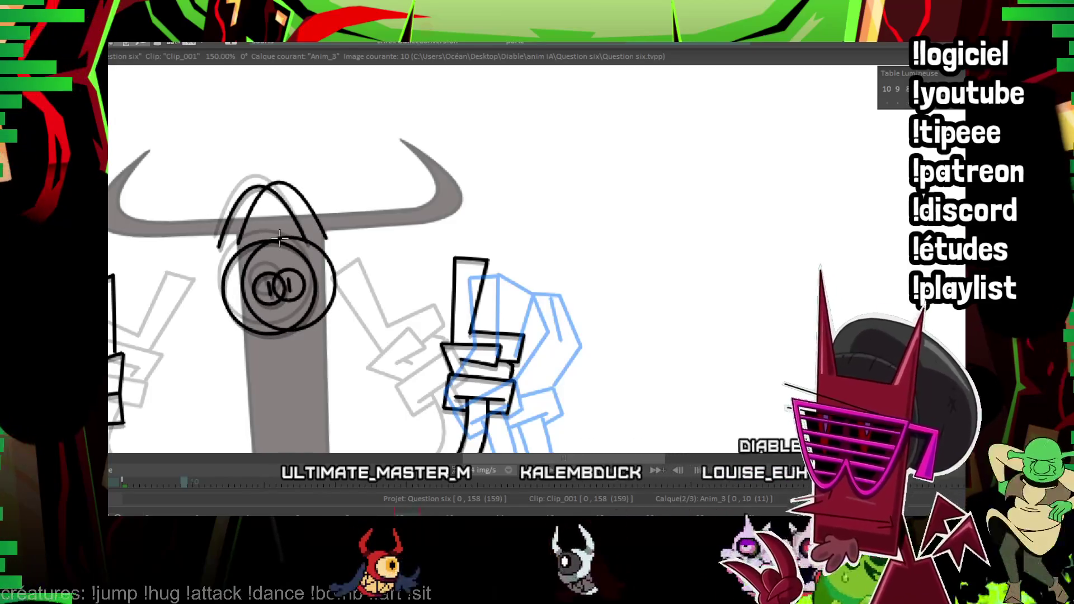
pyautogui.moveTo(191, 484); pyautogui.dragTo(160, 485)
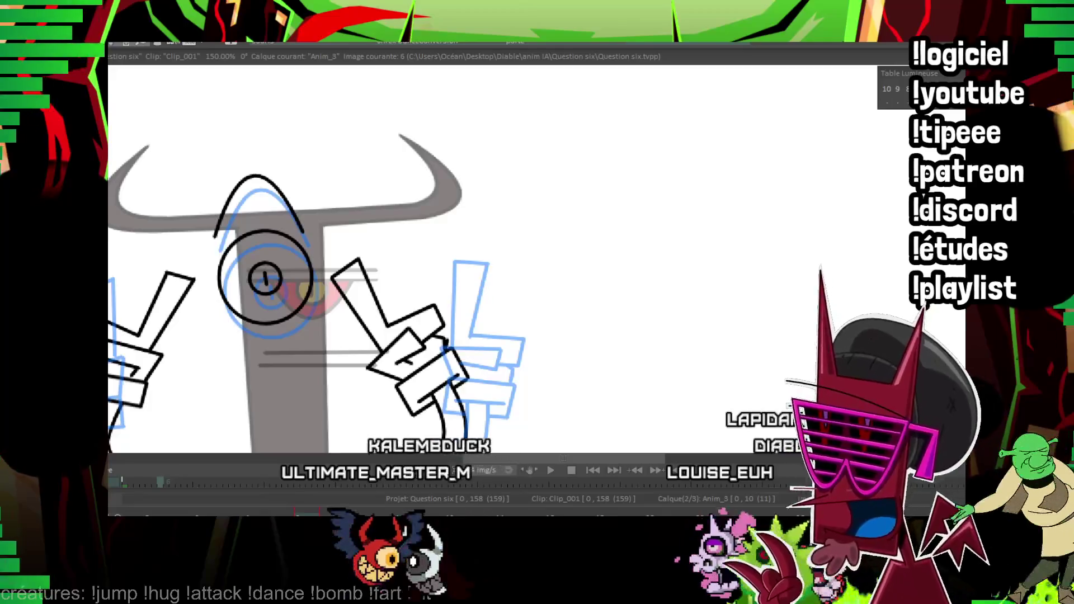
pyautogui.press('space')
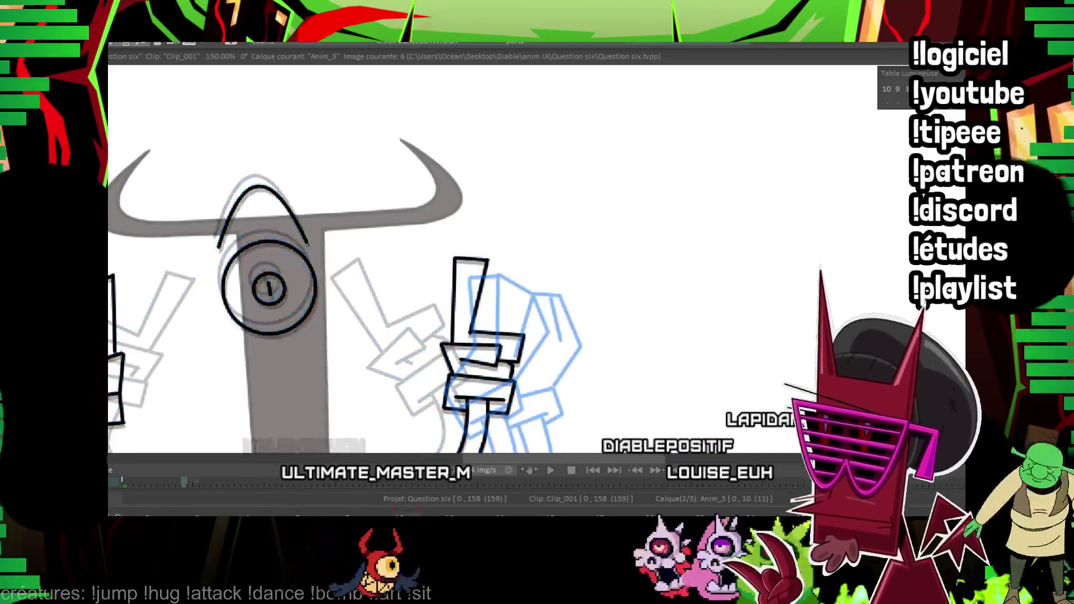
pyautogui.press('space')
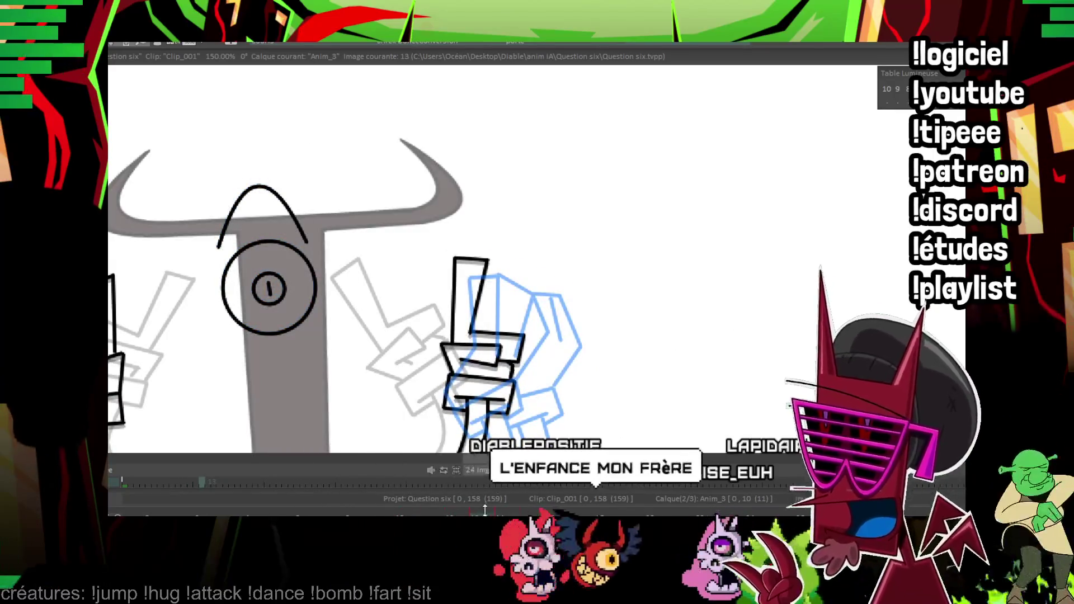
pyautogui.press('Right')
pyautogui.press('space')
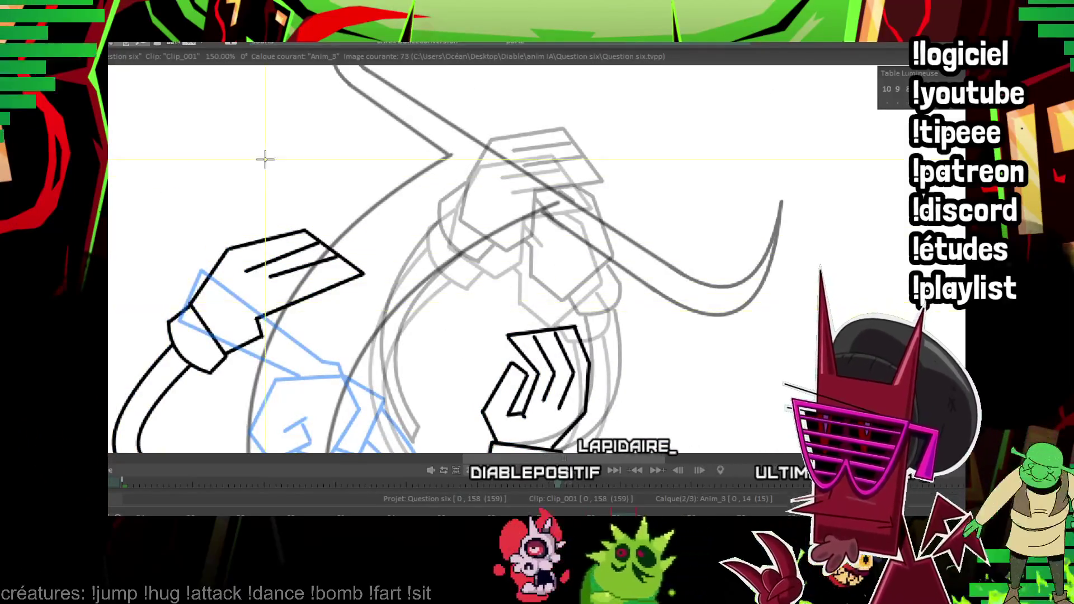
# Draw a large ellipse beside the horns, a smaller one inside, plus an inner dash and trailing arc.
pyautogui.moveTo(411, 244); pyautogui.dragTo(413, 245)
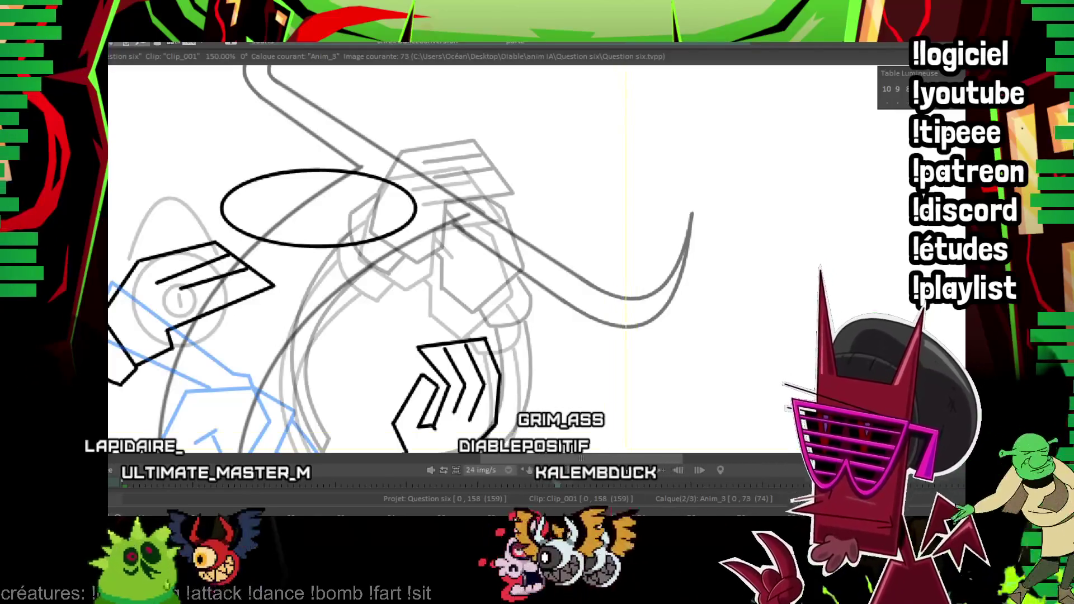
pyautogui.scroll(2, 466, 304)
pyautogui.moveTo(343, 259); pyautogui.dragTo(386, 269)
pyautogui.moveTo(378, 225); pyautogui.dragTo(434, 311)
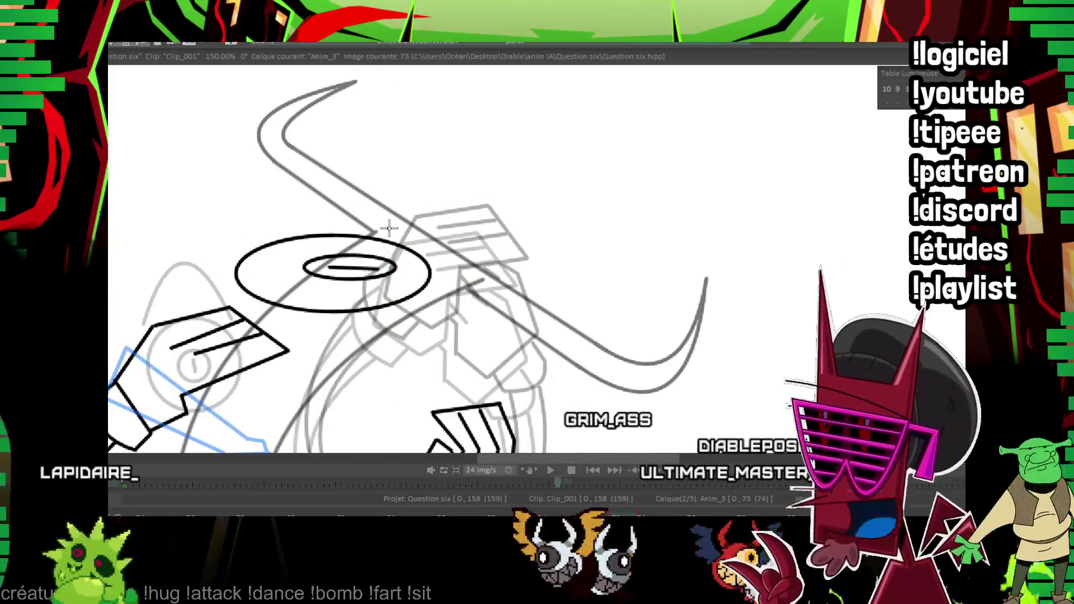
# On image 75, ink the eye's upper and lower lids, round pupil and slit.
pyautogui.press('Right')
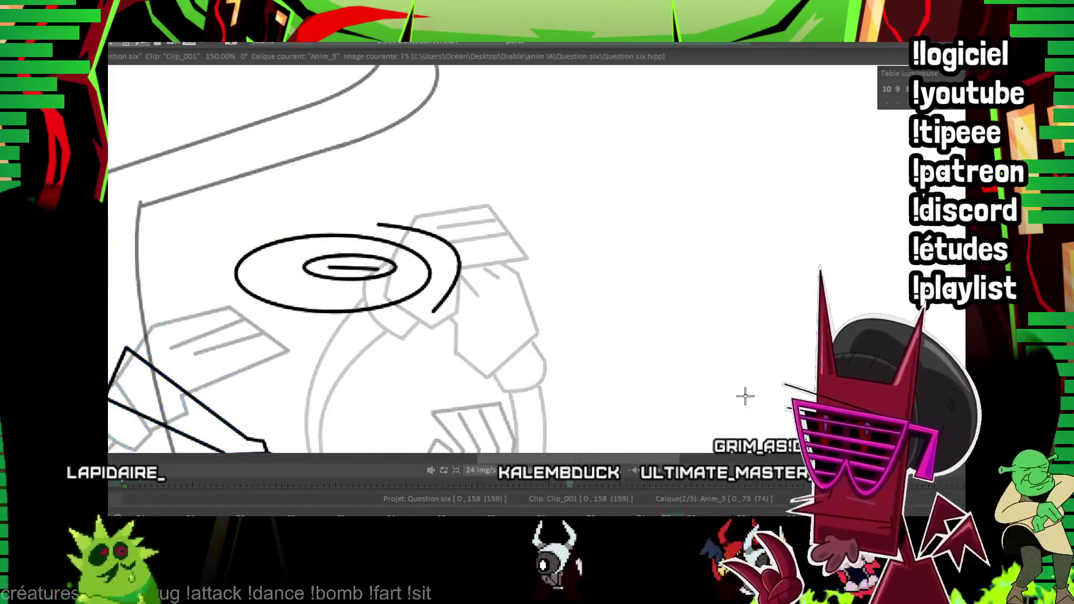
pyautogui.press('Right')
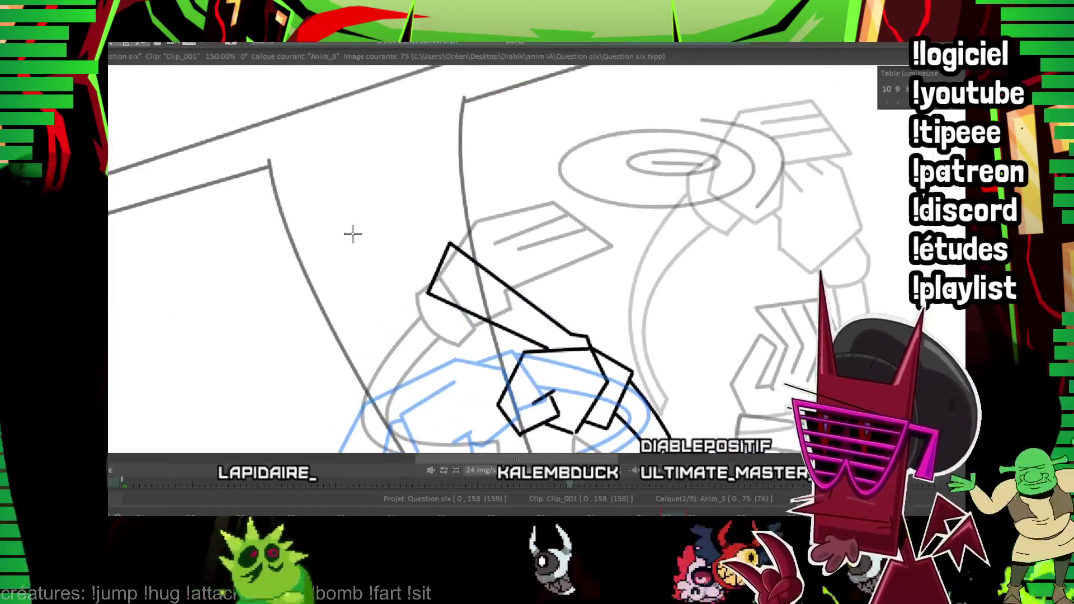
pyautogui.moveTo(275, 243); pyautogui.dragTo(419, 163)
pyautogui.click(360, 180)
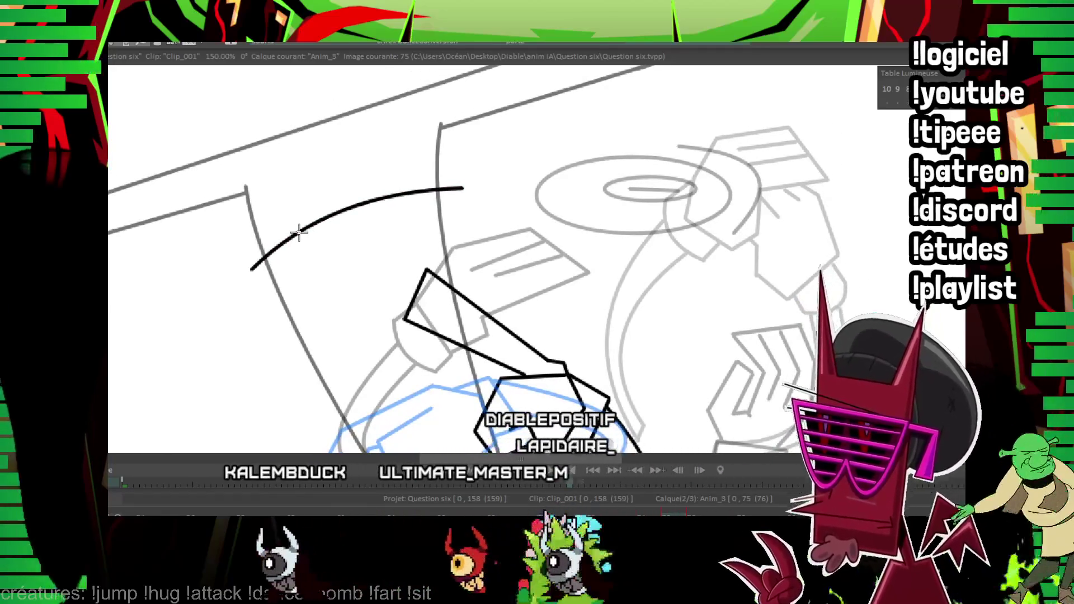
pyautogui.moveTo(250, 270); pyautogui.dragTo(459, 186)
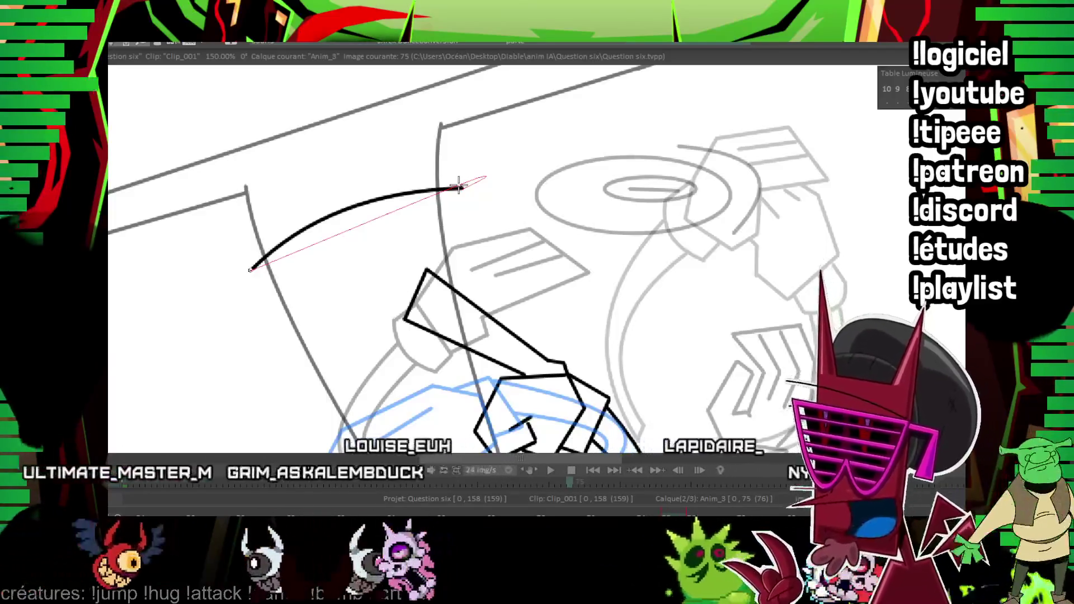
pyautogui.click(459, 187)
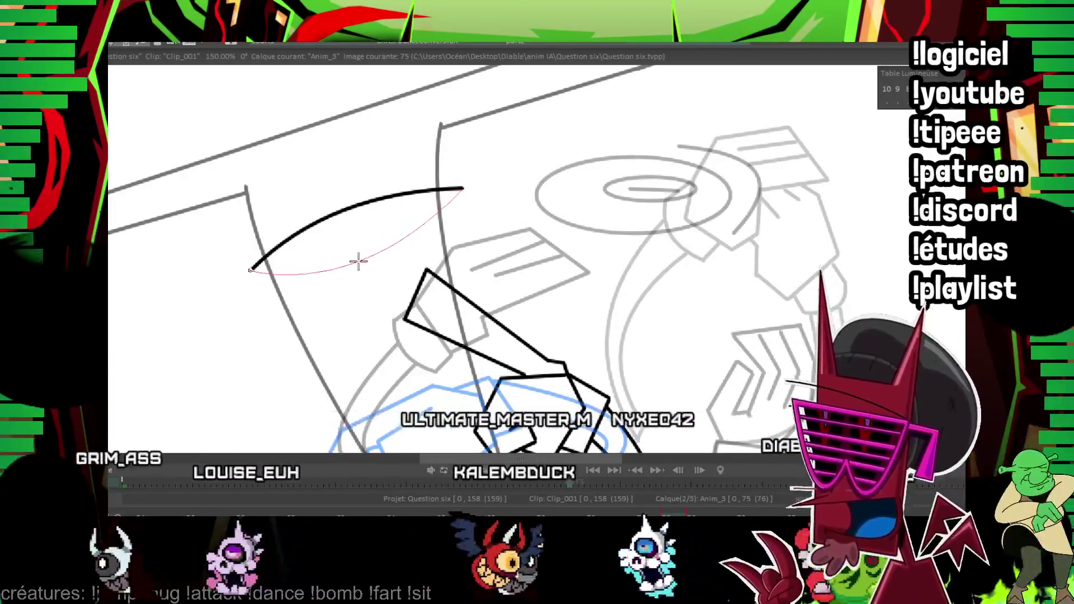
pyautogui.click(360, 261)
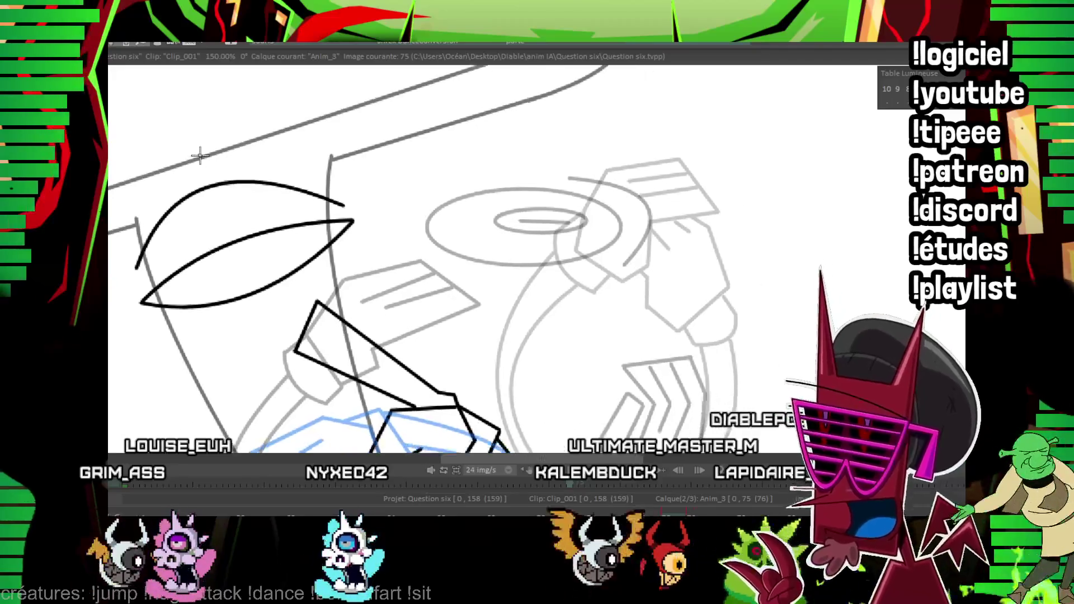
pyautogui.click(259, 276)
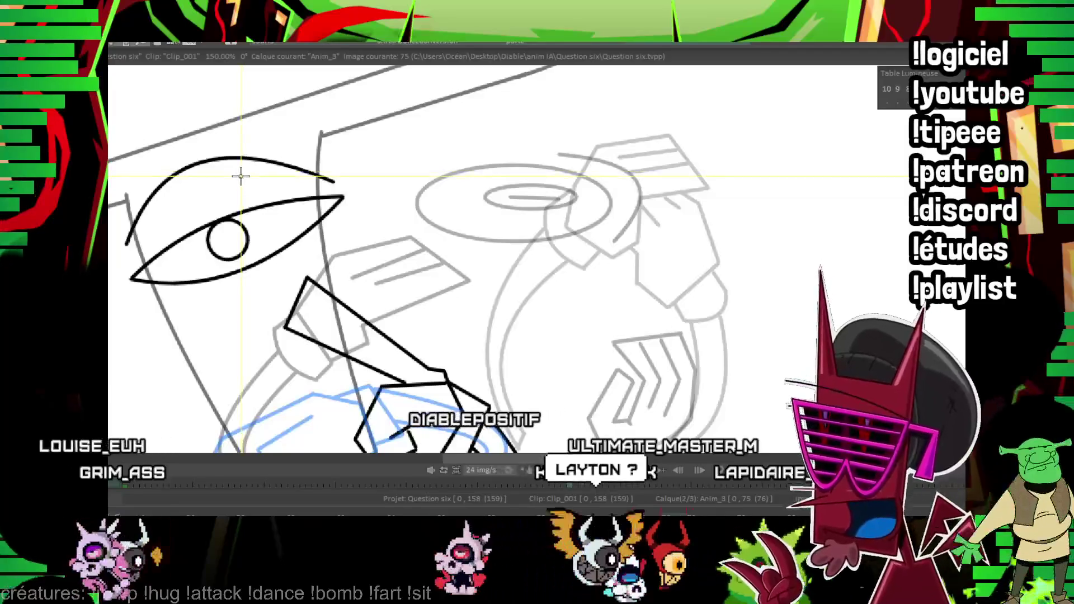
pyautogui.moveTo(224, 233)
pyautogui.mouseDown()
pyautogui.moveTo(229, 246)
pyautogui.moveTo(322, 249)
pyautogui.mouseUp()
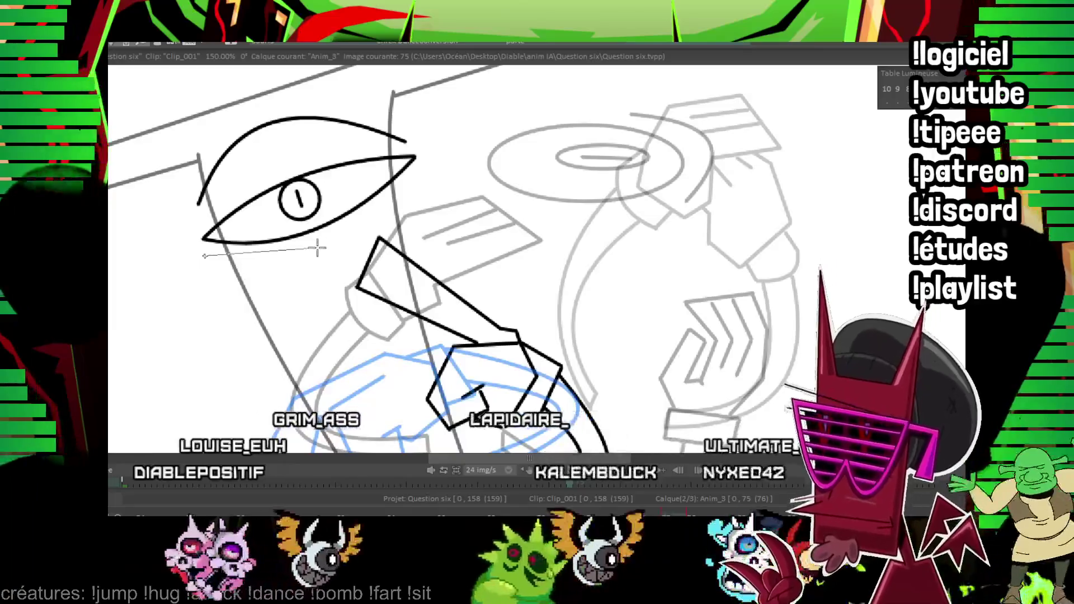
pyautogui.click(323, 250)
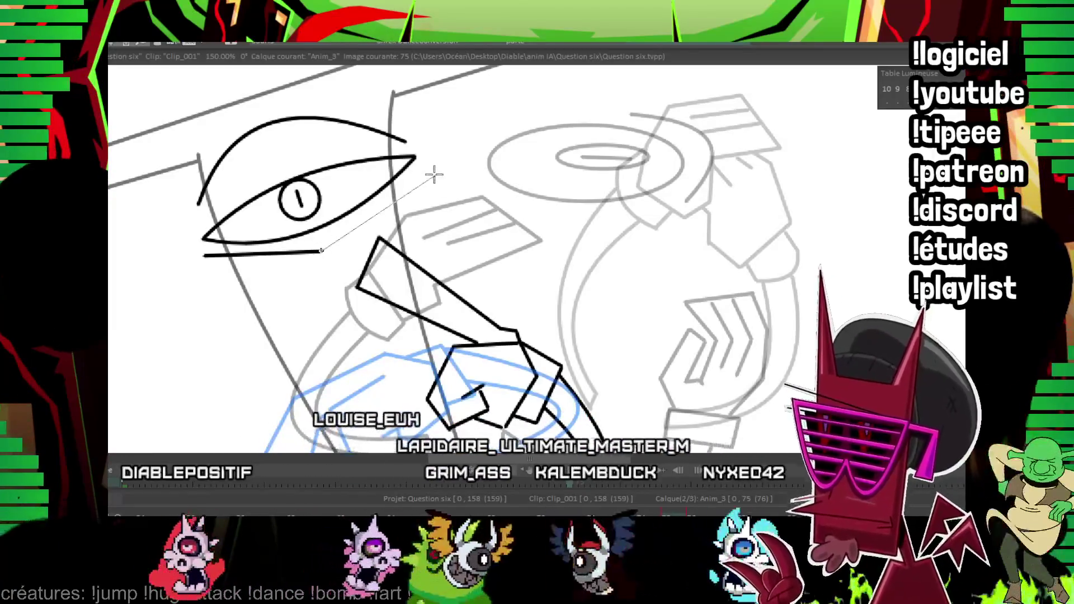
pyautogui.click(422, 175)
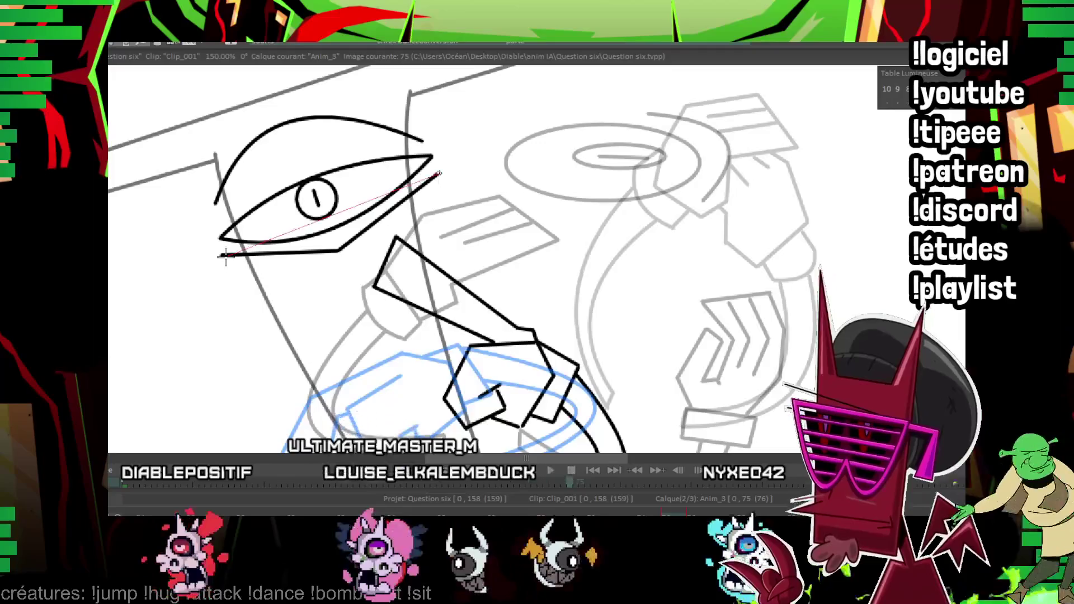
# Add a curved line under the eye and a small fang at the mouth corner.
pyautogui.click(223, 256)
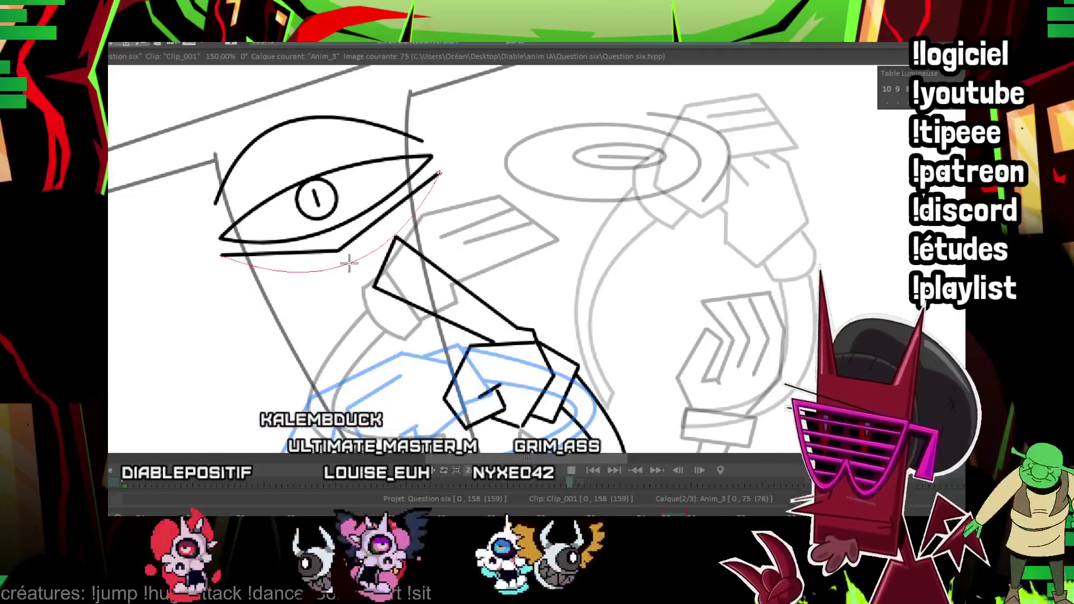
pyautogui.click(348, 263)
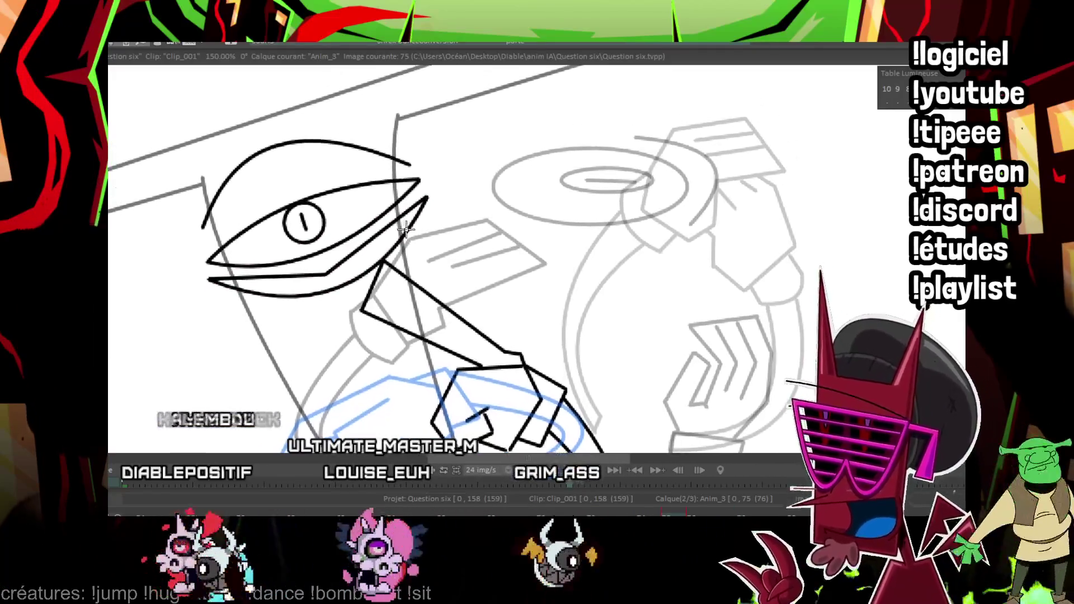
pyautogui.moveTo(417, 201); pyautogui.dragTo(410, 239)
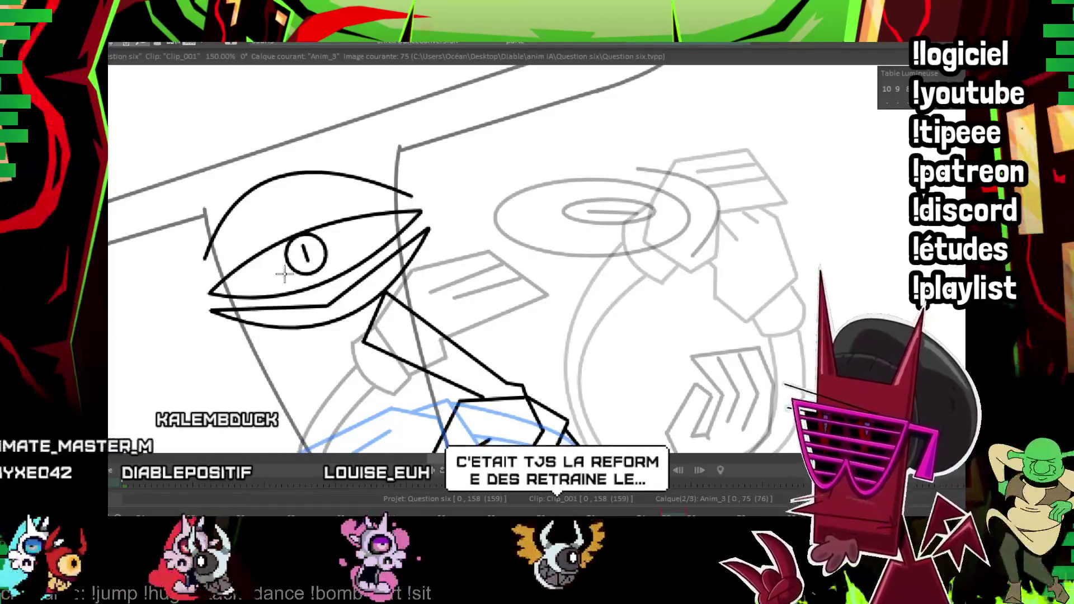
pyautogui.moveTo(258, 310); pyautogui.dragTo(207, 300)
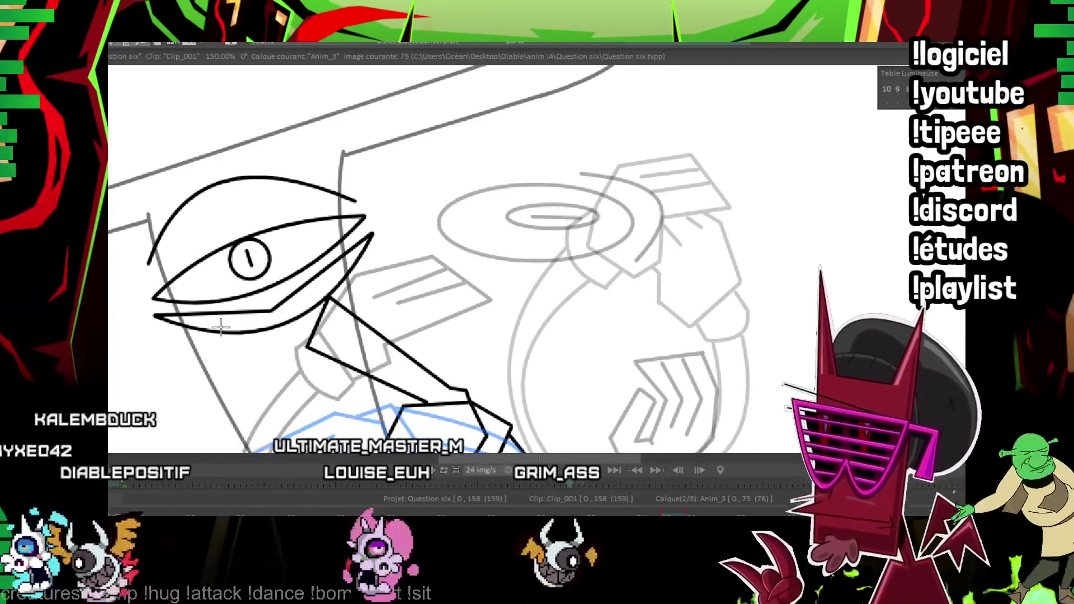
pyautogui.moveTo(204, 307)
pyautogui.mouseDown()
pyautogui.moveTo(185, 316)
pyautogui.moveTo(197, 327)
pyautogui.mouseUp()
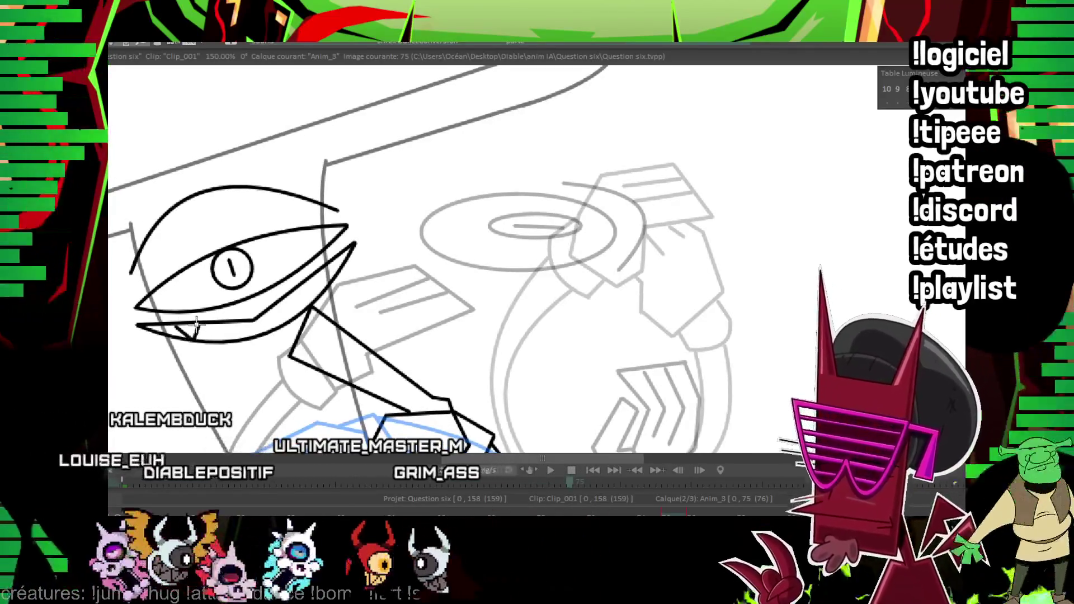
pyautogui.moveTo(315, 296)
pyautogui.mouseDown()
pyautogui.moveTo(315, 273)
pyautogui.moveTo(364, 262)
pyautogui.mouseUp()
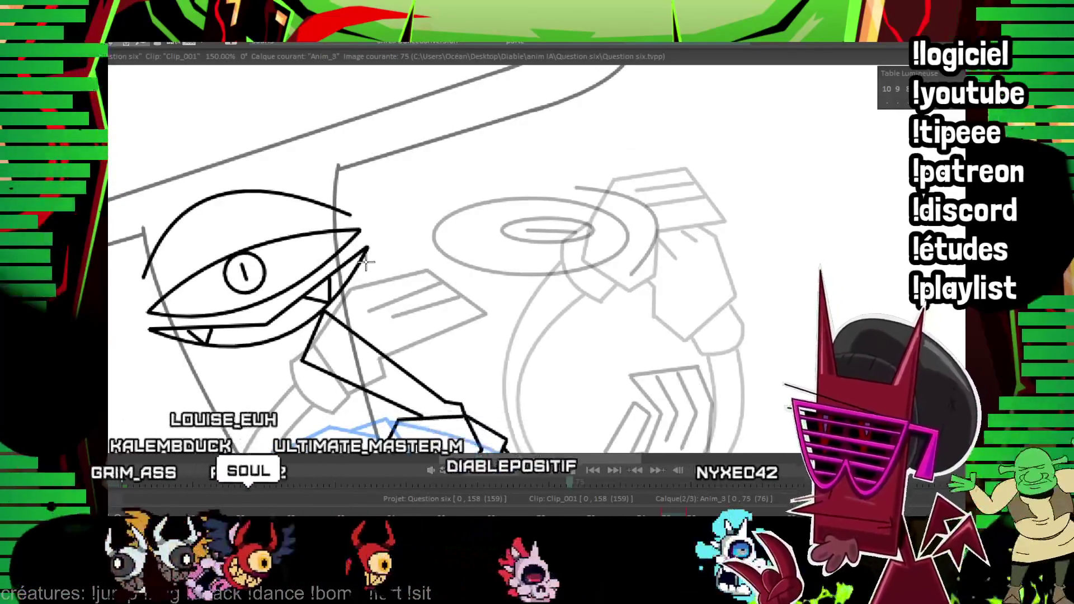
pyautogui.moveTo(450, 185); pyautogui.dragTo(479, 115)
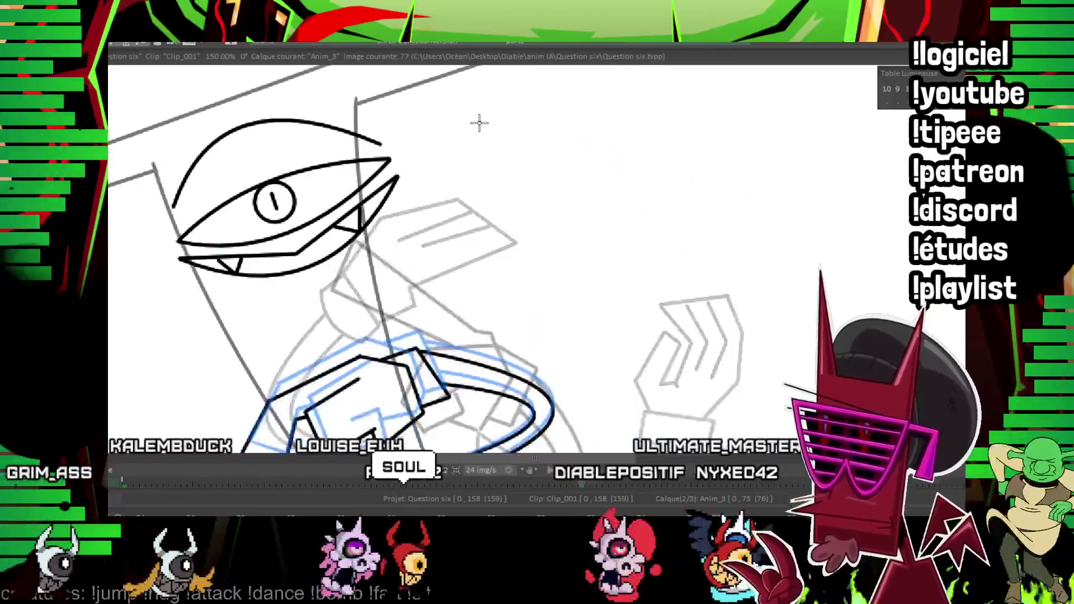
# On image 77, ink the almond eye outline and a curve beneath it.
pyautogui.press('Right')
pyautogui.moveTo(346, 271); pyautogui.dragTo(458, 211)
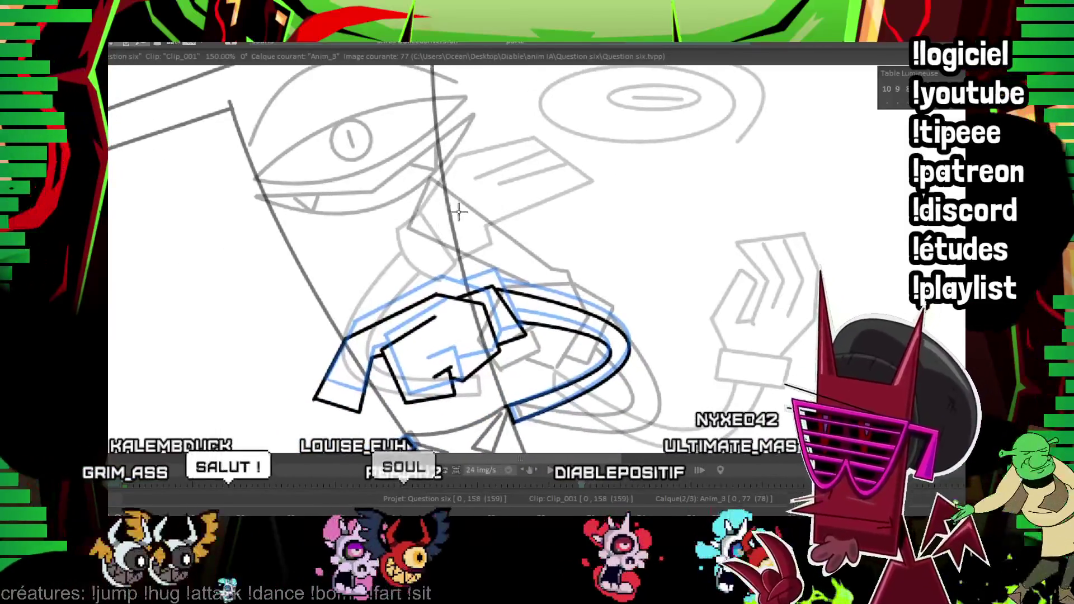
pyautogui.moveTo(310, 208); pyautogui.dragTo(298, 228)
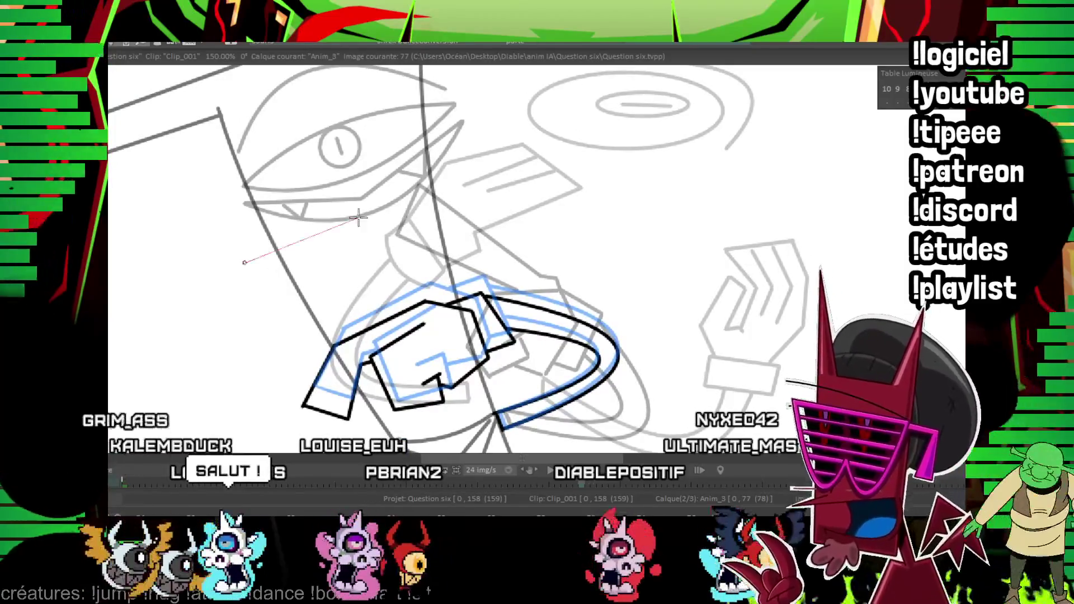
pyautogui.moveTo(353, 200); pyautogui.dragTo(243, 237)
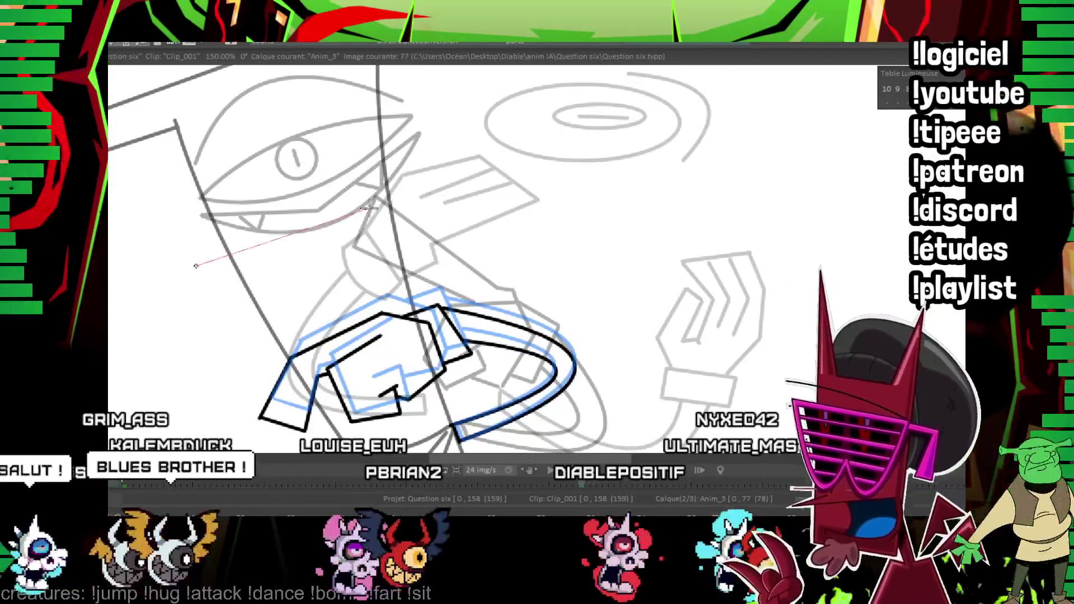
pyautogui.click(289, 187)
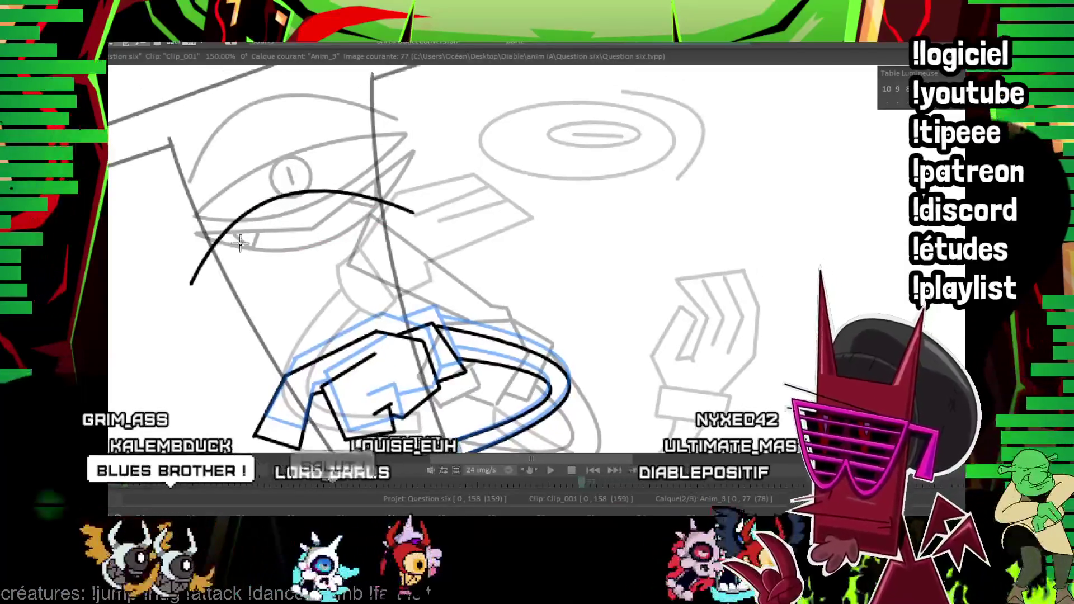
pyautogui.click(274, 292)
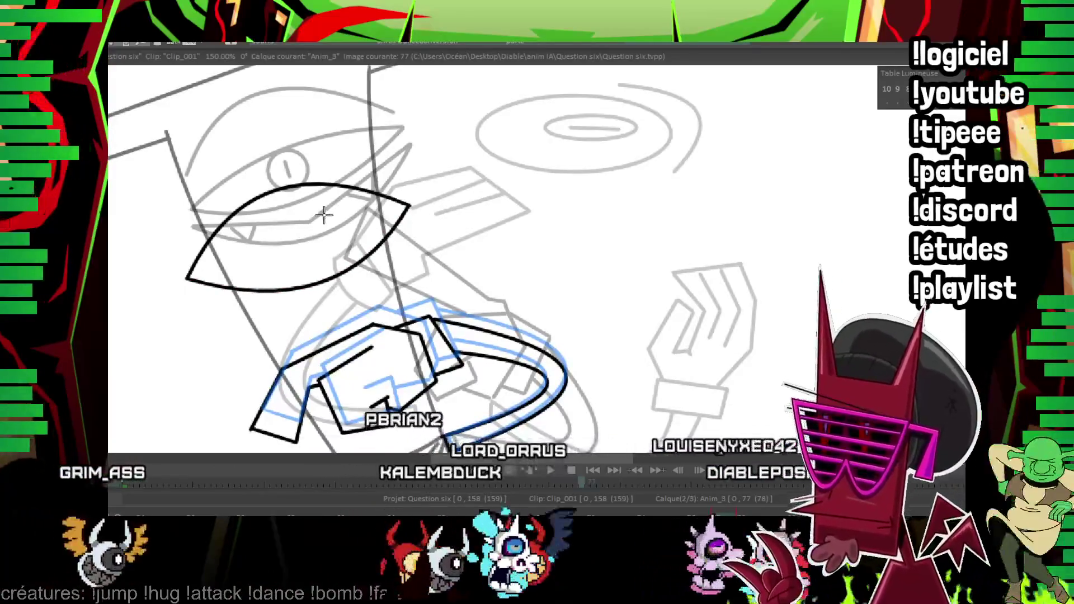
pyautogui.moveTo(197, 290)
pyautogui.mouseDown()
pyautogui.moveTo(322, 290)
pyautogui.moveTo(319, 299)
pyautogui.moveTo(440, 192)
pyautogui.mouseUp()
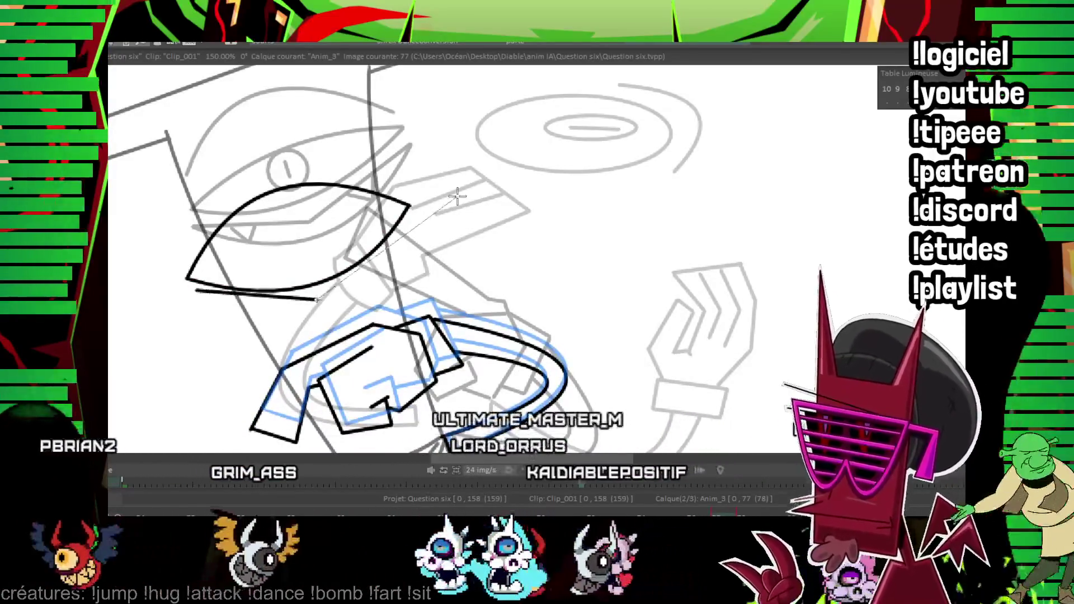
pyautogui.click(371, 330)
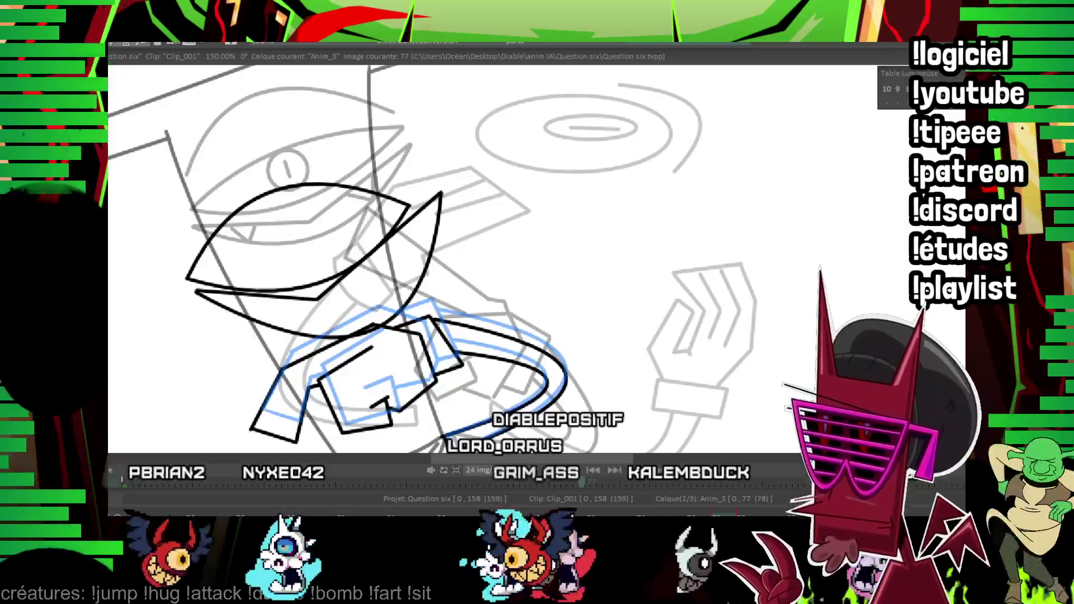
# Ink the jaw line with its teeth, the round eye and its pupil line.
pyautogui.moveTo(462, 178); pyautogui.dragTo(503, 212)
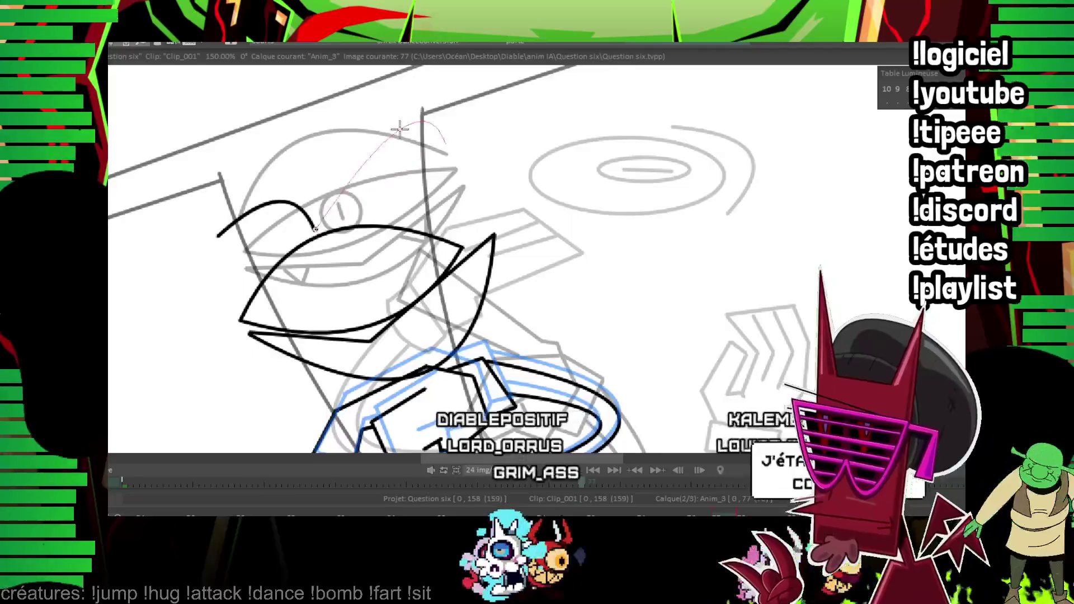
pyautogui.moveTo(398, 145); pyautogui.dragTo(340, 106)
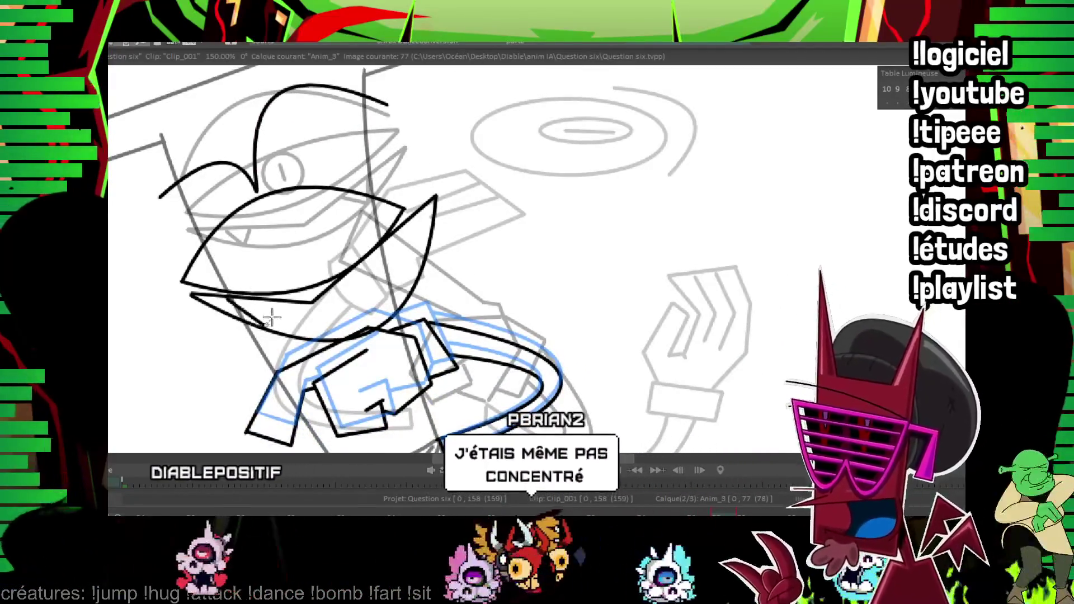
pyautogui.moveTo(334, 338); pyautogui.dragTo(413, 284)
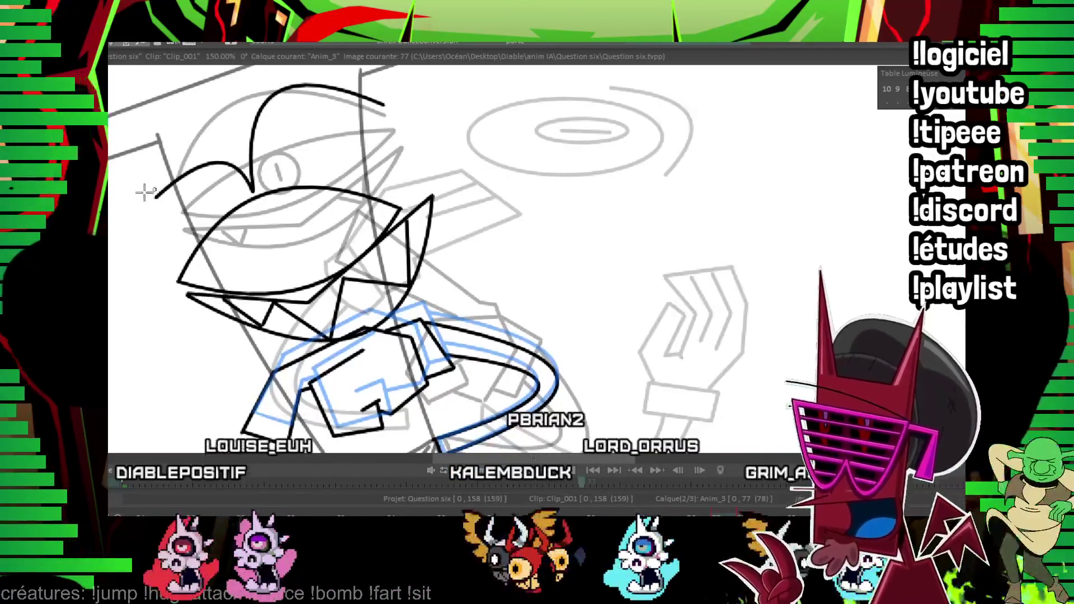
pyautogui.moveTo(295, 205); pyautogui.dragTo(297, 206)
pyautogui.moveTo(297, 207); pyautogui.dragTo(307, 142)
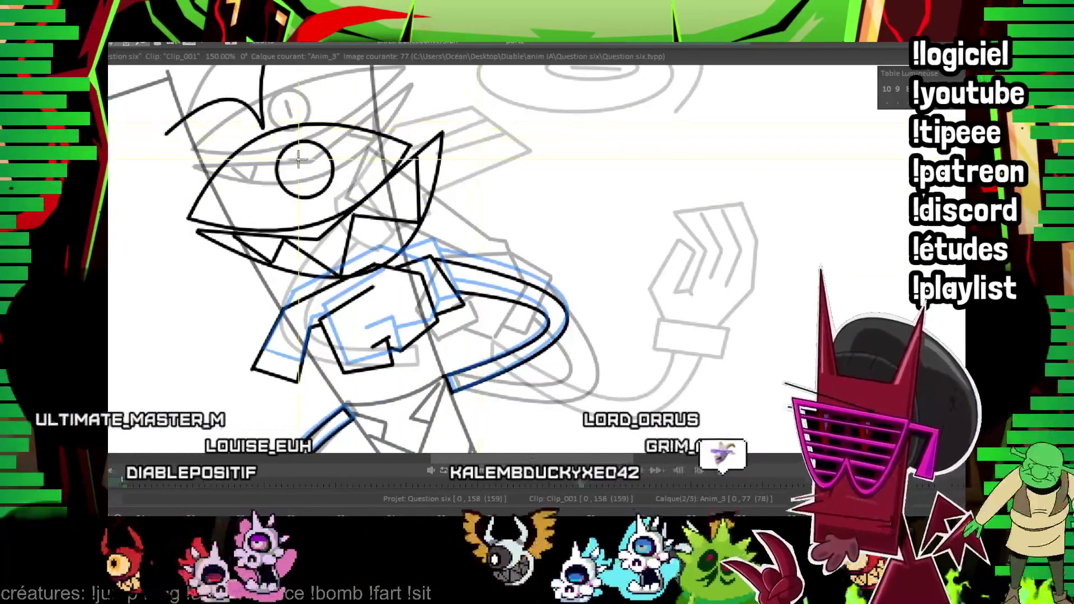
pyautogui.moveTo(301, 157); pyautogui.dragTo(309, 180)
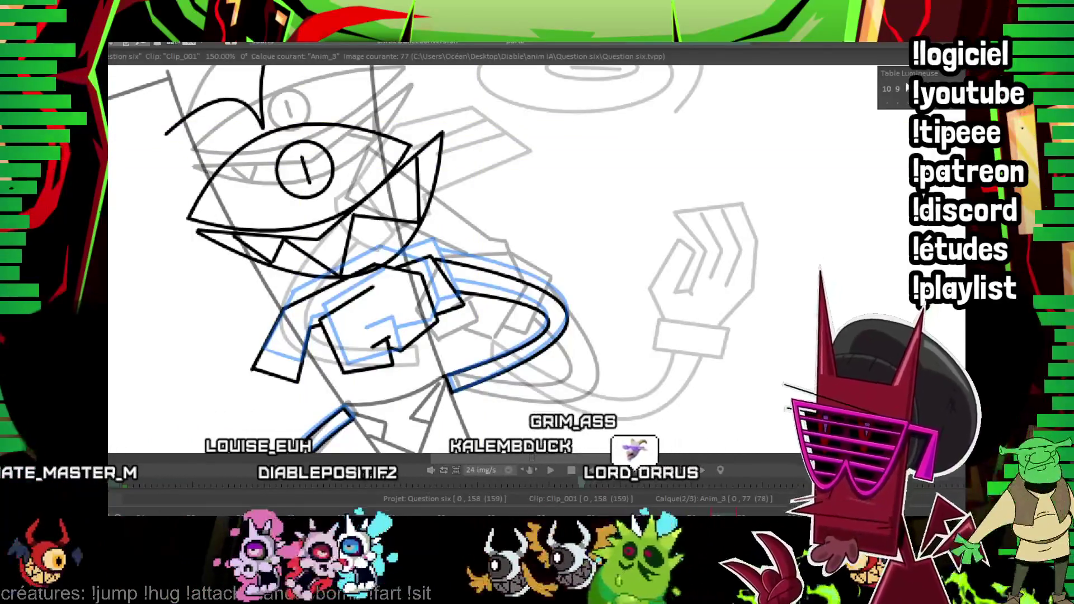
pyautogui.scroll(-5, 576, 266)
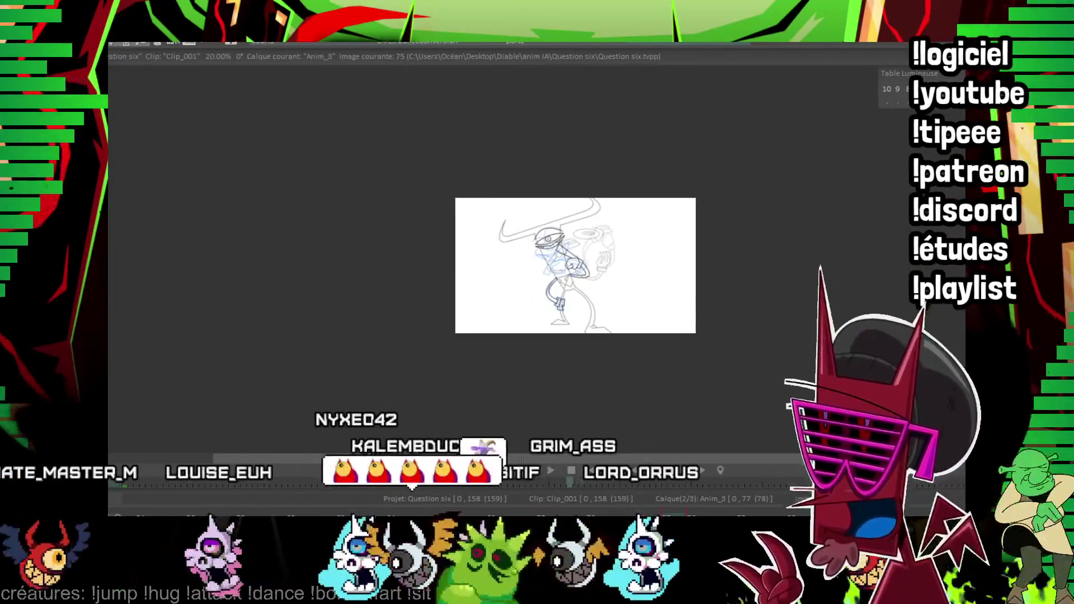
# Enclose the inked head in a rectangle selection and flip through neighbouring frames, including 80, to compare.
pyautogui.scroll(5, 576, 265)
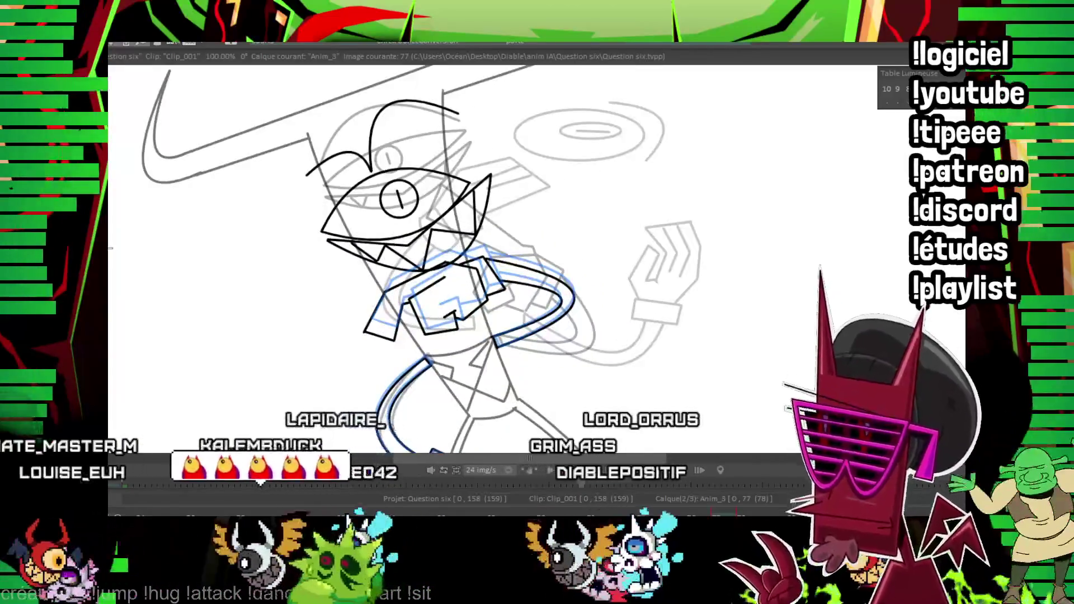
pyautogui.moveTo(277, 123); pyautogui.dragTo(464, 296)
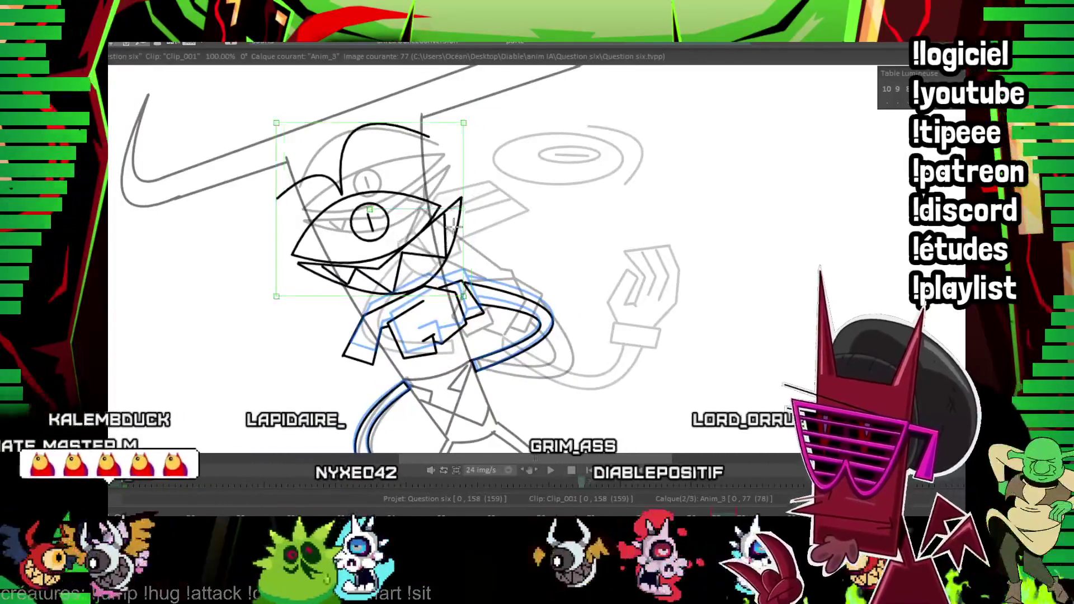
pyautogui.press('Right')
pyautogui.press('Left')
pyautogui.press('Right')
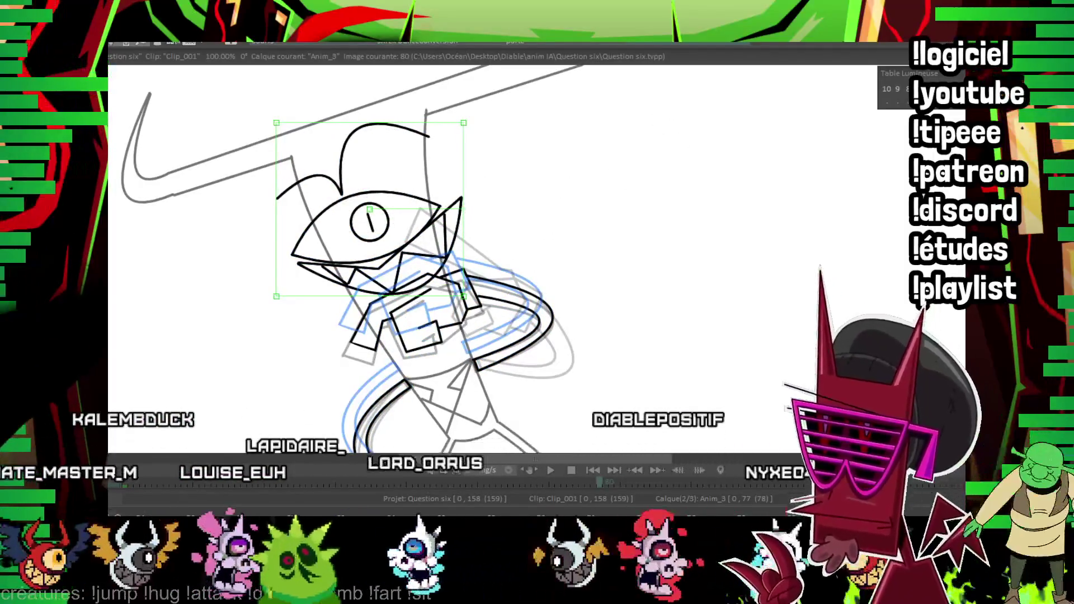
pyautogui.press('Delete')
pyautogui.scroll(2, 454, 244)
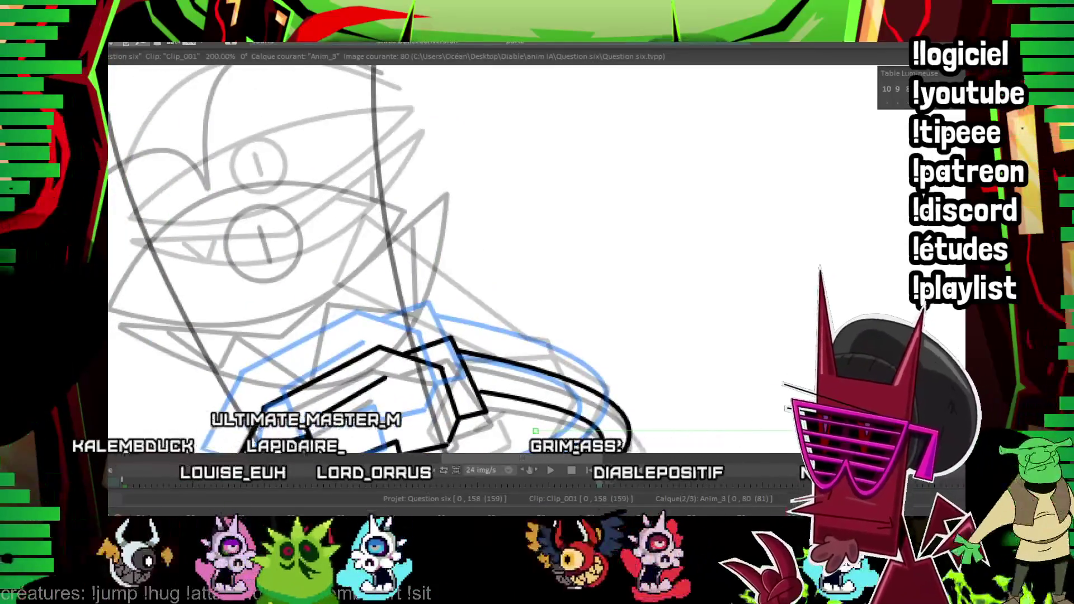
pyautogui.moveTo(455, 180); pyautogui.dragTo(547, 211)
pyautogui.press('Right')
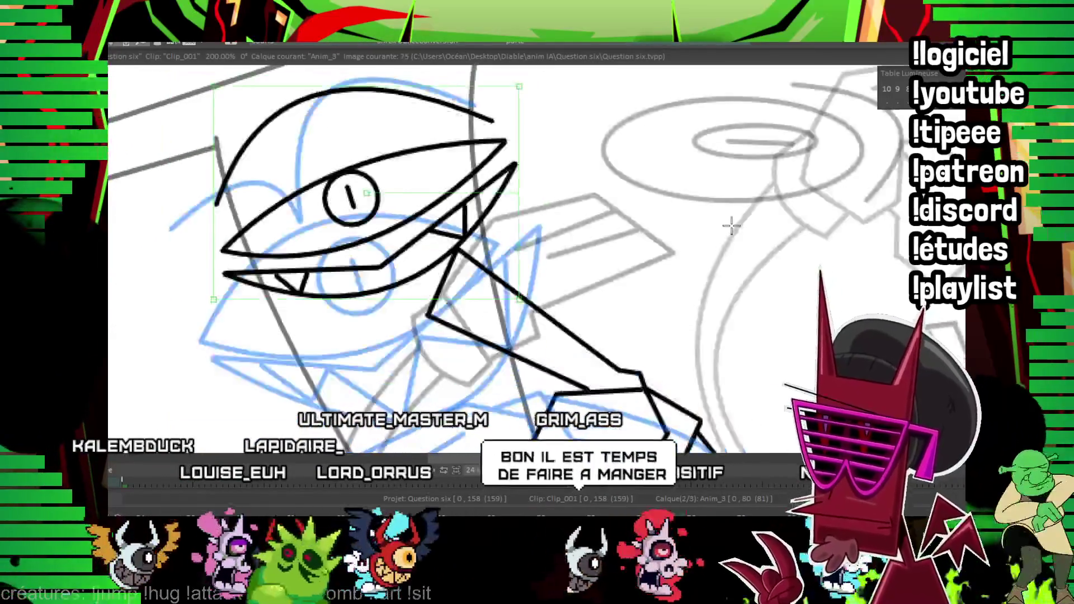
pyautogui.press('Right')
pyautogui.press('Left')
pyautogui.press('Left')
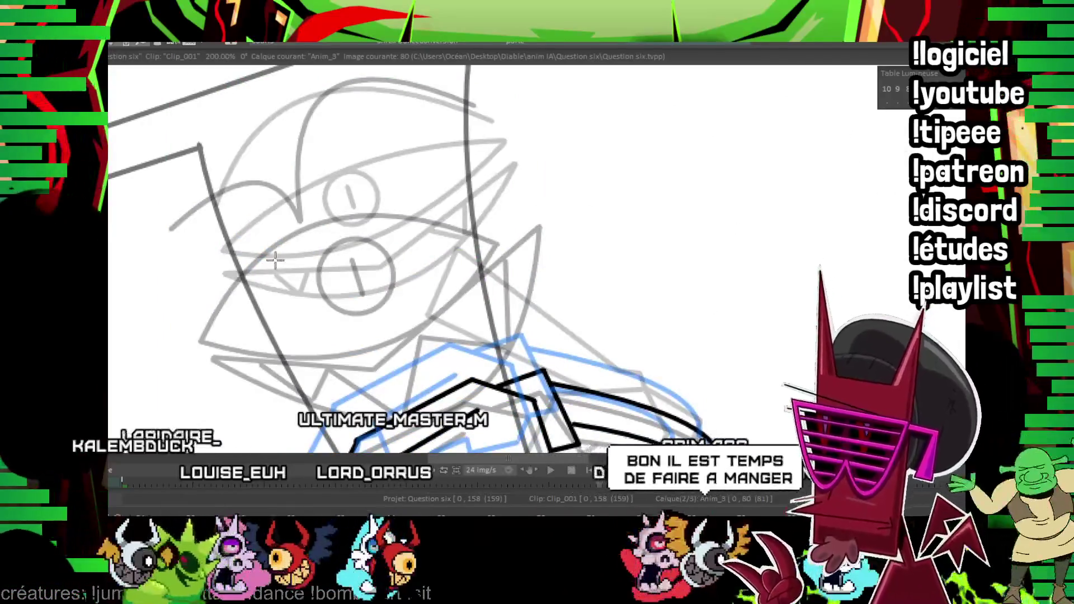
pyautogui.press('Left')
pyautogui.press('Left')
pyautogui.press('Left')
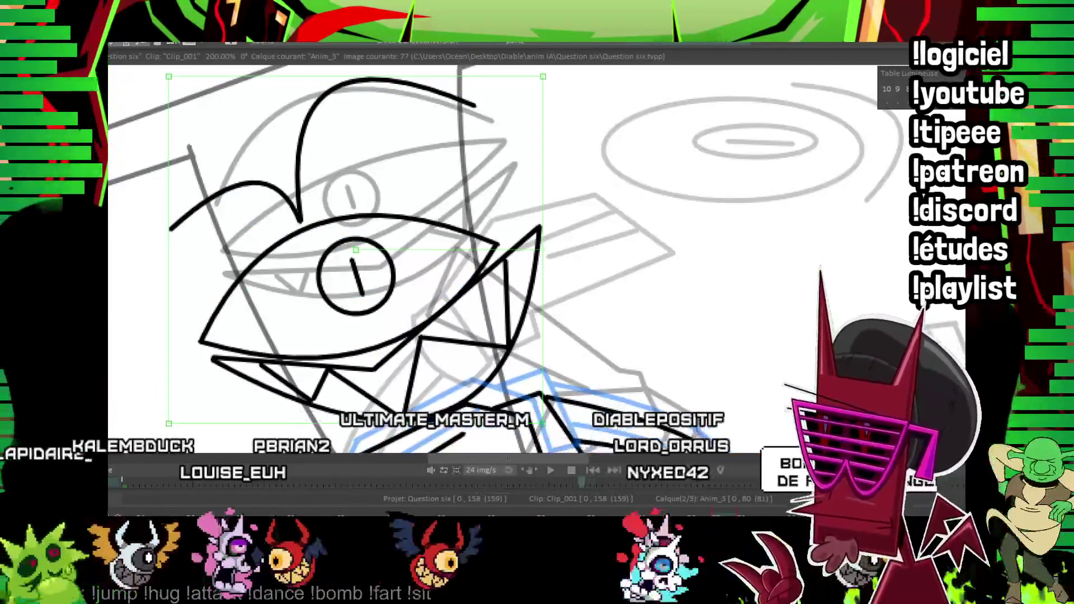
# Shift the inked head up-left, then on frame 80 ink the upper and lower eyelid curves.
pyautogui.moveTo(465, 302); pyautogui.dragTo(460, 281)
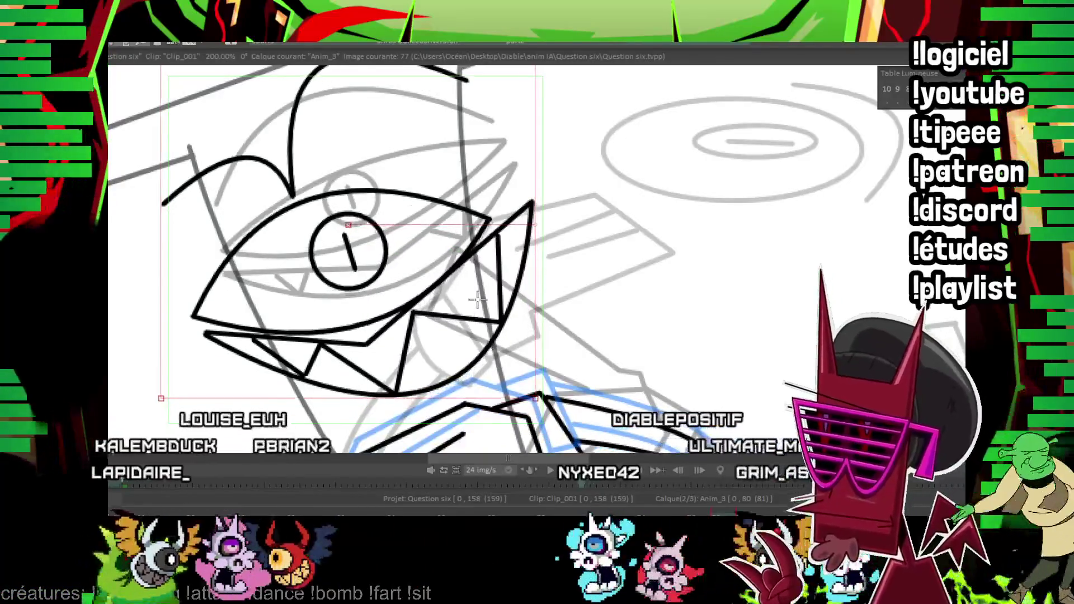
pyautogui.press('Right')
pyautogui.press('Right')
pyautogui.press('Right')
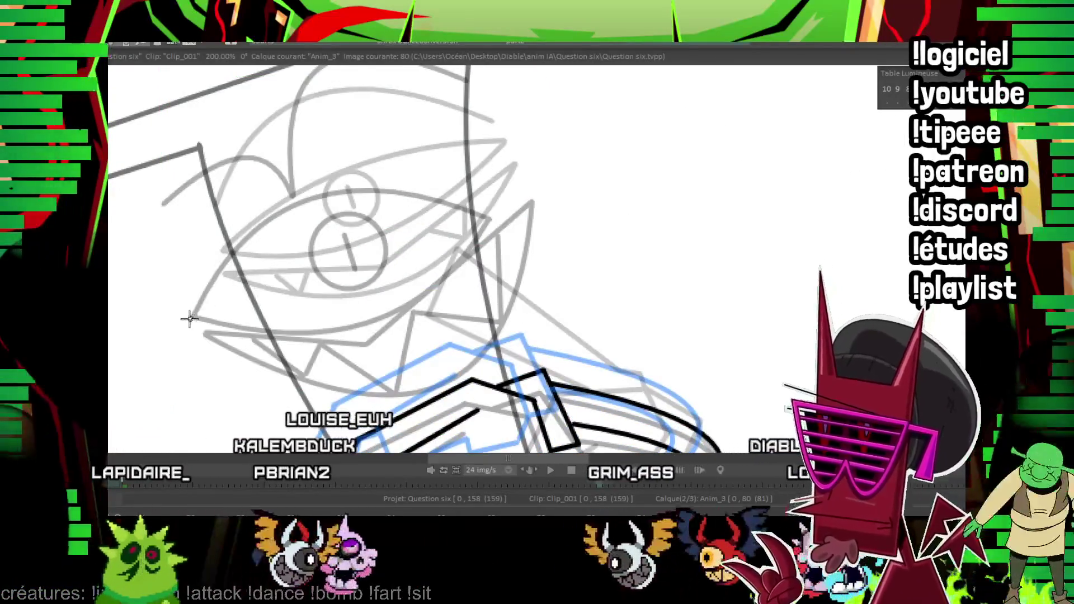
pyautogui.moveTo(190, 319); pyautogui.dragTo(490, 222)
pyautogui.click(312, 213)
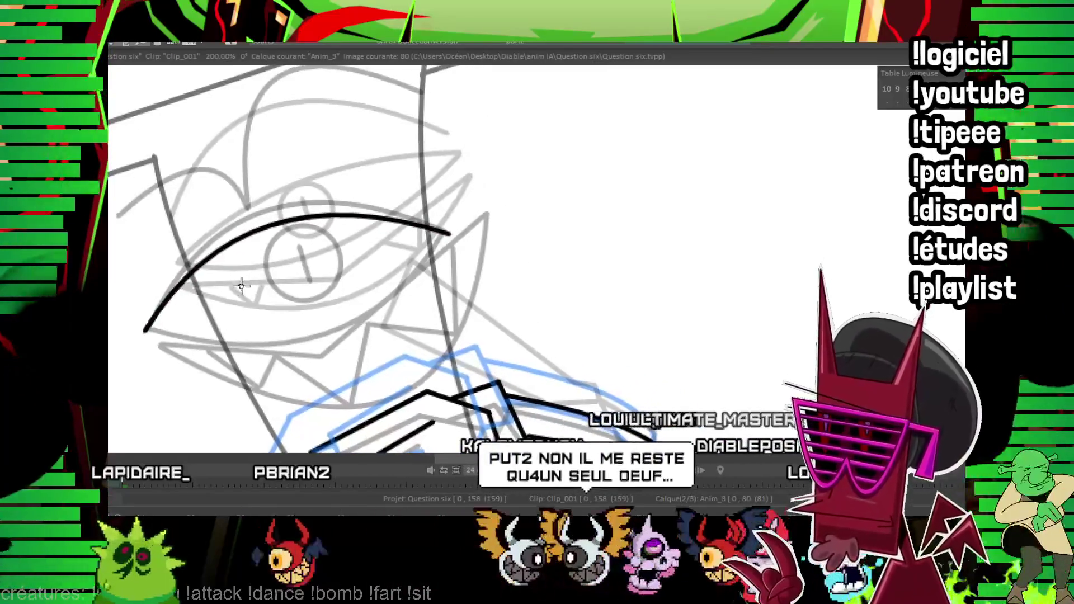
pyautogui.moveTo(142, 329); pyautogui.dragTo(435, 232)
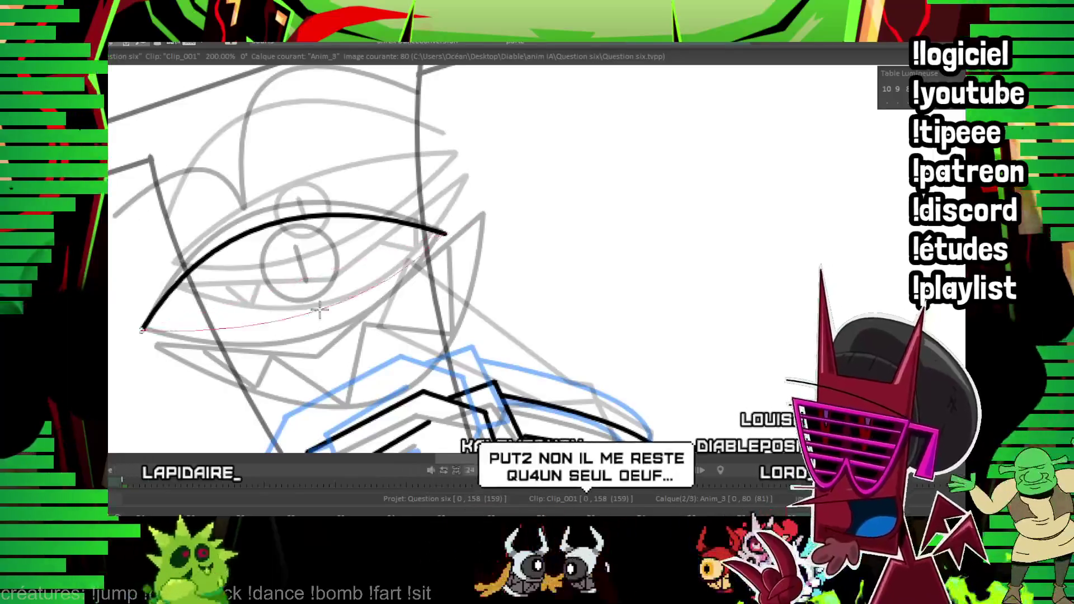
pyautogui.click(317, 335)
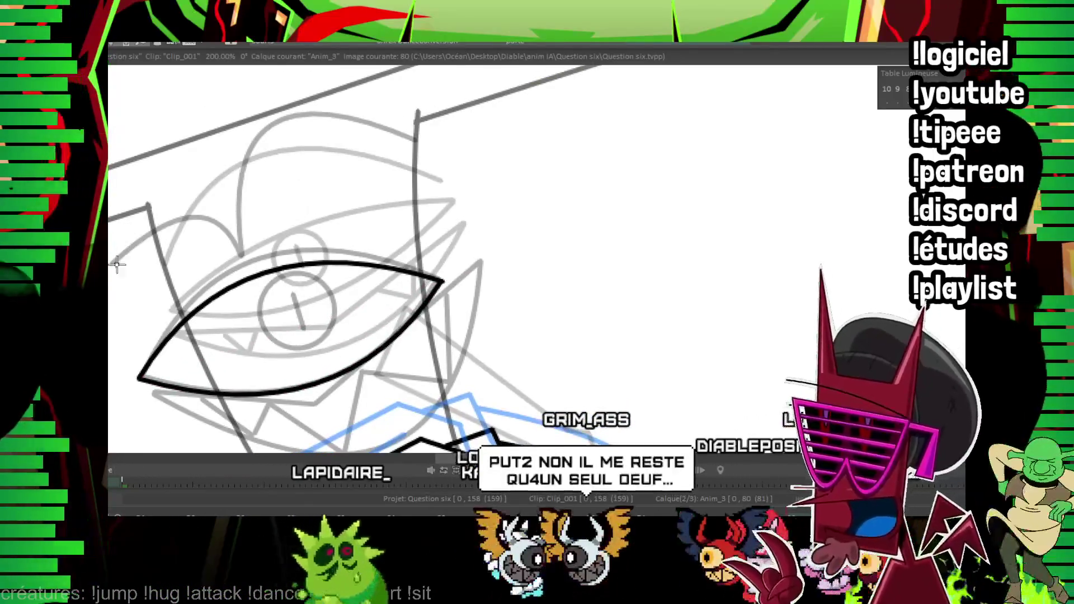
# Ink the arc above the eye, the teeth lines below it and the slit pupil.
pyautogui.moveTo(117, 264); pyautogui.dragTo(246, 267)
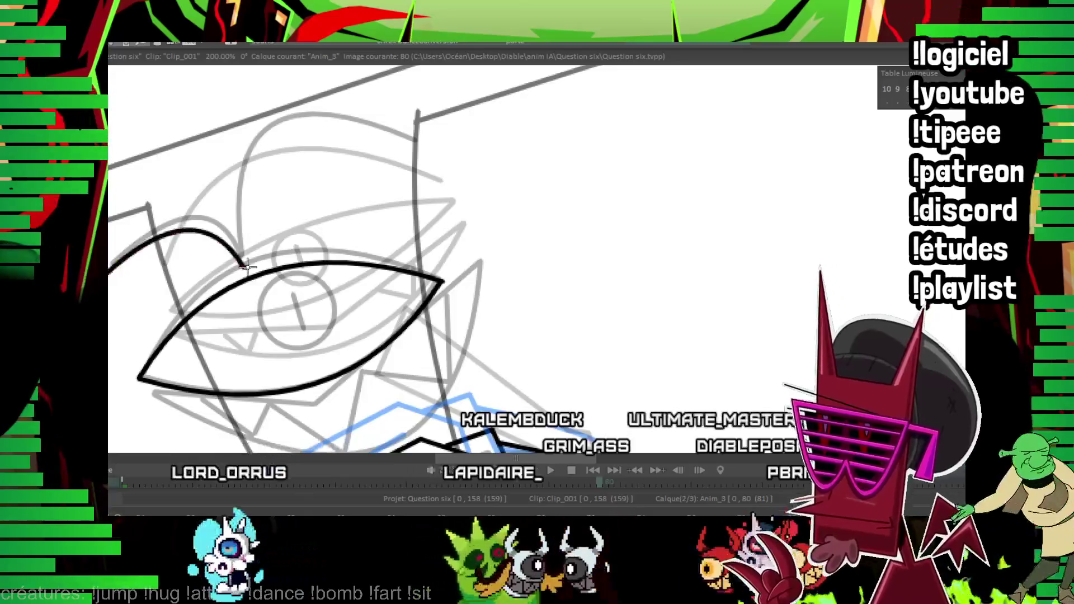
pyautogui.click(310, 139)
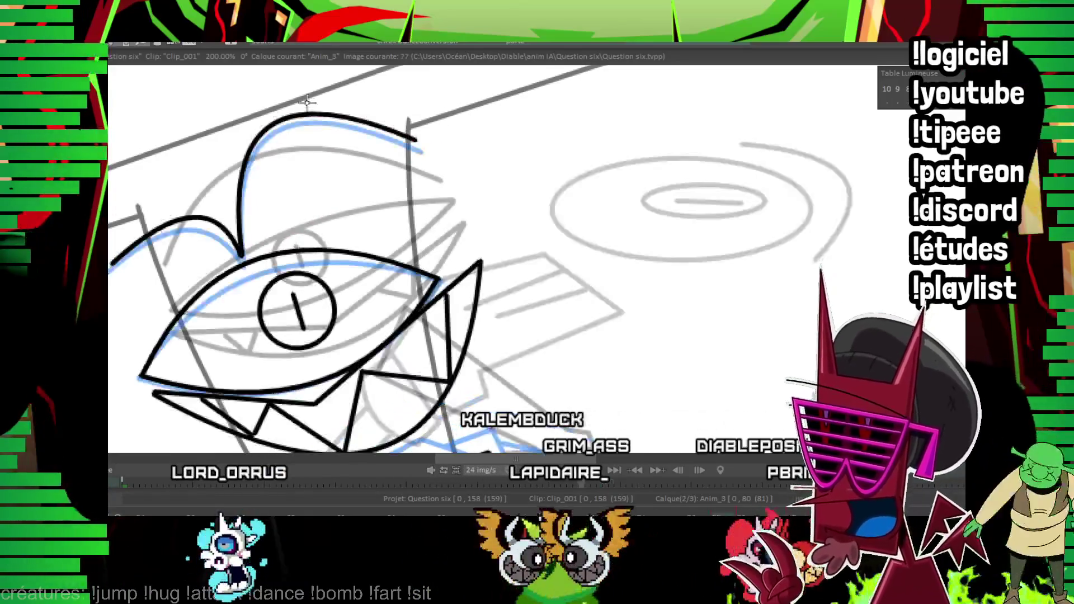
pyautogui.scroll(-1, 331, 205)
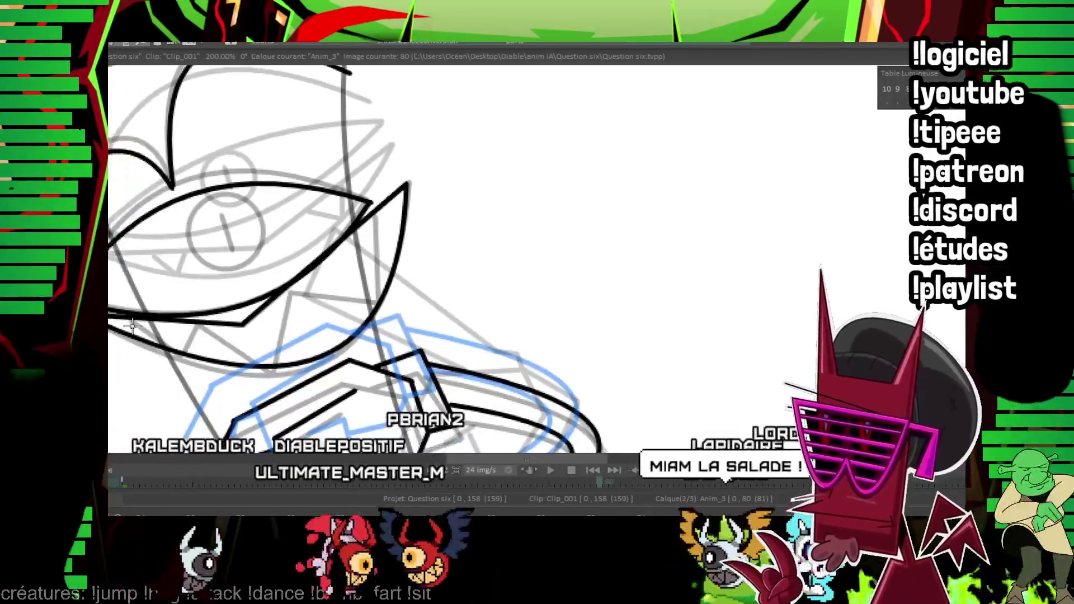
pyautogui.click(182, 352)
pyautogui.click(196, 325)
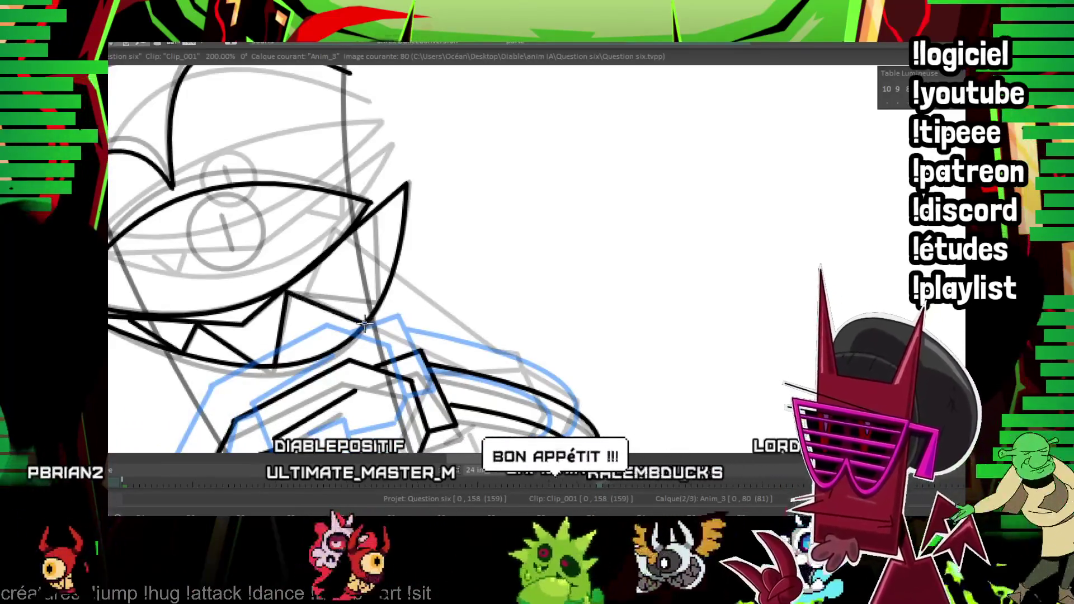
pyautogui.click(376, 202)
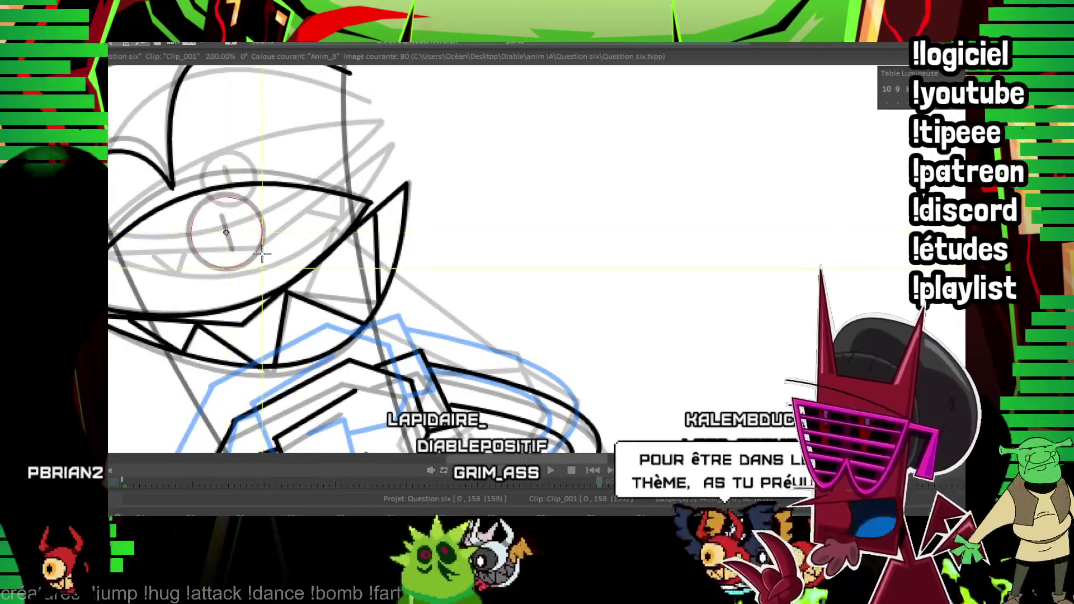
pyautogui.scroll(2, 246, 213)
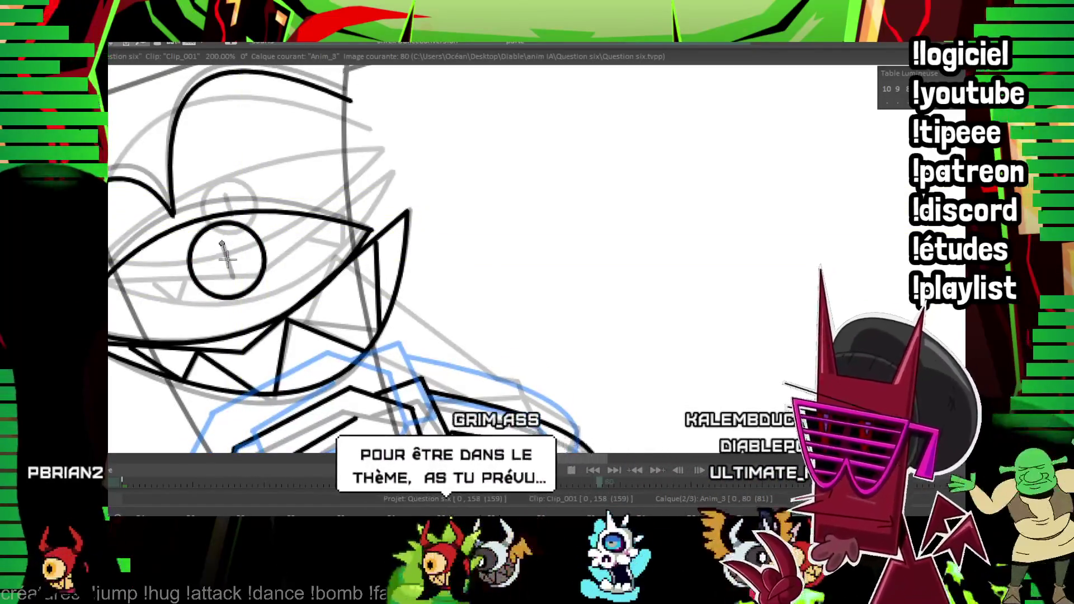
pyautogui.click(232, 278)
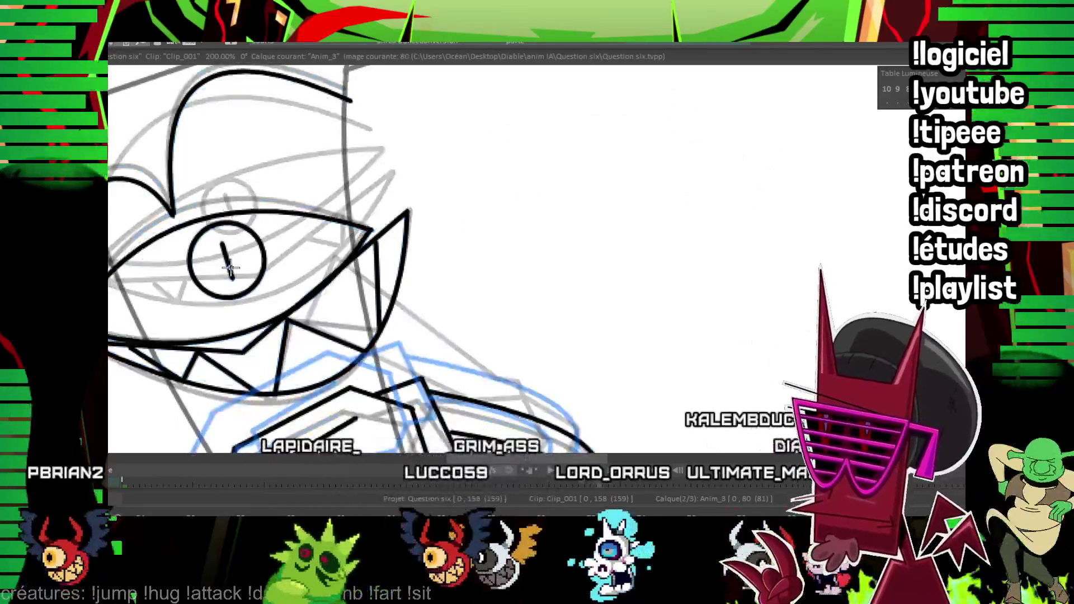
pyautogui.scroll(-5, 574, 294)
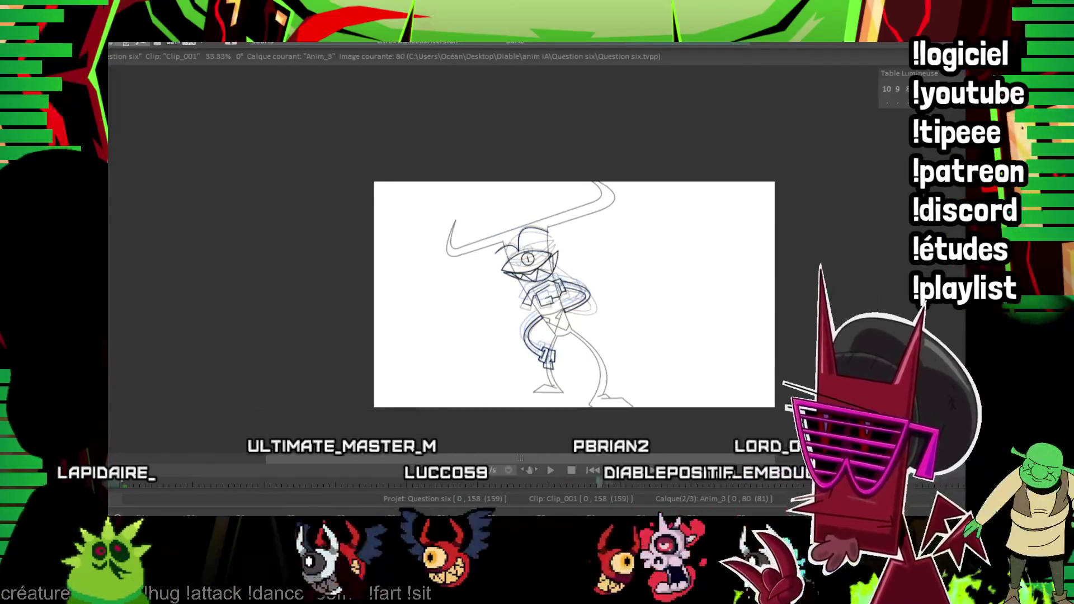
# On frame 83, ink the eye's upper and lower eyelid curves.
pyautogui.scroll(4, 398, 244)
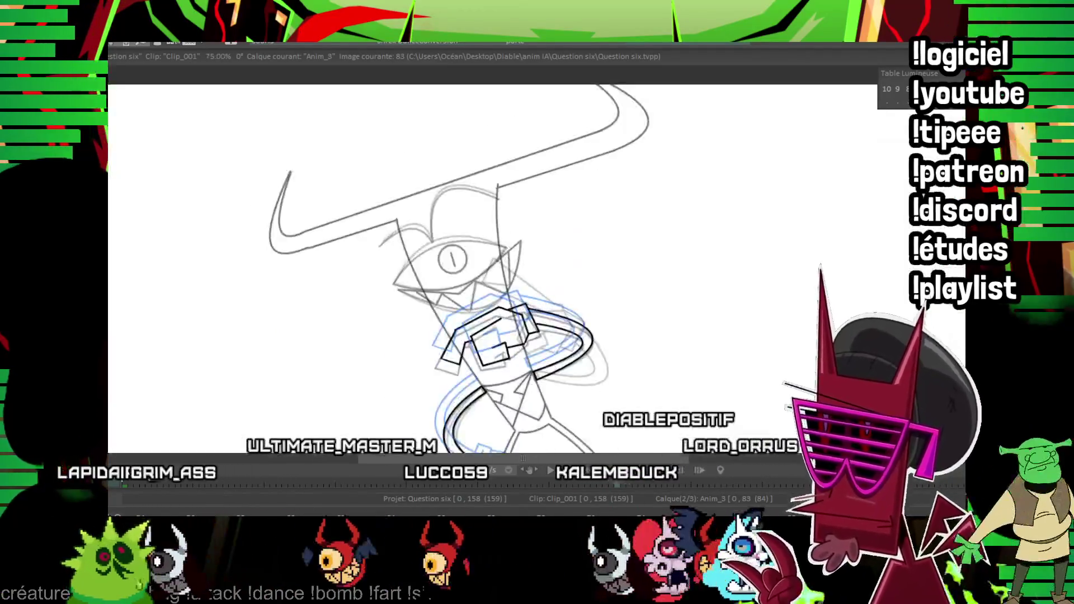
pyautogui.moveTo(446, 286)
pyautogui.mouseDown()
pyautogui.moveTo(470, 292)
pyautogui.moveTo(498, 265)
pyautogui.moveTo(612, 241)
pyautogui.mouseUp()
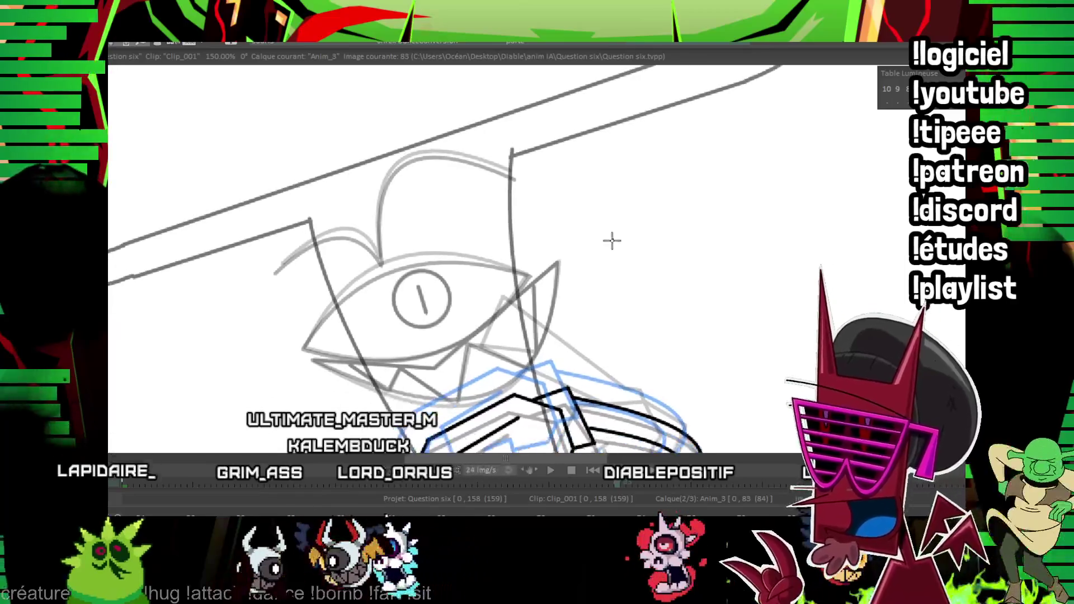
pyautogui.scroll(1, 715, 196)
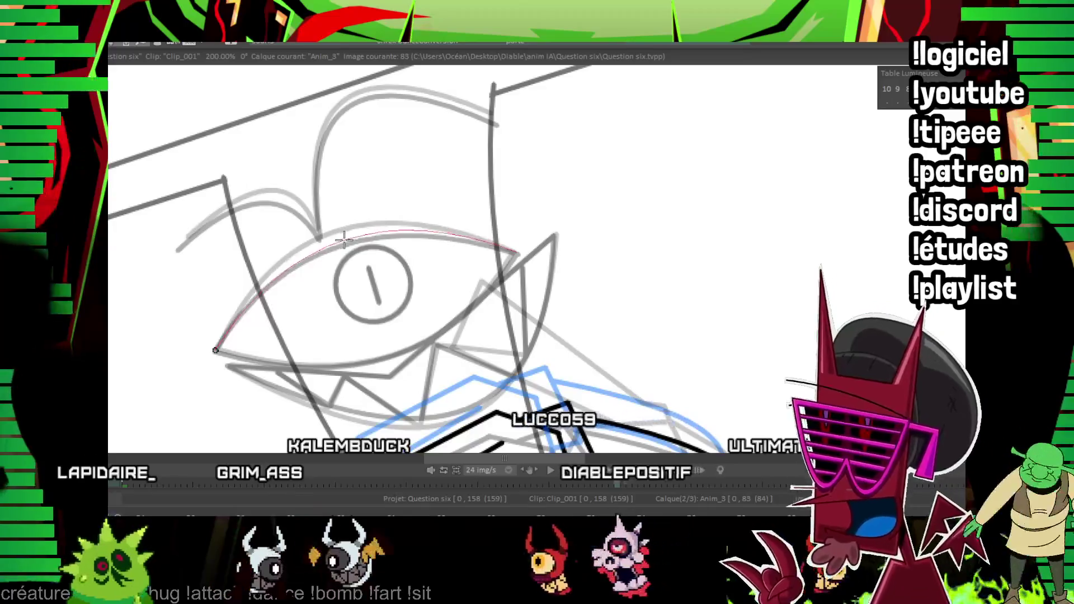
pyautogui.click(344, 239)
pyautogui.moveTo(215, 351); pyautogui.dragTo(518, 252)
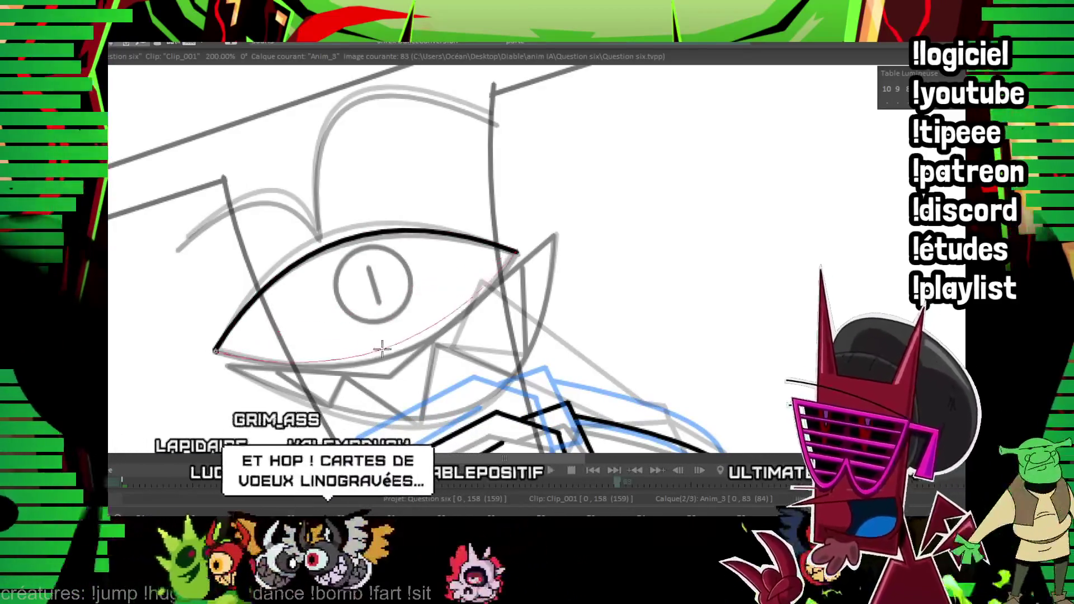
pyautogui.click(383, 348)
pyautogui.moveTo(435, 317); pyautogui.dragTo(390, 318)
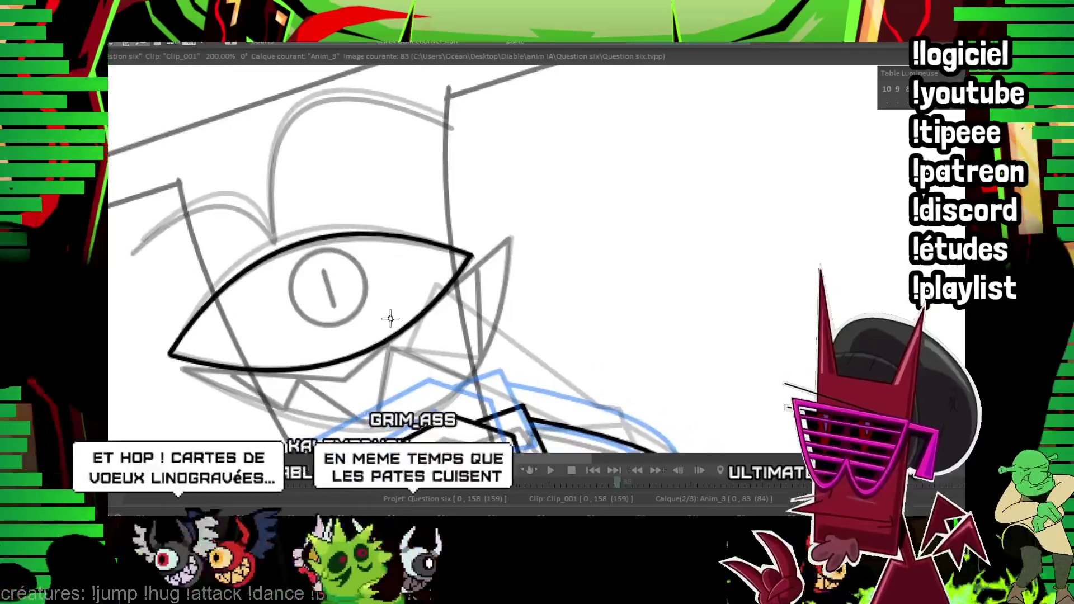
# Ink the brow curve above the eye and the bending head outline above it.
pyautogui.click(134, 250)
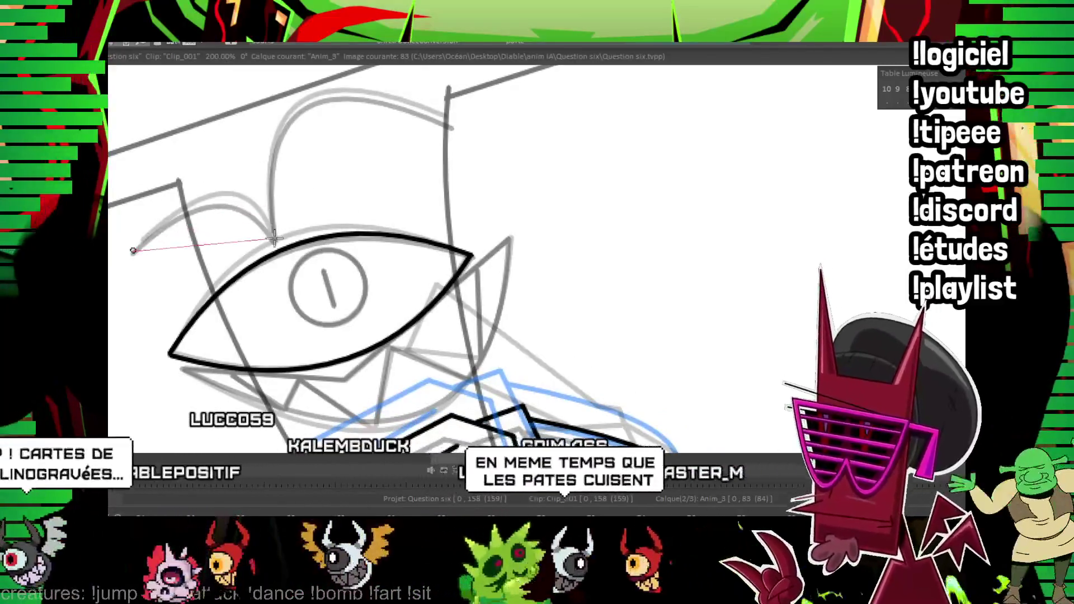
pyautogui.click(274, 238)
pyautogui.moveTo(398, 133); pyautogui.dragTo(381, 173)
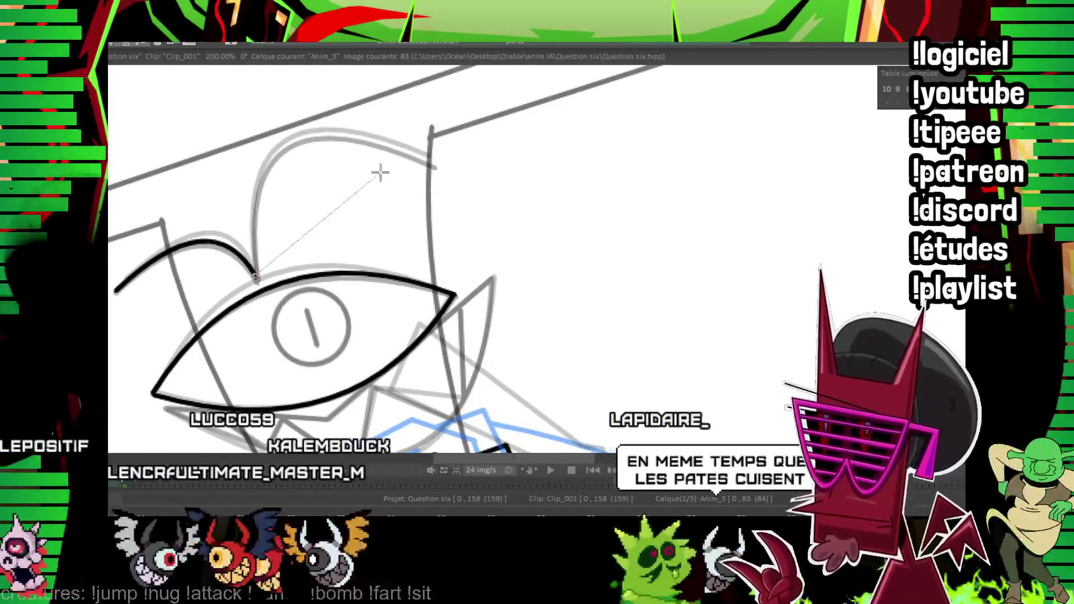
pyautogui.click(435, 167)
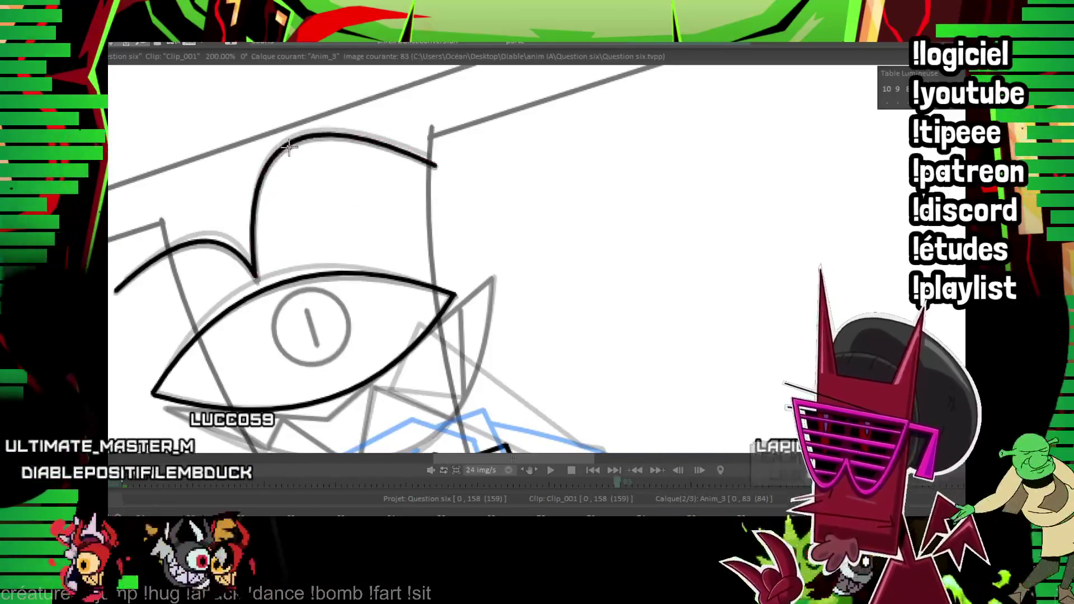
pyautogui.moveTo(289, 147); pyautogui.dragTo(248, 140)
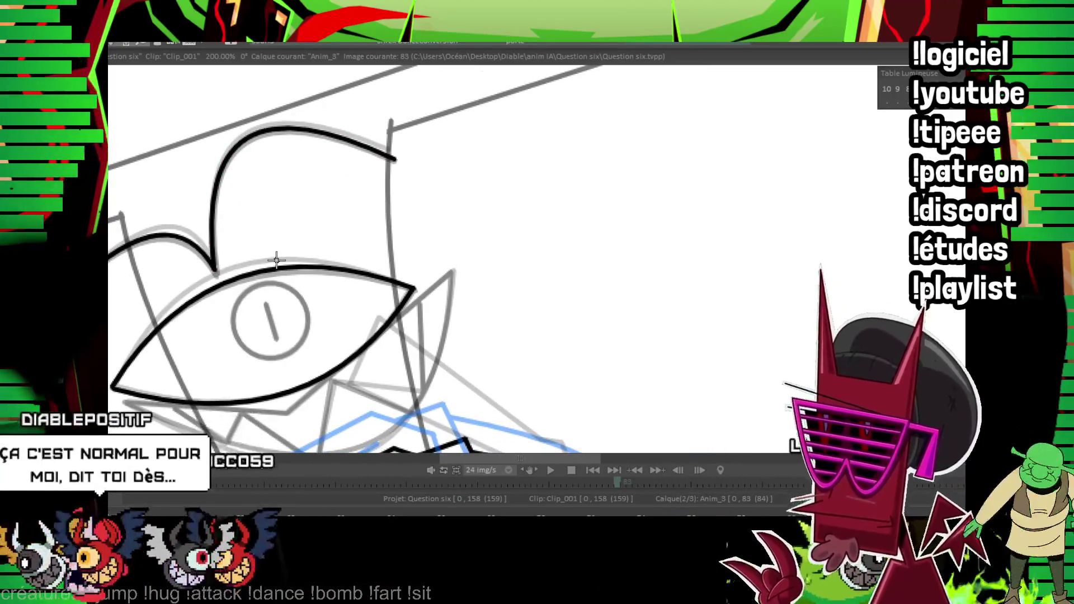
pyautogui.moveTo(426, 285)
pyautogui.mouseDown()
pyautogui.moveTo(341, 248)
pyautogui.moveTo(327, 157)
pyautogui.mouseUp()
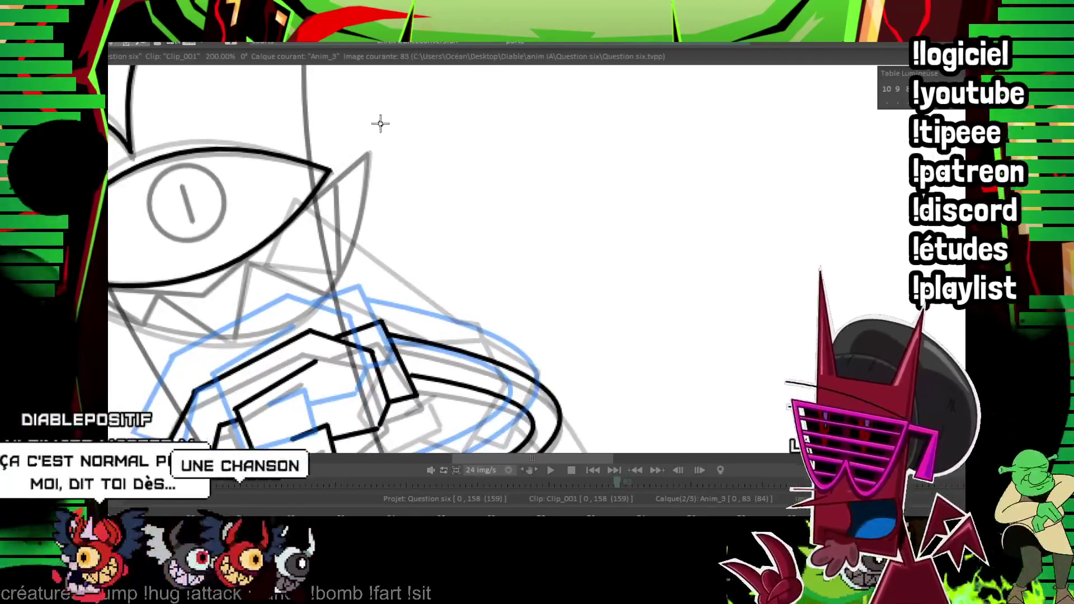
pyautogui.moveTo(311, 191); pyautogui.dragTo(427, 215)
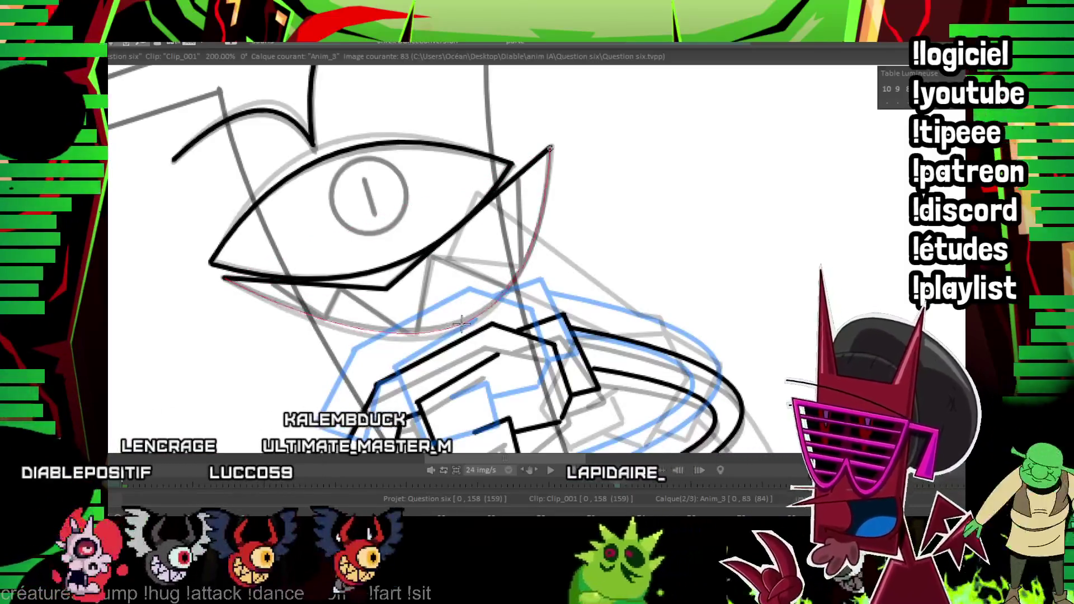
# Ink the jaw curve under the eye and the V-shaped tooth down to the jaw.
pyautogui.click(452, 256)
pyautogui.moveTo(452, 256); pyautogui.dragTo(355, 257)
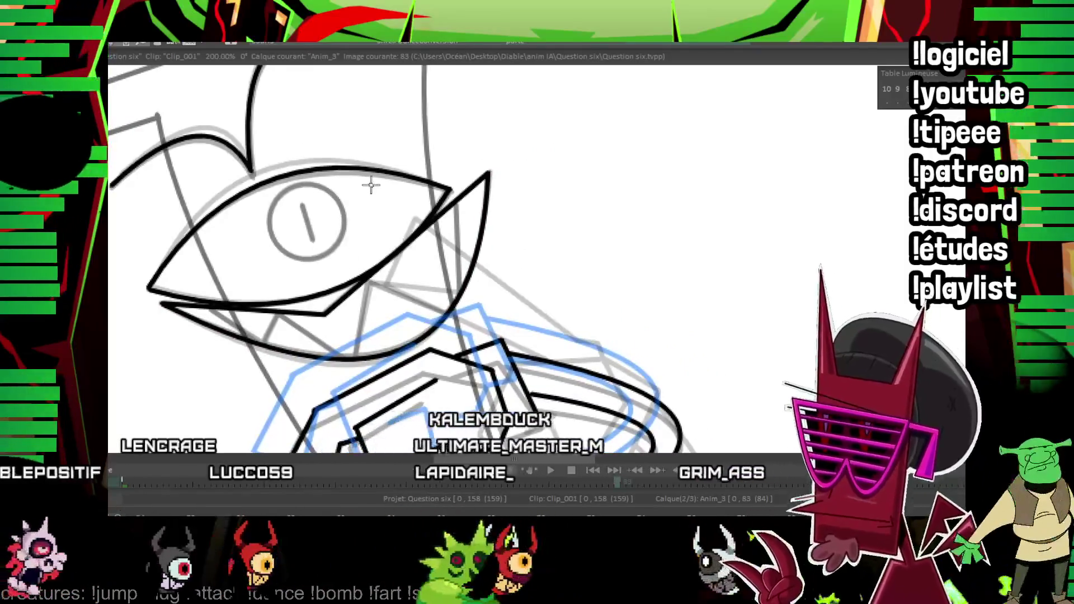
pyautogui.moveTo(213, 307)
pyautogui.mouseDown()
pyautogui.moveTo(276, 314)
pyautogui.moveTo(355, 354)
pyautogui.mouseUp()
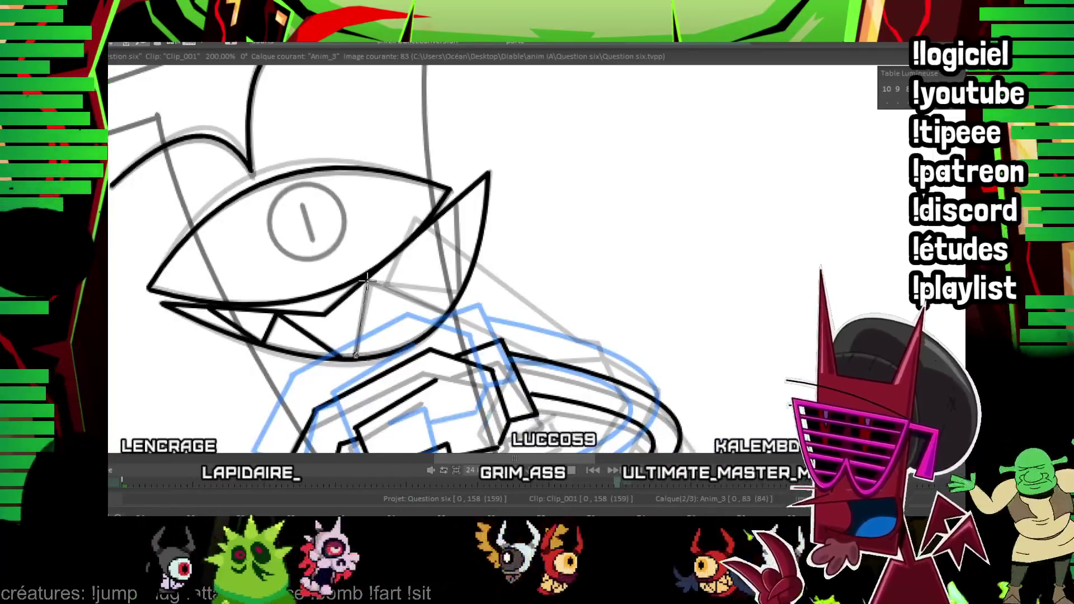
pyautogui.moveTo(435, 304); pyautogui.dragTo(451, 298)
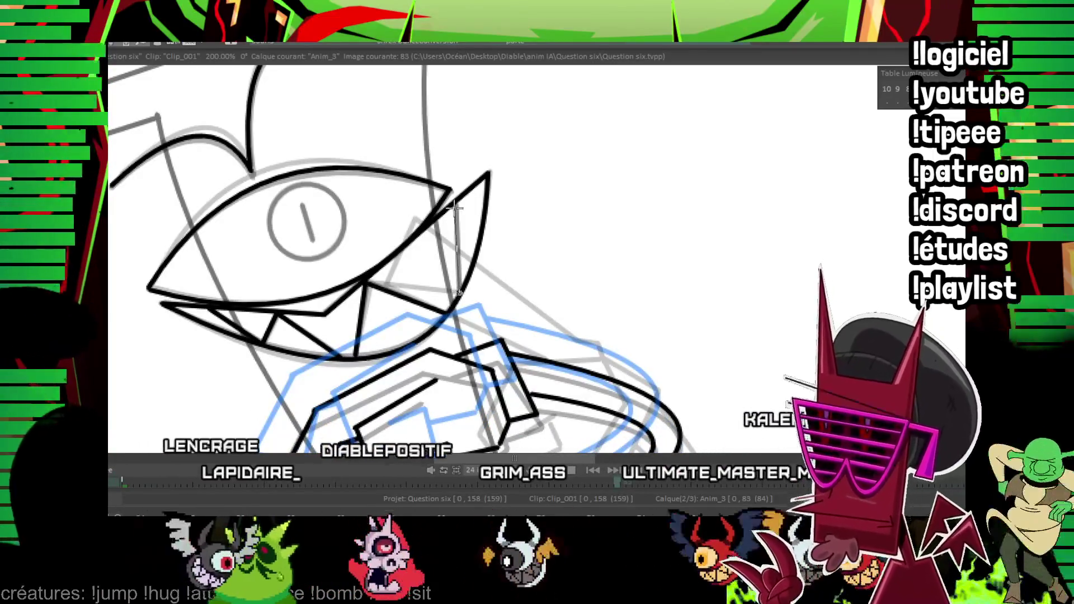
pyautogui.moveTo(462, 176)
pyautogui.mouseDown()
pyautogui.moveTo(276, 191)
pyautogui.moveTo(193, 212)
pyautogui.mouseUp()
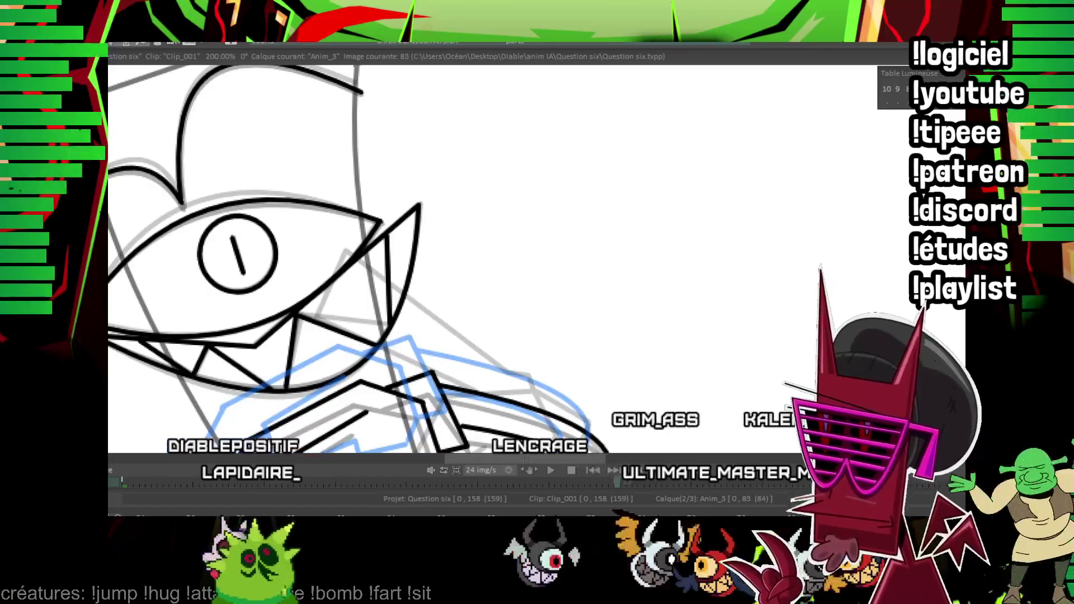
pyautogui.scroll(-4, 446, 189)
pyautogui.scroll(1, 446, 189)
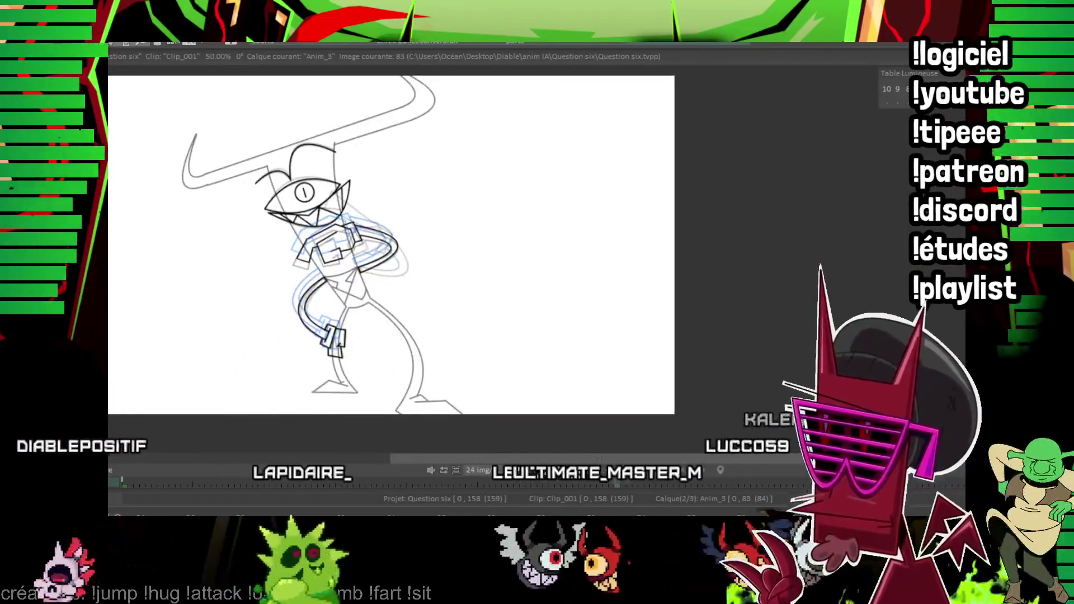
# Play back the animation, then ink the curved top of the head on frame 92.
pyautogui.press('Return')
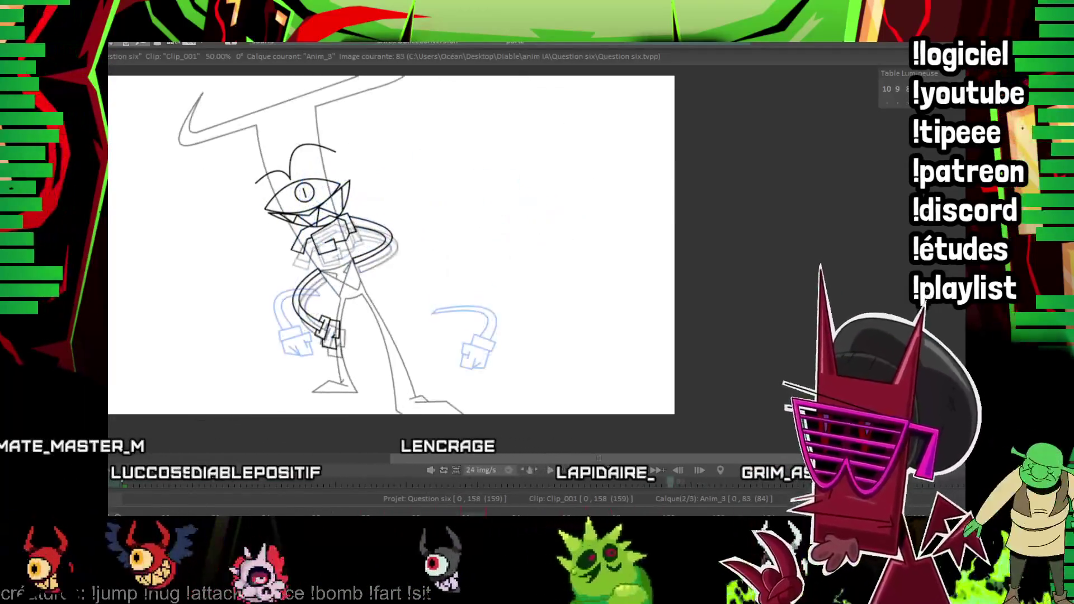
pyautogui.scroll(3, 268, 191)
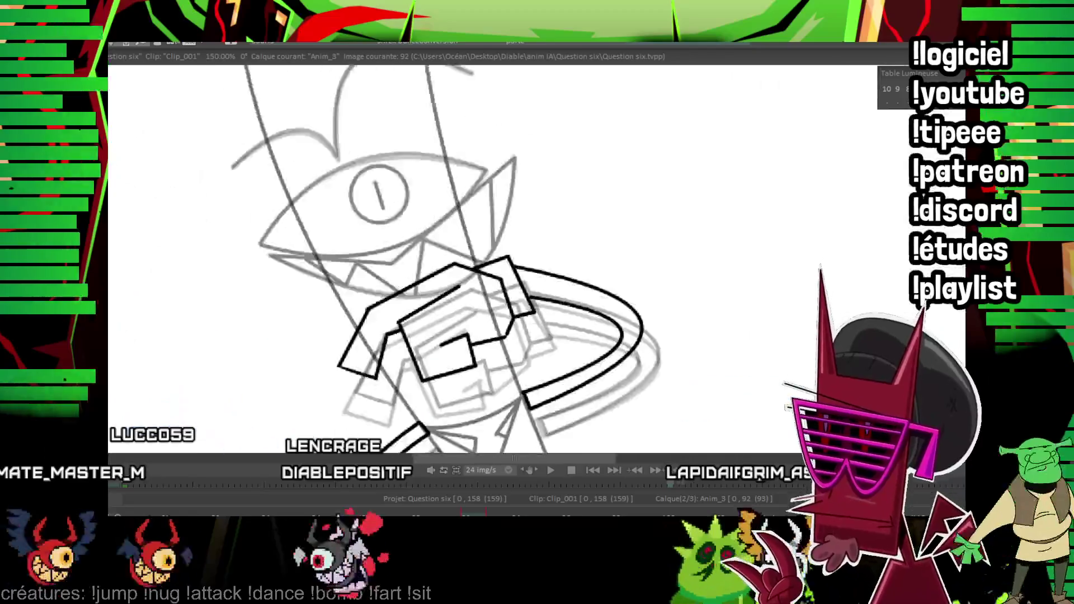
pyautogui.scroll(3, 751, 160)
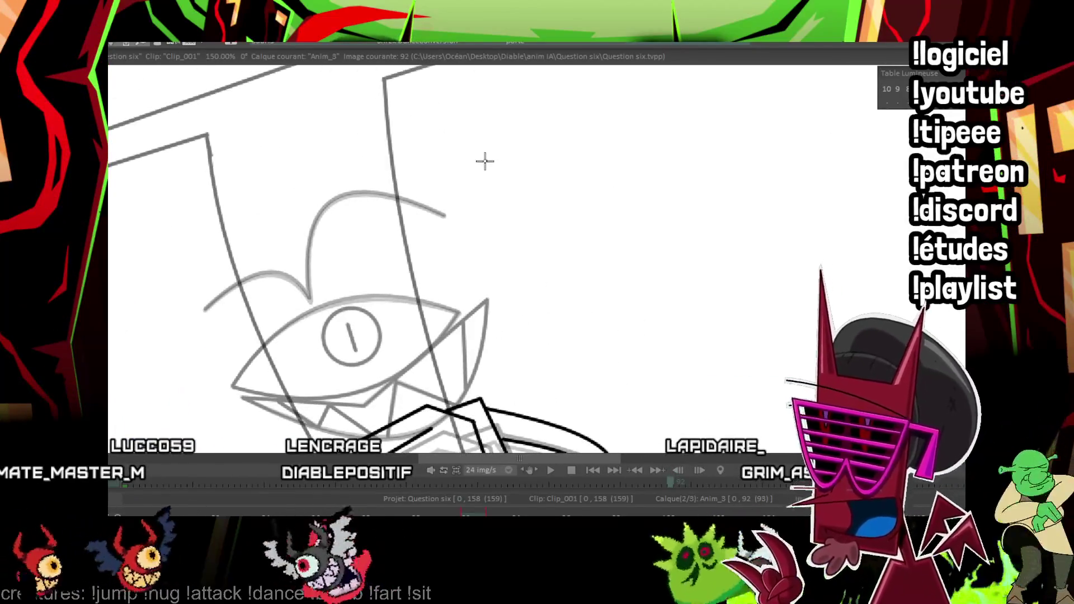
pyautogui.scroll(2, 360, 185)
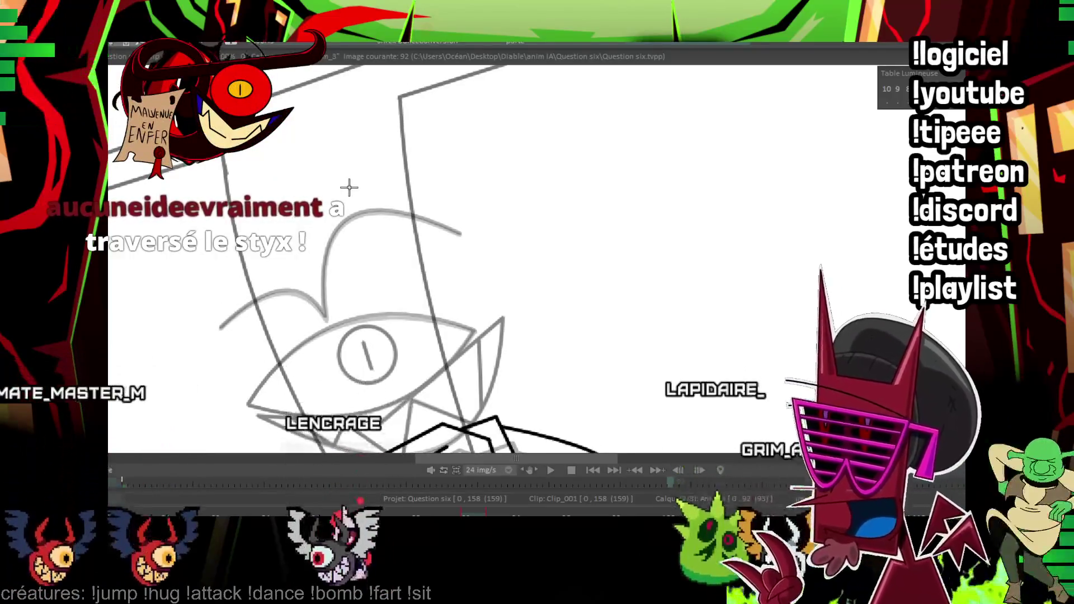
pyautogui.scroll(2, 358, 201)
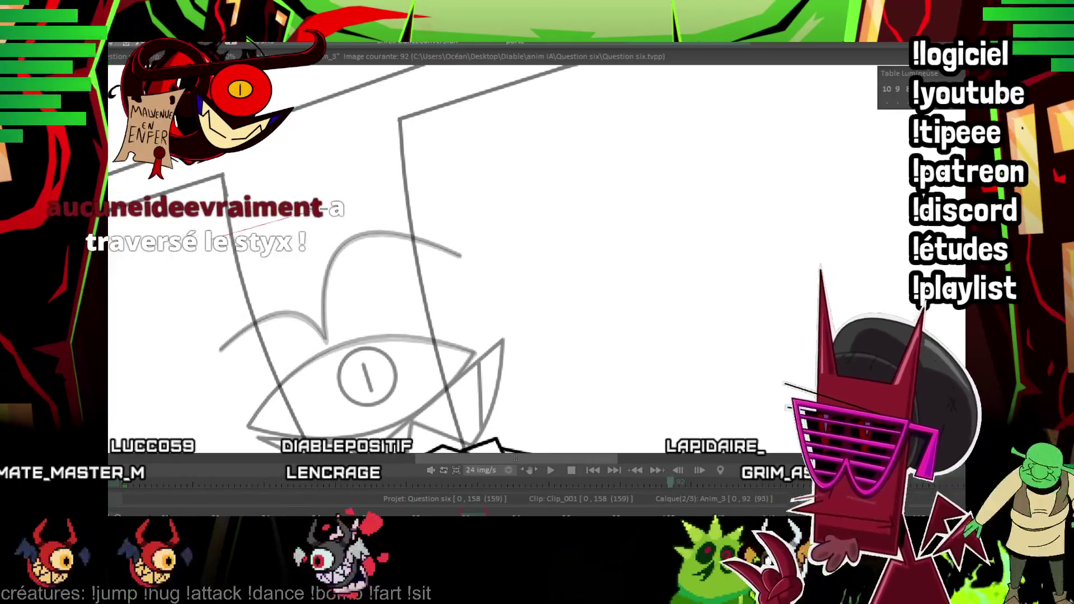
pyautogui.click(300, 161)
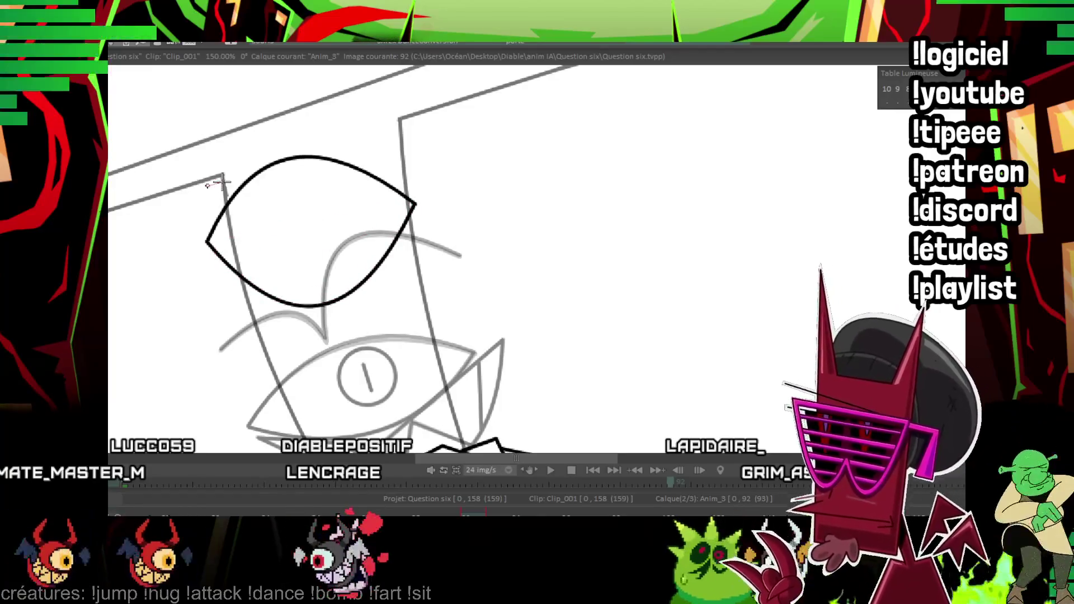
# Ink the upper jaw line up toward the head and the curved lower jaw outline.
pyautogui.scroll(-2, 294, 89)
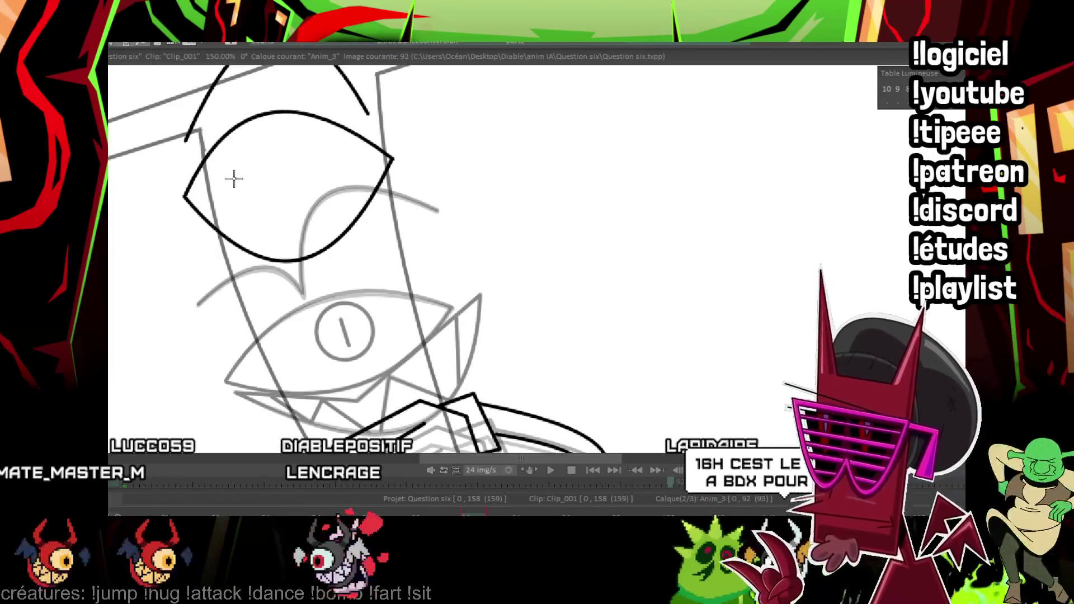
pyautogui.hscroll(3, 223, 190)
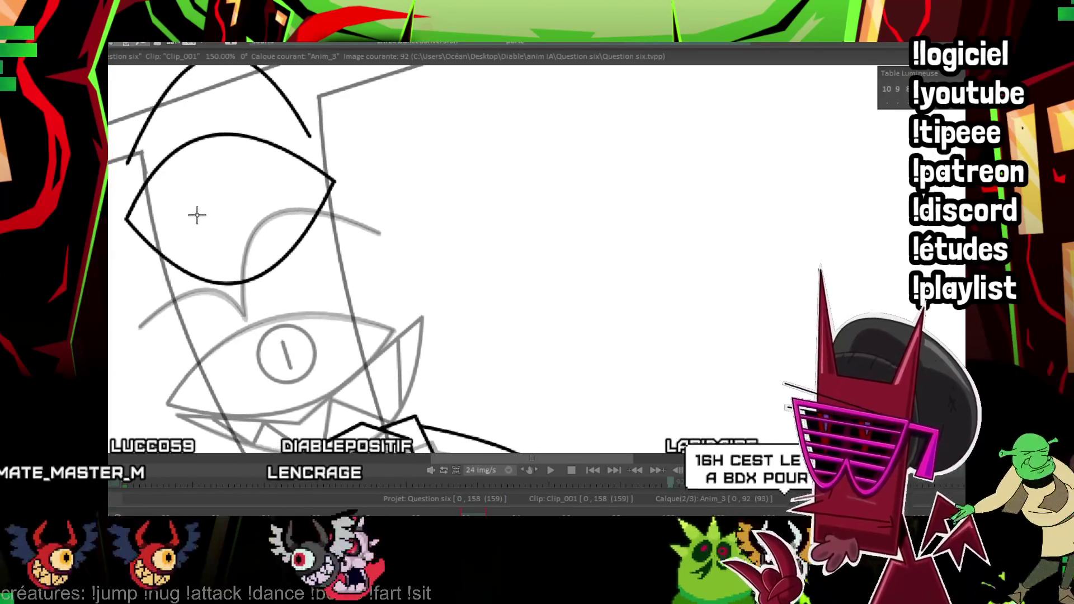
pyautogui.click(244, 311)
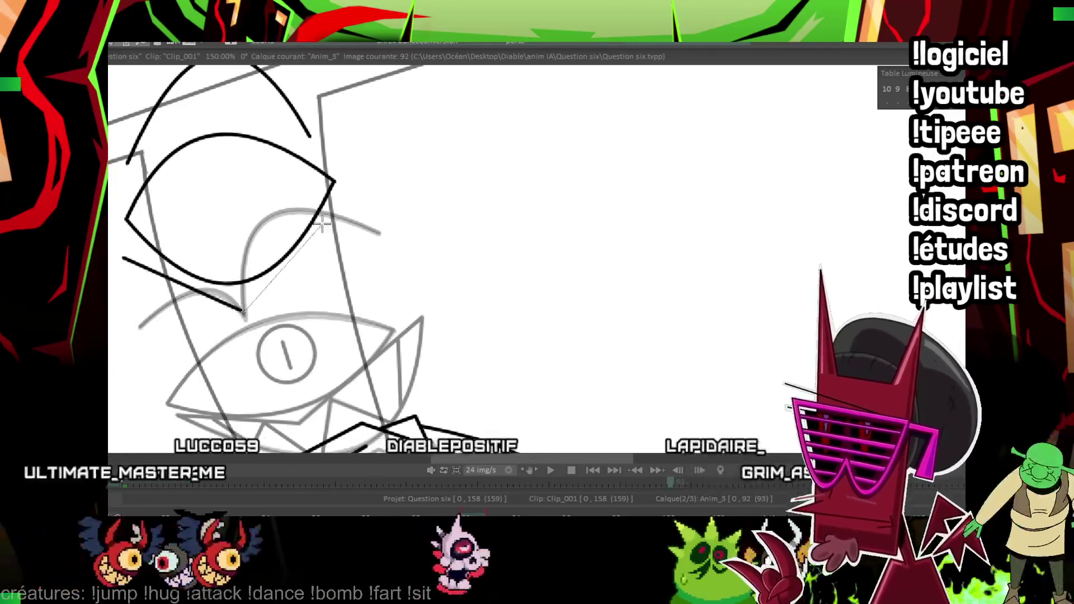
pyautogui.click(354, 186)
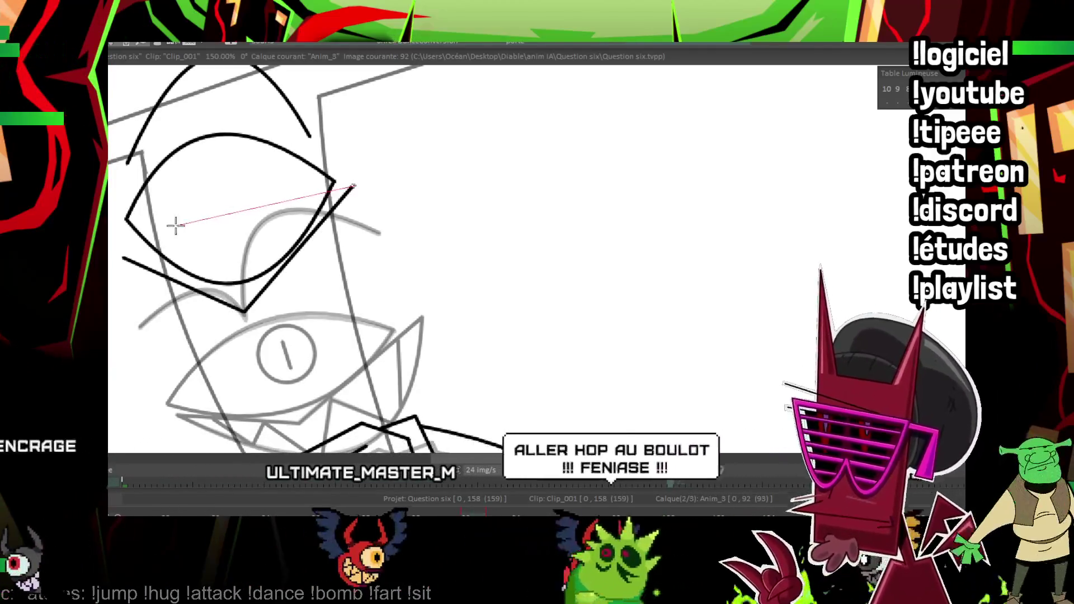
pyautogui.scroll(-3, 315, 341)
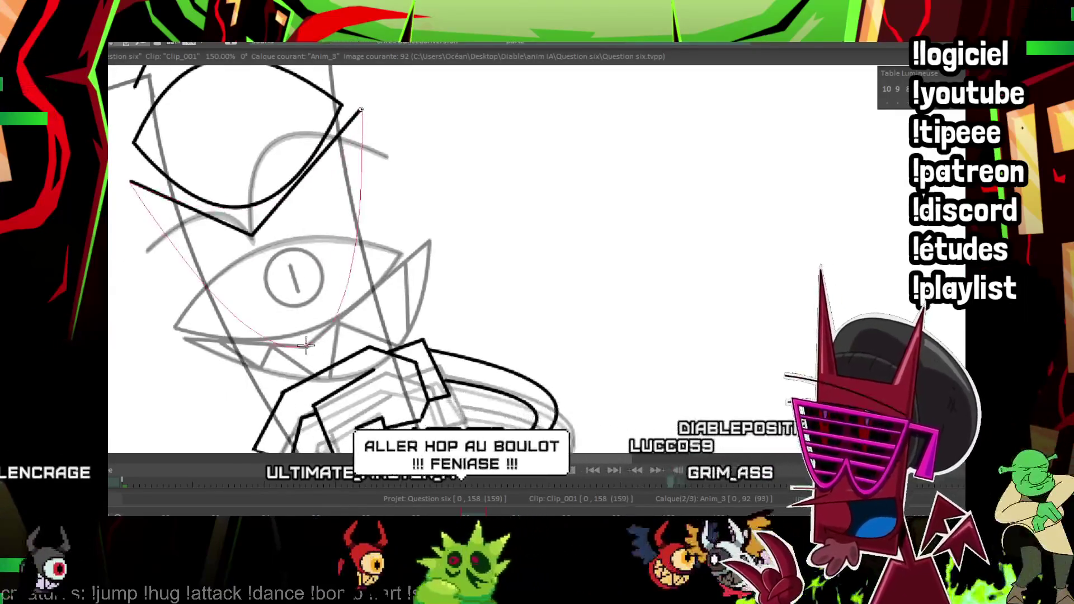
pyautogui.click(315, 340)
pyautogui.scroll(1, 315, 340)
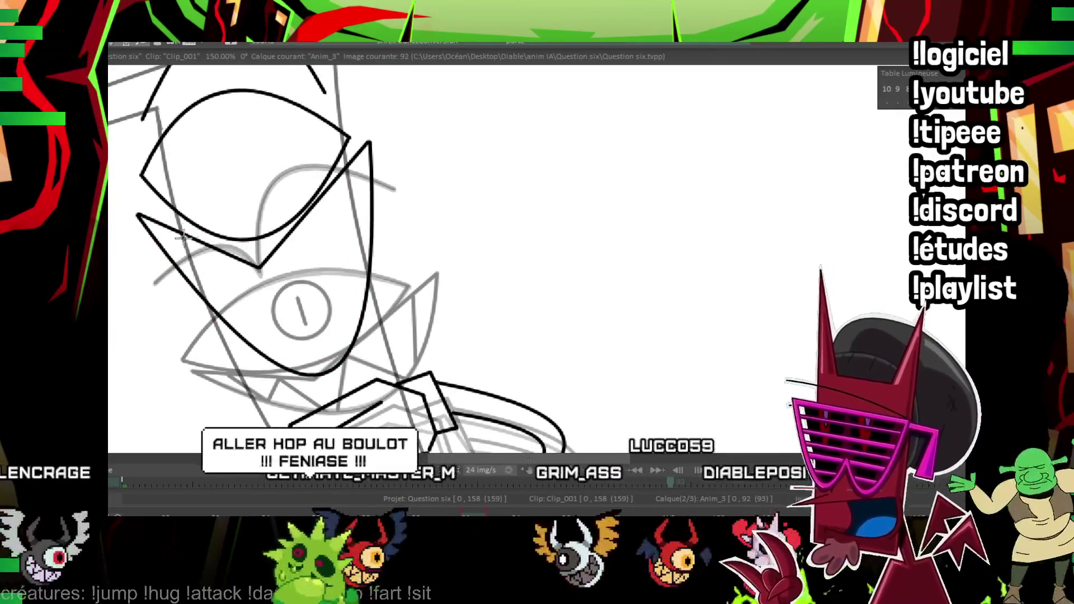
# Ink the line down to the mouth, the jagged teeth and the round pupil.
pyautogui.moveTo(170, 229); pyautogui.dragTo(221, 286)
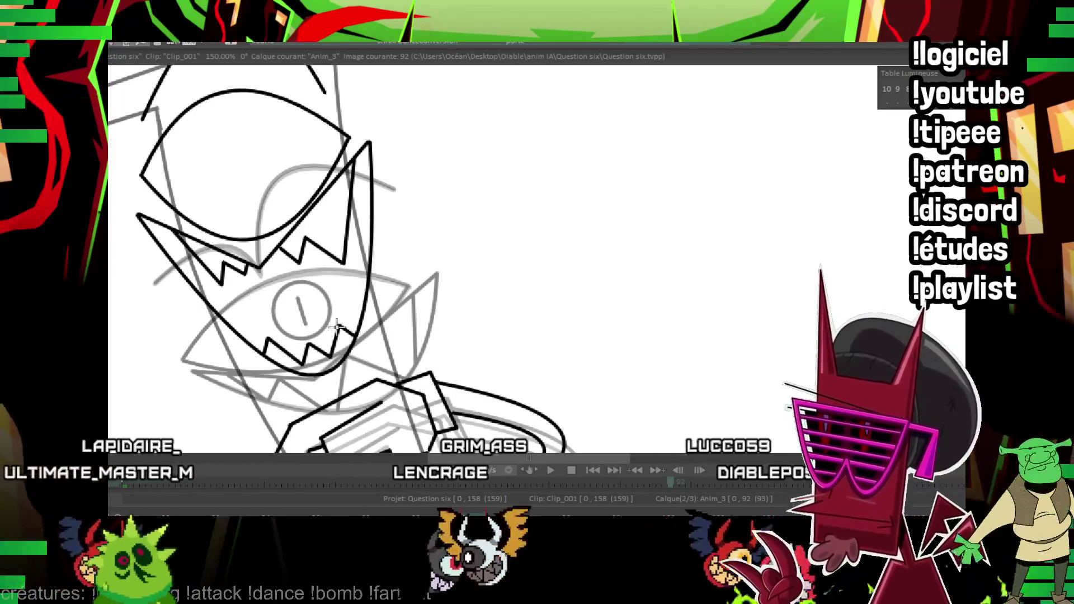
pyautogui.moveTo(346, 285); pyautogui.dragTo(367, 280)
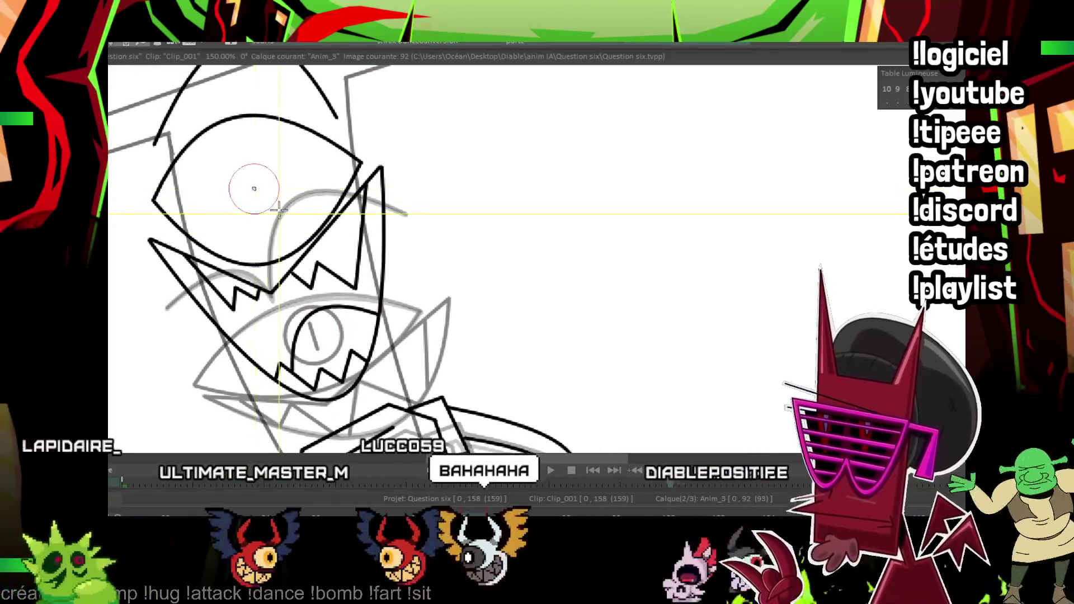
pyautogui.moveTo(279, 210); pyautogui.dragTo(280, 211)
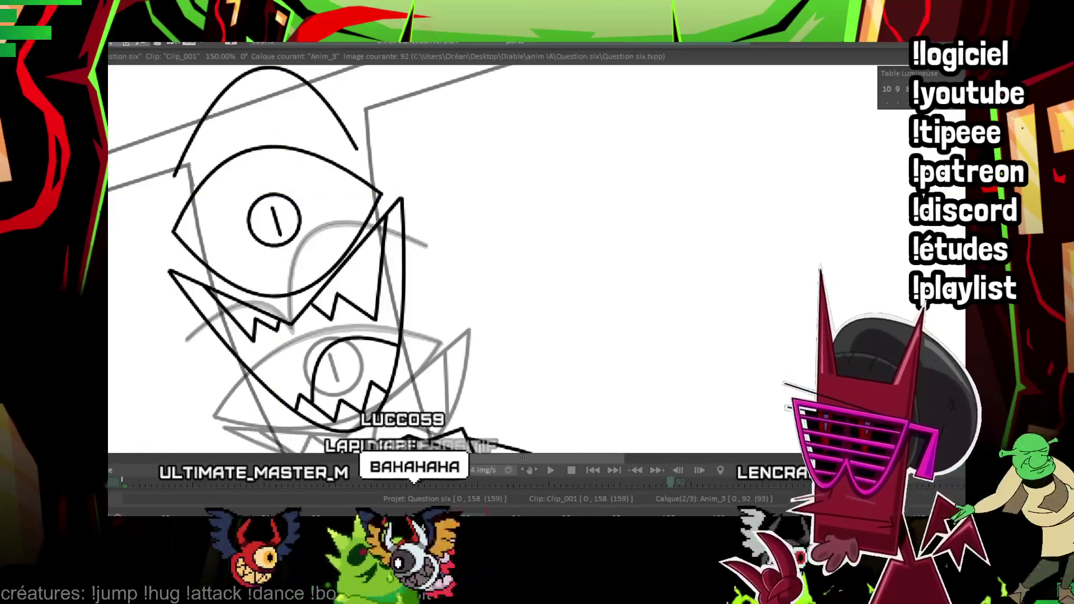
pyautogui.scroll(-3, 580, 303)
pyautogui.scroll(-2, 580, 302)
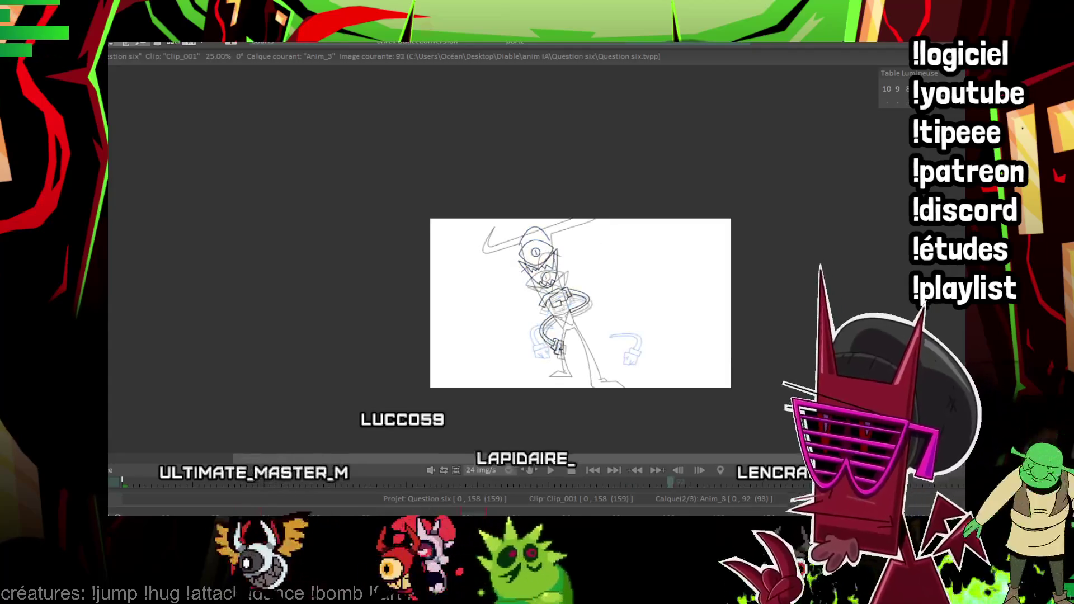
# On frame 94, ink the first motion lines across the body and close a pointed swirl wedge.
pyautogui.press('Right')
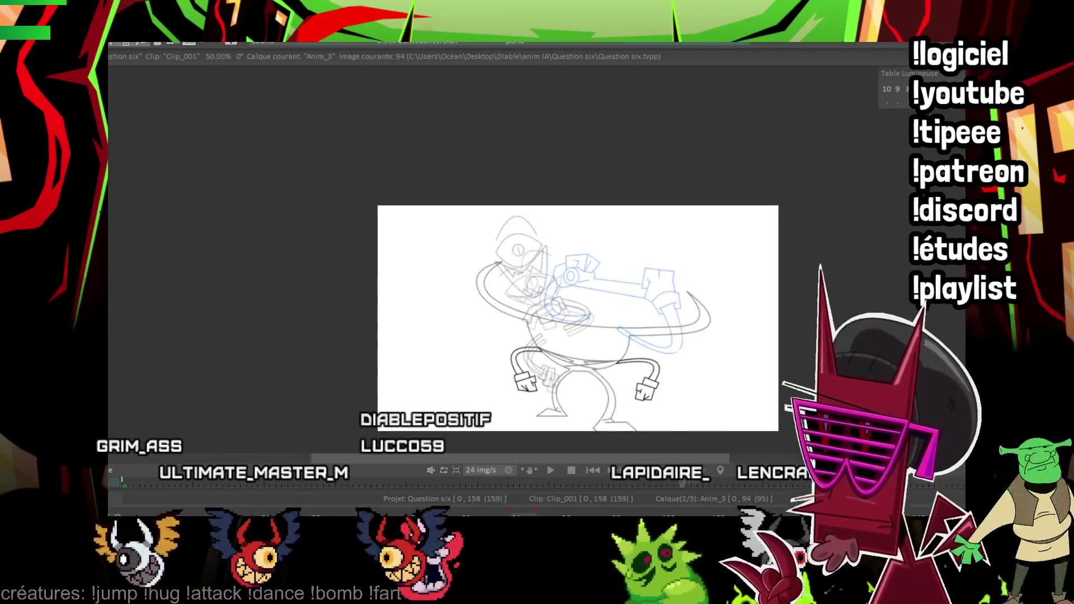
pyautogui.scroll(4, 623, 302)
pyautogui.moveTo(424, 139); pyautogui.dragTo(406, 122)
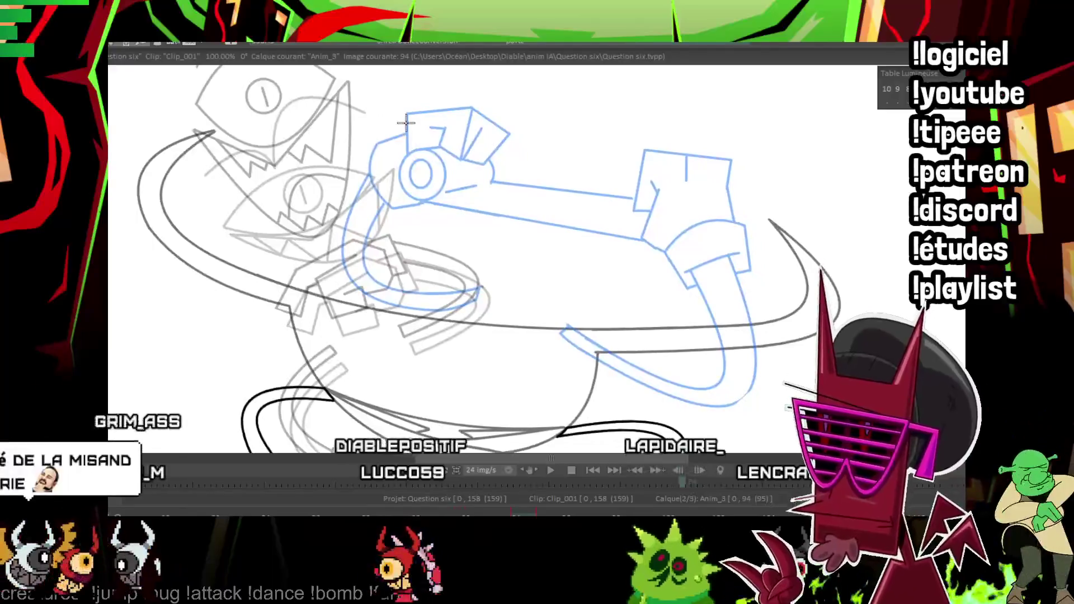
pyautogui.moveTo(292, 347); pyautogui.dragTo(450, 391)
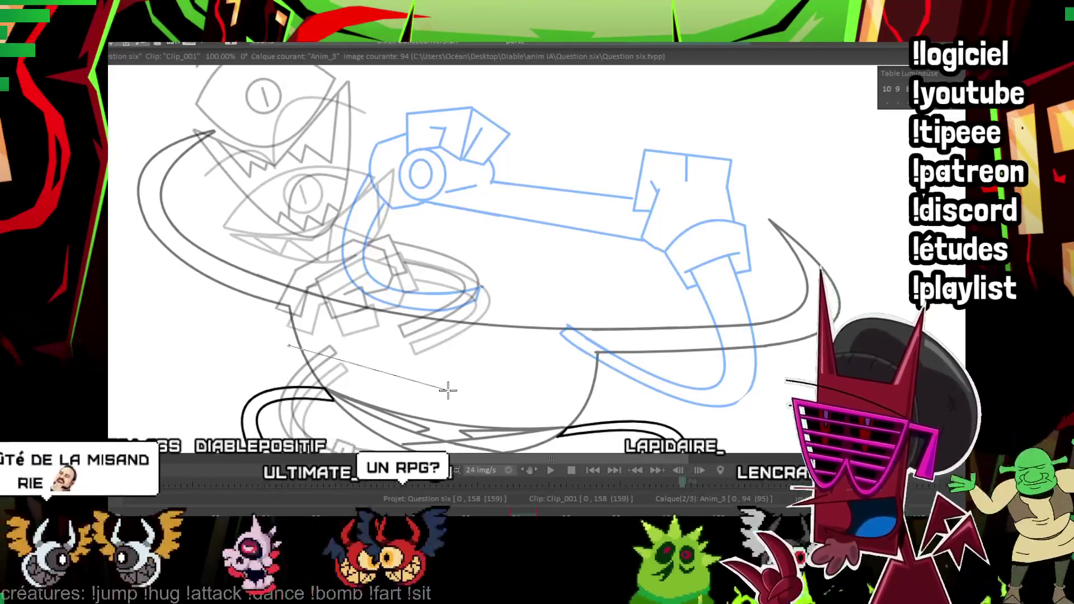
pyautogui.moveTo(457, 335); pyautogui.dragTo(436, 264)
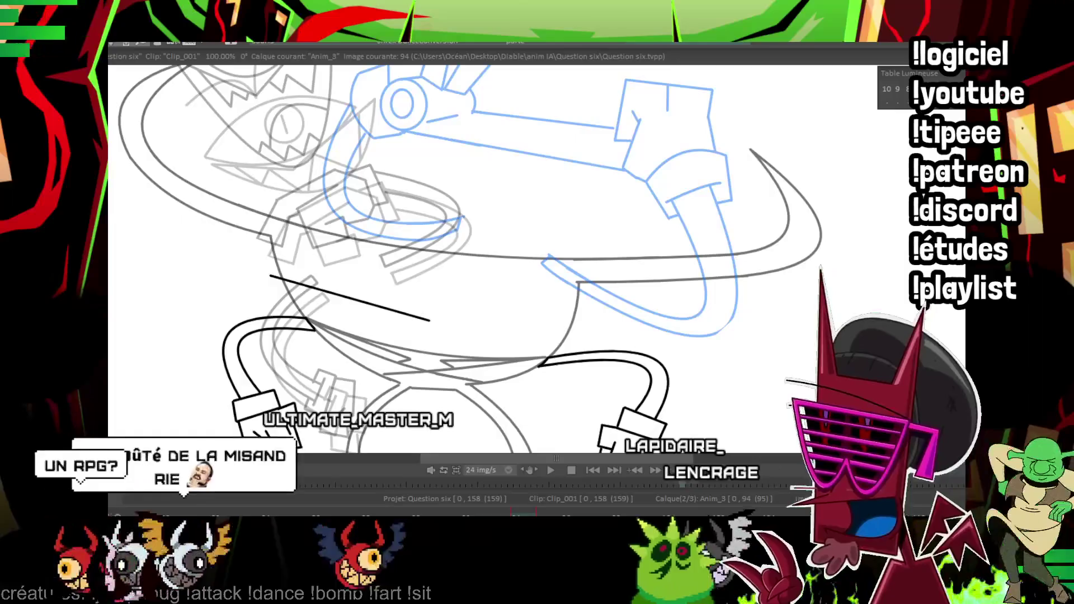
pyautogui.scroll(4, 480, 252)
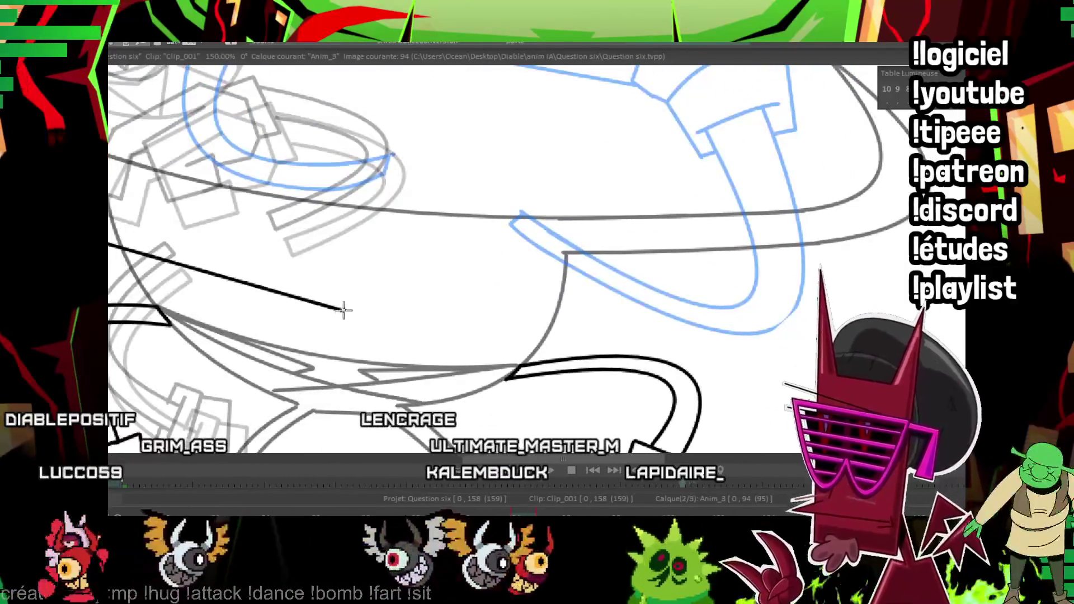
pyautogui.keyDown('shift'); pyautogui.click(598, 292); pyautogui.keyUp('shift')
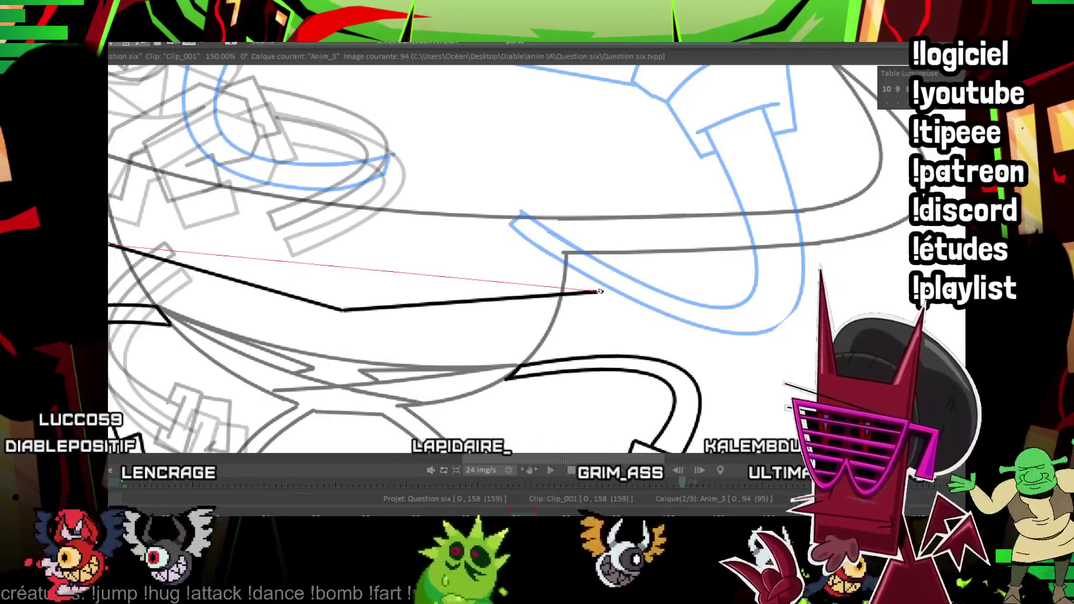
pyautogui.keyDown('shift'); pyautogui.click(346, 320); pyautogui.keyUp('shift')
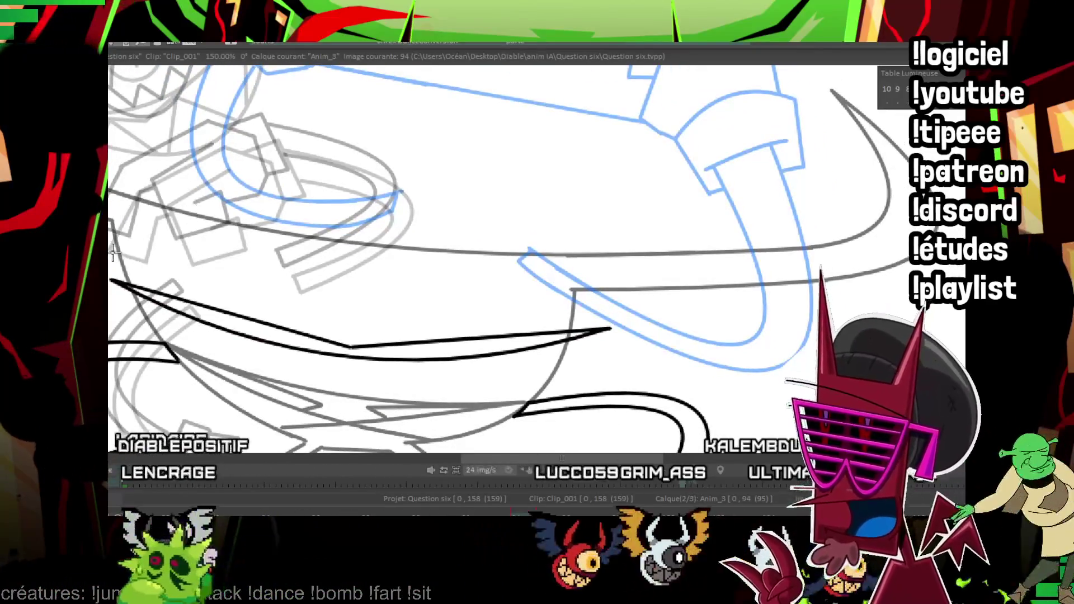
# Ink the upper swirl and long bending swirl strokes, then flip frames to compare poses.
pyautogui.moveTo(112, 252); pyautogui.dragTo(602, 315)
pyautogui.moveTo(304, 220)
pyautogui.mouseDown()
pyautogui.moveTo(152, 220)
pyautogui.moveTo(305, 266)
pyautogui.mouseUp()
pyautogui.click(248, 206)
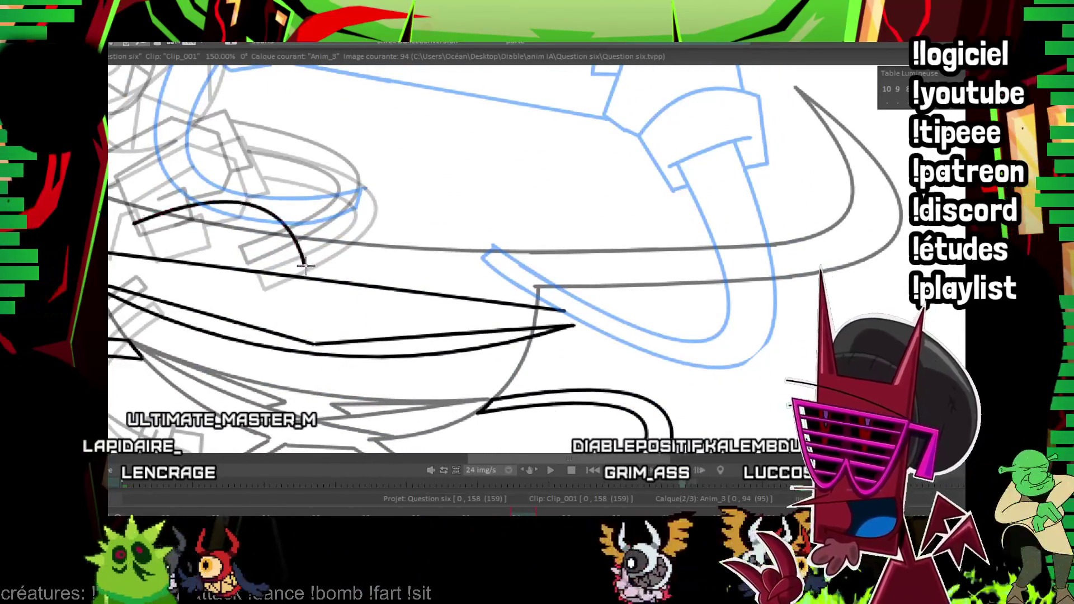
pyautogui.click(400, 258)
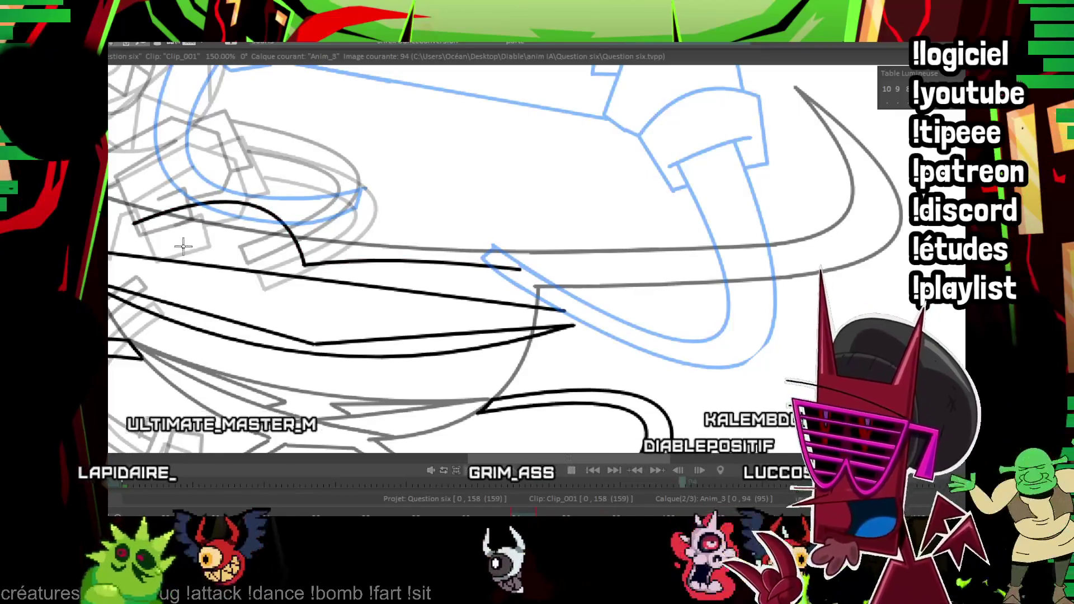
pyautogui.moveTo(111, 254); pyautogui.dragTo(532, 306)
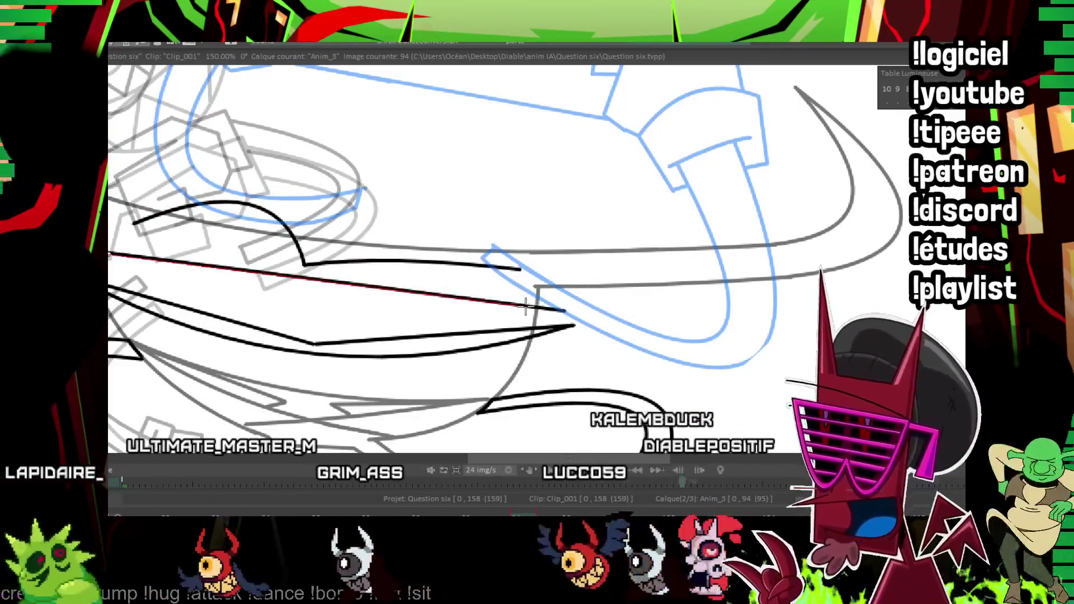
pyautogui.click(311, 308)
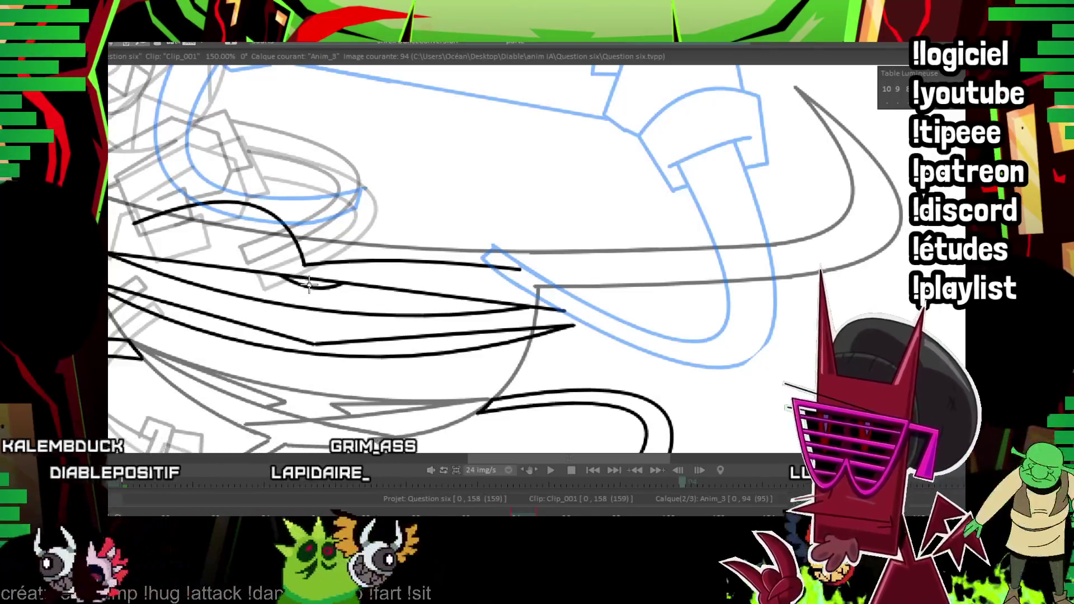
pyautogui.press('Left')
pyautogui.press('Left')
pyautogui.press('Right')
pyautogui.press('Right')
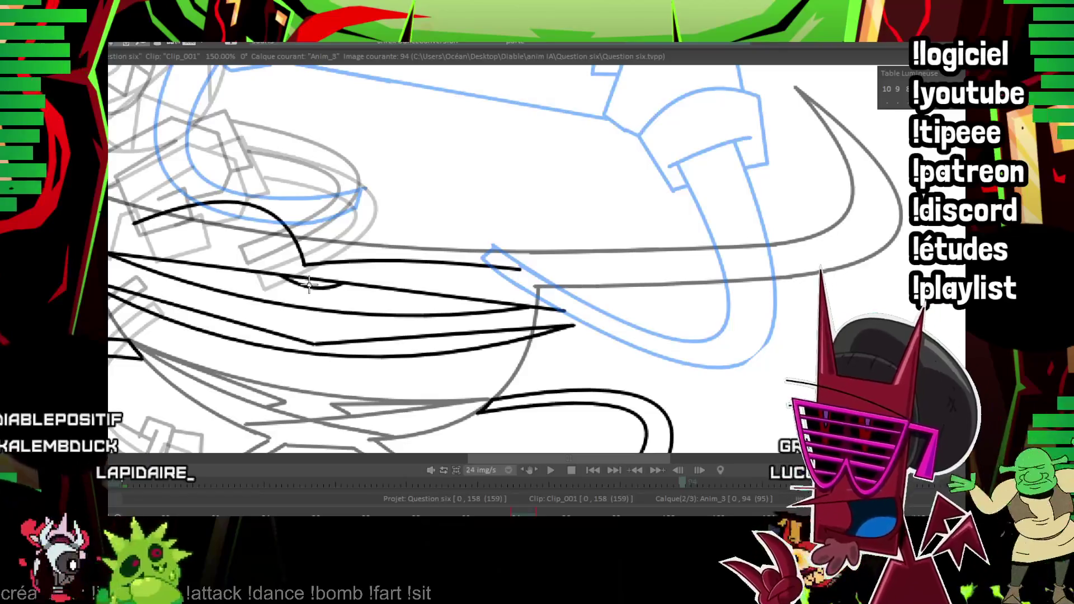
pyautogui.scroll(-4, 524, 247)
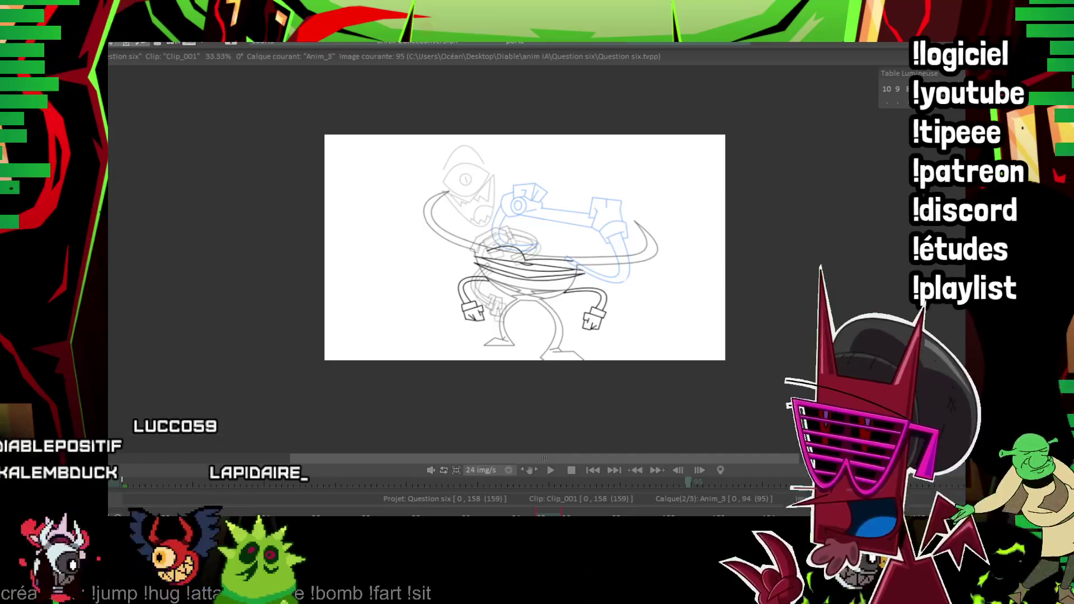
# On the next frame, draw the eye circles with an inner circle inside the head circle.
pyautogui.press('Right')
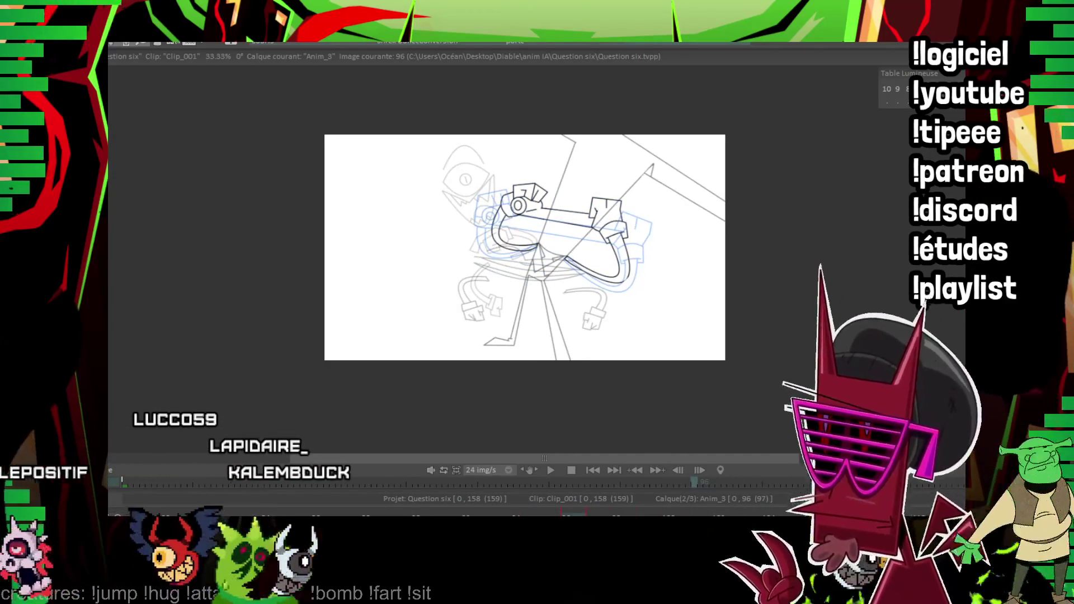
pyautogui.scroll(4, 680, 159)
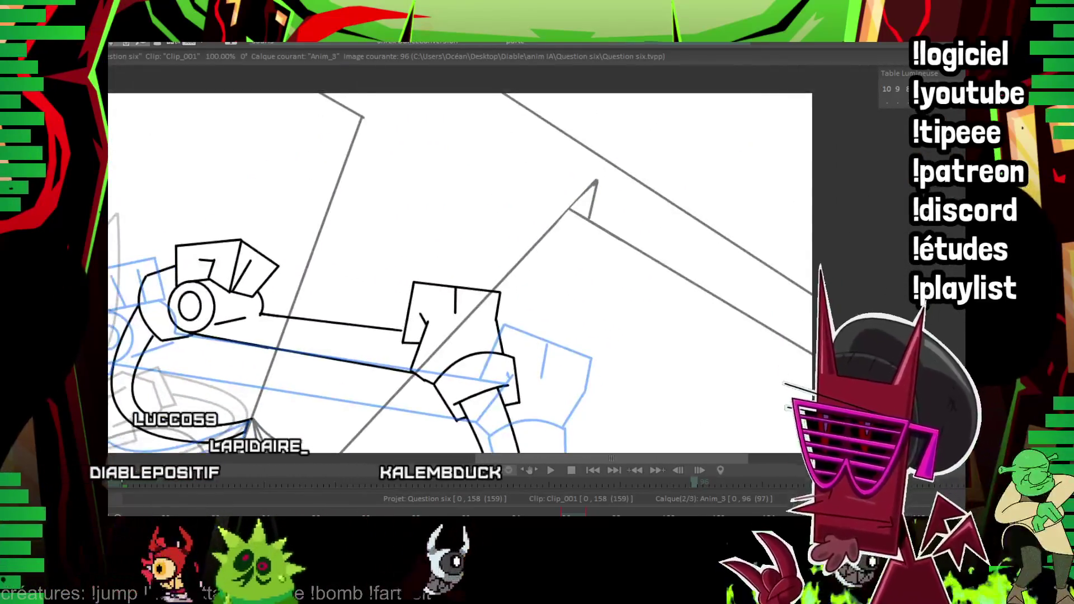
pyautogui.moveTo(395, 203); pyautogui.dragTo(497, 266)
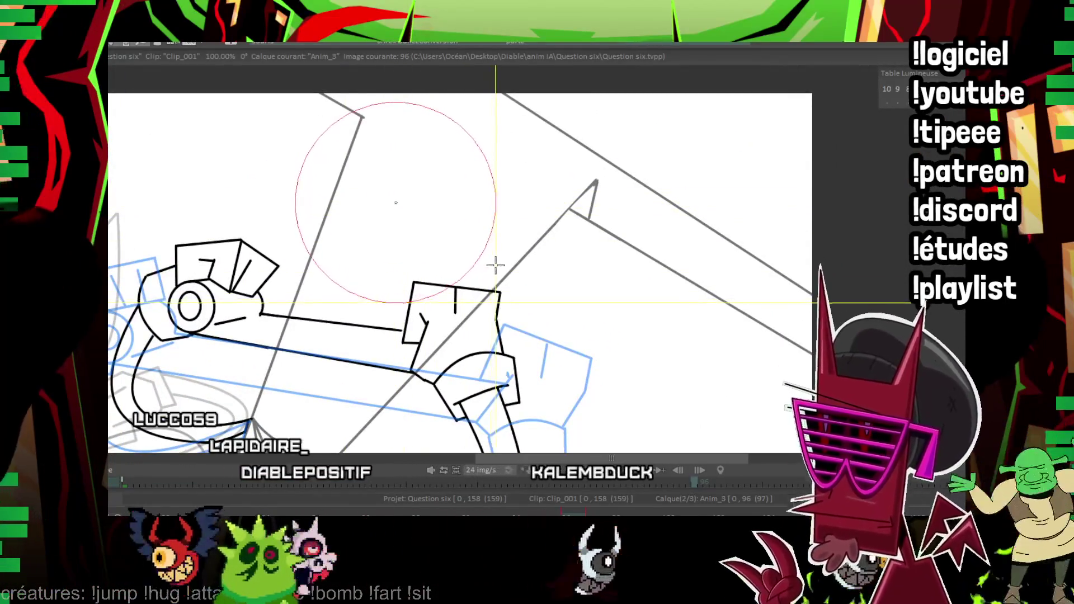
pyautogui.moveTo(387, 201); pyautogui.dragTo(421, 224)
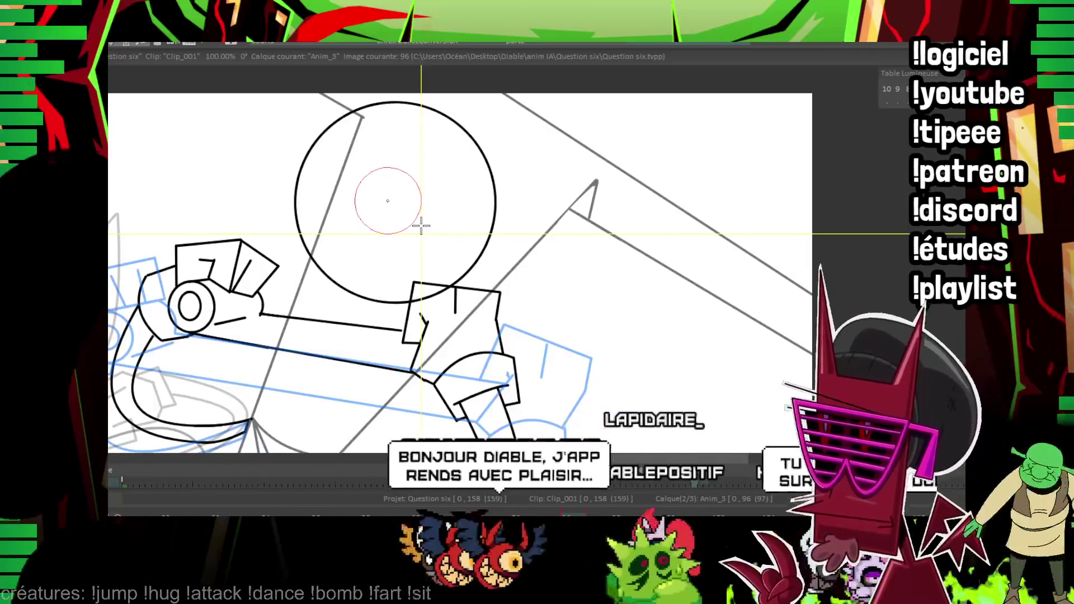
pyautogui.moveTo(422, 227); pyautogui.dragTo(424, 230)
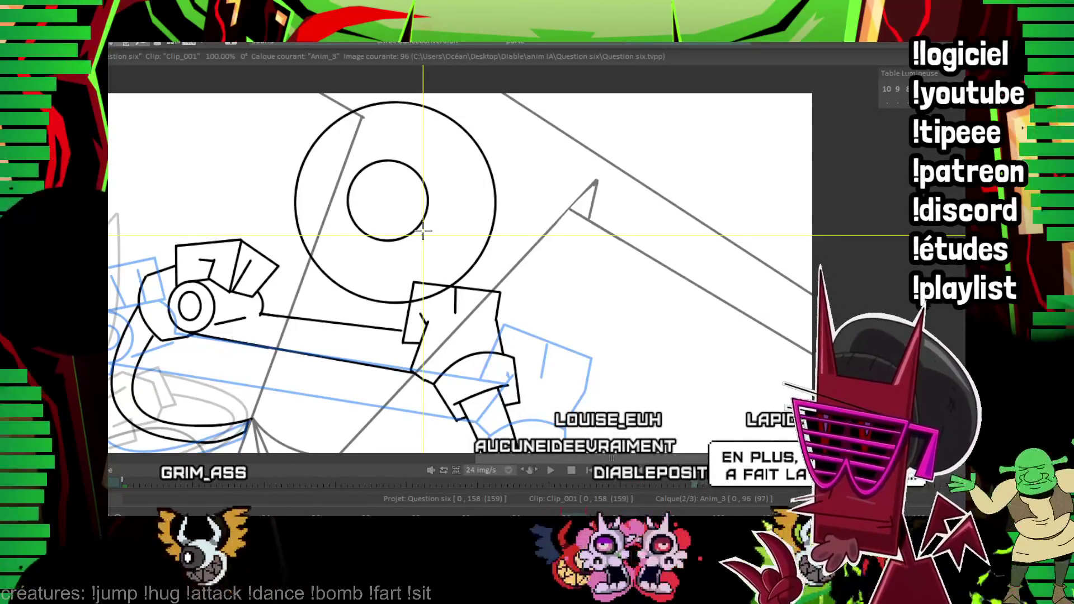
# Ink the curved slit pupil and a short arc at the circle's lower left.
pyautogui.scroll(2, 378, 103)
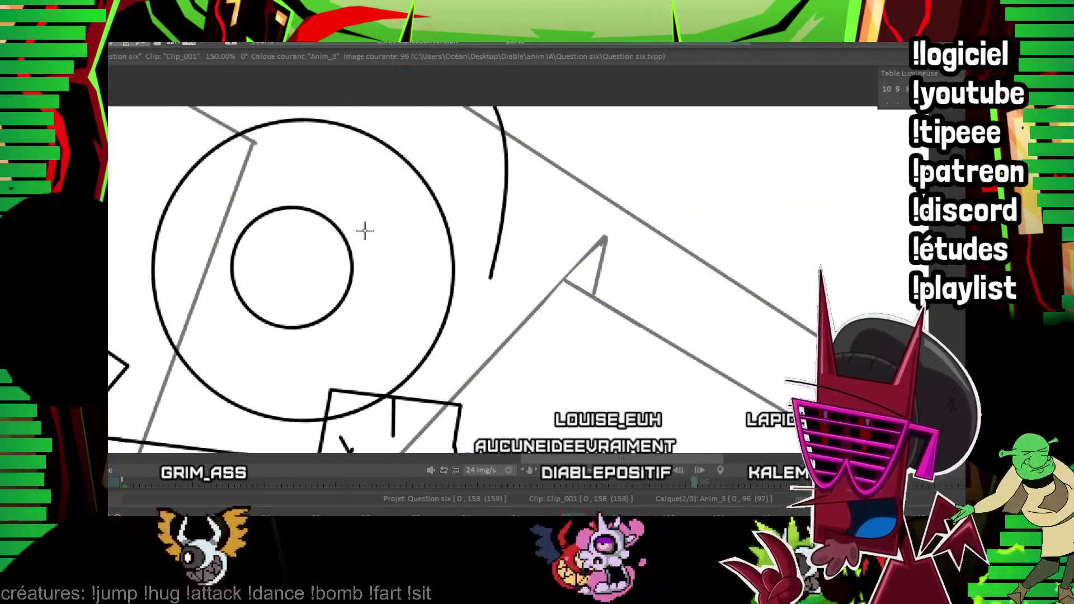
pyautogui.moveTo(364, 229)
pyautogui.mouseDown()
pyautogui.moveTo(364, 104)
pyautogui.moveTo(312, 208)
pyautogui.mouseUp()
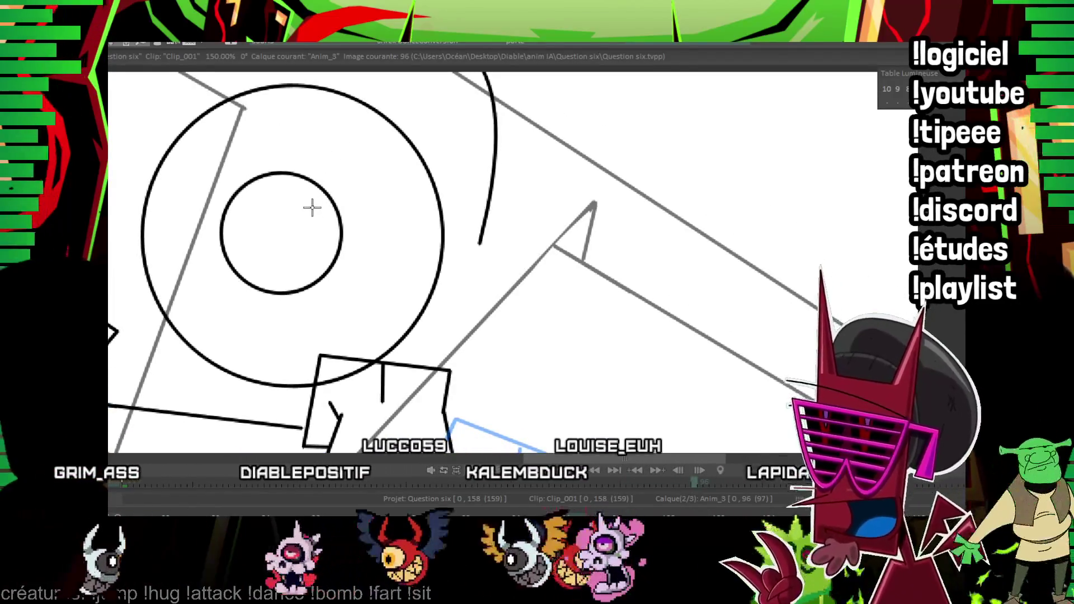
pyautogui.moveTo(312, 207); pyautogui.dragTo(319, 168)
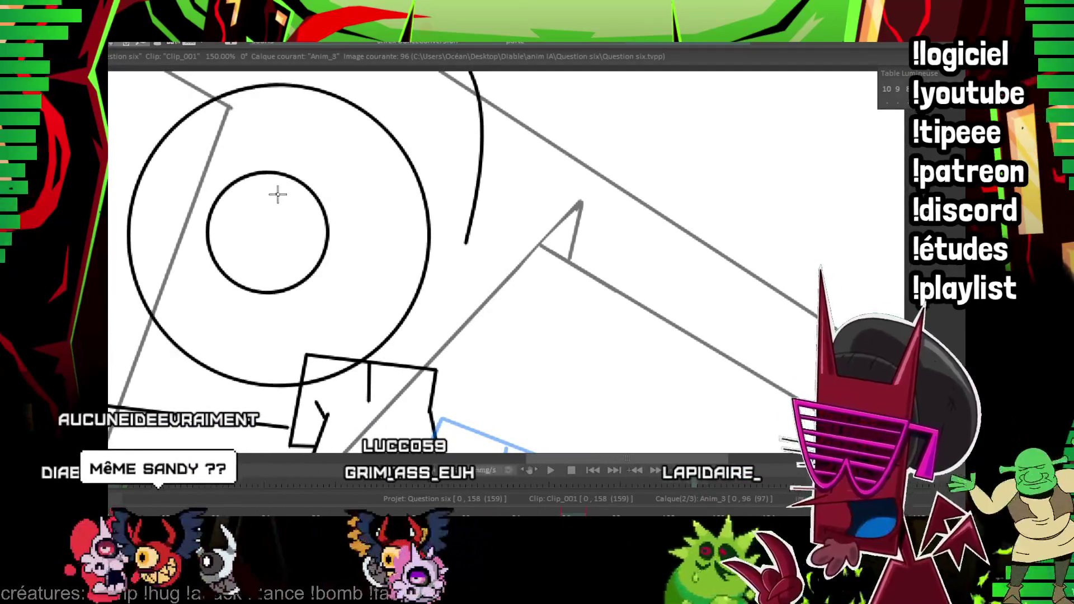
pyautogui.moveTo(280, 196); pyautogui.dragTo(245, 269)
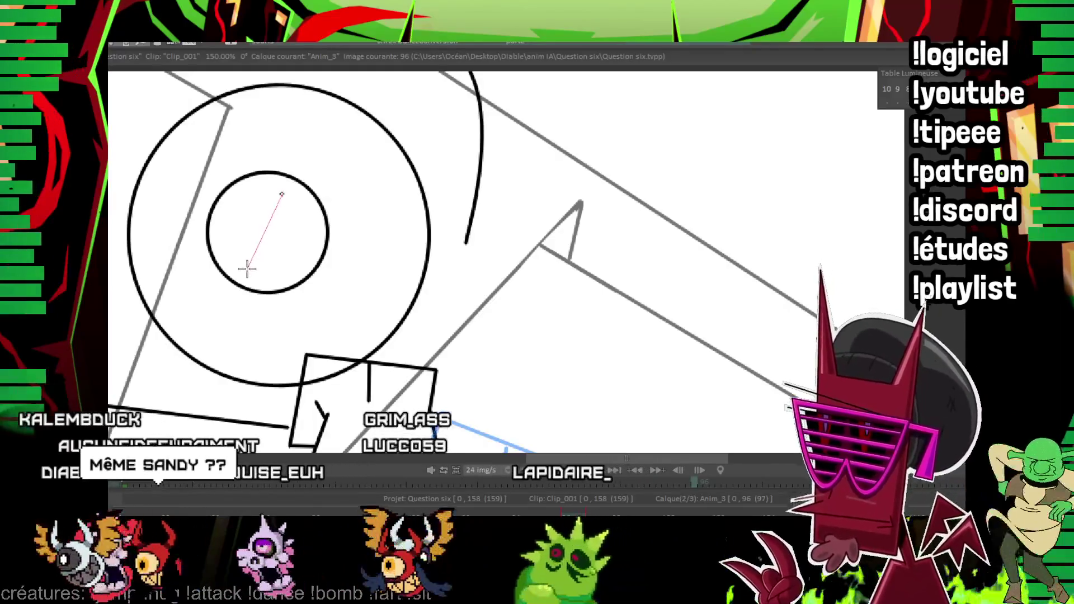
pyautogui.click(248, 222)
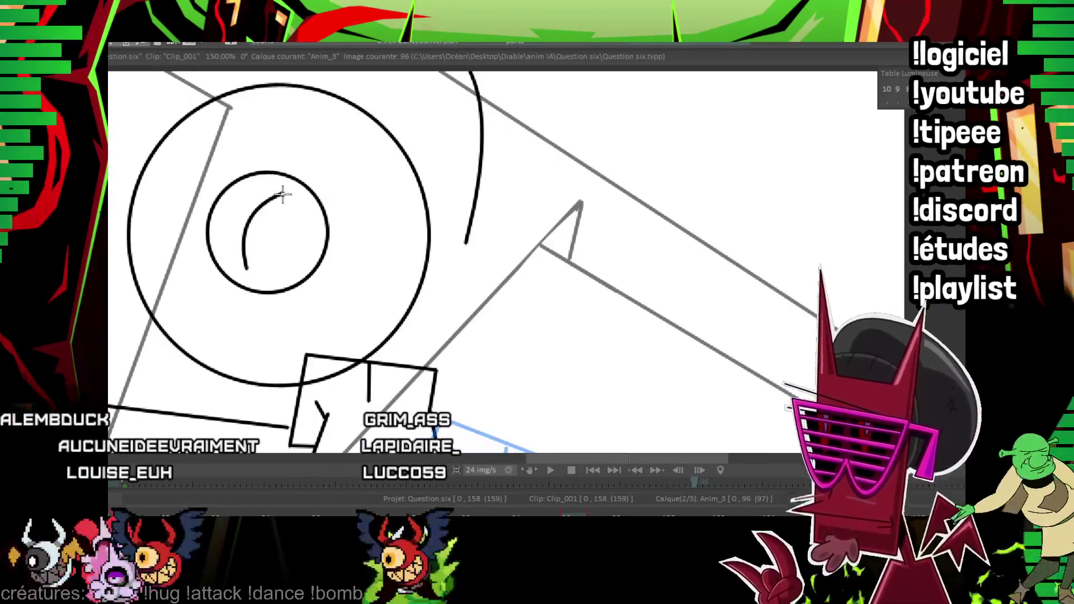
pyautogui.scroll(-3, 278, 239)
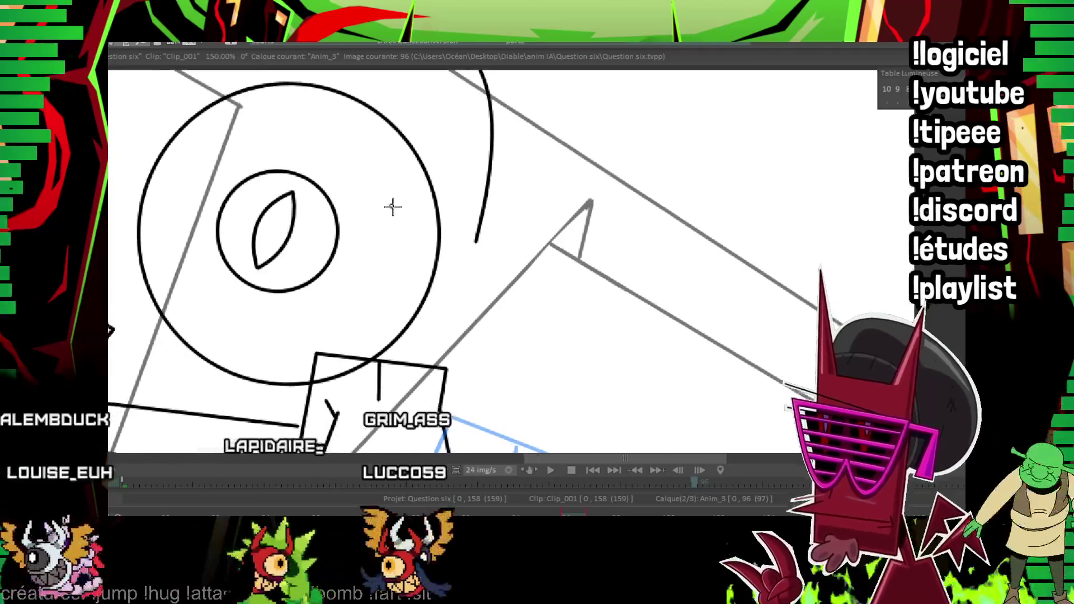
pyautogui.scroll(3, 408, 210)
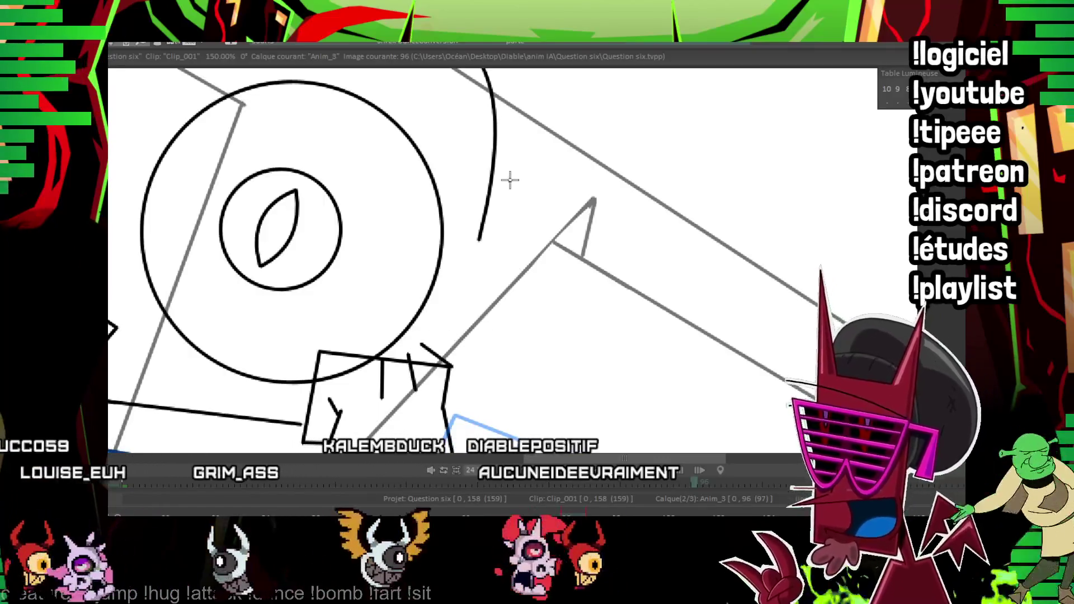
pyautogui.moveTo(187, 358); pyautogui.dragTo(175, 389)
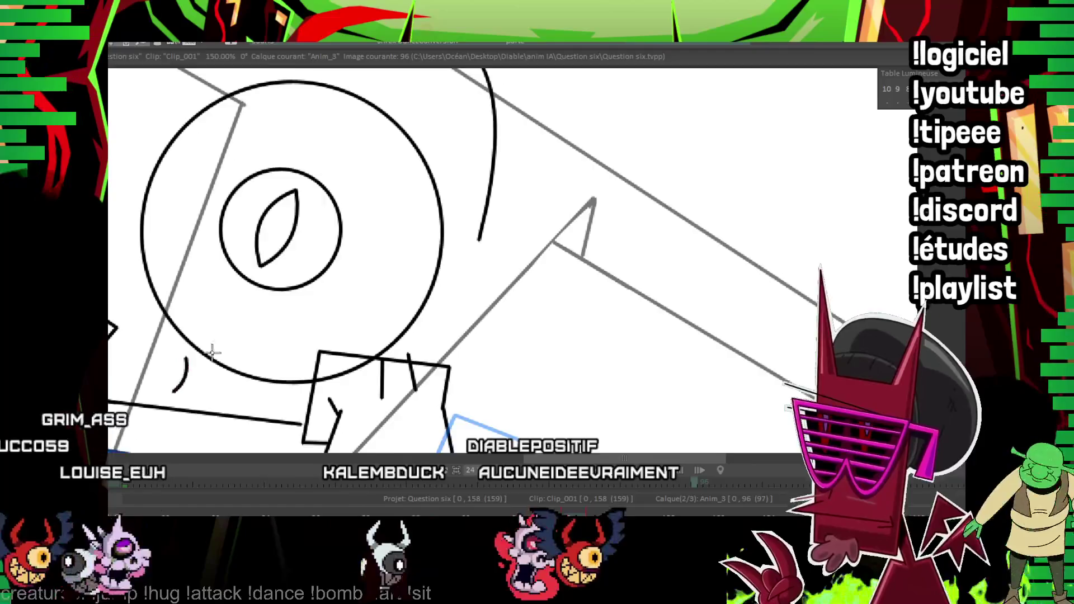
pyautogui.scroll(-3, 256, 331)
# Flip between frames 96 and 99 to compare the eye drawings.
pyautogui.scroll(-3, 246, 346)
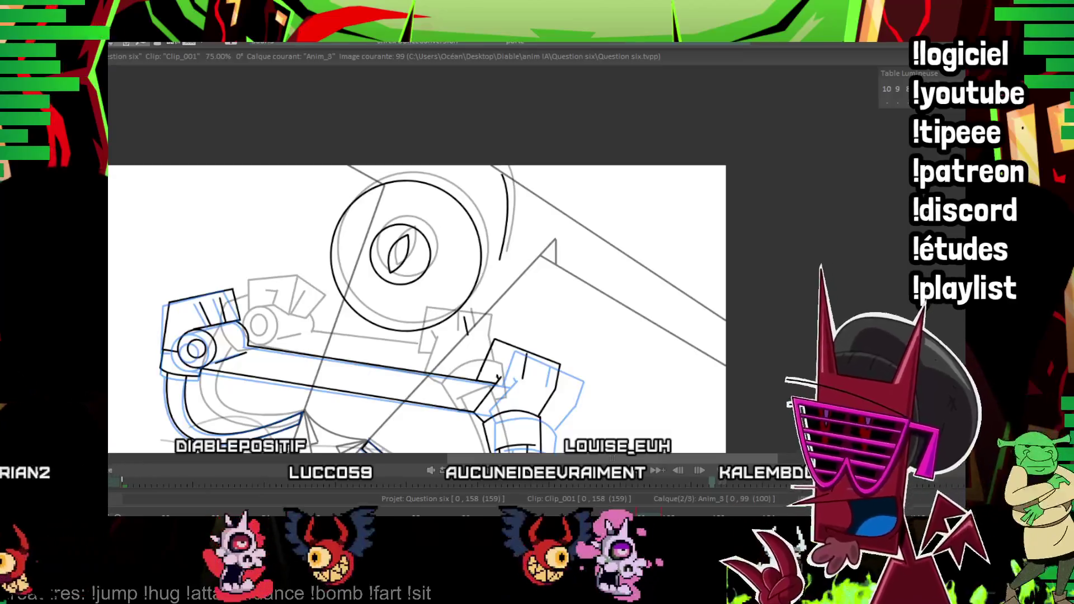
pyautogui.scroll(4, 522, 286)
pyautogui.press('Right')
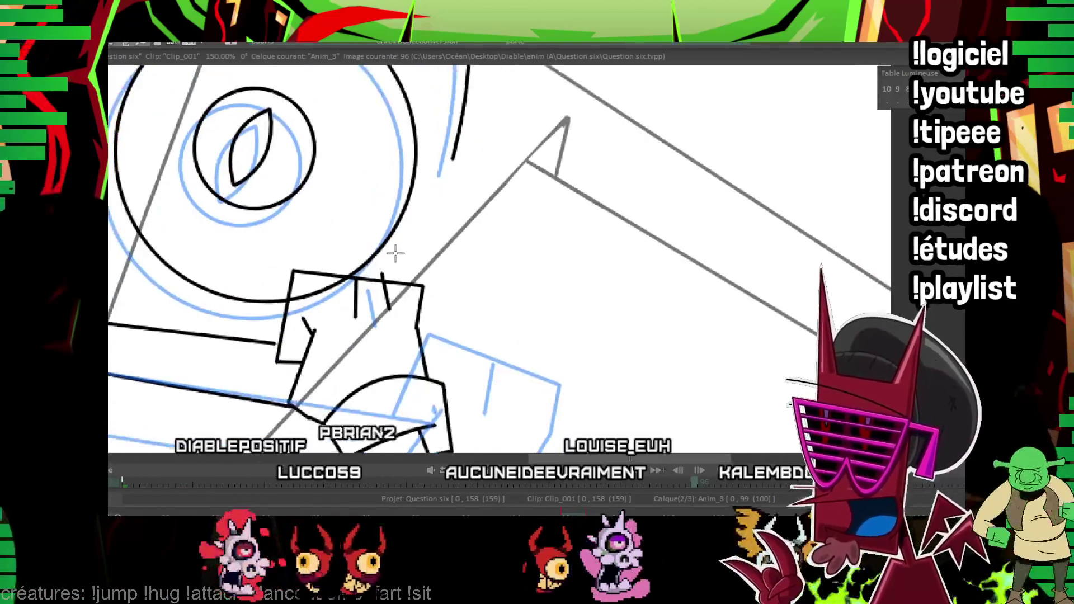
pyautogui.press('Right')
pyautogui.press('Right')
pyautogui.press('Left')
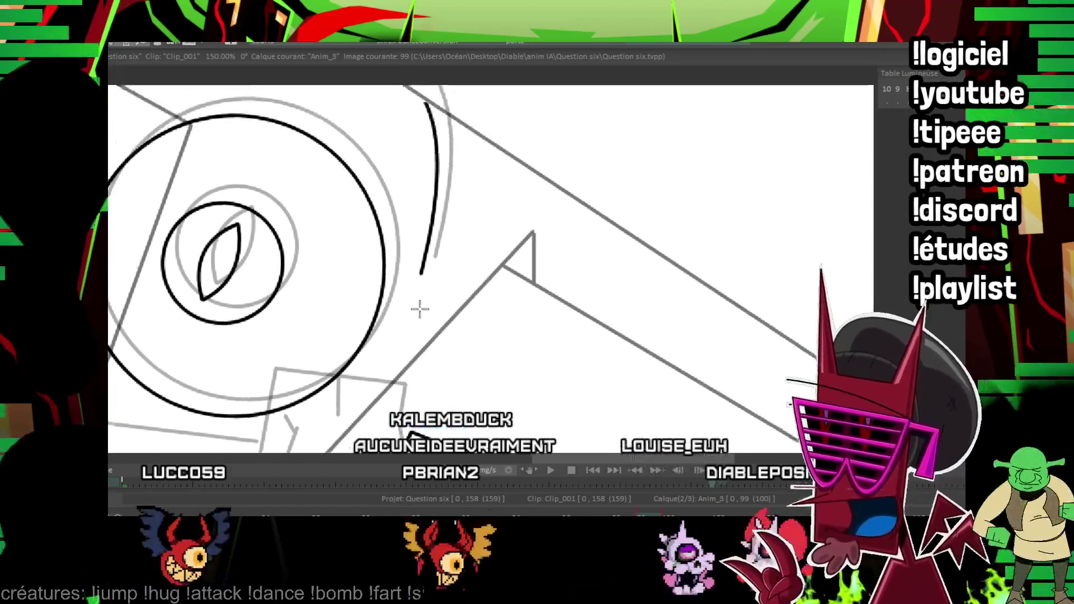
pyautogui.scroll(5, 415, 256)
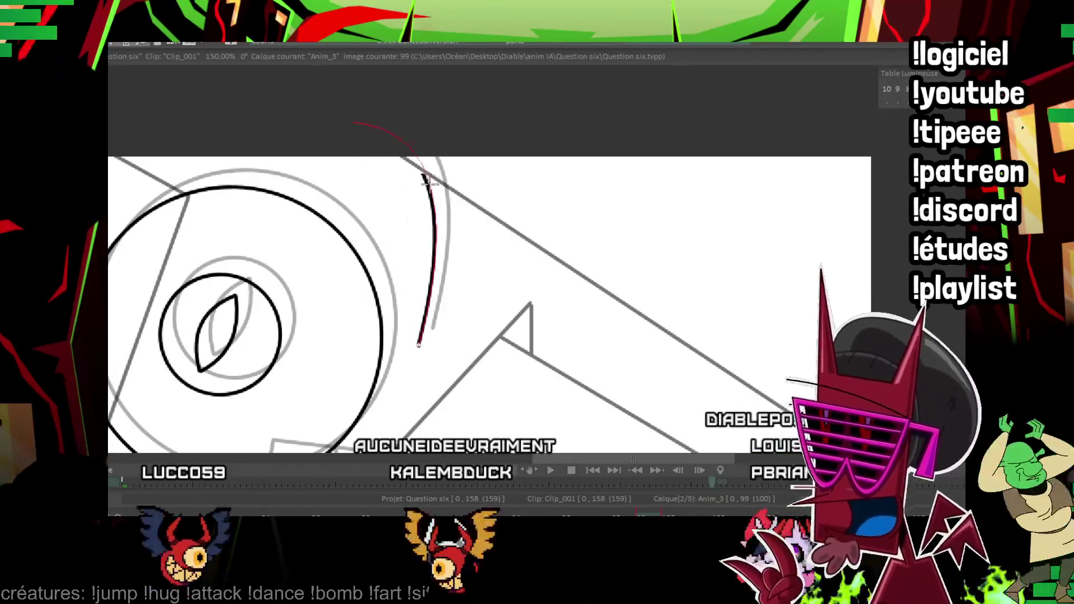
pyautogui.press('Left')
pyautogui.press('Left')
pyautogui.press('Left')
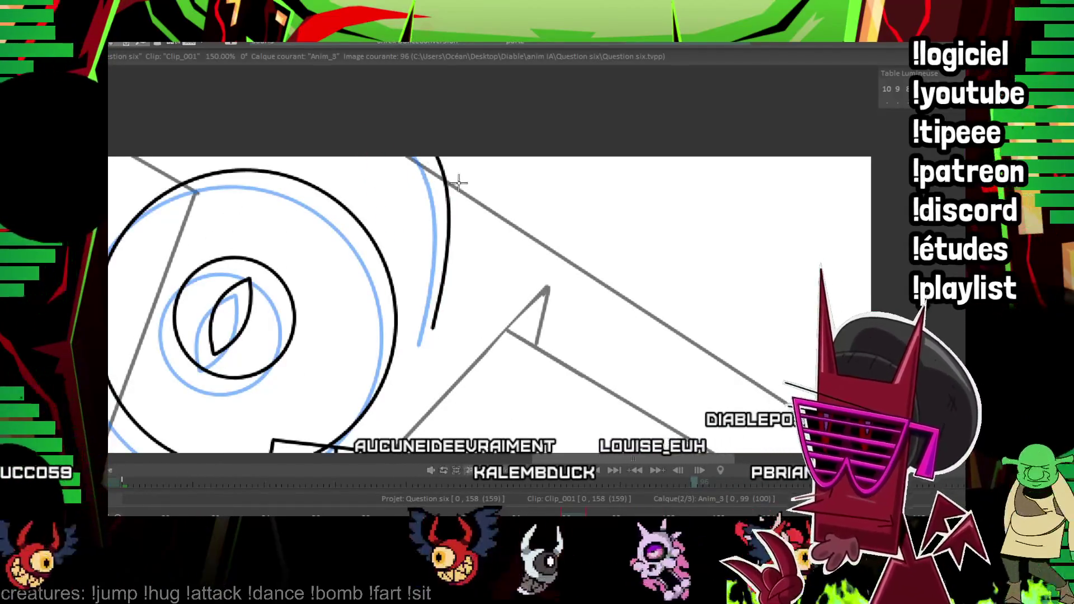
pyautogui.press('Right')
pyautogui.press('Right')
pyautogui.press('Right')
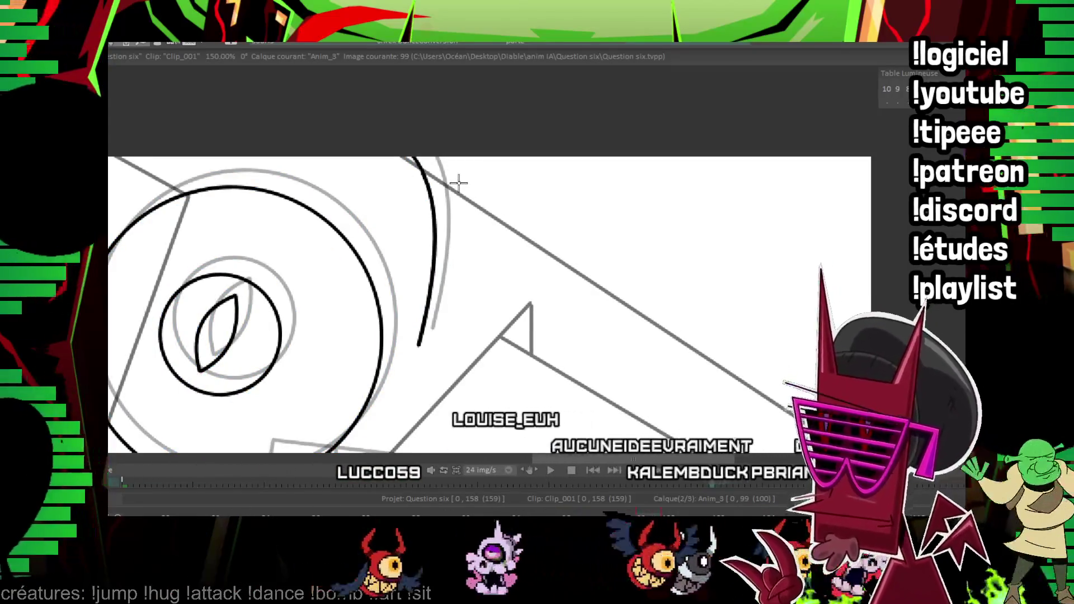
# On frame 101, paste the shifted eye drawing as new images on Anim_3.
pyautogui.scroll(-2, 319, 235)
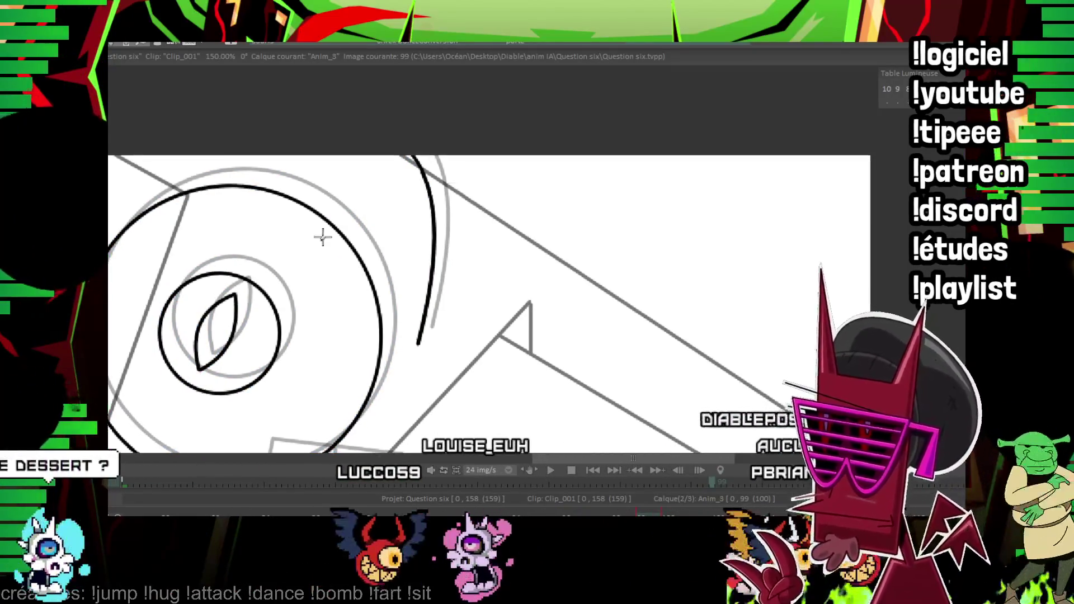
pyautogui.scroll(1, 195, 108)
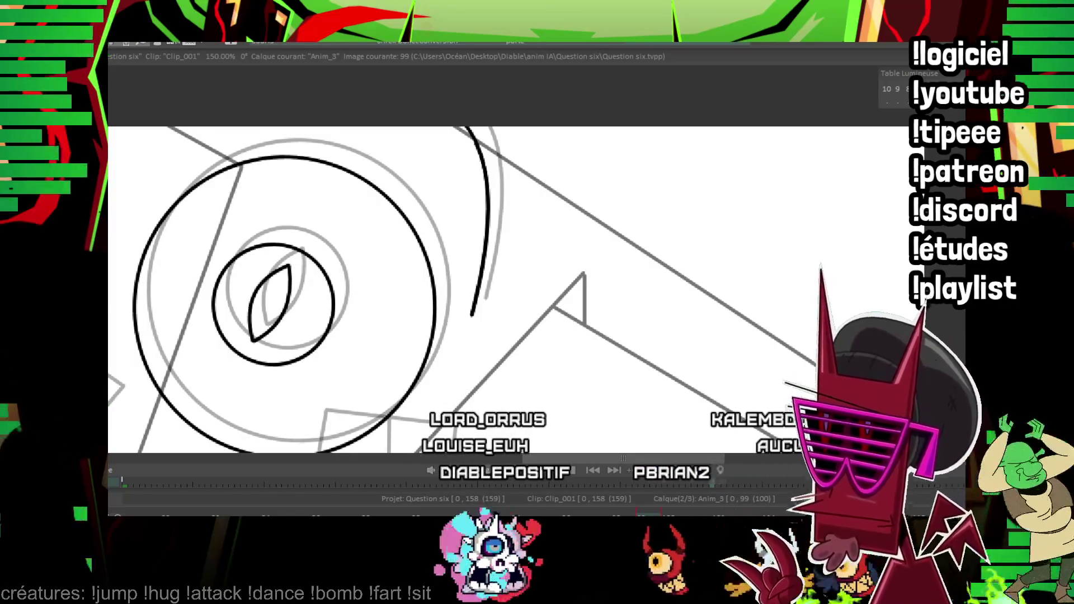
pyautogui.press('Right')
pyautogui.press('Right')
pyautogui.hotkey('ctrl', 'v')
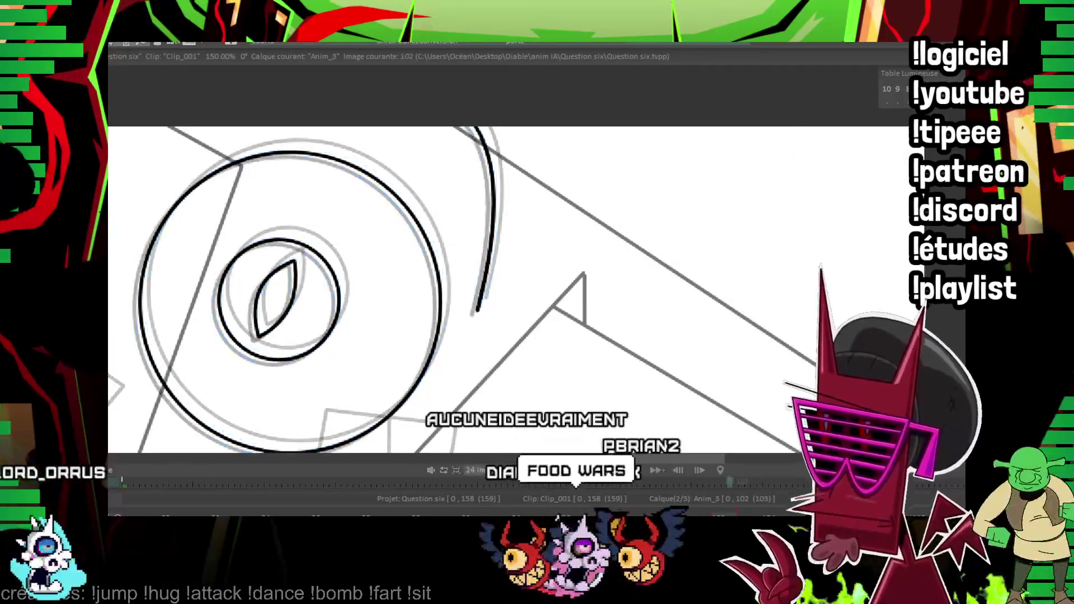
# Draw an ellipse with an arcing curve across the head and rotate them about 20° clockwise.
pyautogui.scroll(-3, 692, 223)
pyautogui.scroll(-2, 693, 223)
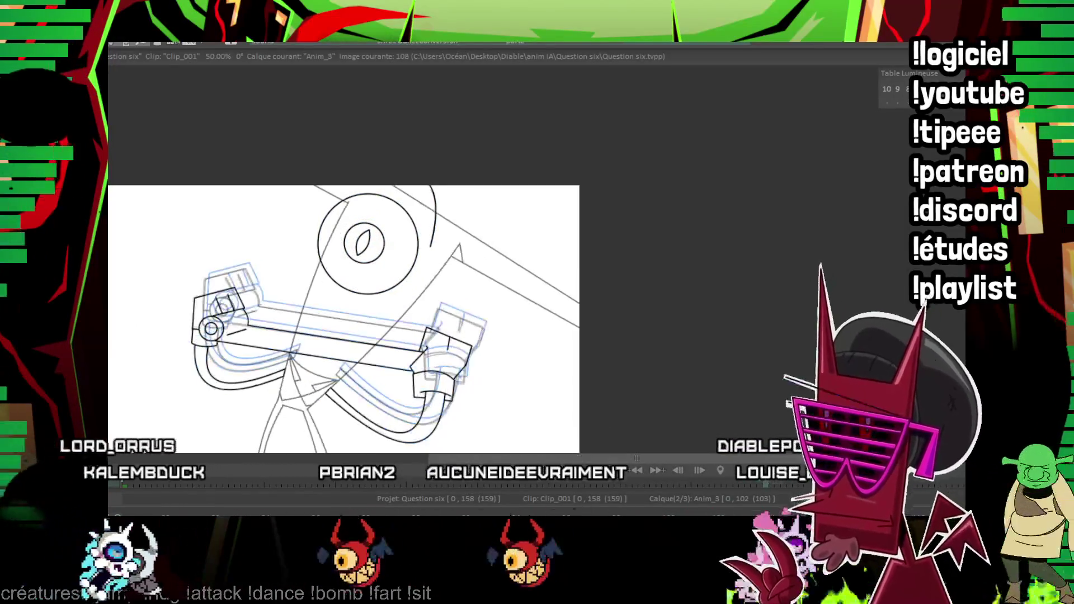
pyautogui.scroll(2, 582, 269)
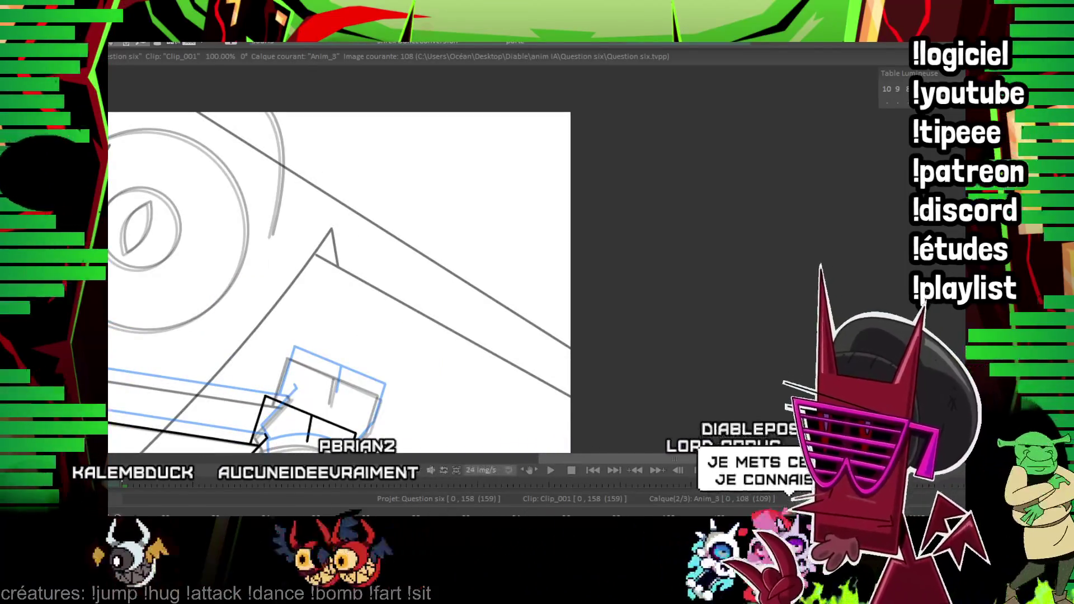
pyautogui.moveTo(190, 231)
pyautogui.mouseDown()
pyautogui.moveTo(244, 228)
pyautogui.moveTo(319, 314)
pyautogui.moveTo(456, 367)
pyautogui.mouseUp()
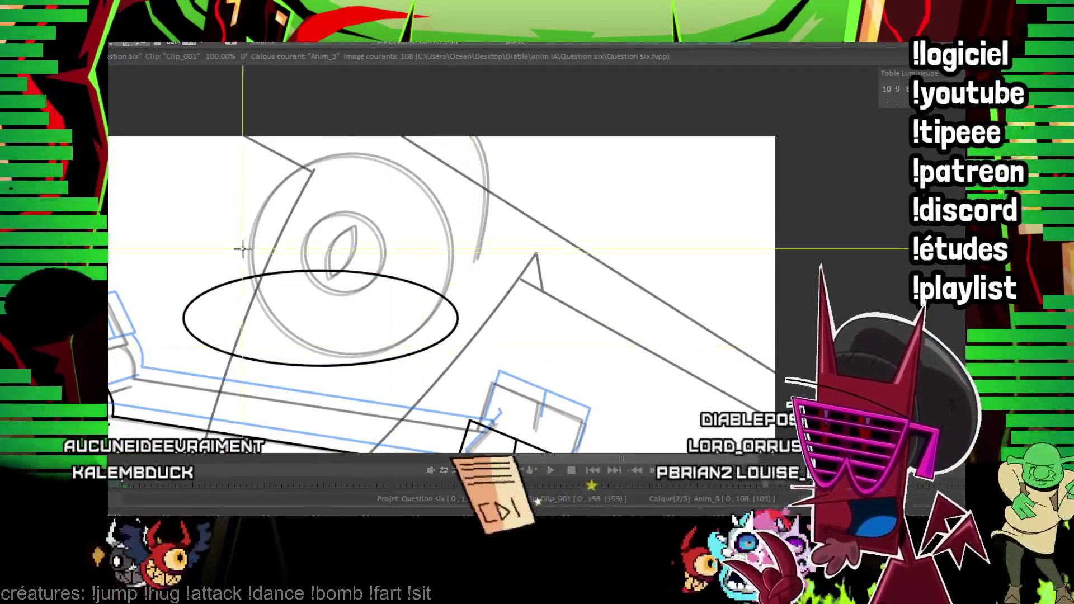
pyautogui.moveTo(207, 274); pyautogui.dragTo(432, 275)
pyautogui.click(393, 219)
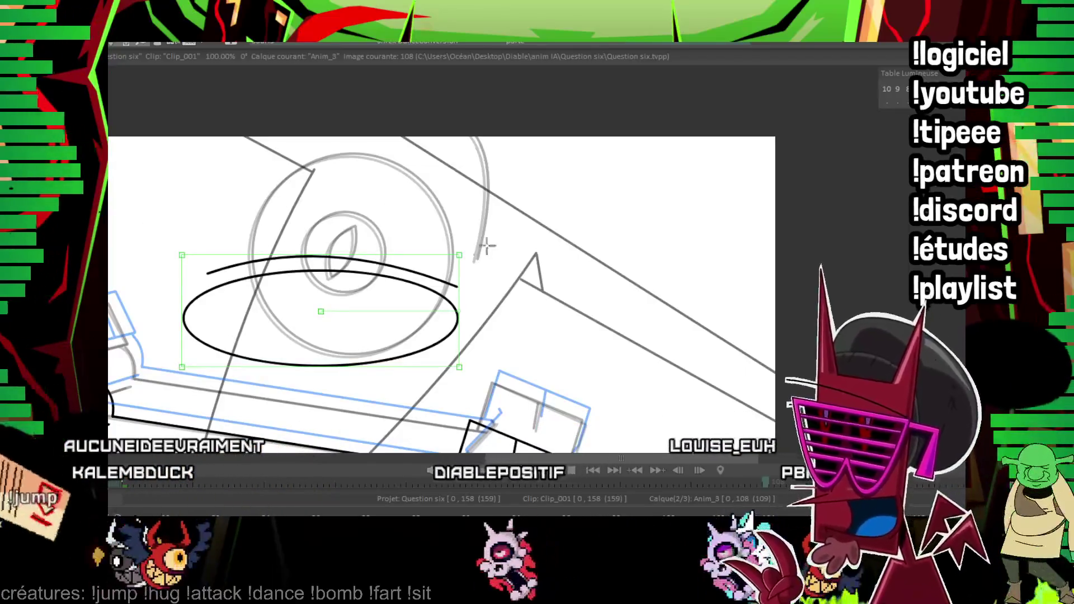
pyautogui.moveTo(460, 312); pyautogui.dragTo(446, 360)
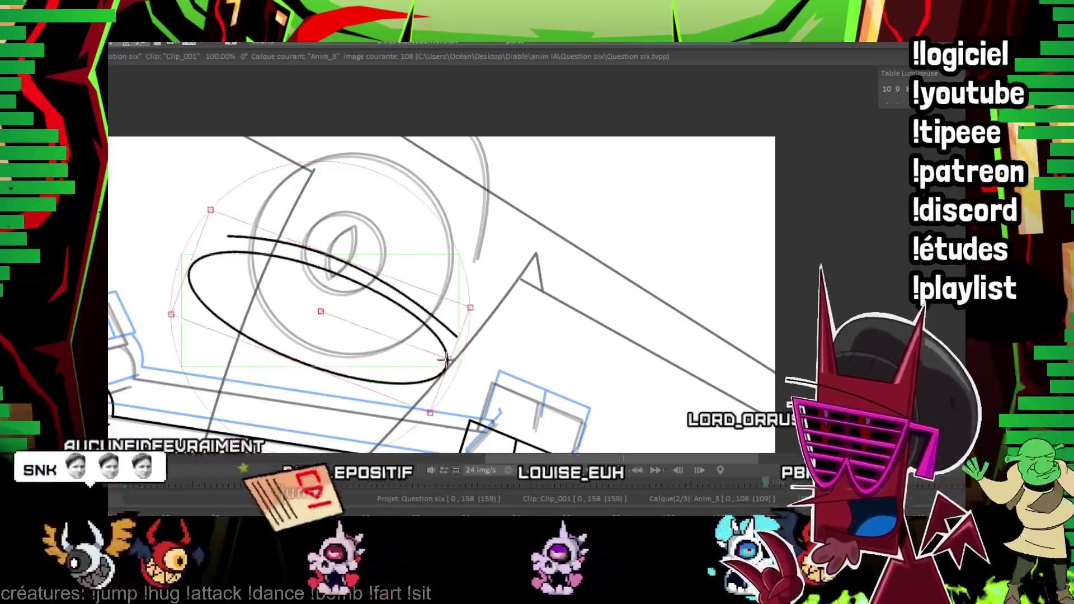
# Add straight streak lines across the tilted ellipse.
pyautogui.scroll(1, 586, 263)
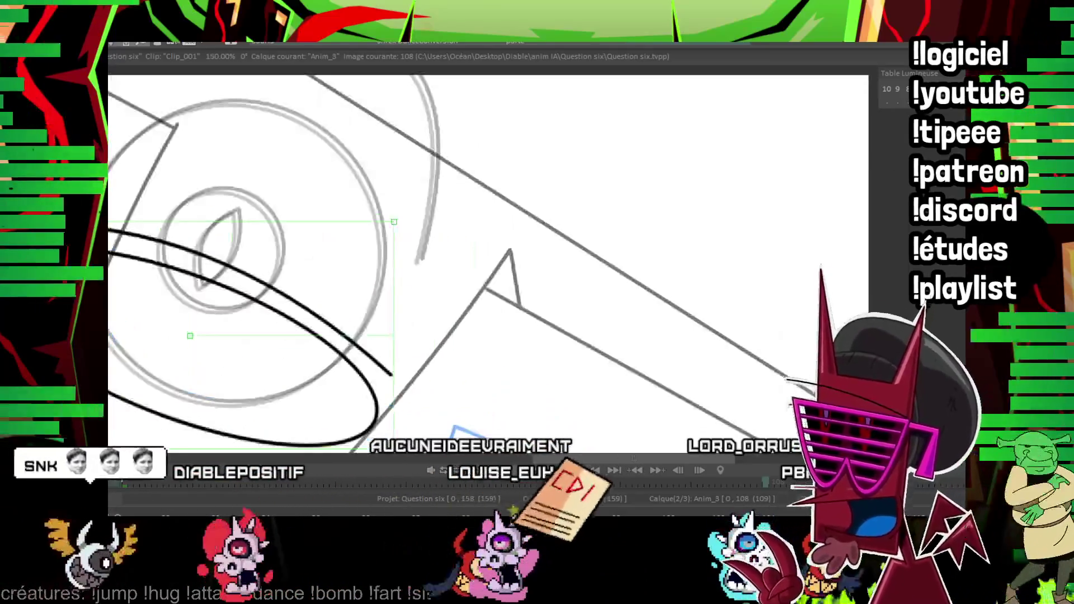
pyautogui.moveTo(412, 240); pyautogui.dragTo(591, 204)
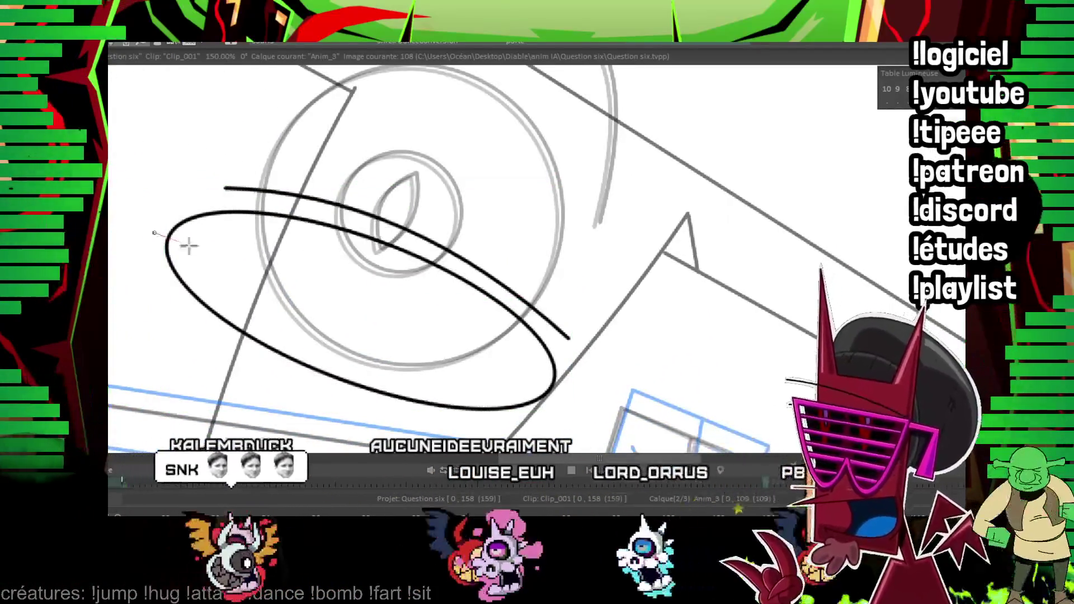
pyautogui.moveTo(189, 244)
pyautogui.mouseDown()
pyautogui.moveTo(551, 388)
pyautogui.moveTo(220, 272)
pyautogui.moveTo(540, 407)
pyautogui.mouseUp()
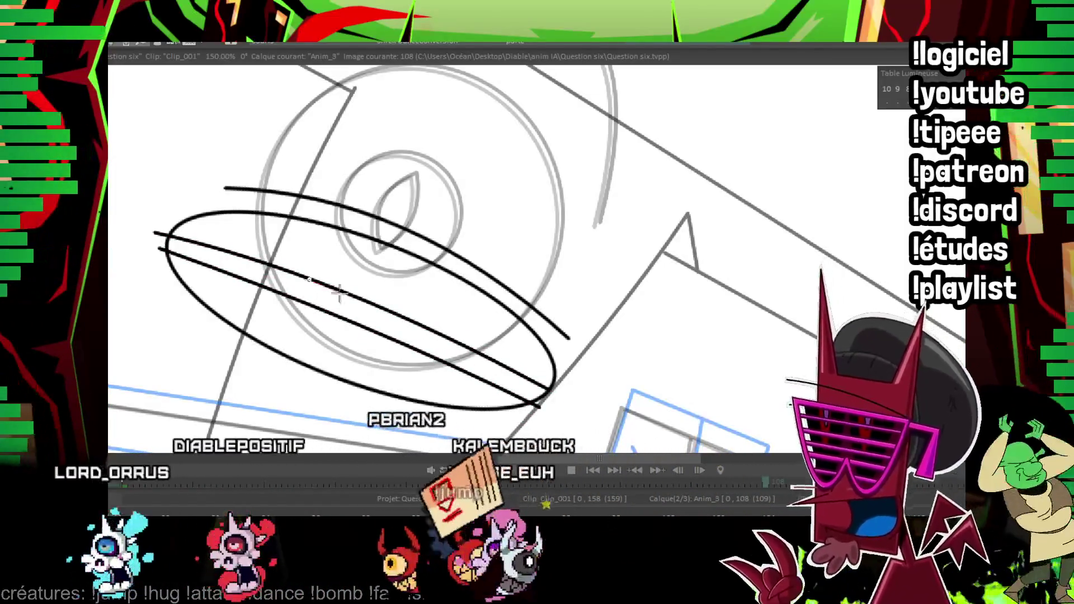
pyautogui.moveTo(340, 291); pyautogui.dragTo(361, 310)
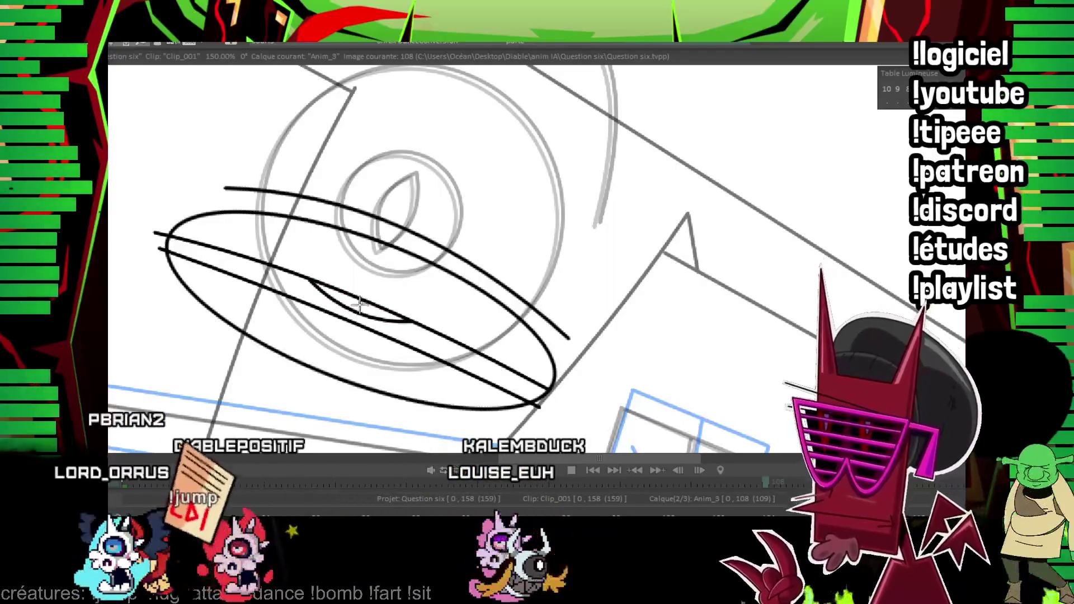
pyautogui.click(359, 305)
pyautogui.scroll(-4, 869, 163)
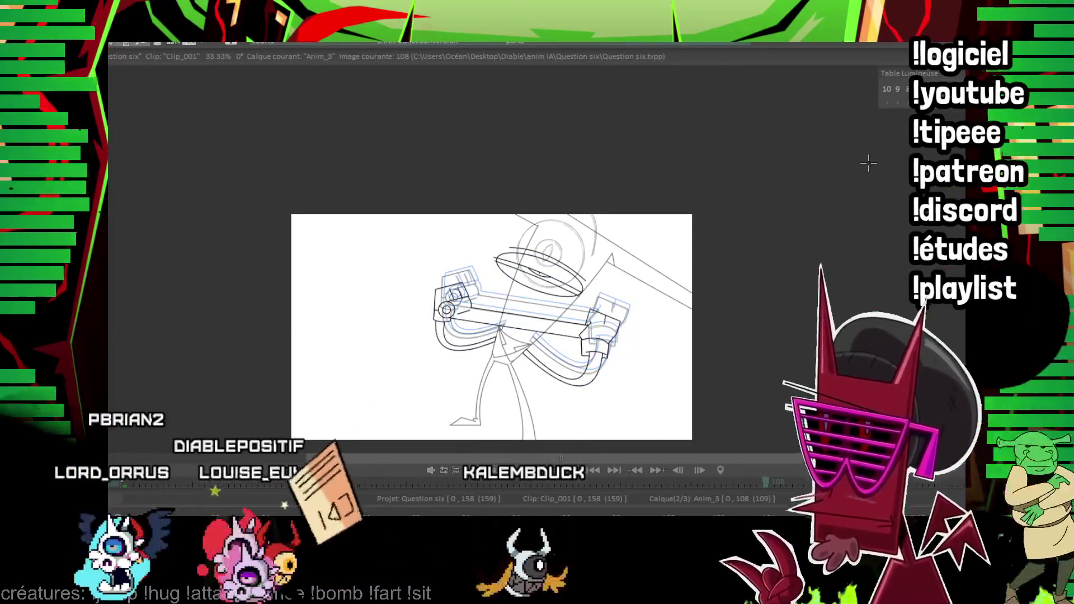
# On frame 110, draw the large outer eye circle and a smaller inner circle.
pyautogui.press('Right')
pyautogui.press('Right')
pyautogui.scroll(3, 587, 258)
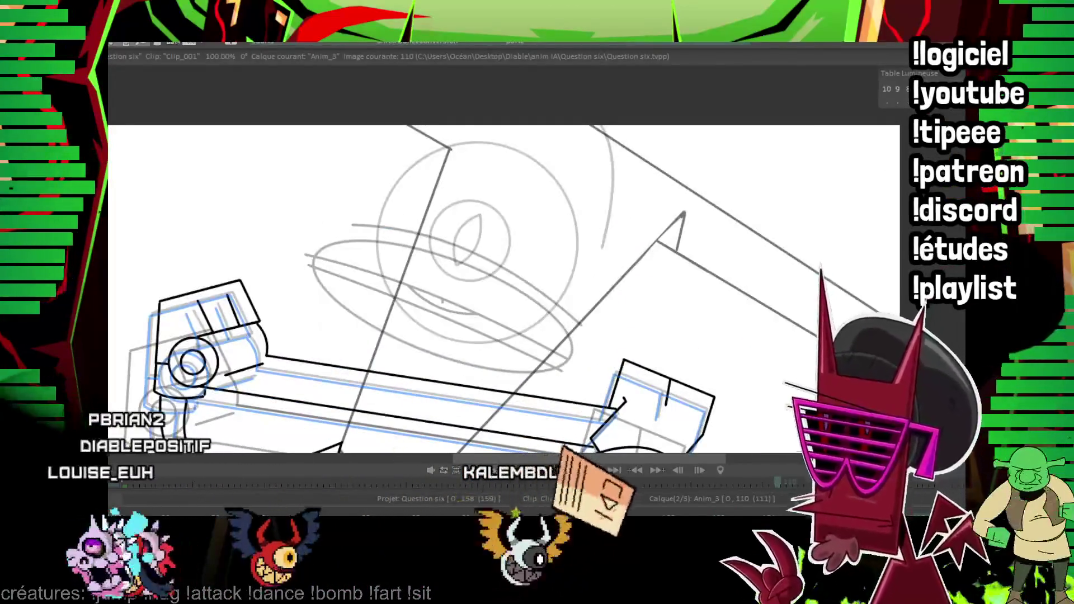
pyautogui.moveTo(490, 218); pyautogui.dragTo(295, 230)
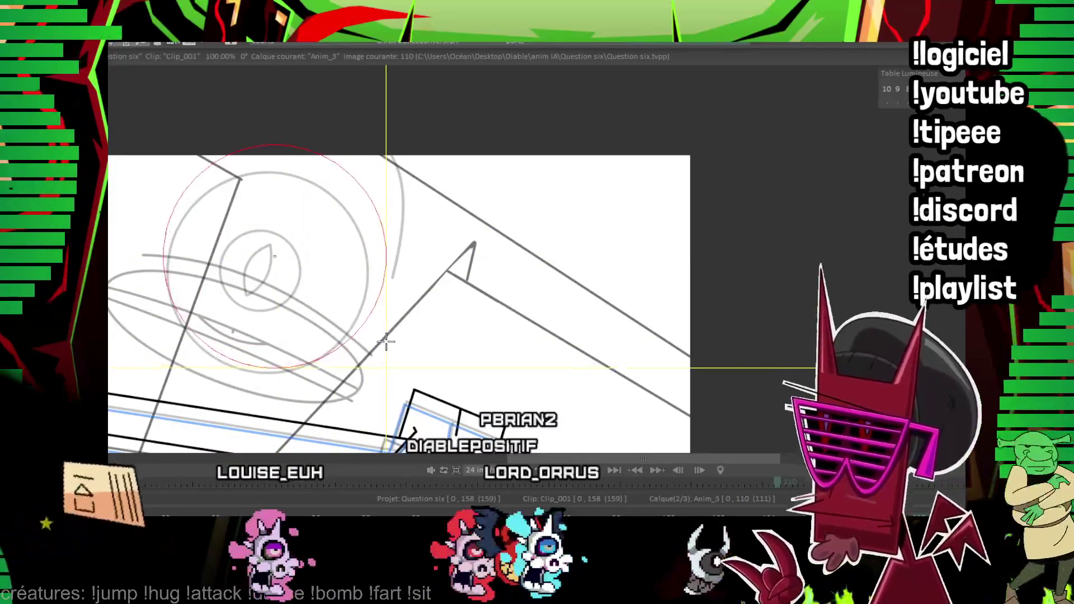
pyautogui.moveTo(276, 255); pyautogui.dragTo(385, 257)
pyautogui.moveTo(270, 243)
pyautogui.mouseDown()
pyautogui.moveTo(347, 274)
pyautogui.moveTo(330, 292)
pyautogui.mouseUp()
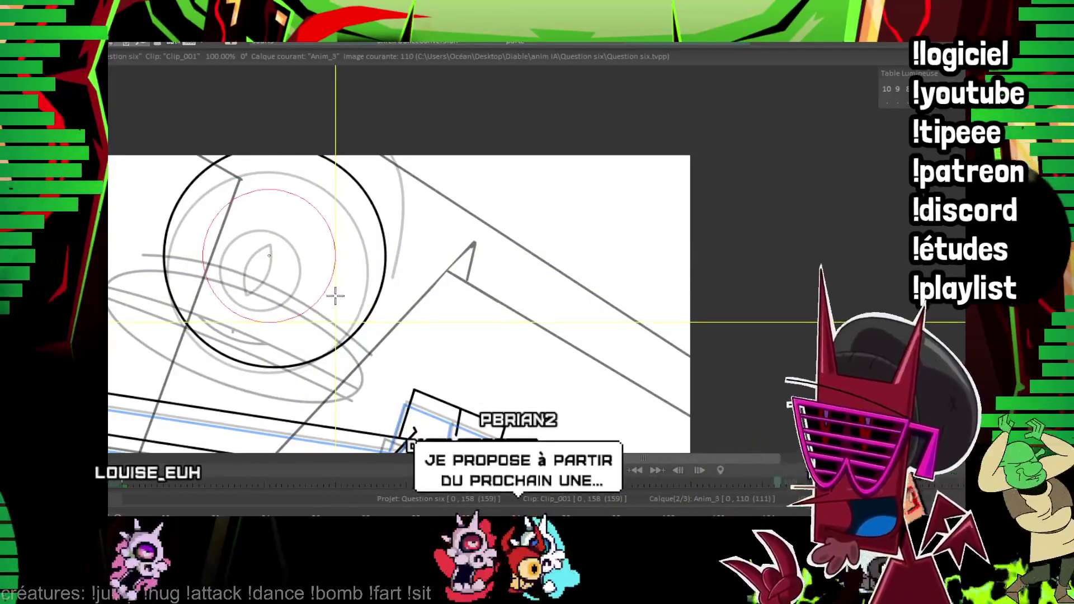
pyautogui.moveTo(325, 253); pyautogui.dragTo(324, 252)
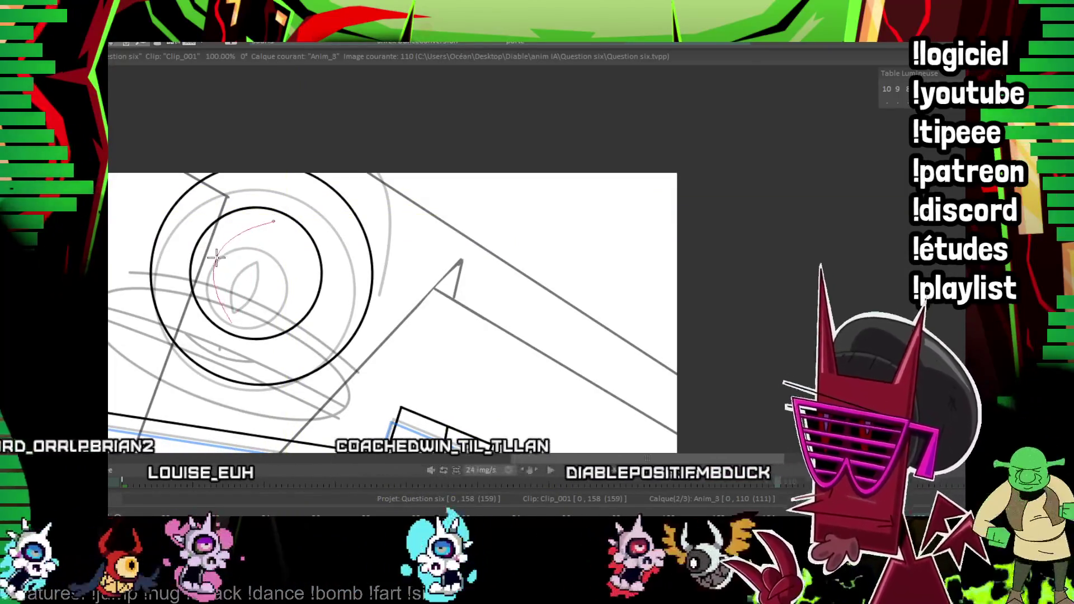
# Ink both sides of the almond pupil and an arc of the head outline.
pyautogui.click(232, 324)
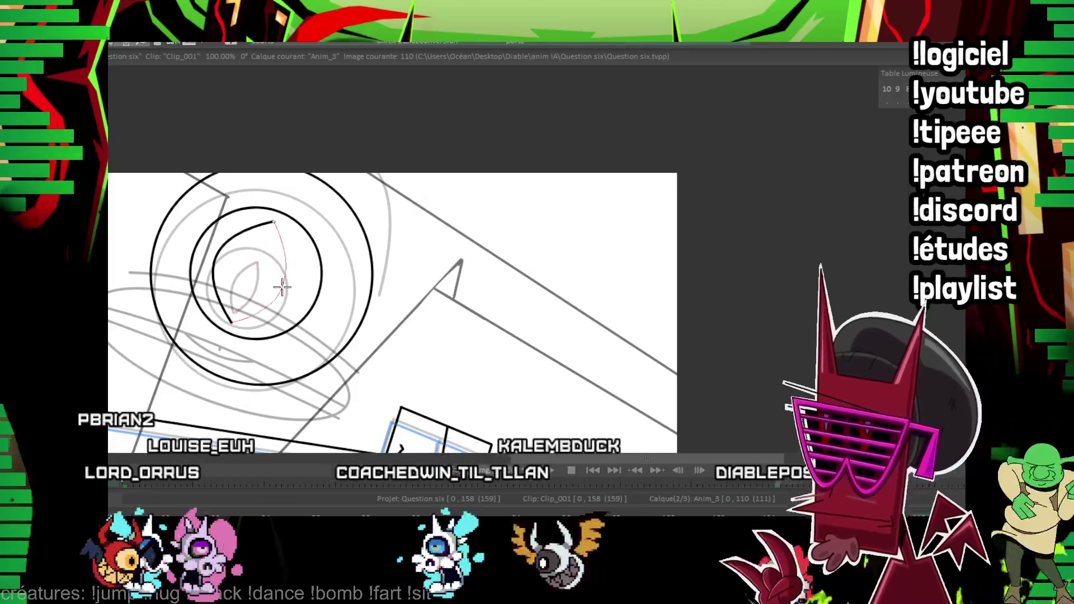
pyautogui.click(404, 178)
pyautogui.moveTo(507, 242); pyautogui.dragTo(590, 176)
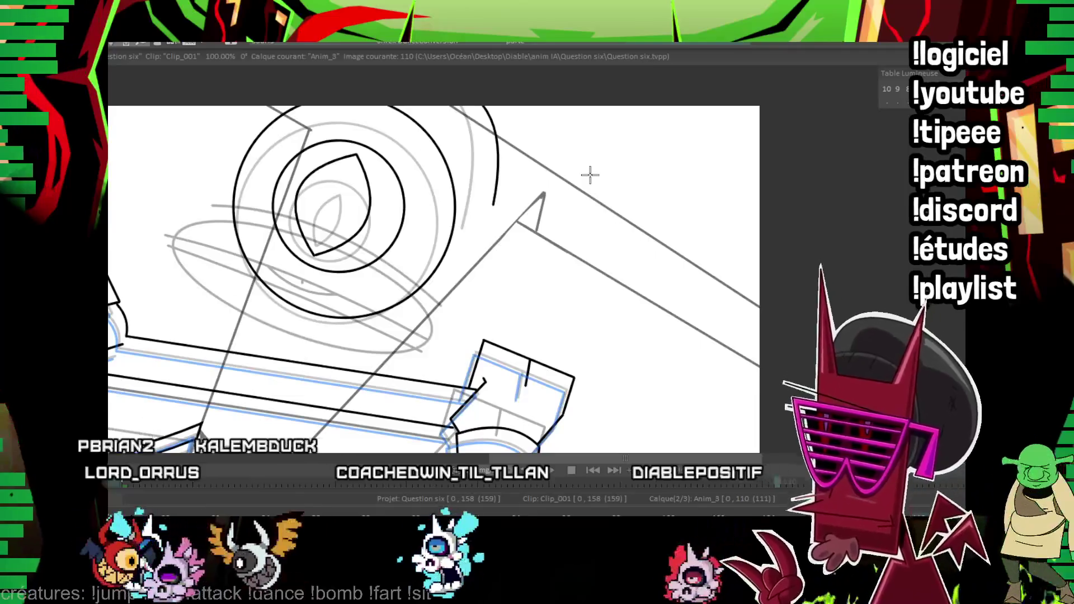
pyautogui.press('Right')
pyautogui.press('Right')
pyautogui.press('Right')
pyautogui.press('Right')
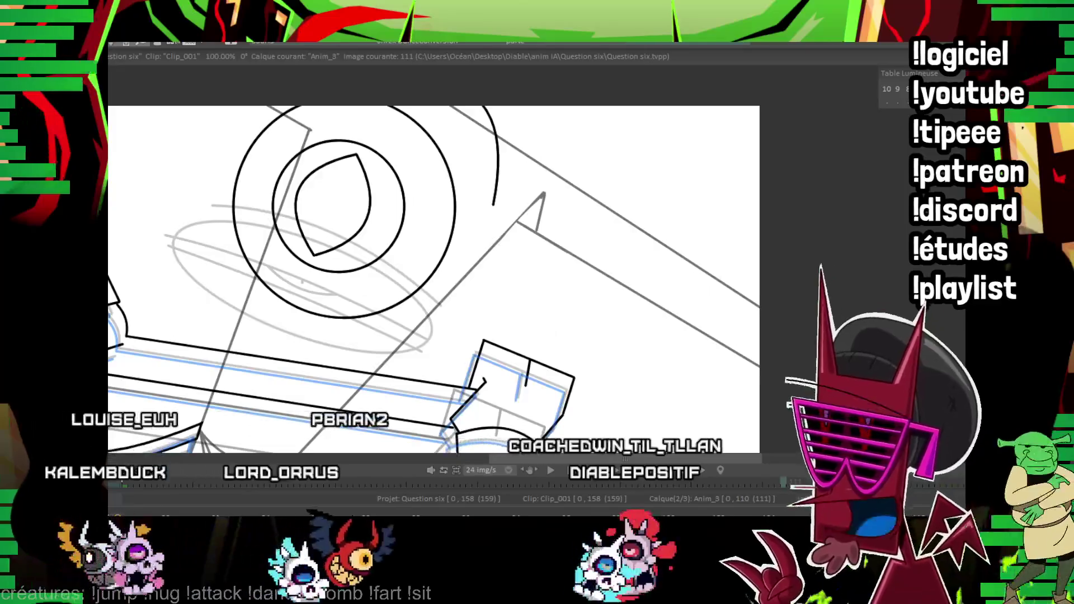
# Cut away the old almond eye inside the circles and redraw its left and right edges.
pyautogui.moveTo(232, 106); pyautogui.dragTo(500, 320)
pyautogui.press('Left')
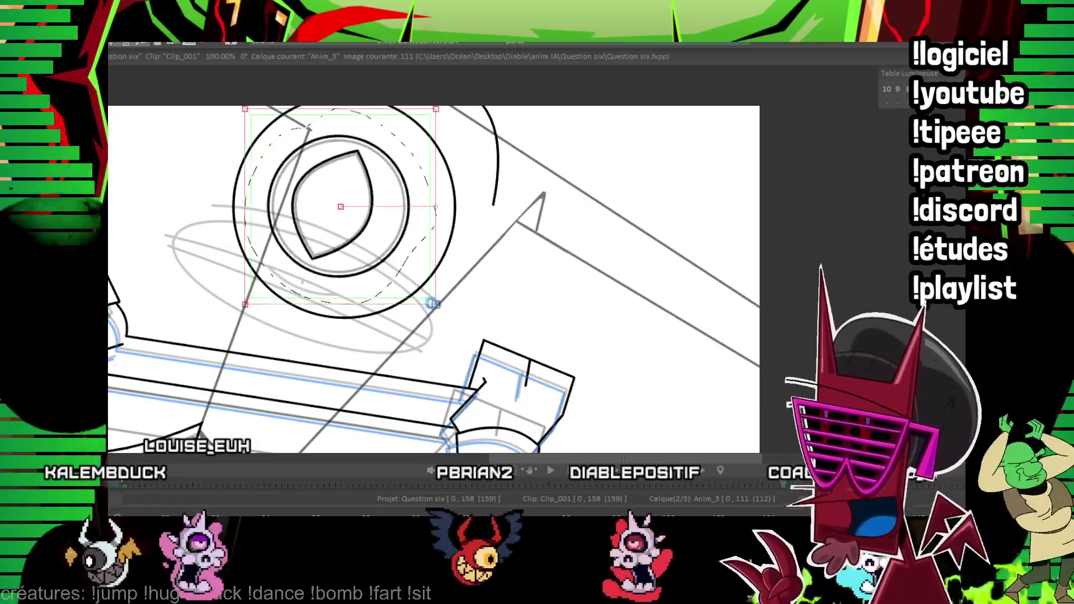
pyautogui.scroll(1, 587, 260)
pyautogui.moveTo(256, 191); pyautogui.dragTo(263, 274)
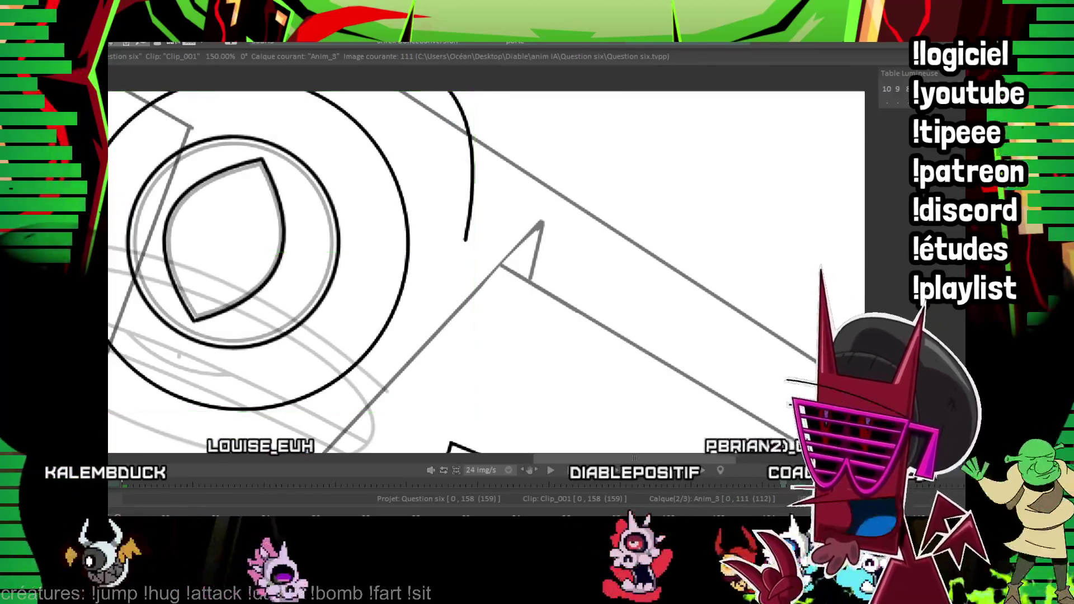
pyautogui.moveTo(235, 148); pyautogui.dragTo(199, 154)
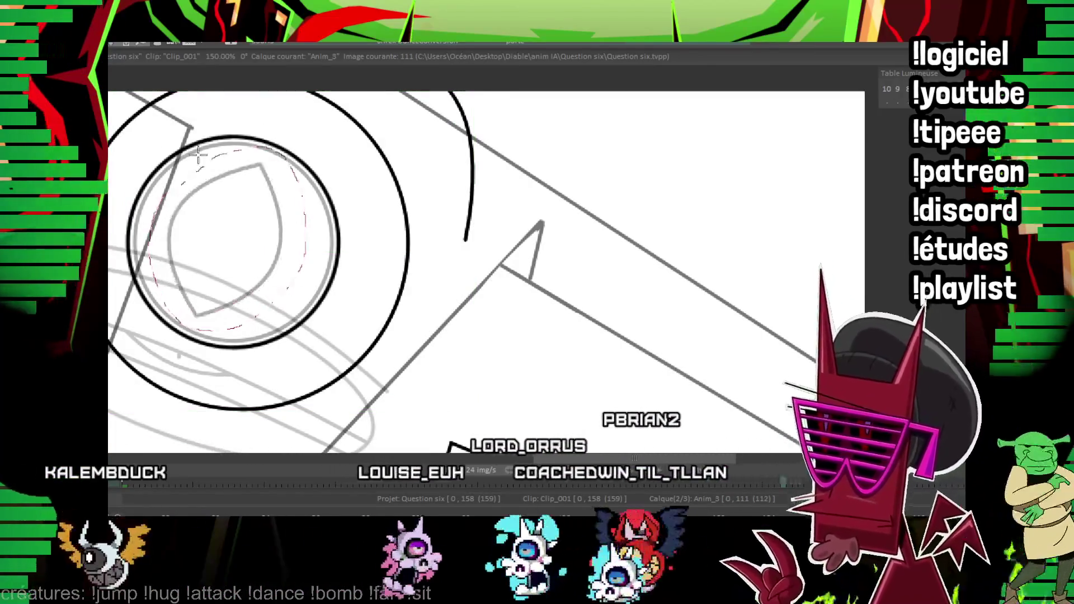
pyautogui.moveTo(192, 323)
pyautogui.mouseDown()
pyautogui.moveTo(267, 151)
pyautogui.moveTo(200, 318)
pyautogui.mouseUp()
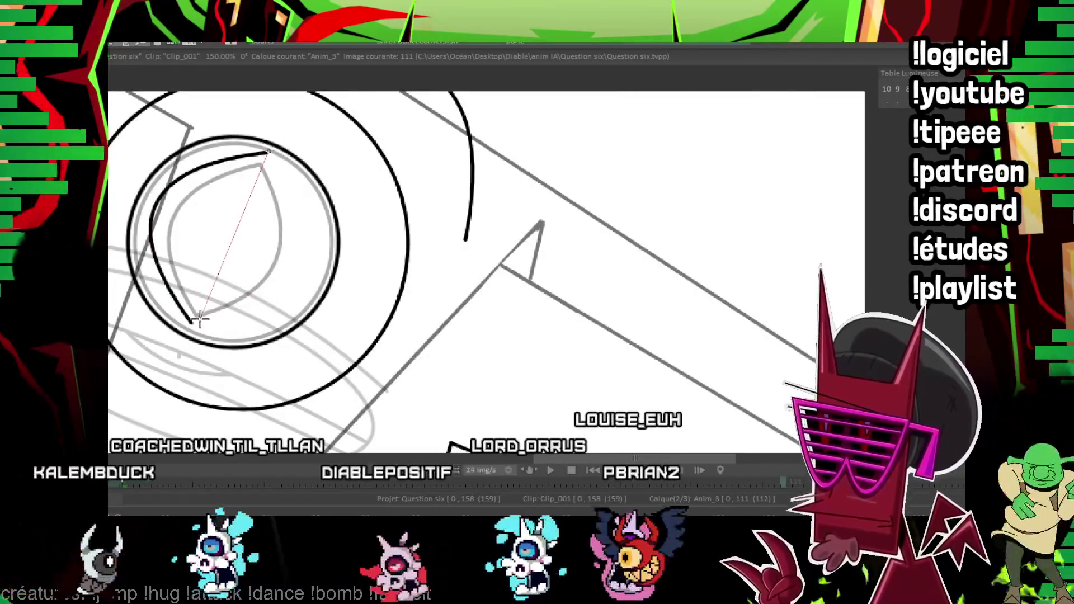
pyautogui.moveTo(307, 277); pyautogui.dragTo(302, 271)
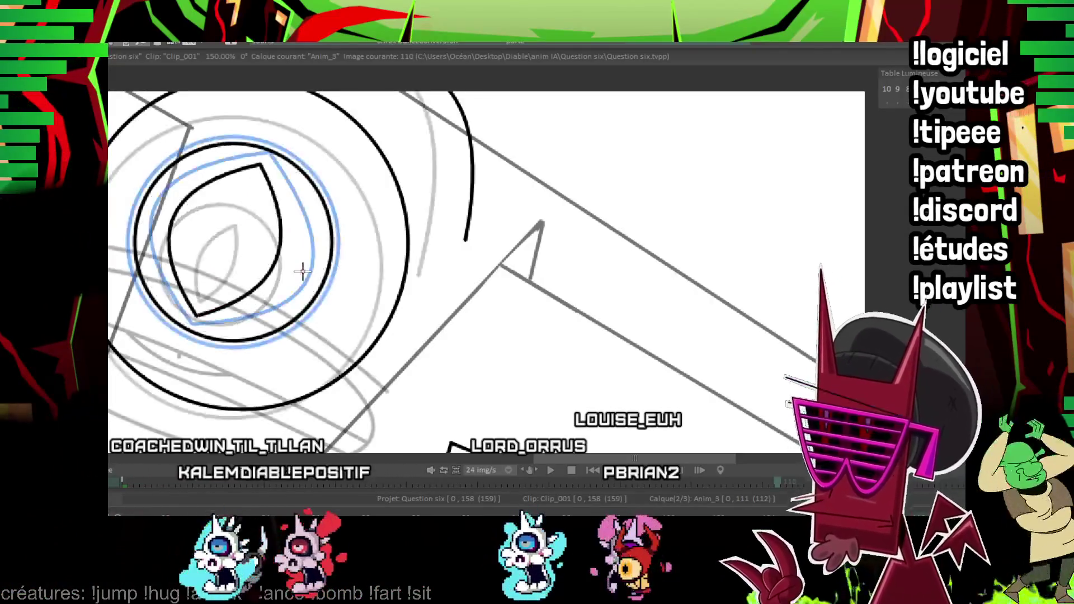
pyautogui.scroll(-5, 303, 271)
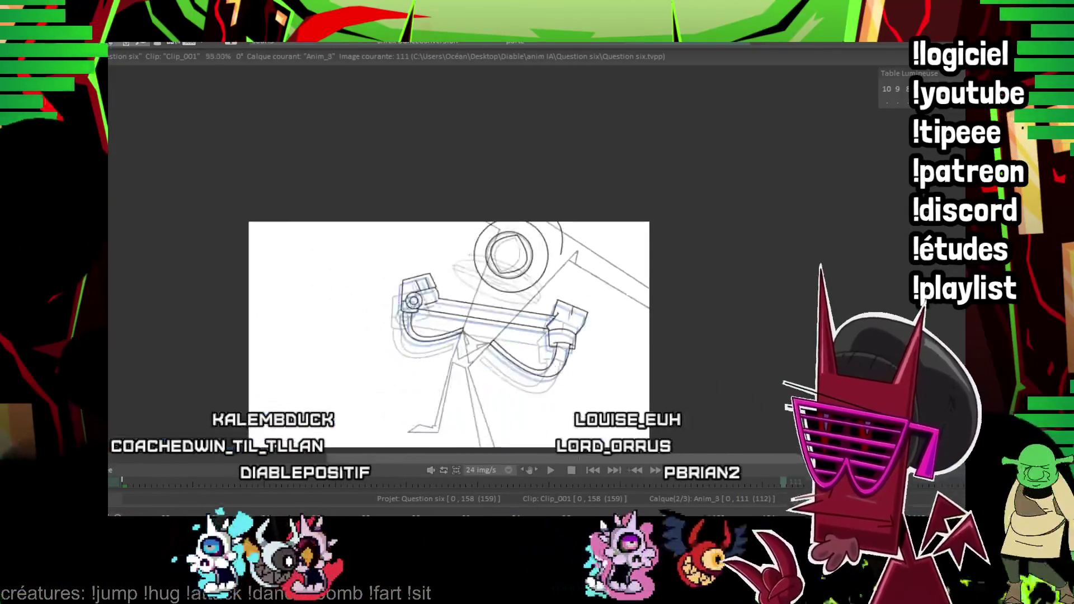
pyautogui.press('Left')
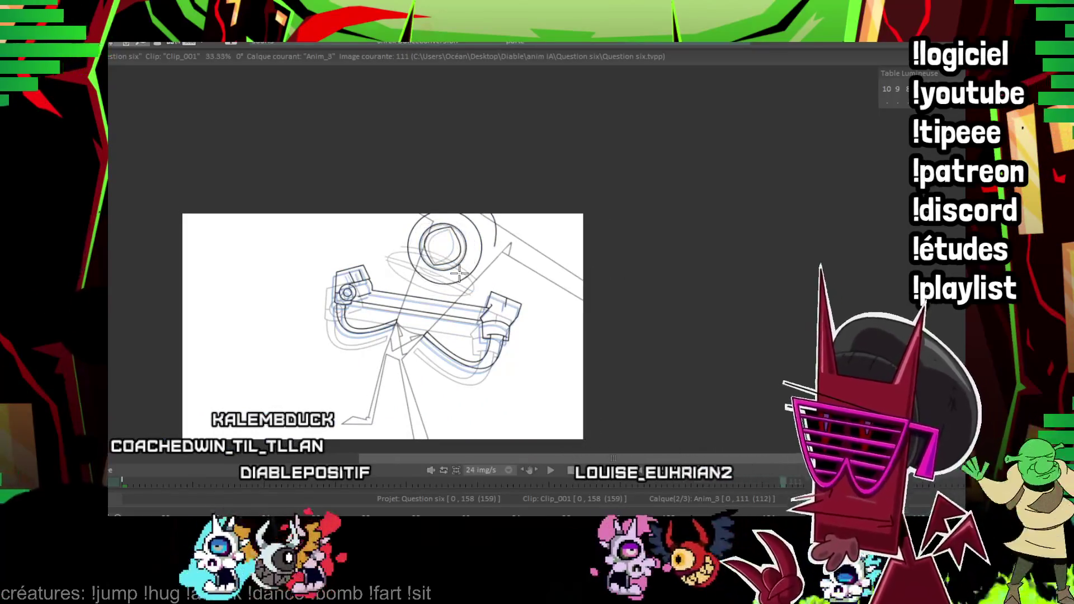
# Tilt the ellipse around the head on frame 113 and compare it with the previous frame.
pyautogui.press('Right')
pyautogui.scroll(2, 481, 212)
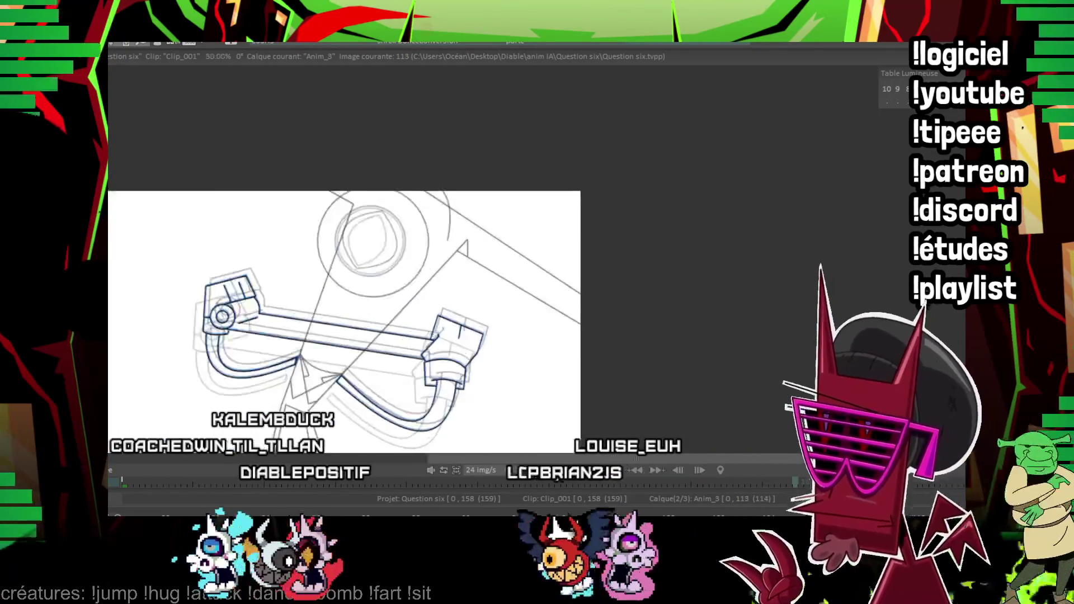
pyautogui.scroll(1, 504, 153)
pyautogui.scroll(1, 286, 303)
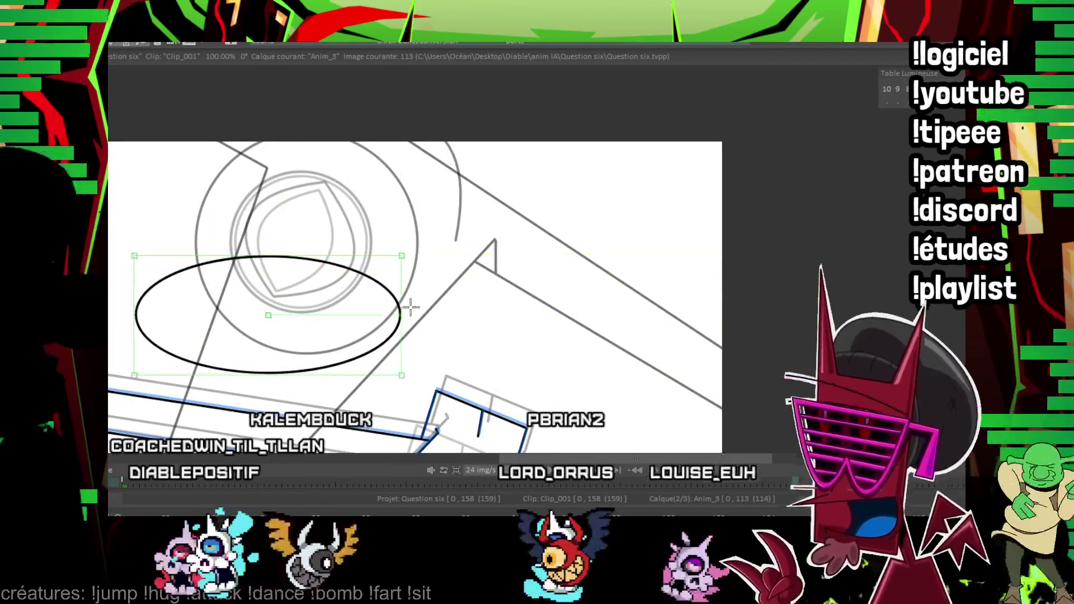
pyautogui.moveTo(408, 308); pyautogui.dragTo(399, 344)
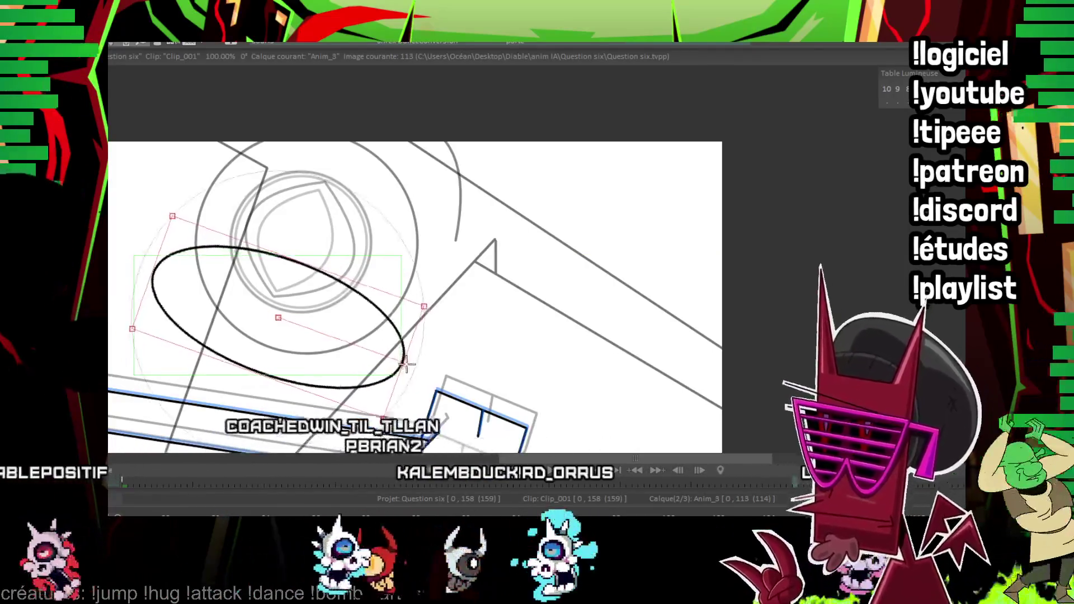
pyautogui.press('Left')
pyautogui.press('Right')
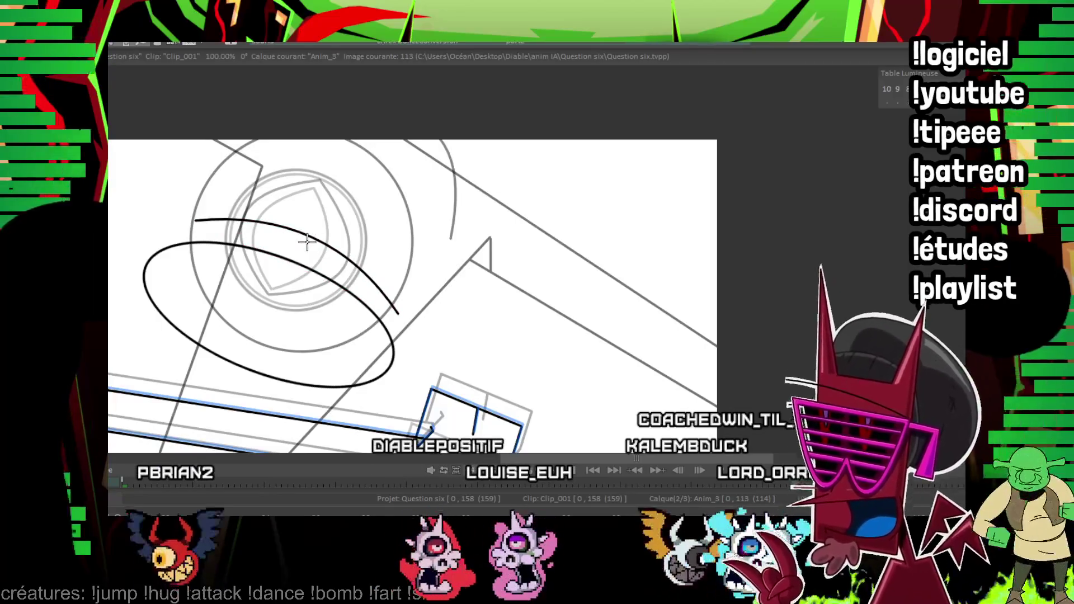
# Ink a sweeping swirl line across the ellipse, flipping between frames 111 and 113 to check motion.
pyautogui.press('Left')
pyautogui.press('Right')
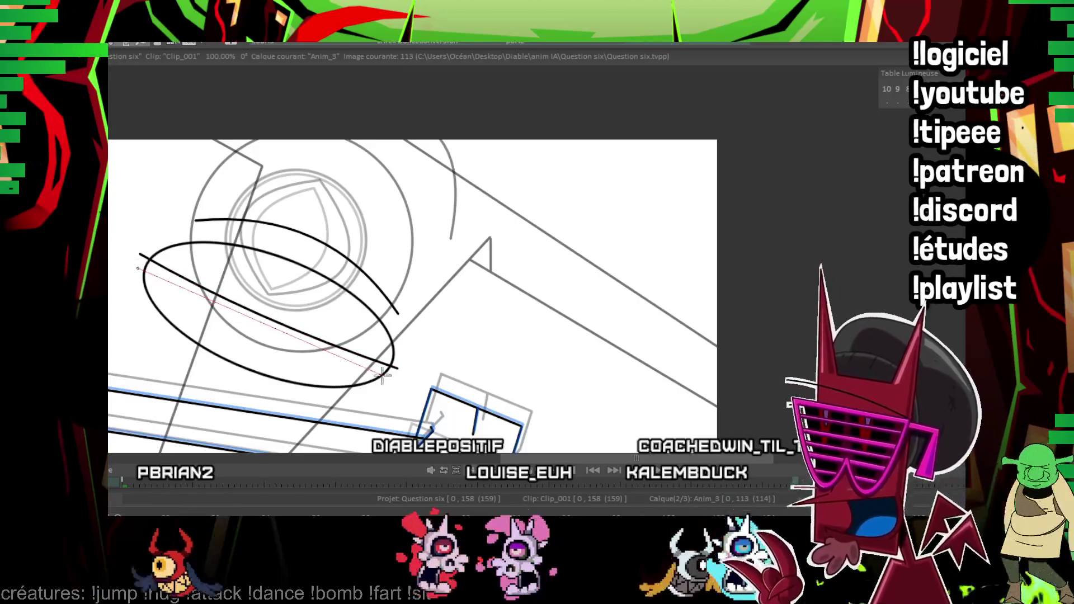
pyautogui.press('Left')
pyautogui.press('Right')
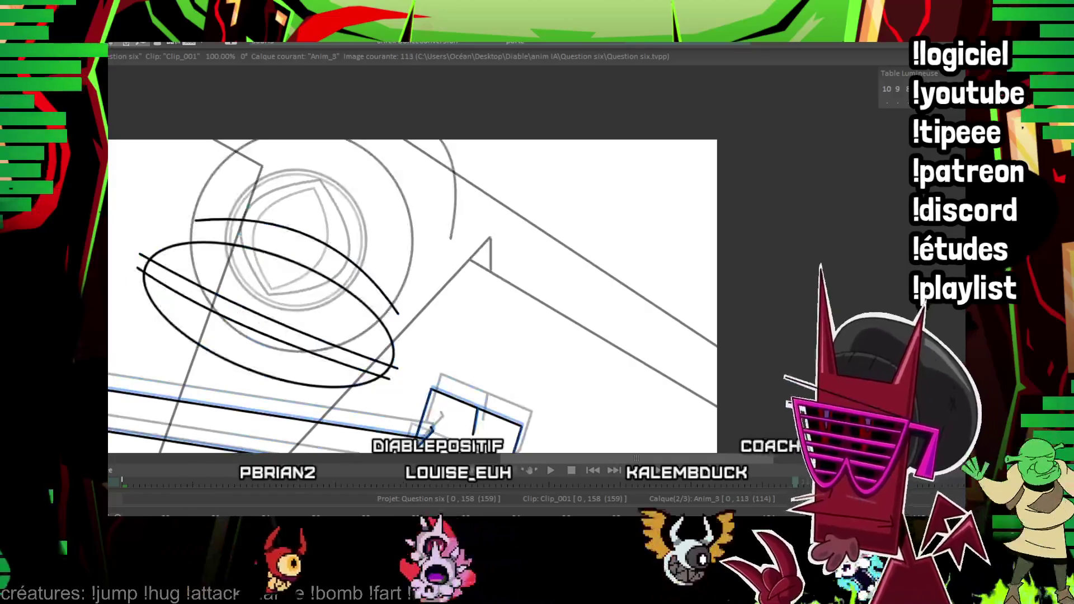
pyautogui.press('+')
pyautogui.moveTo(347, 225); pyautogui.dragTo(491, 221)
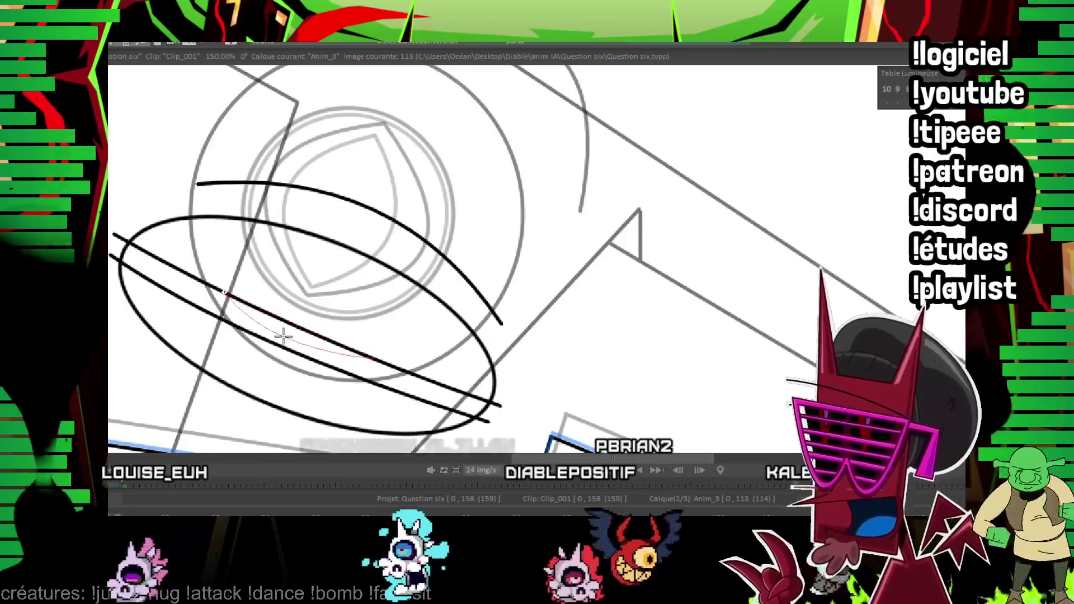
pyautogui.press('Left')
pyautogui.press('Left')
pyautogui.press('Right')
pyautogui.press('Right')
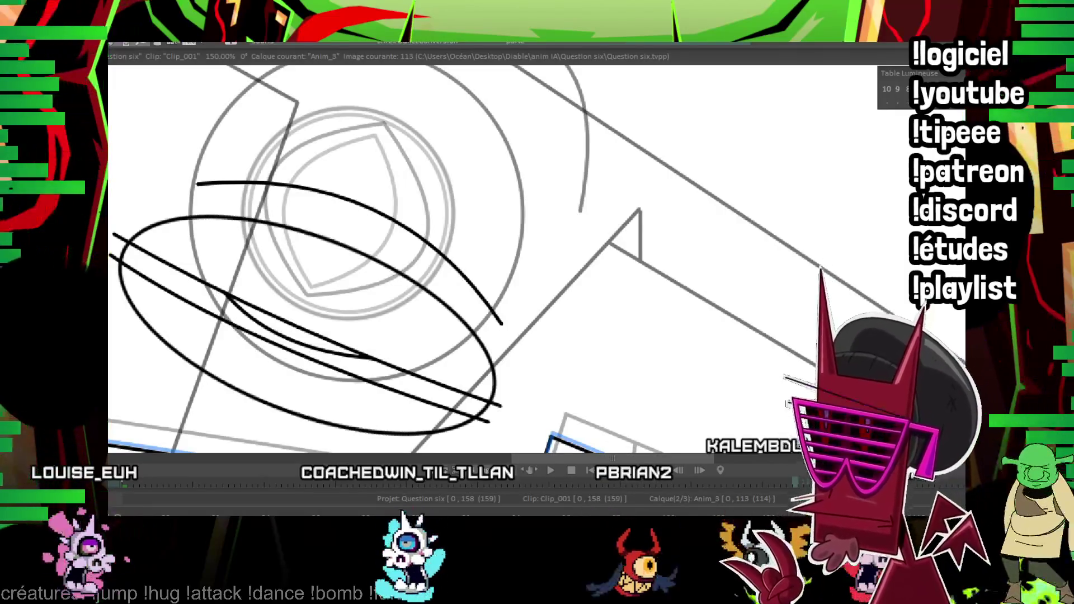
pyautogui.scroll(-5, 282, 331)
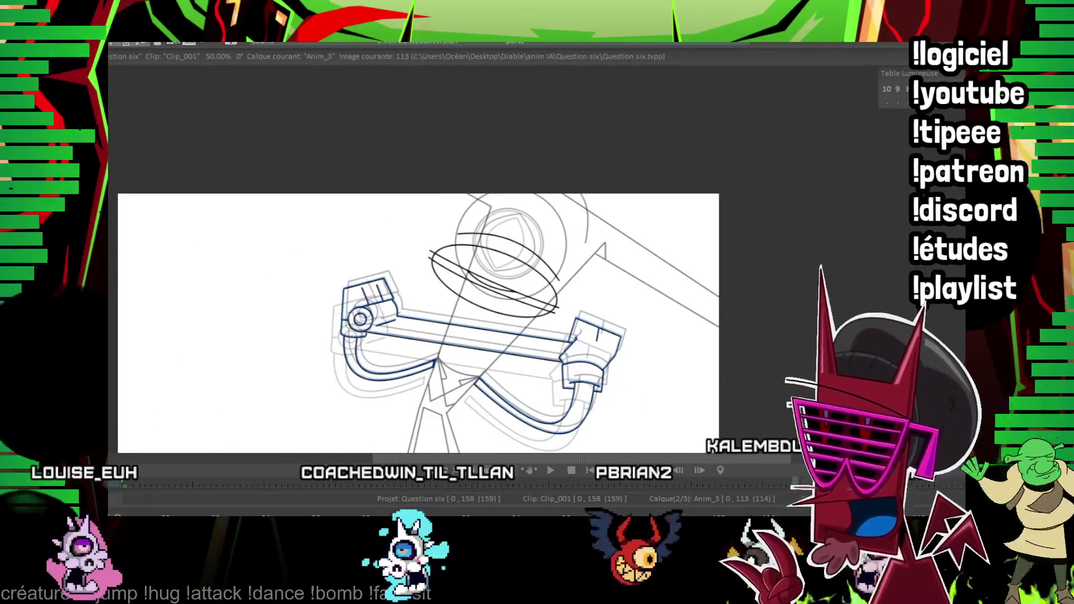
pyautogui.scroll(3, 587, 259)
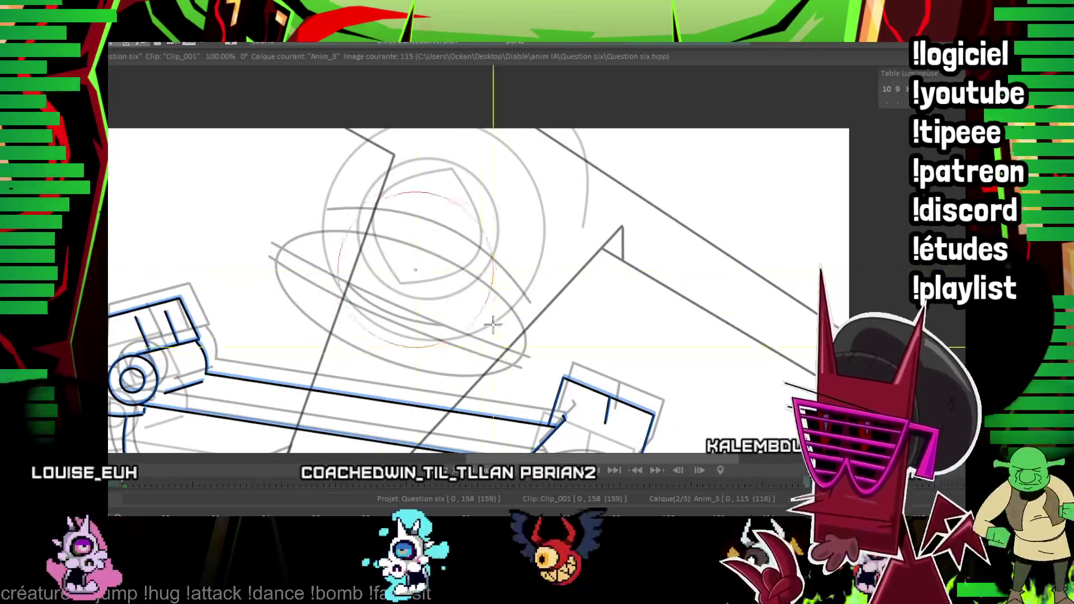
# Ink the outer and inner eye circles and a slanted pupil line on frame 115.
pyautogui.moveTo(509, 336); pyautogui.dragTo(511, 333)
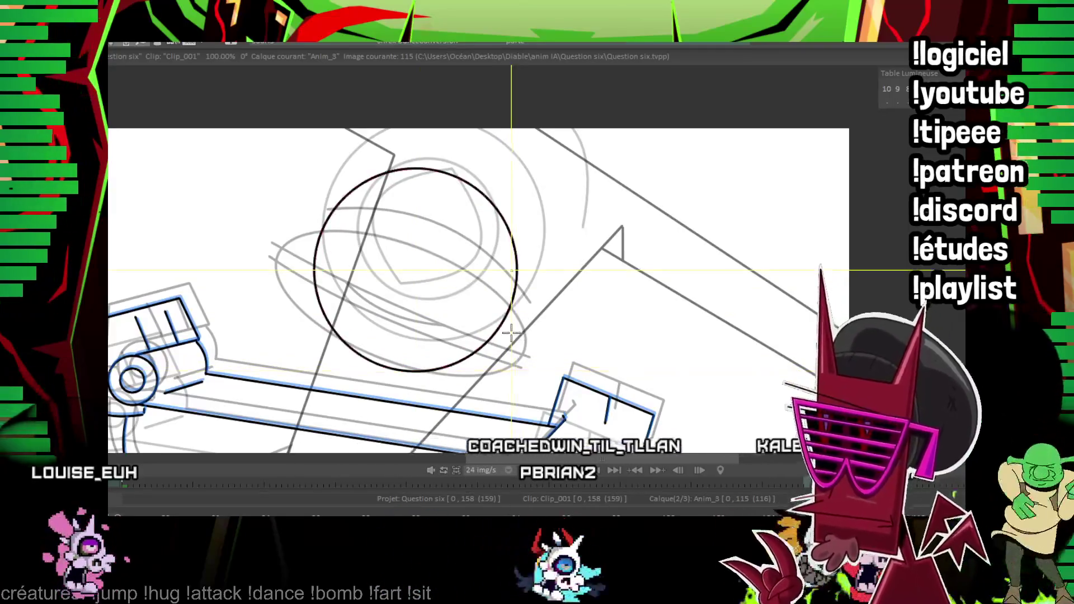
pyautogui.moveTo(483, 216); pyautogui.dragTo(488, 197)
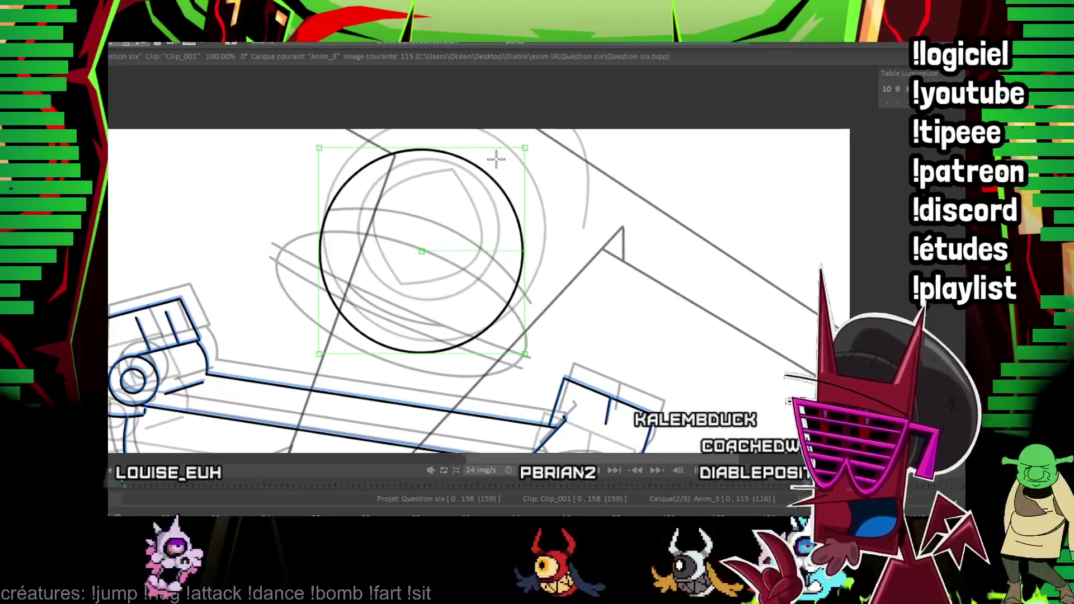
pyautogui.moveTo(409, 119)
pyautogui.mouseDown()
pyautogui.moveTo(380, 133)
pyautogui.moveTo(522, 239)
pyautogui.mouseUp()
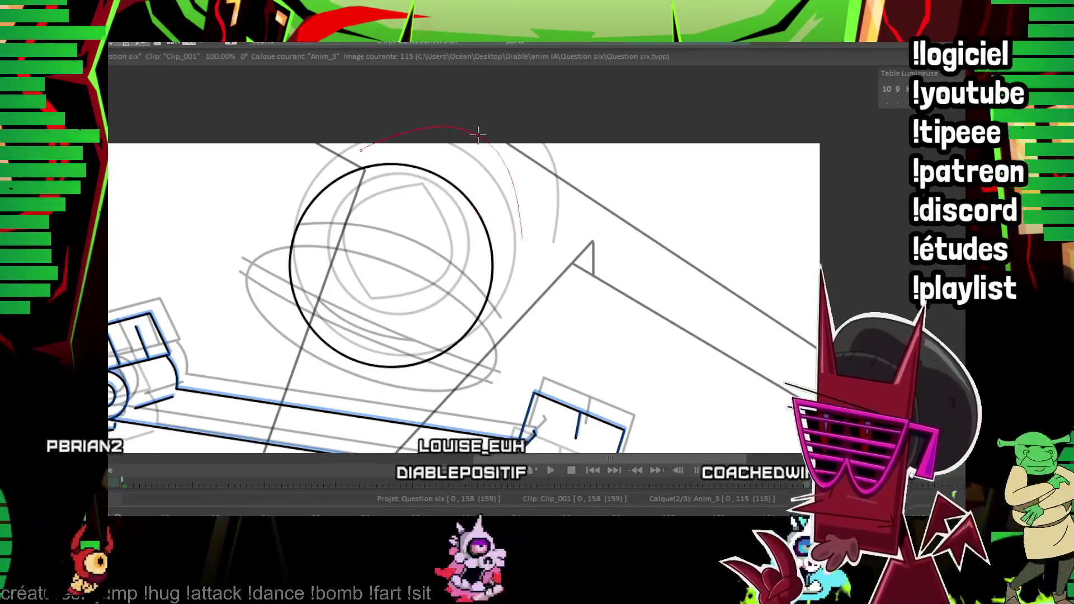
pyautogui.press('Left')
pyautogui.press('Right')
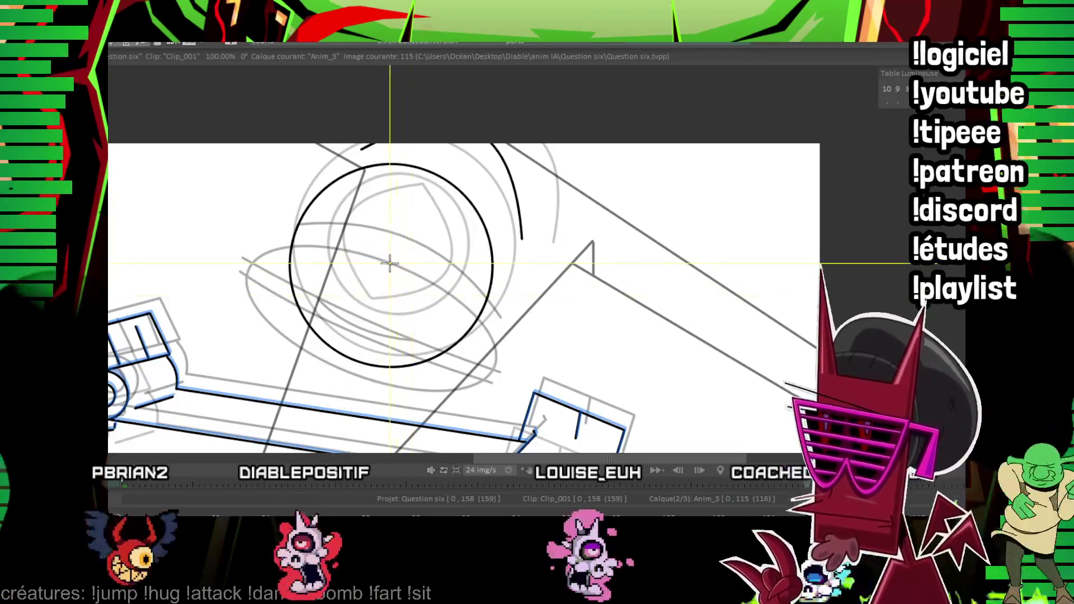
pyautogui.moveTo(421, 289); pyautogui.dragTo(416, 276)
pyautogui.scroll(1, 522, 192)
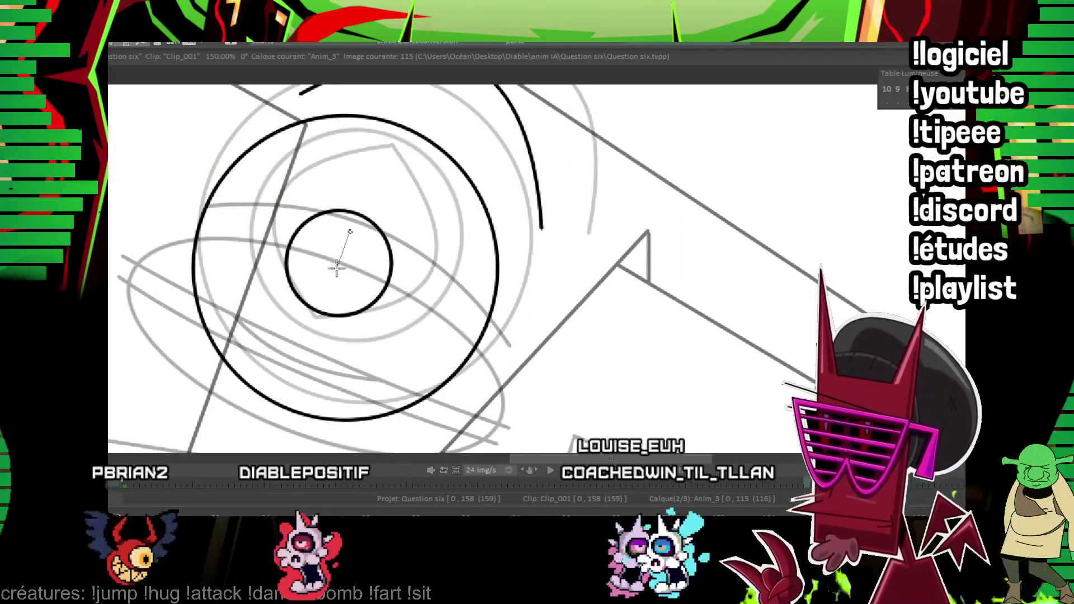
pyautogui.moveTo(330, 293); pyautogui.dragTo(328, 284)
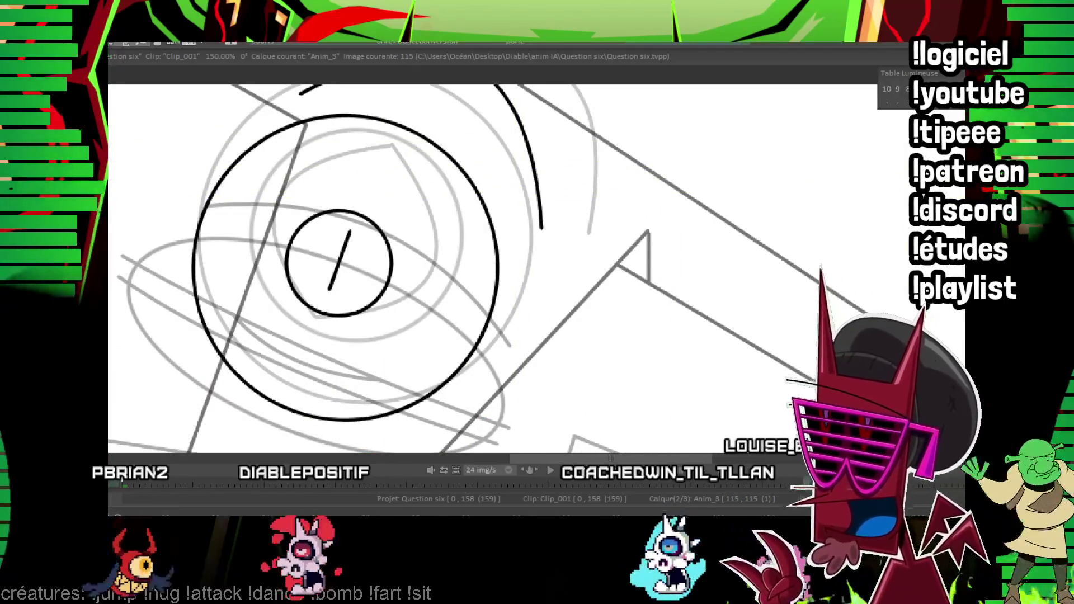
# On image 118, draw the curved stroke over the eye, undo it, and zoom out.
pyautogui.press('Right')
pyautogui.press('Right')
pyautogui.press('Right')
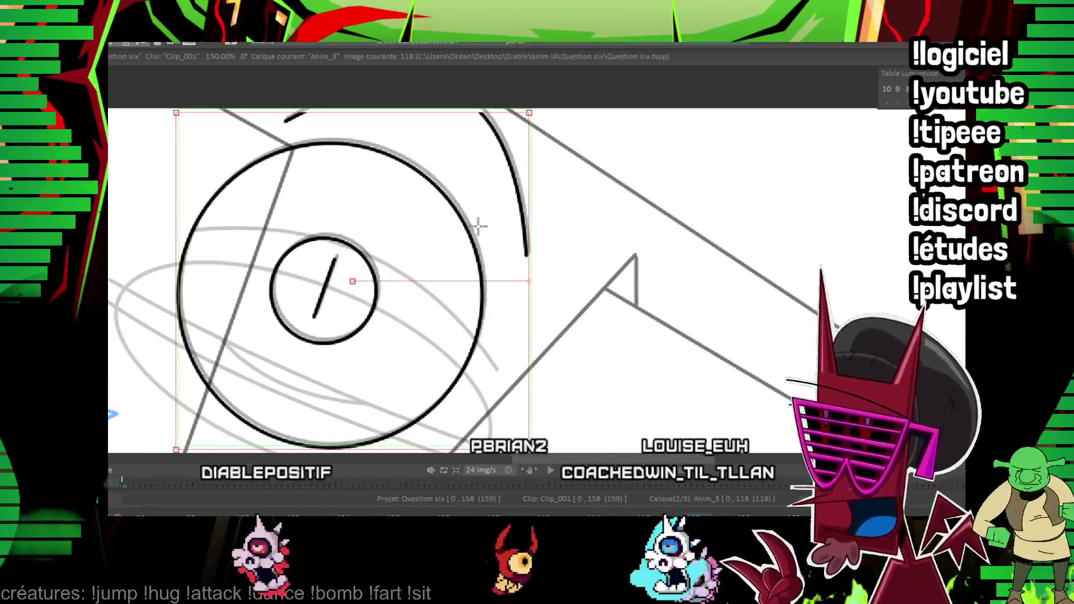
pyautogui.moveTo(303, 84); pyautogui.dragTo(504, 248)
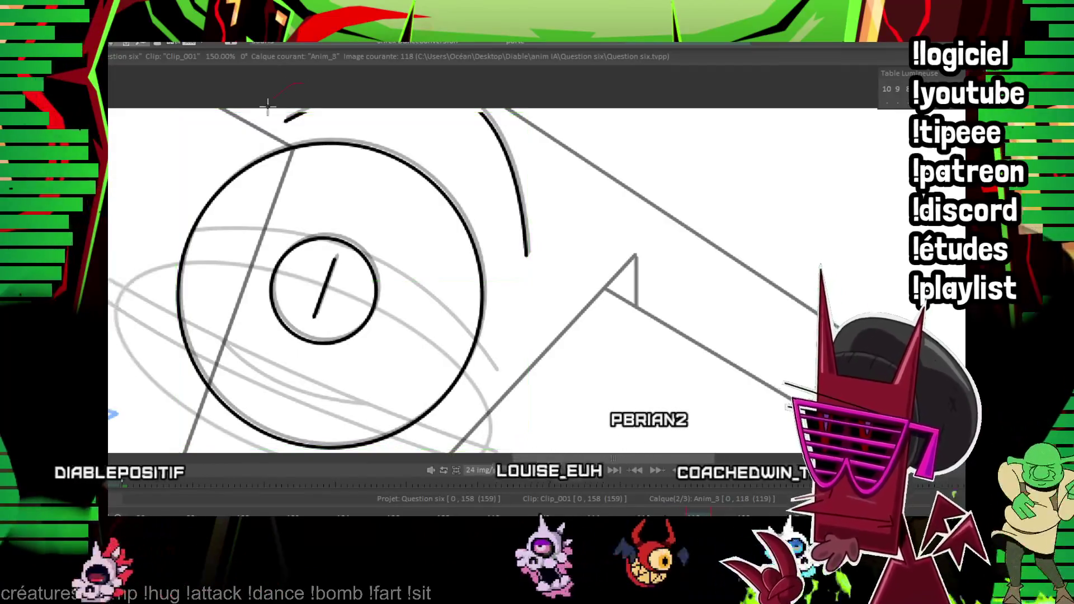
pyautogui.hotkey('ctrl', 'z')
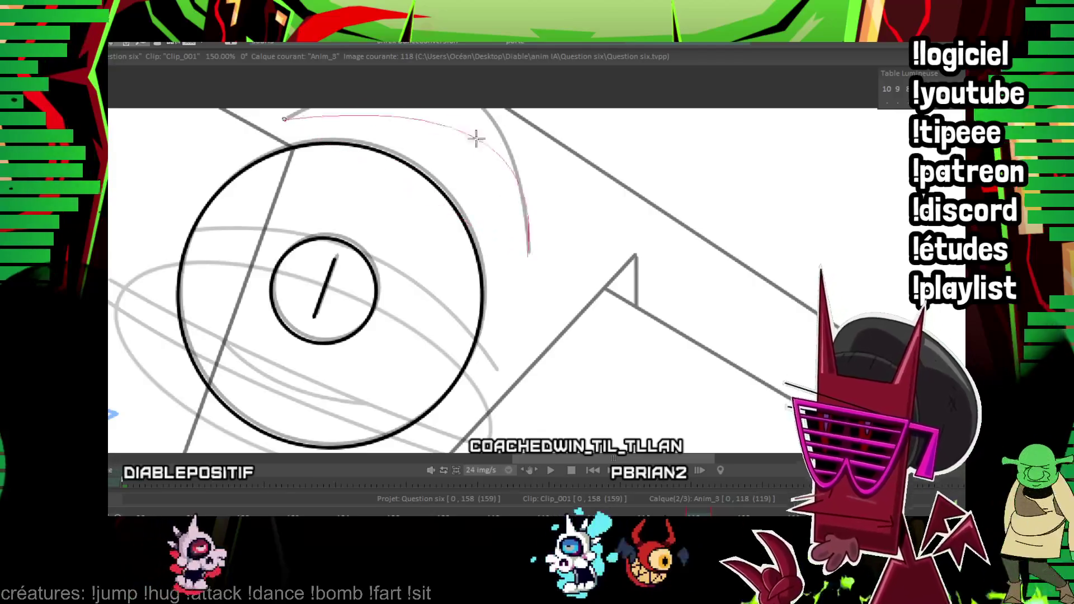
pyautogui.scroll(-5, 464, 103)
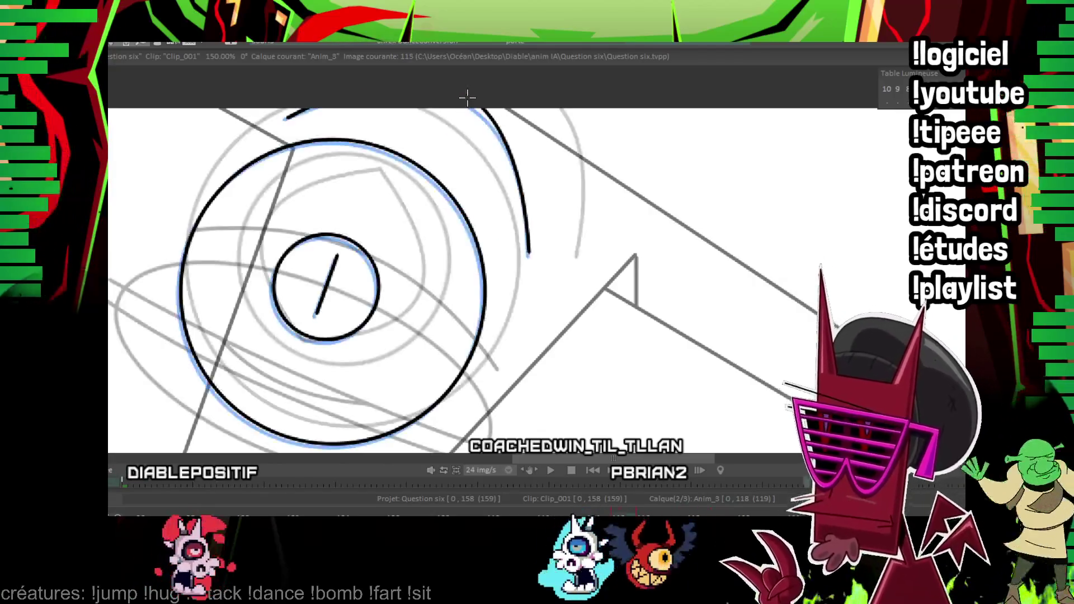
pyautogui.moveTo(663, 345); pyautogui.dragTo(556, 300)
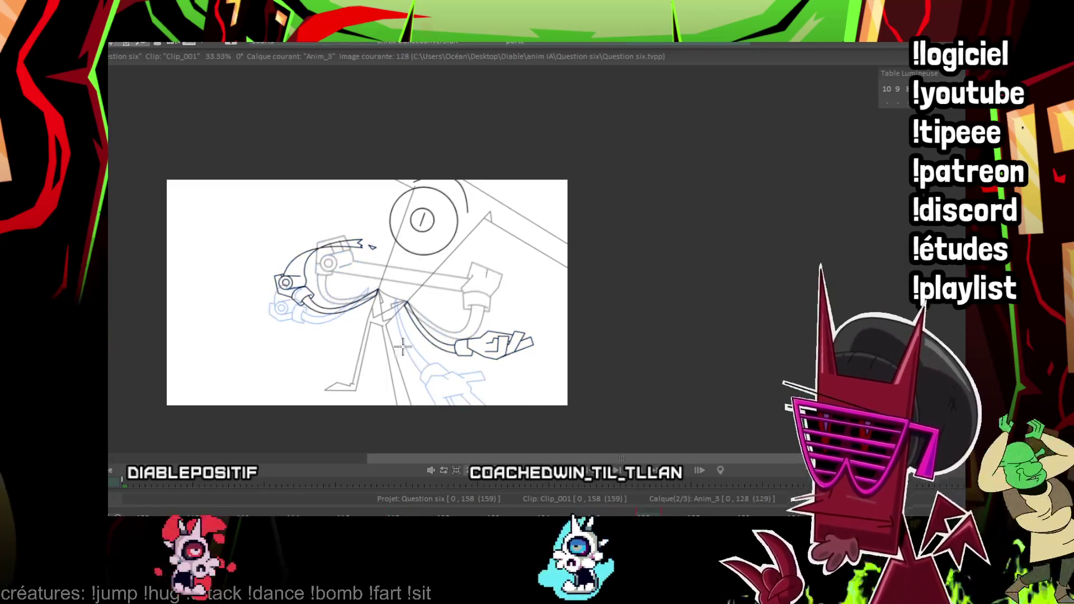
# Zoom to 100% and add a new blank image 130 to the Anim_3 layer.
pyautogui.moveTo(441, 254); pyautogui.dragTo(458, 276)
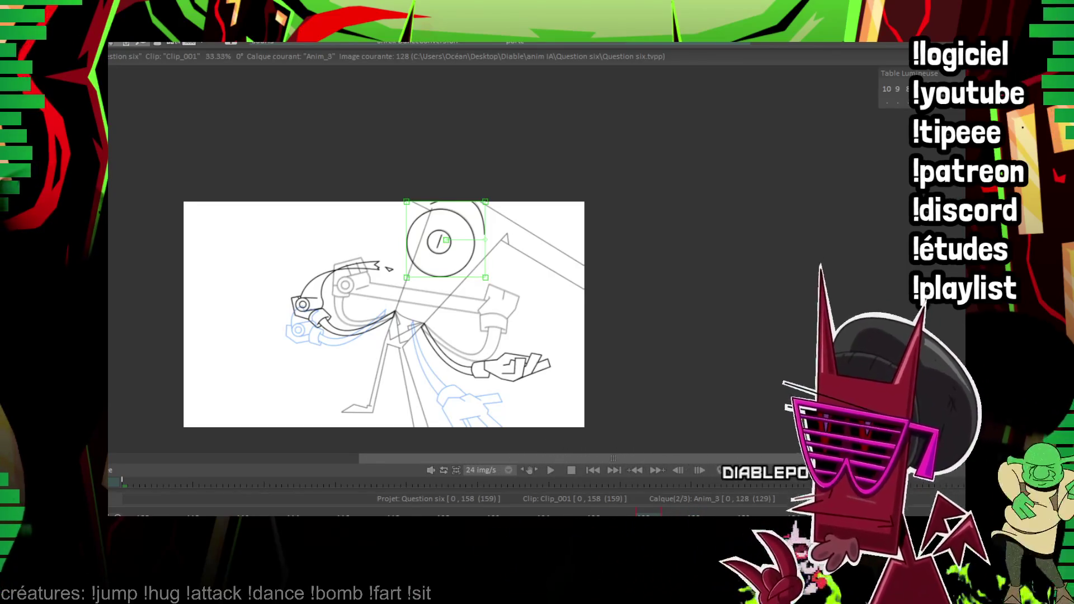
pyautogui.scroll(3, 588, 258)
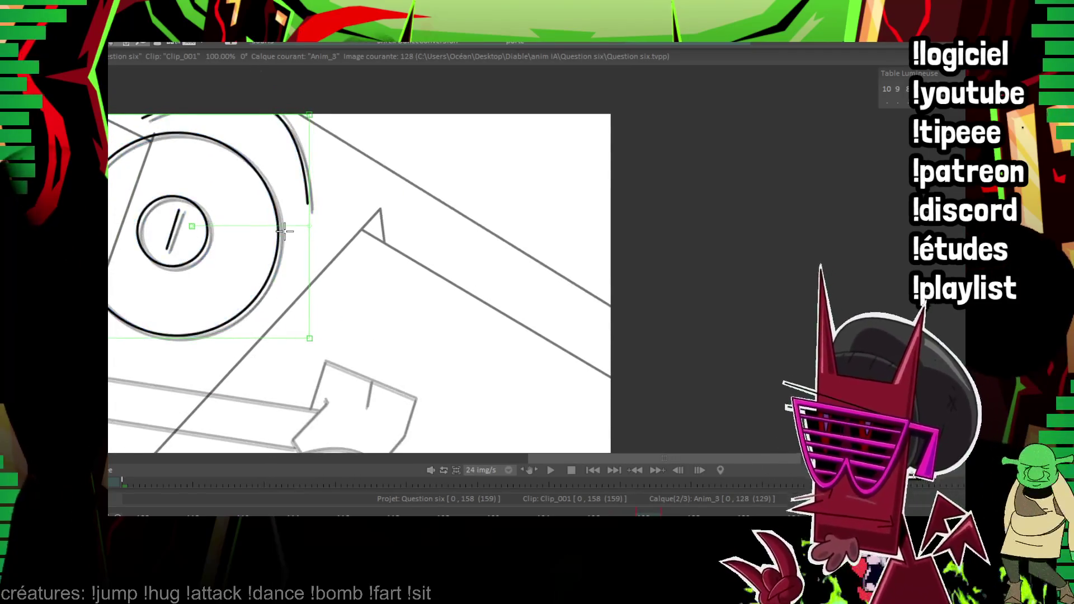
pyautogui.press('Return')
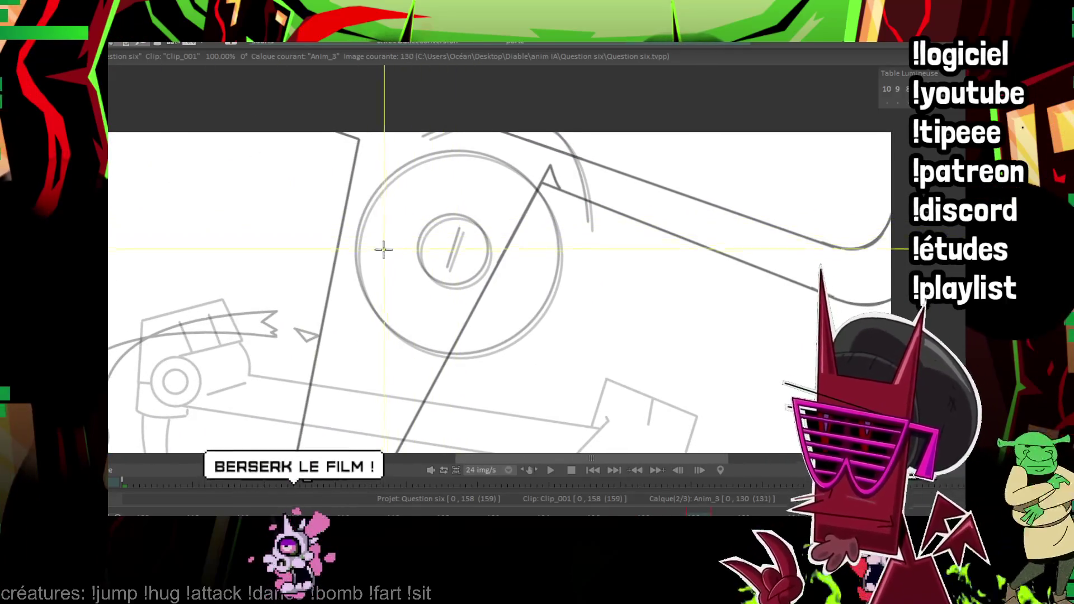
# Ink the eye's oval outline, tilted slightly clockwise, and the brow strokes on image 130.
pyautogui.moveTo(452, 329); pyautogui.dragTo(481, 333)
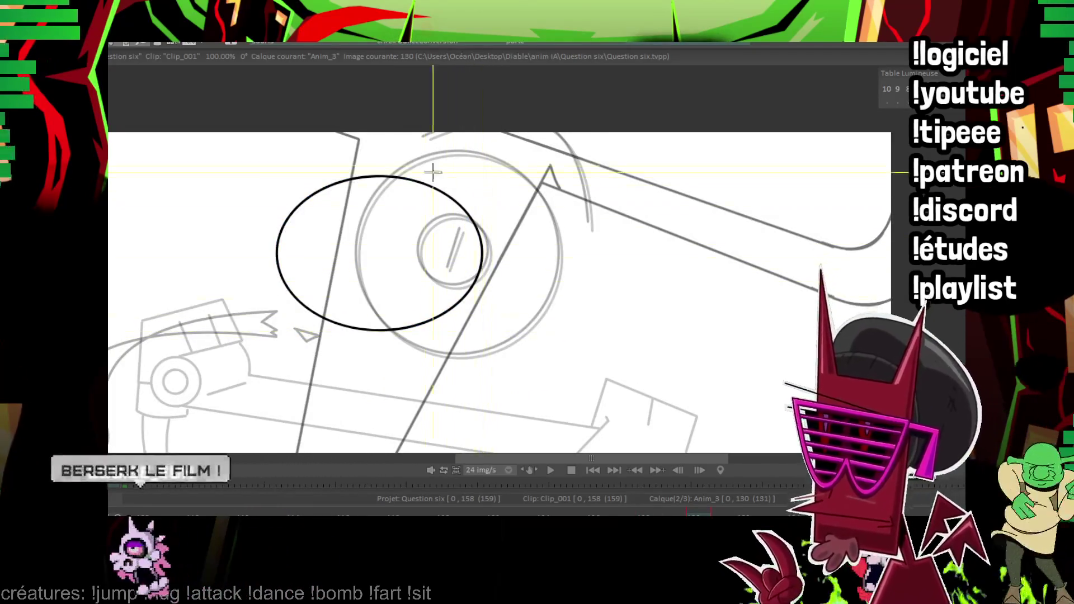
pyautogui.moveTo(493, 234)
pyautogui.mouseDown()
pyautogui.moveTo(482, 348)
pyautogui.moveTo(467, 343)
pyautogui.mouseUp()
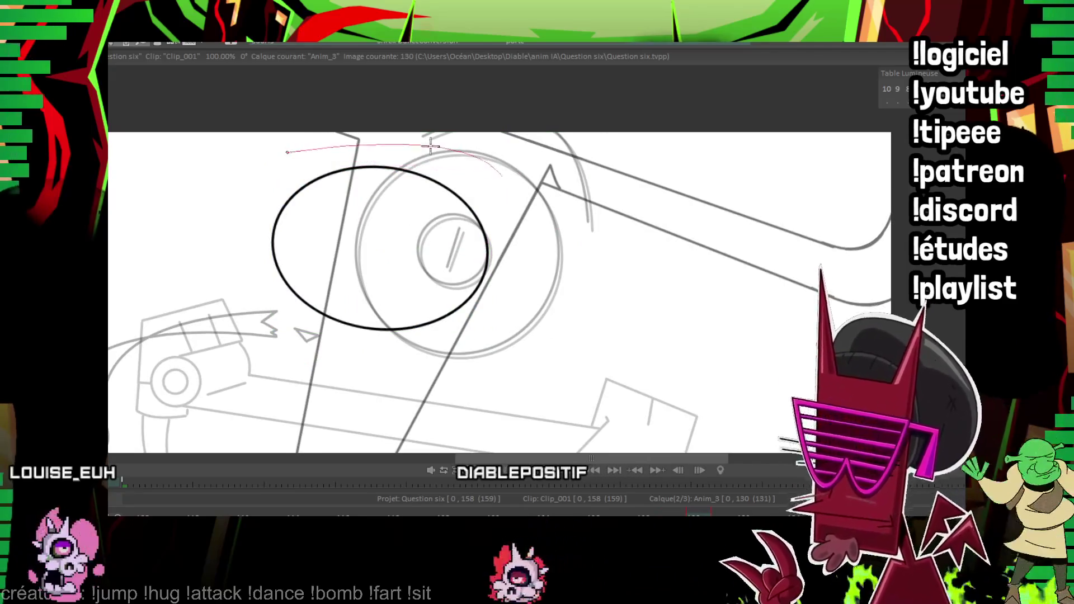
pyautogui.click(430, 147)
pyautogui.press('Left')
pyautogui.press('Left')
pyautogui.press('Right')
pyautogui.press('Right')
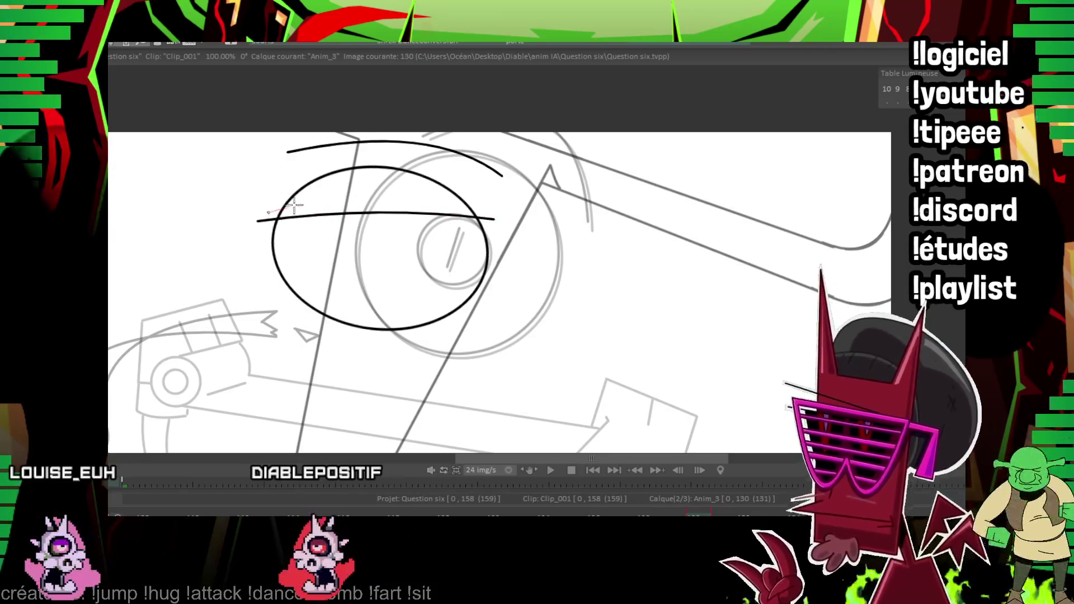
pyautogui.moveTo(295, 206); pyautogui.dragTo(403, 201)
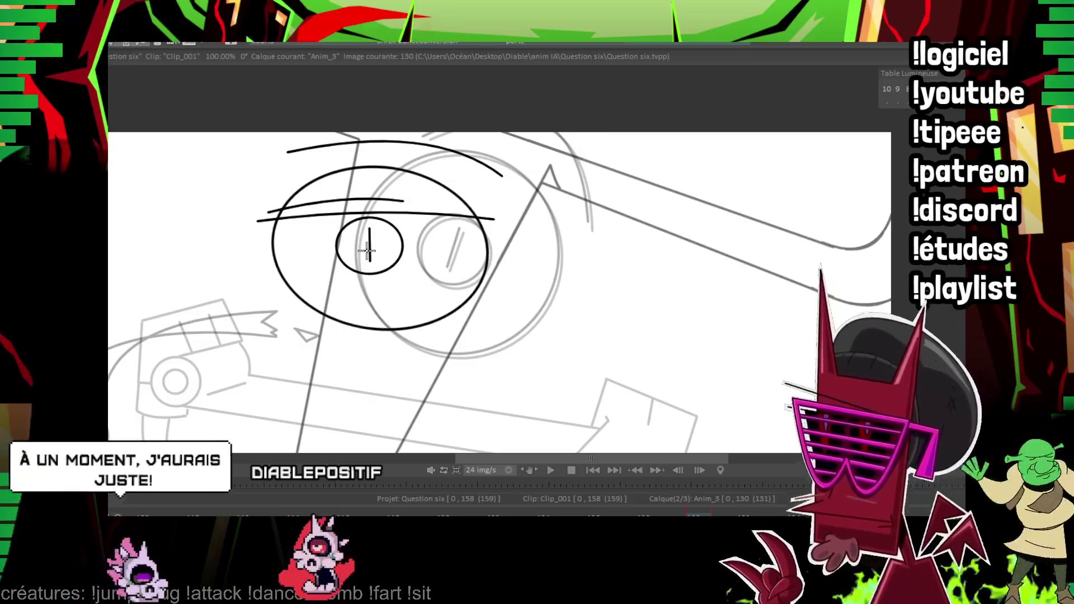
# Lasso and copy the eye, then place it on images 132 and 134, shifted right and down.
pyautogui.moveTo(327, 145); pyautogui.dragTo(232, 177)
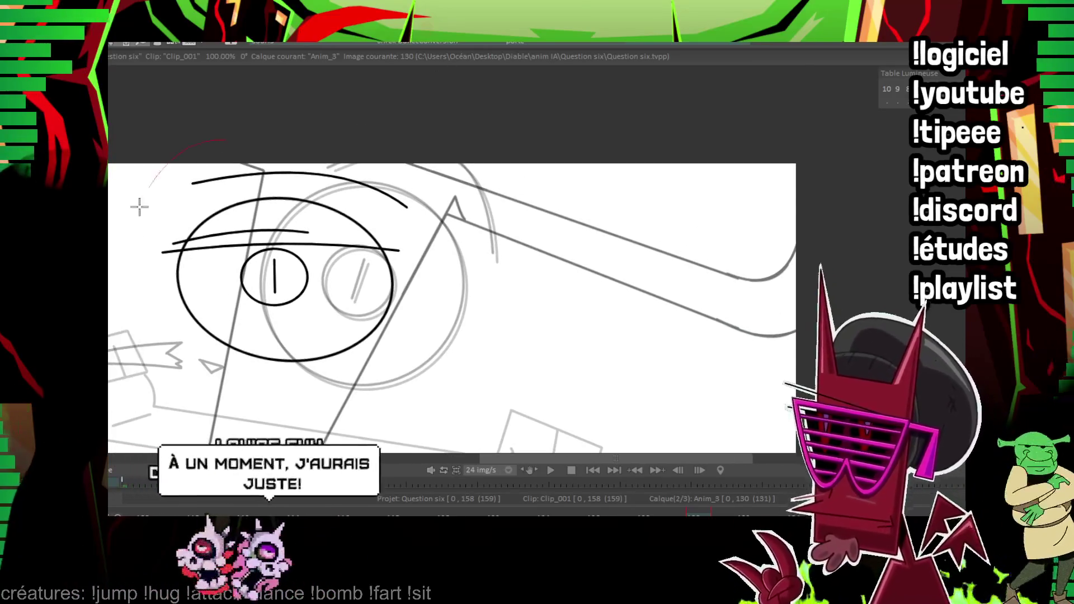
pyautogui.moveTo(139, 204); pyautogui.dragTo(134, 235)
pyautogui.press('Escape')
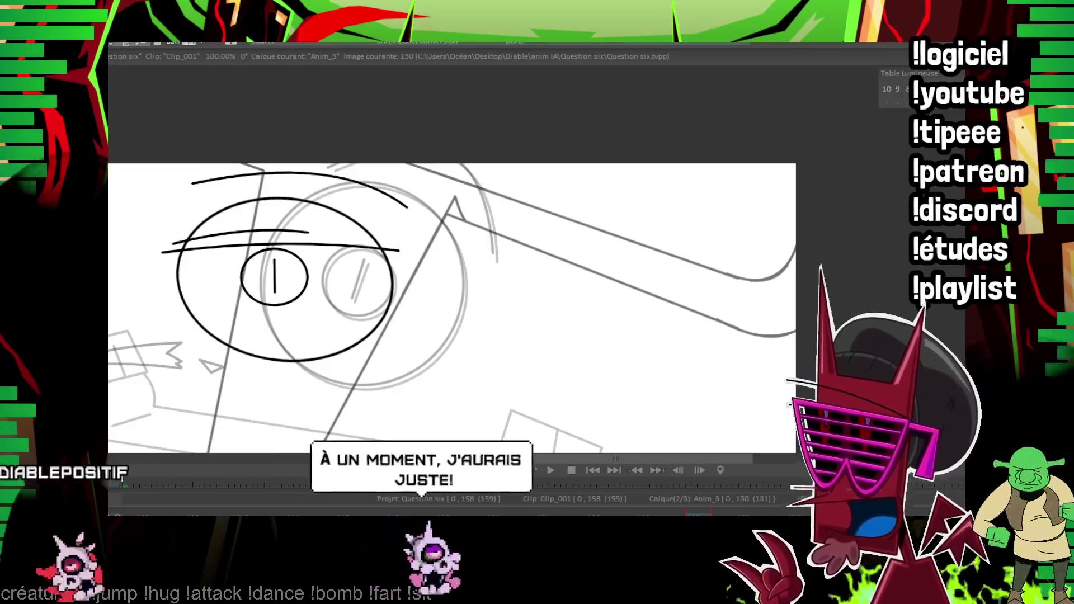
pyautogui.press('Right')
pyautogui.press('Right')
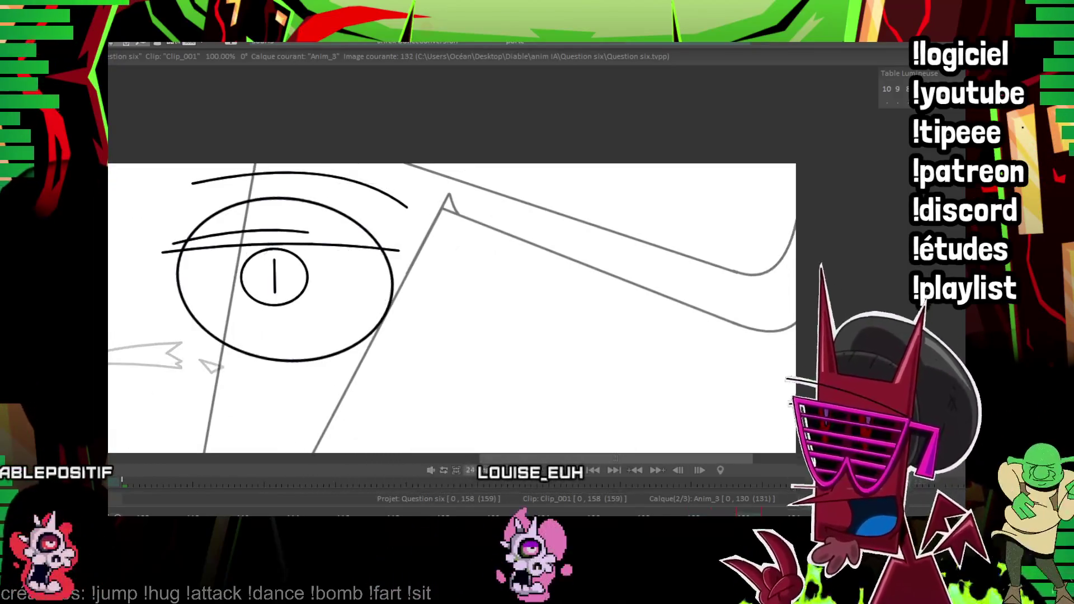
pyautogui.moveTo(264, 269)
pyautogui.mouseDown()
pyautogui.moveTo(548, 334)
pyautogui.moveTo(262, 244)
pyautogui.moveTo(298, 275)
pyautogui.mouseUp()
pyautogui.press('Right')
pyautogui.press('Right')
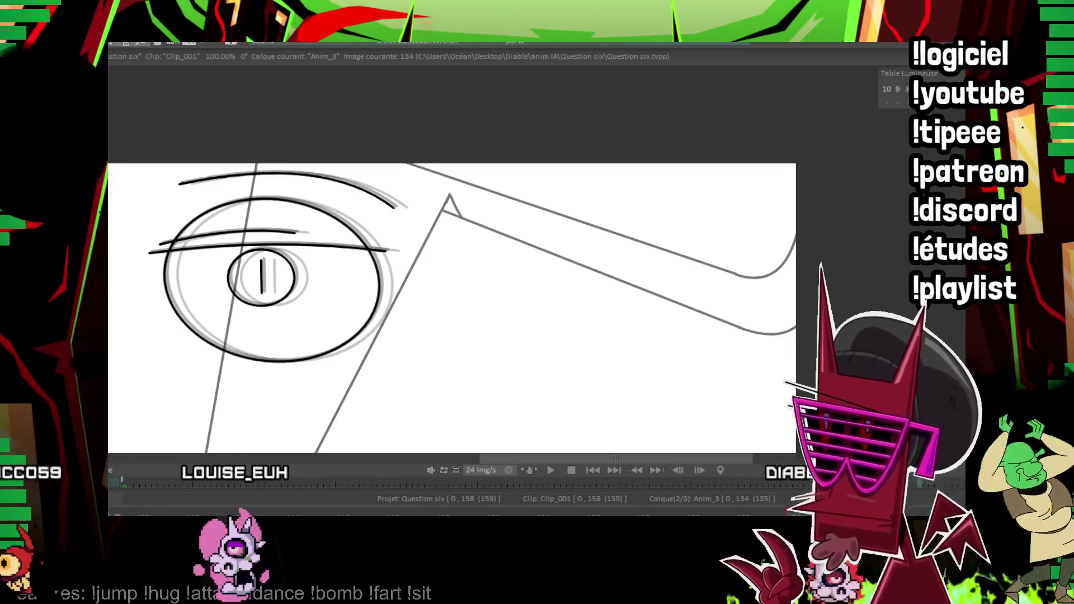
pyautogui.scroll(-4, 452, 307)
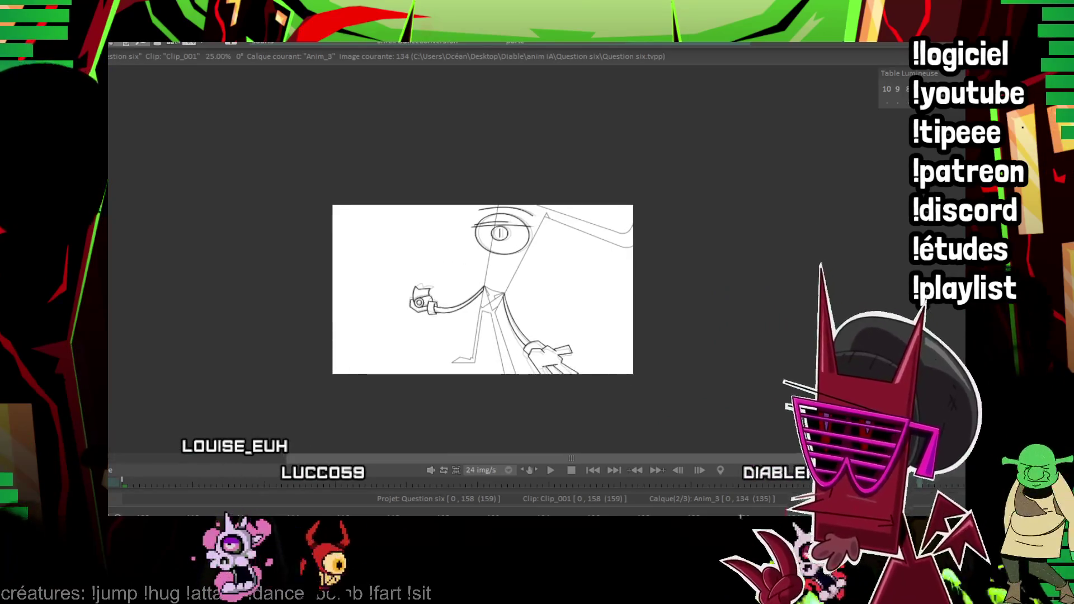
pyautogui.press('Return')
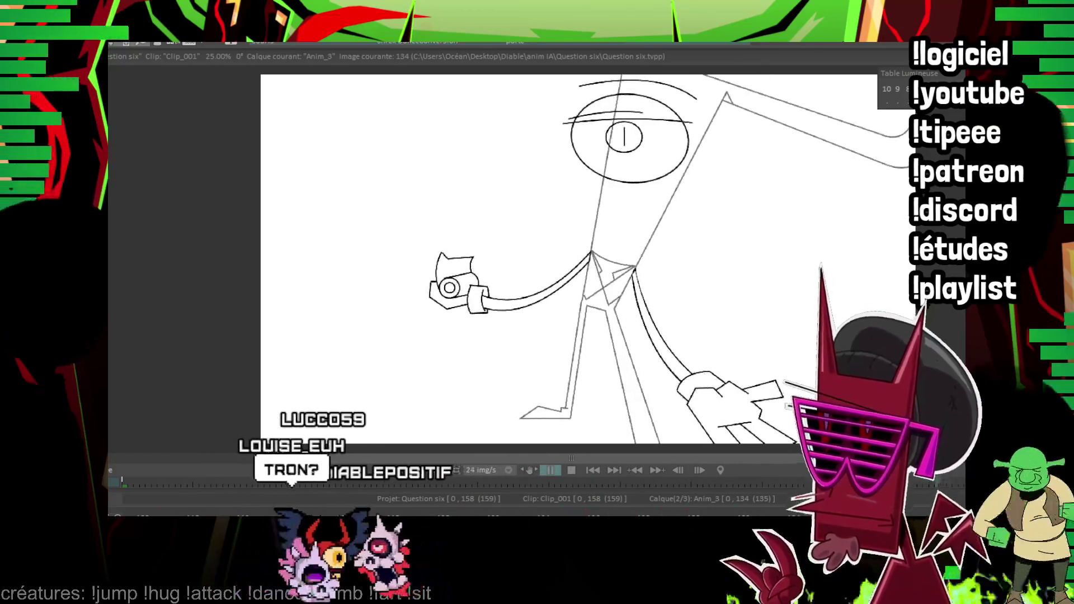
pyautogui.press('Escape')
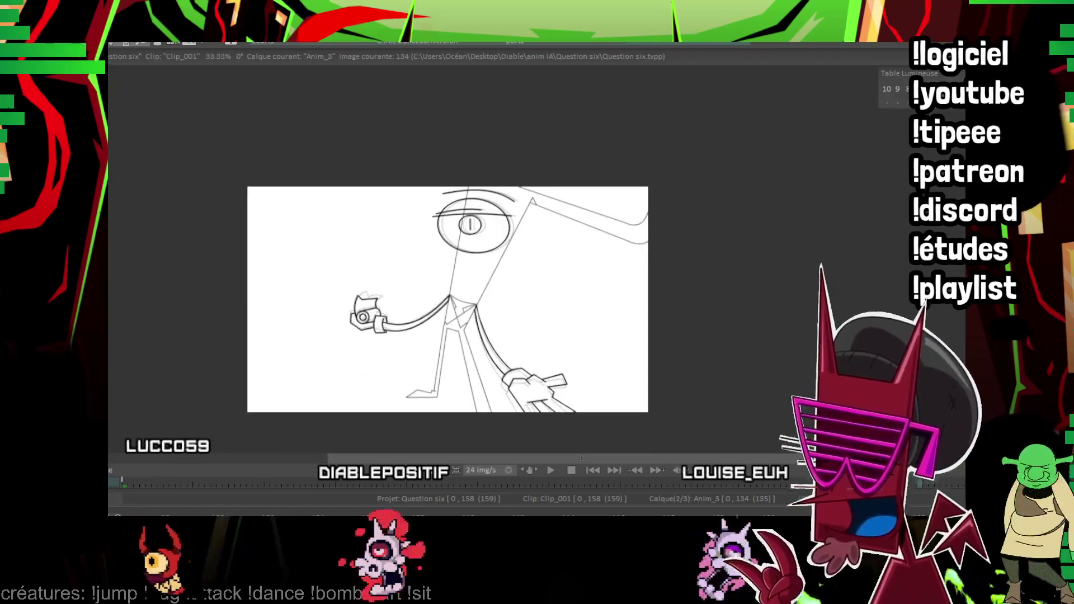
pyautogui.moveTo(432, 190); pyautogui.dragTo(515, 254)
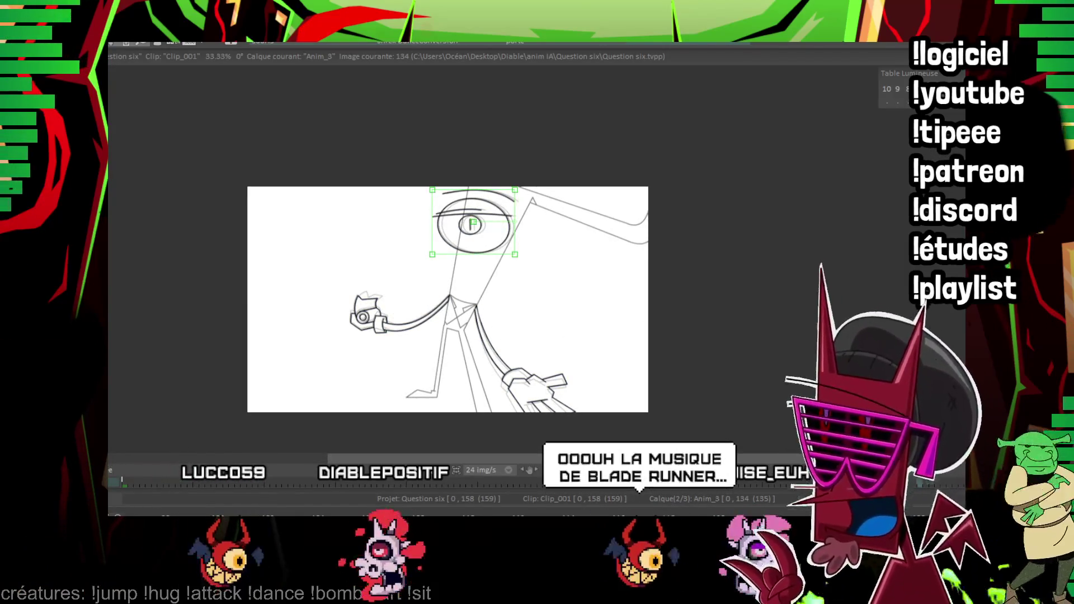
pyautogui.scroll(3, 582, 236)
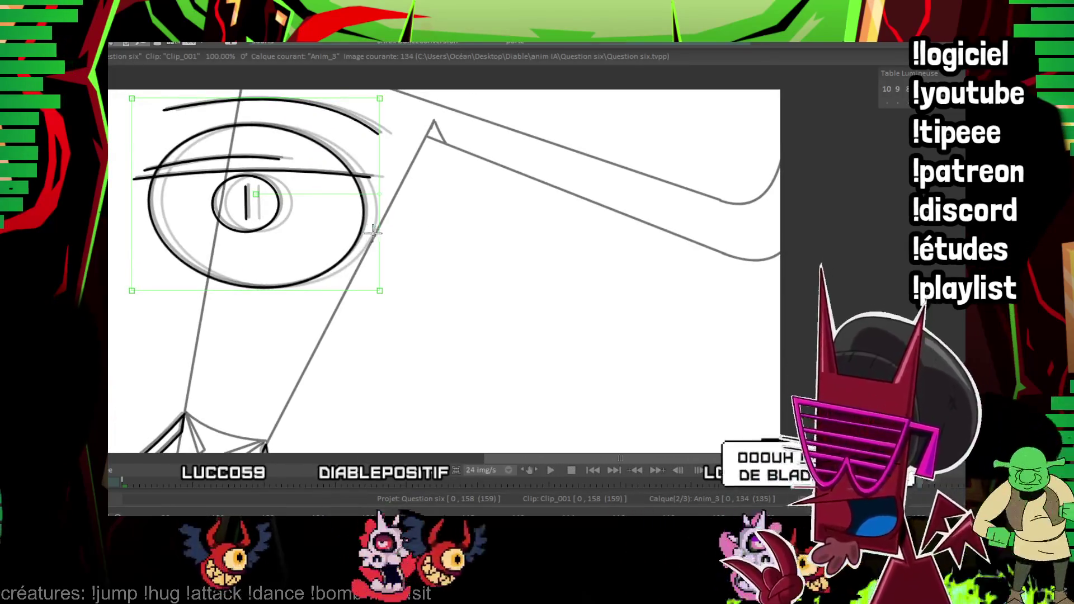
pyautogui.press('Left')
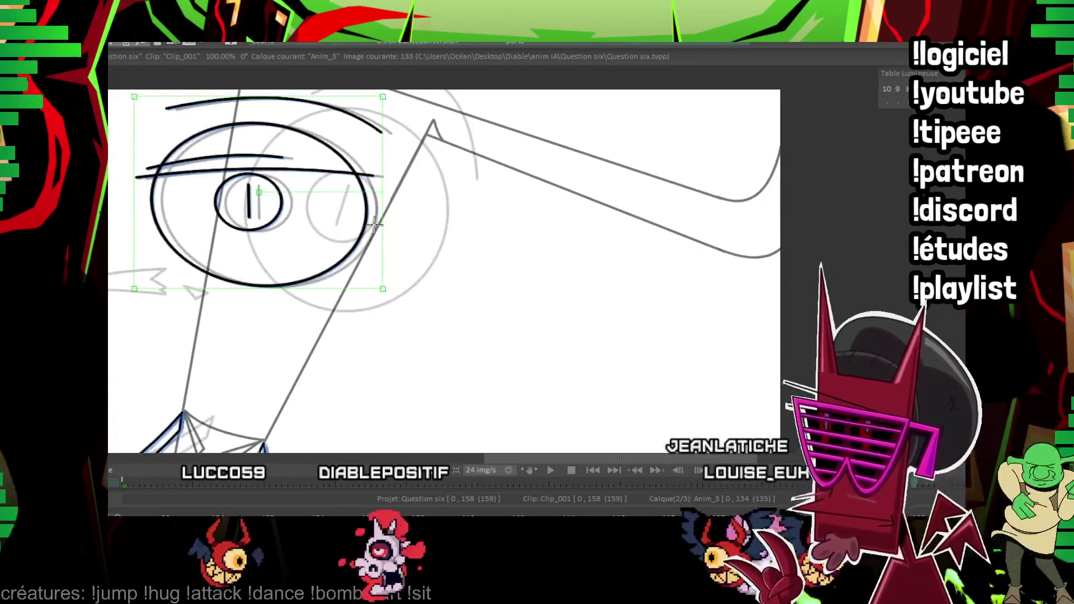
pyautogui.press('Right')
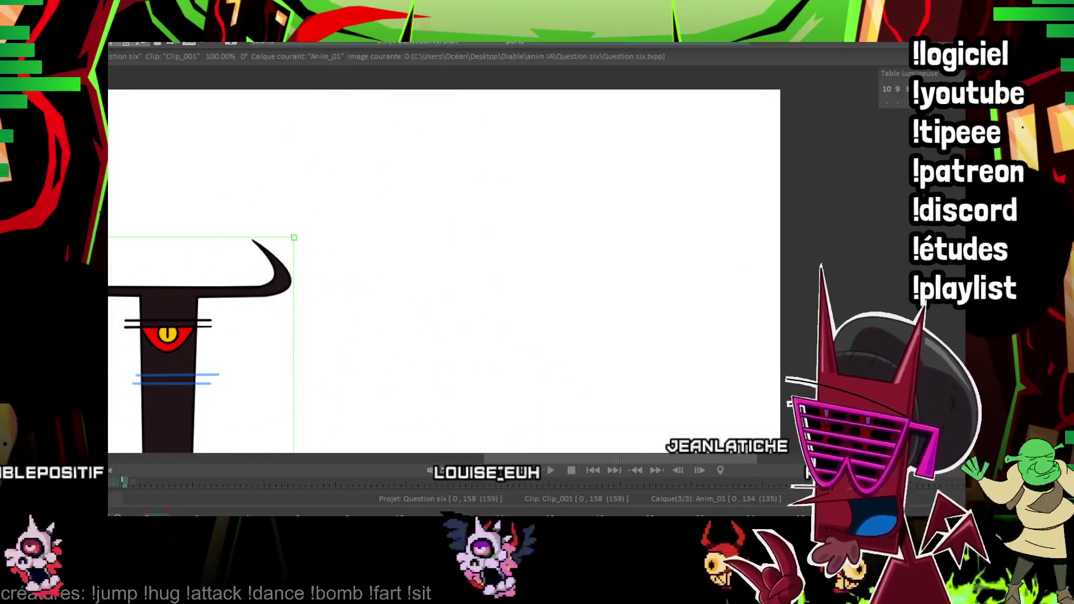
# Step to image 16 and fill the horn outline with dark colour.
pyautogui.scroll(-5, 122, 198)
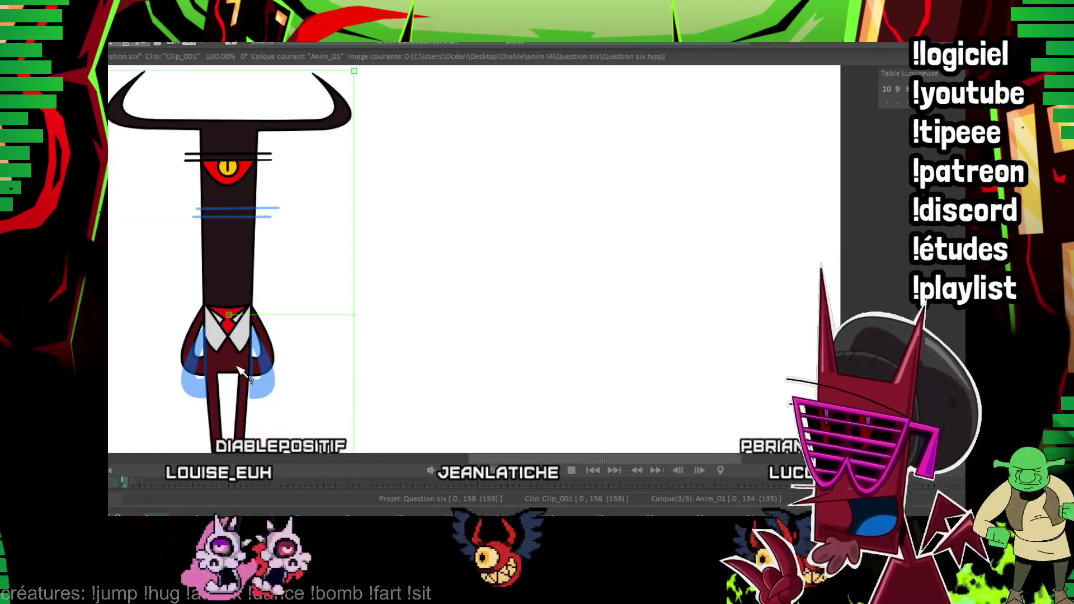
pyautogui.press('Return')
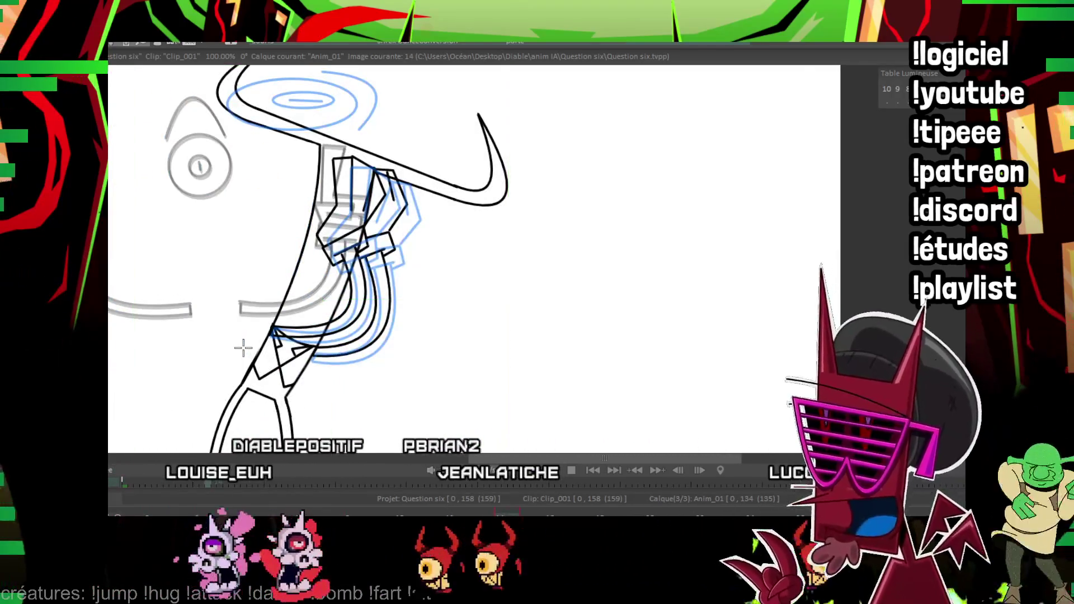
pyautogui.scroll(-5, 355, 304)
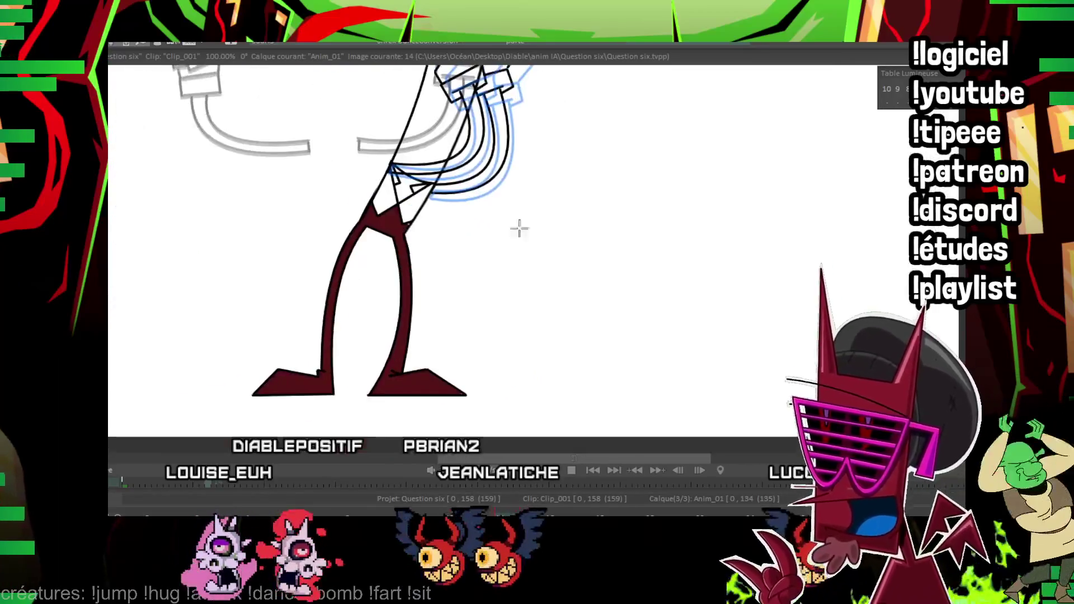
pyautogui.scroll(2, 798, 160)
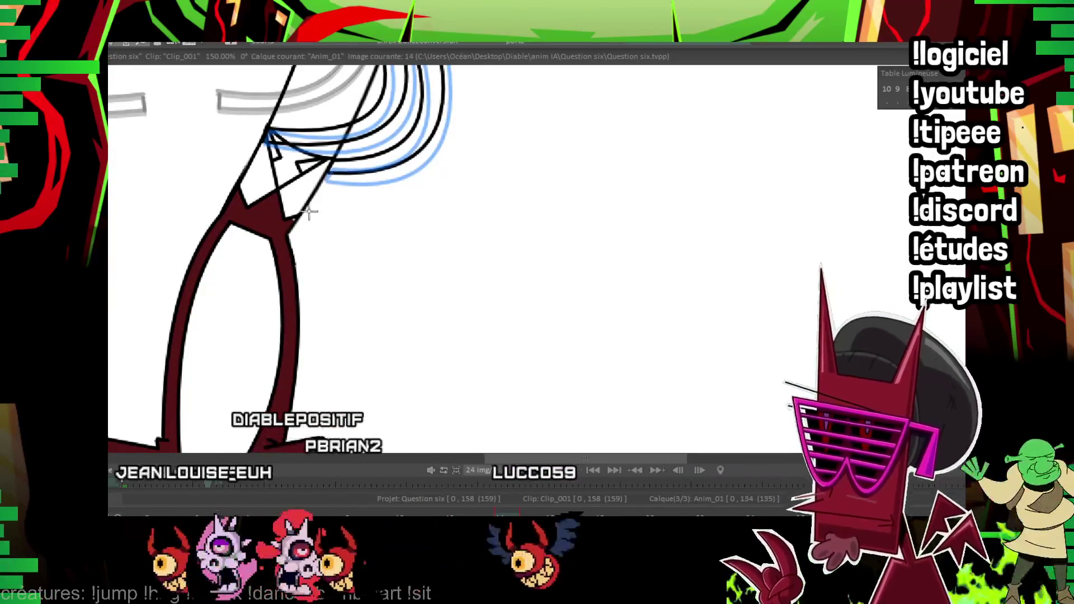
pyautogui.moveTo(276, 234); pyautogui.dragTo(312, 343)
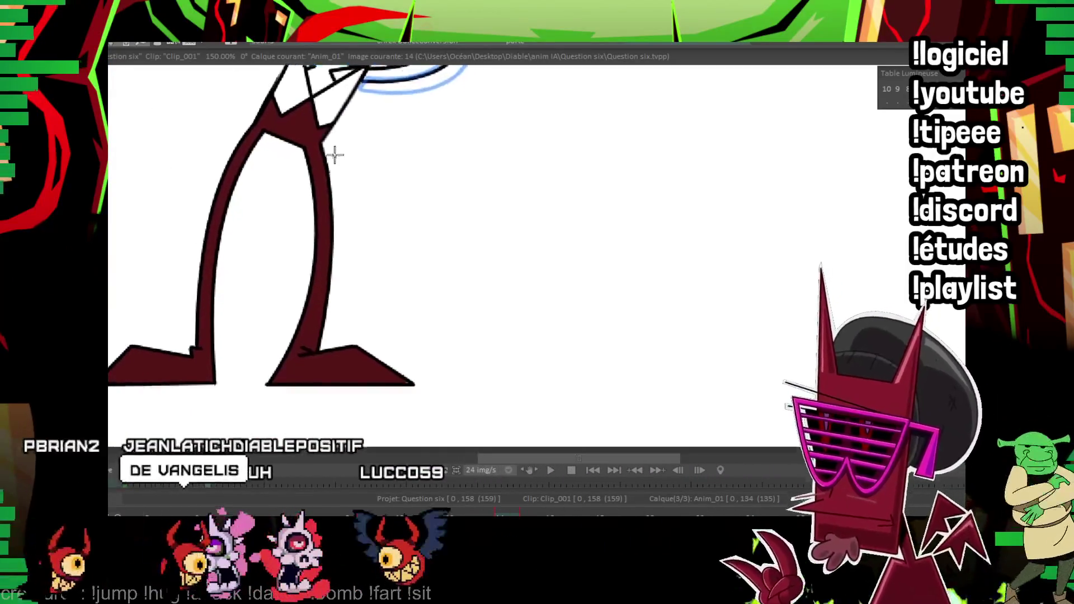
pyautogui.scroll(10, 347, 234)
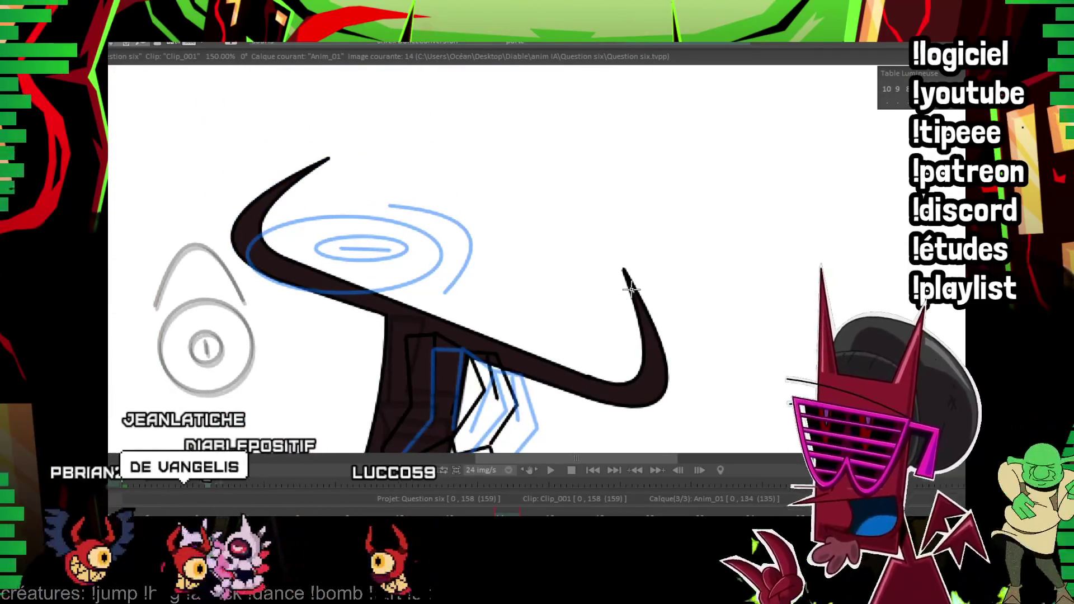
pyautogui.press('Right')
pyautogui.press('Right')
pyautogui.click(263, 208)
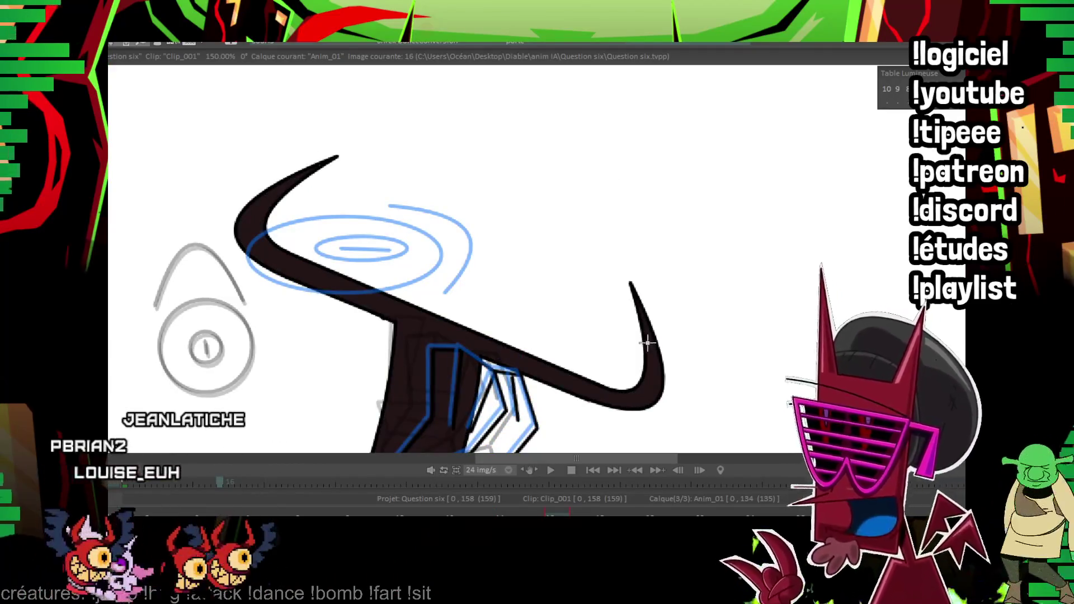
pyautogui.moveTo(647, 343)
pyautogui.mouseDown()
pyautogui.moveTo(349, 178)
pyautogui.moveTo(367, 196)
pyautogui.mouseUp()
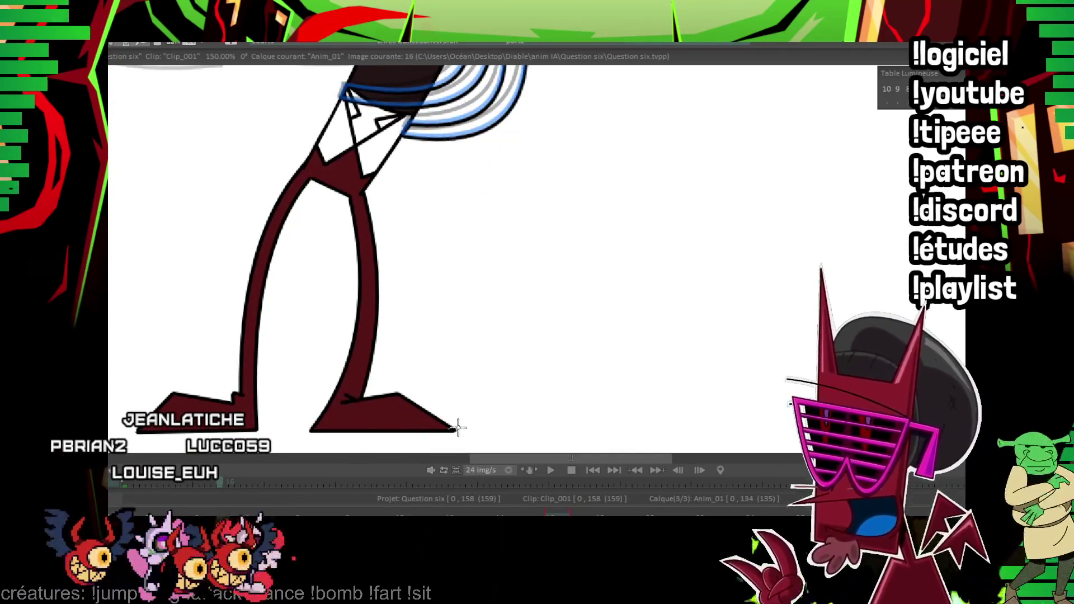
# Fill the horns and stem dark on image 18, then flip nearby frames to check motion.
pyautogui.press('-')
pyautogui.press('Right')
pyautogui.press('Right')
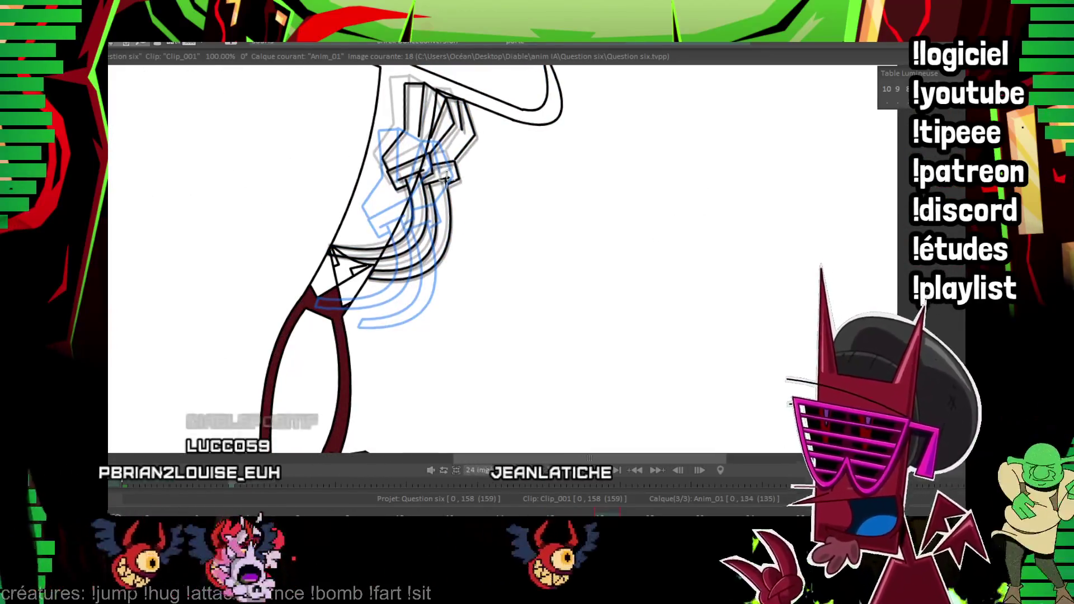
pyautogui.press('Home')
pyautogui.click(331, 307)
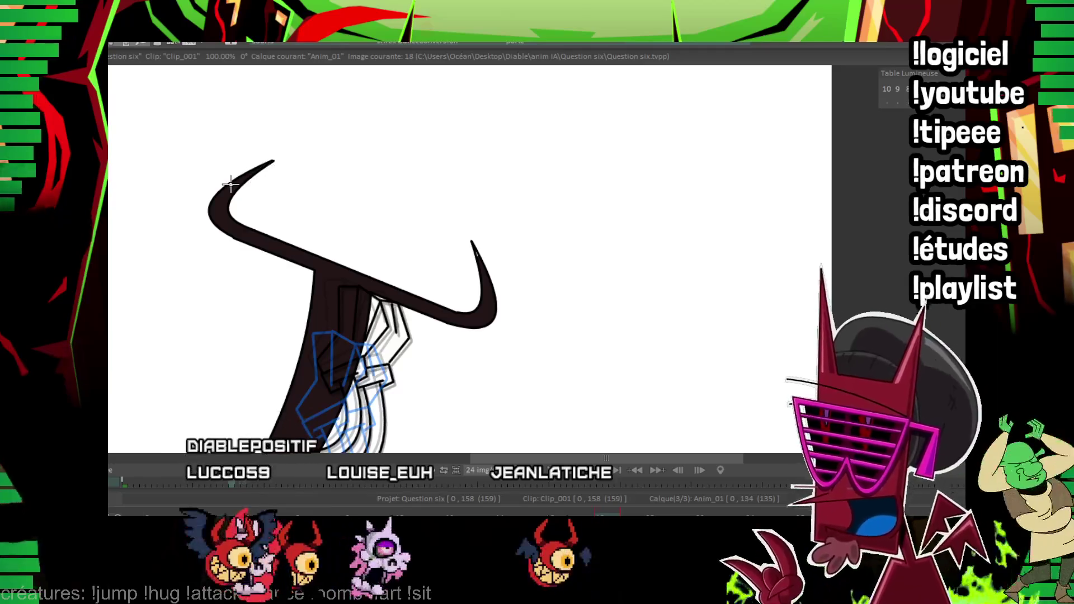
pyautogui.scroll(-5, 408, 305)
pyautogui.scroll(-1, 413, 228)
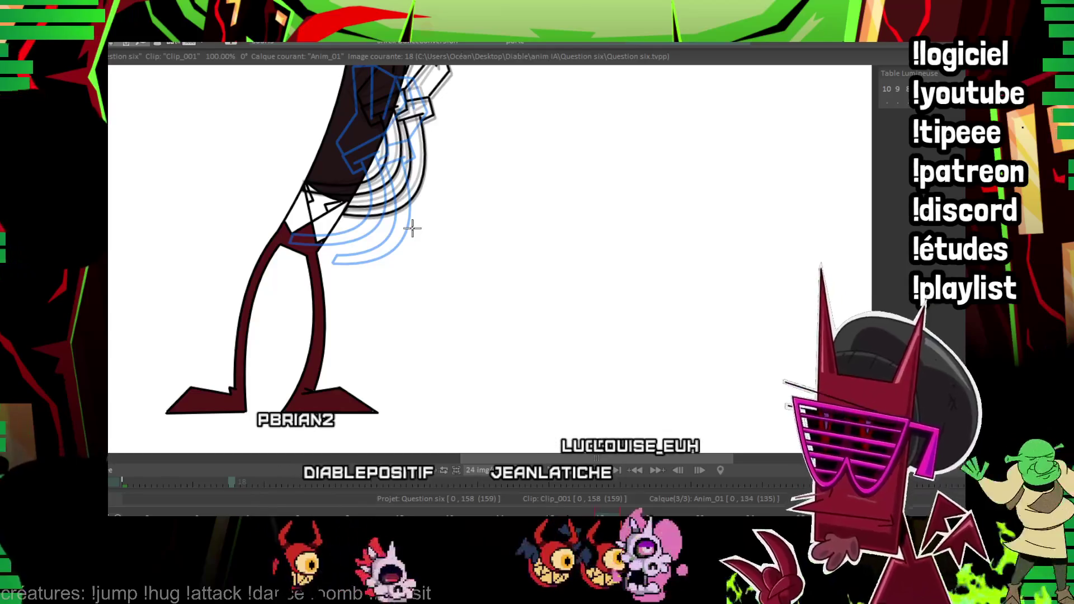
pyautogui.press('Left')
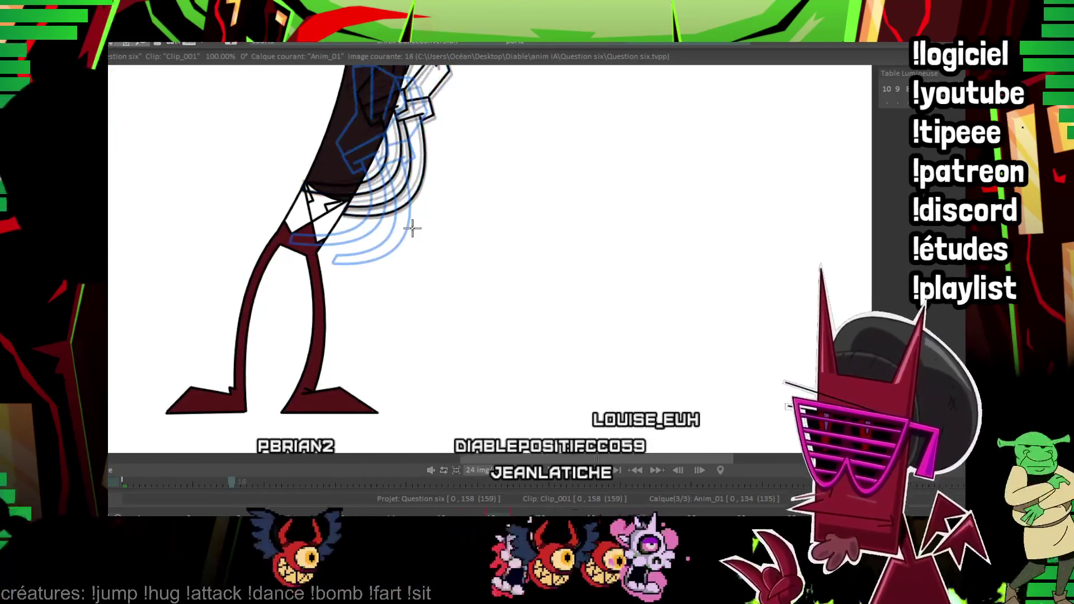
pyautogui.press('Right')
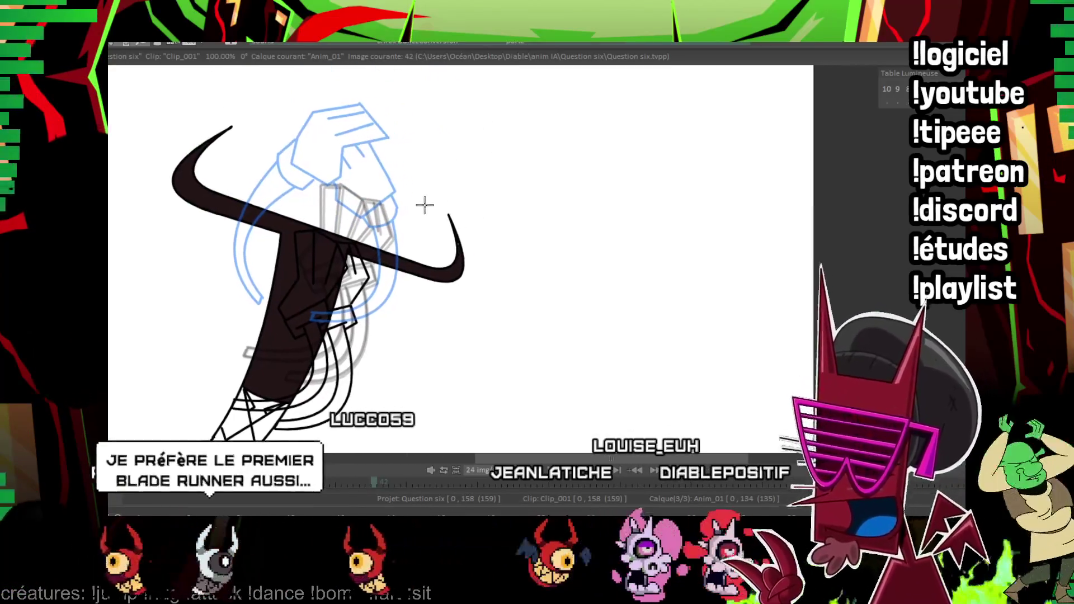
# Fill the right foot dark red on image 42.
pyautogui.moveTo(422, 204); pyautogui.dragTo(360, 199)
pyautogui.moveTo(176, 431); pyautogui.dragTo(211, 274)
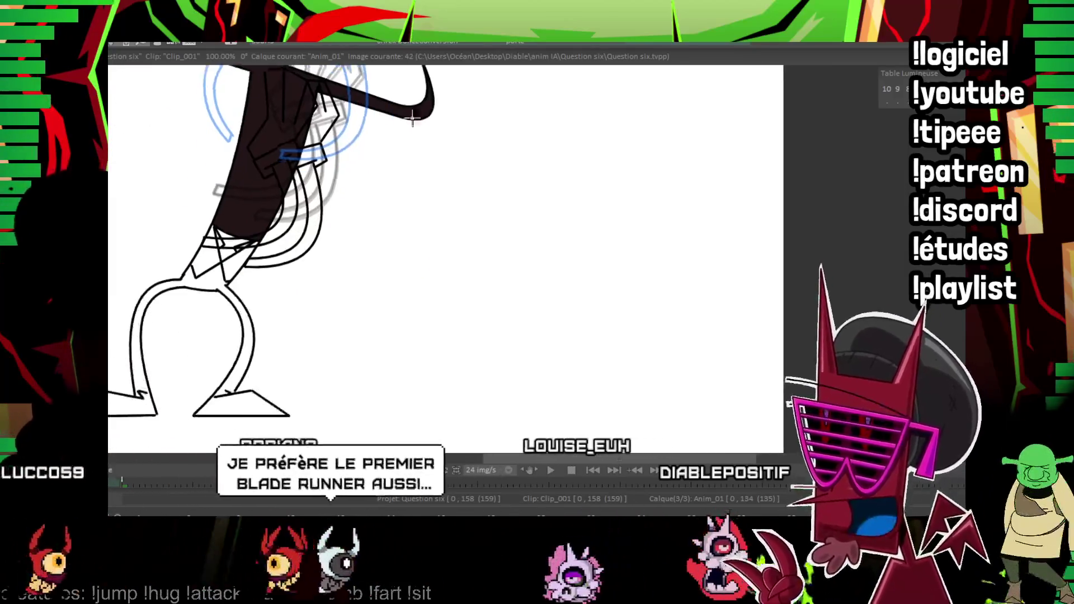
pyautogui.click(241, 405)
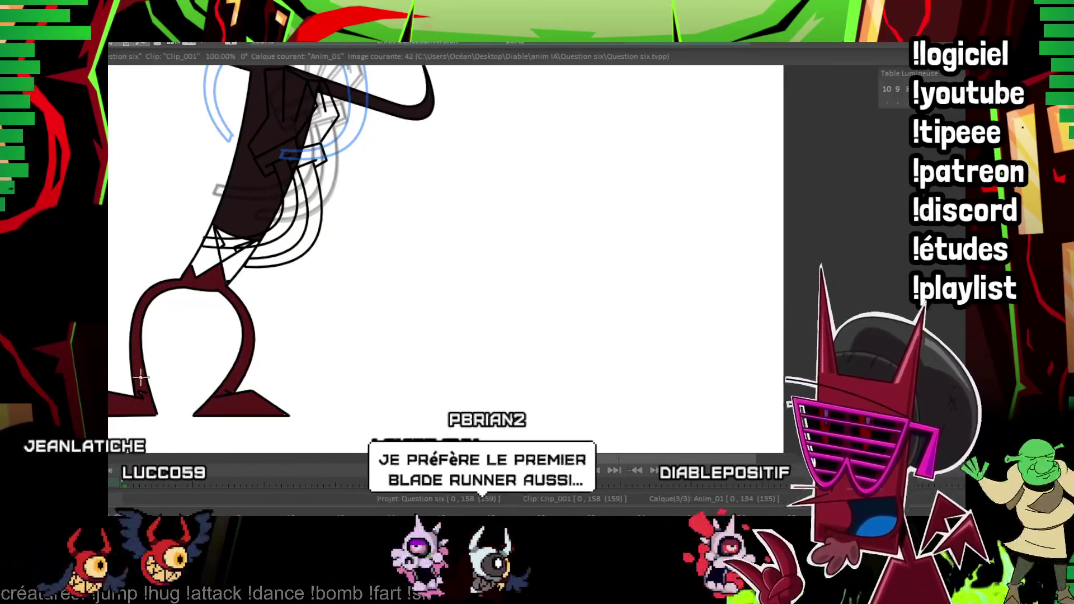
pyautogui.moveTo(251, 214); pyautogui.dragTo(223, 354)
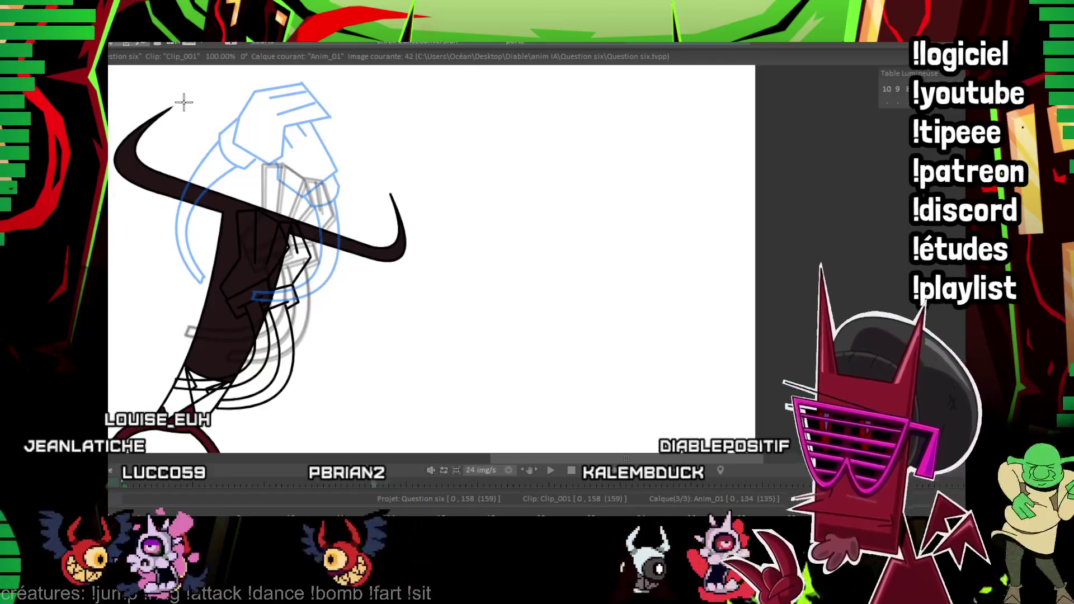
# Fill the horns and stem with dark colour on image 44.
pyautogui.press('Right')
pyautogui.click(213, 336)
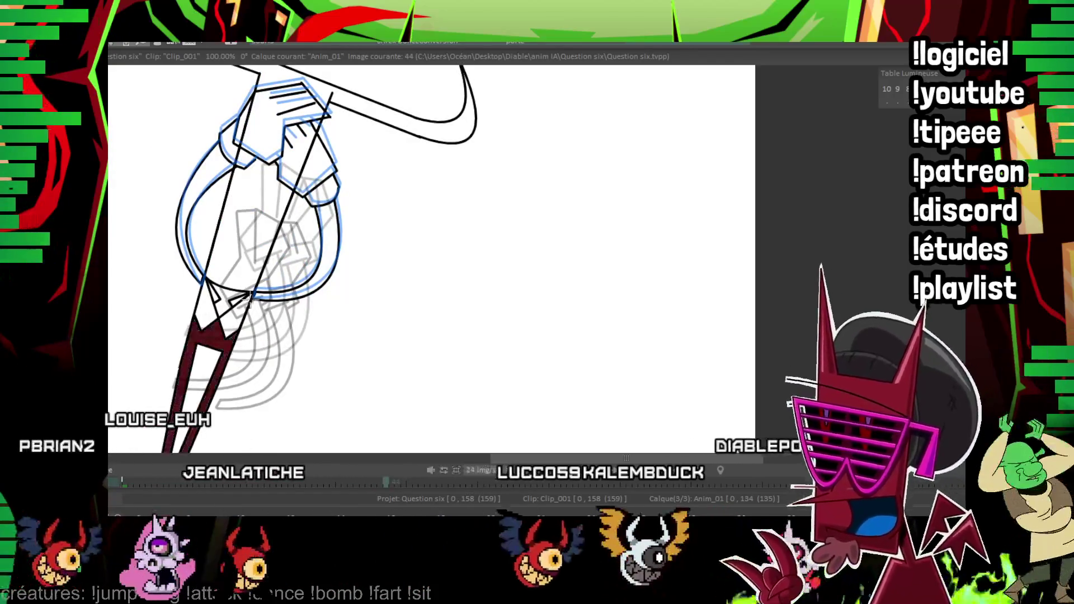
pyautogui.moveTo(246, 303); pyautogui.dragTo(353, 134)
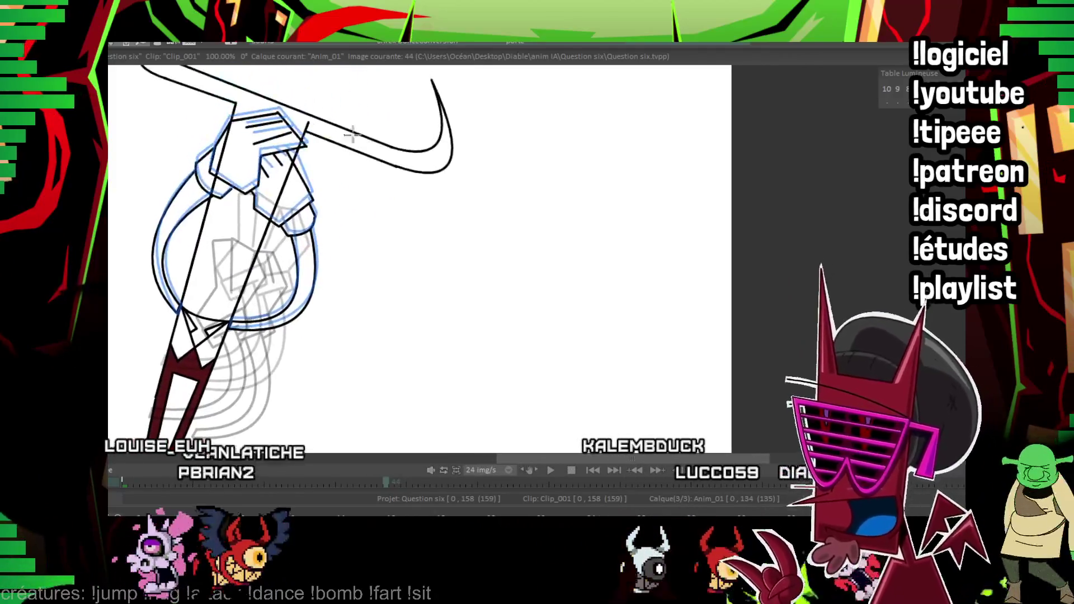
pyautogui.click(434, 127)
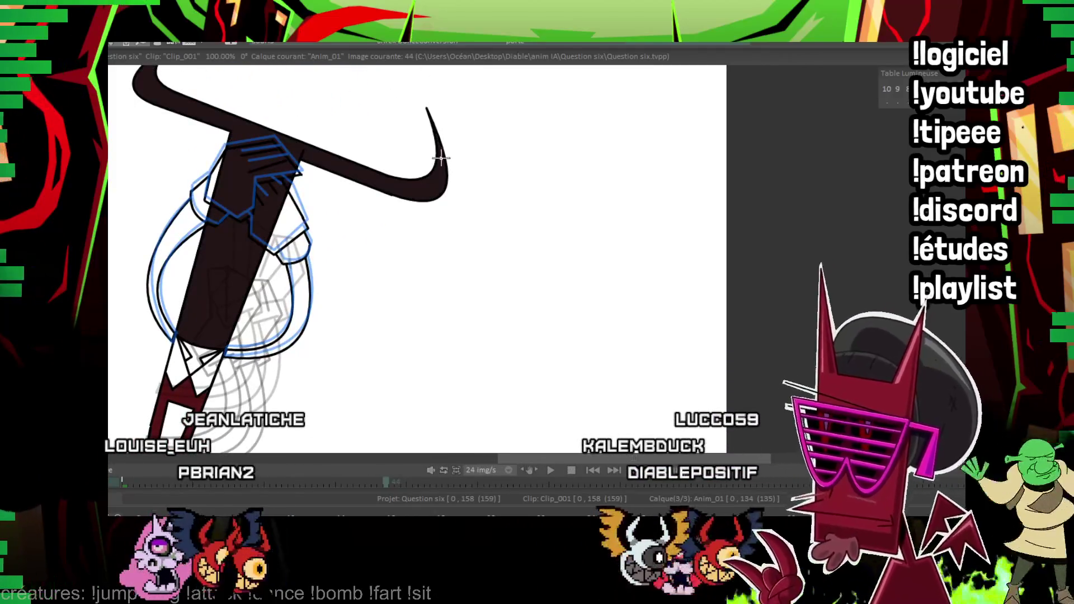
pyautogui.moveTo(441, 158); pyautogui.dragTo(455, 271)
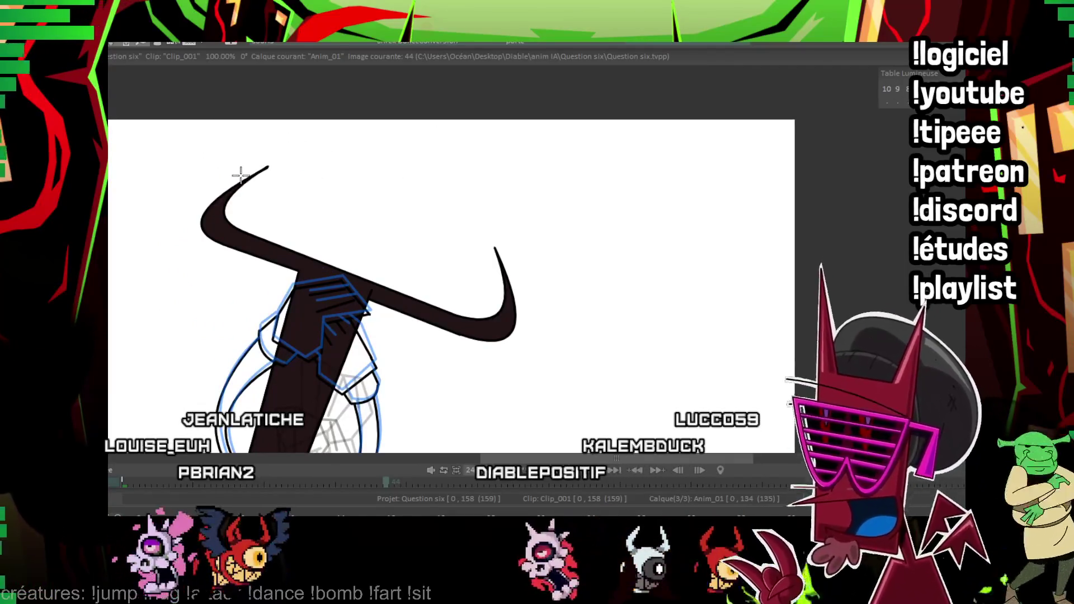
pyautogui.moveTo(308, 133)
pyautogui.mouseDown()
pyautogui.moveTo(407, 103)
pyautogui.moveTo(387, 263)
pyautogui.mouseUp()
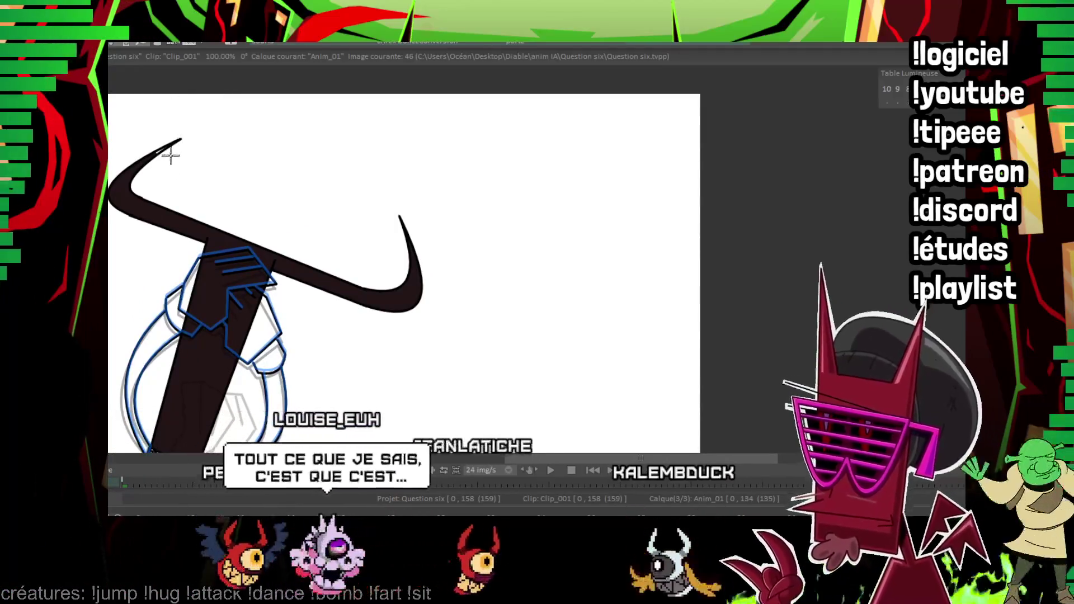
# Fill the legs and feet dark red on image 46 and the horns and stem dark on image 49.
pyautogui.scroll(-5, 331, 94)
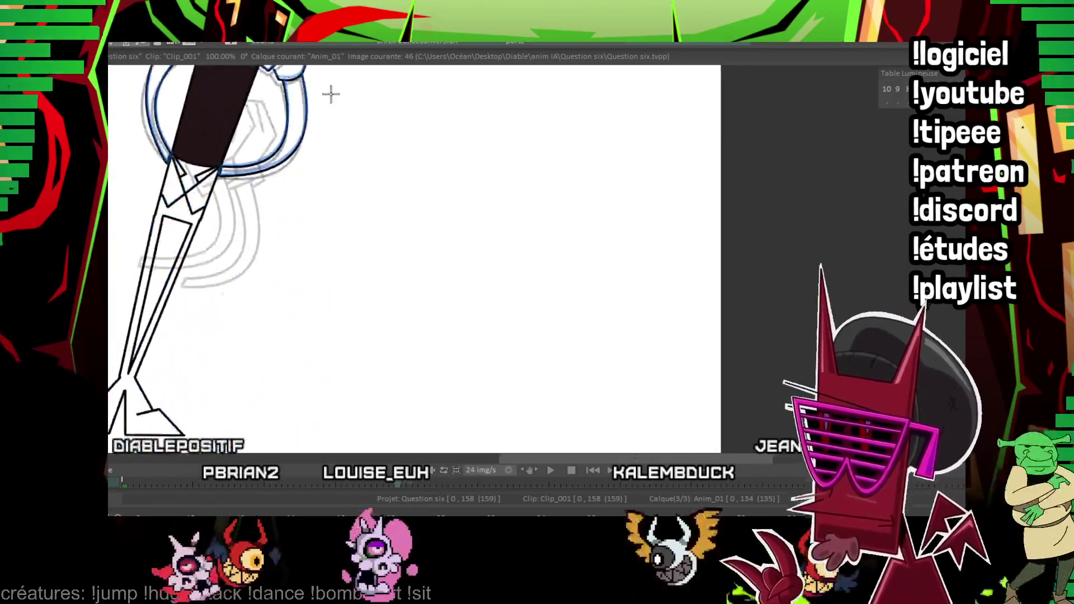
pyautogui.click(174, 217)
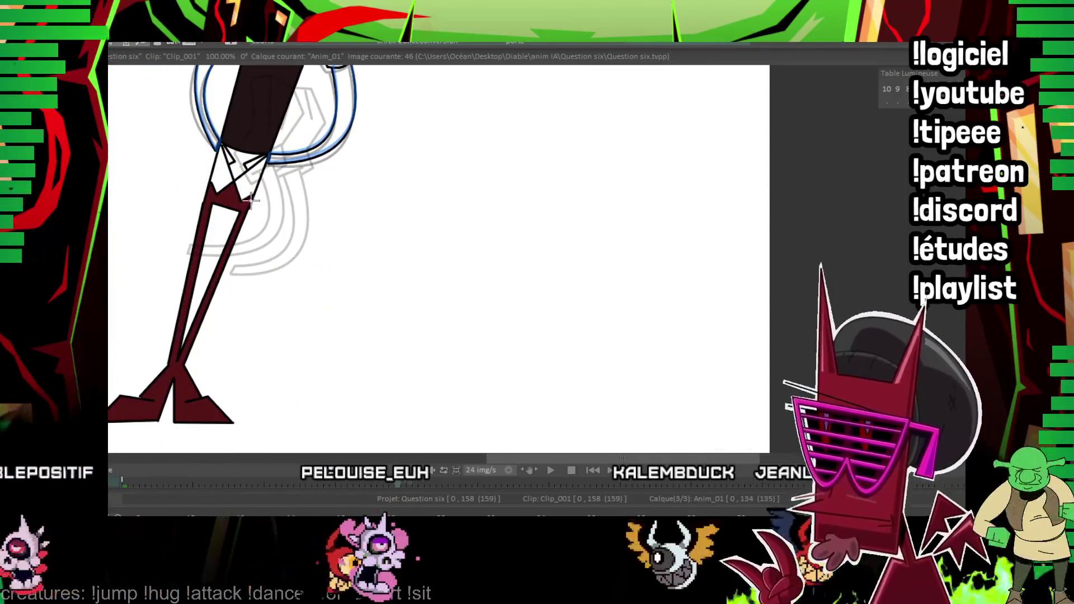
pyautogui.press('Right')
pyautogui.press('Right')
pyautogui.press('Right')
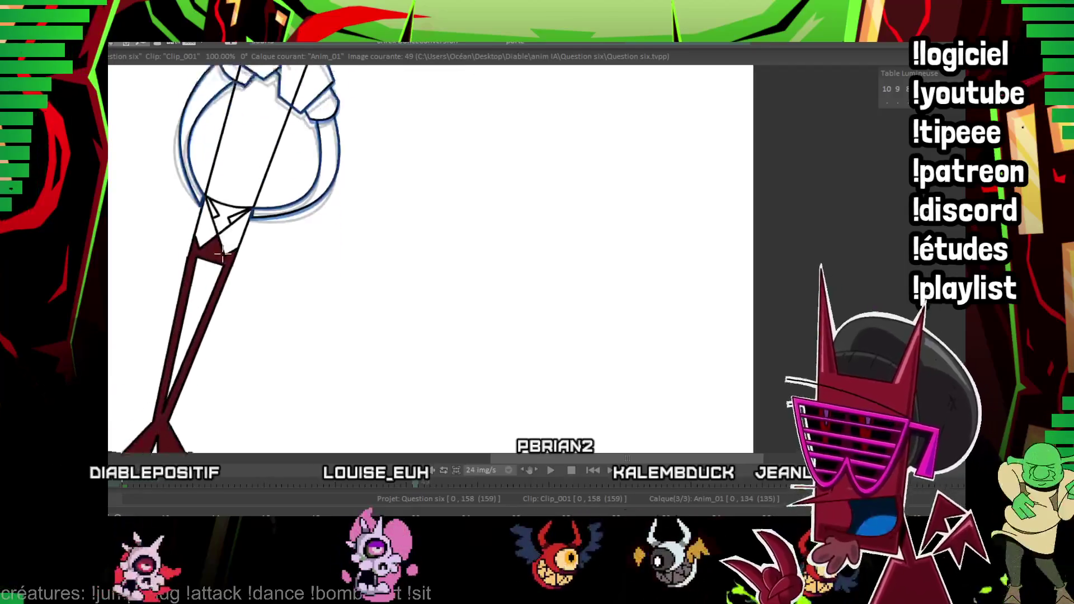
pyautogui.scroll(4, 235, 260)
pyautogui.scroll(3, 250, 269)
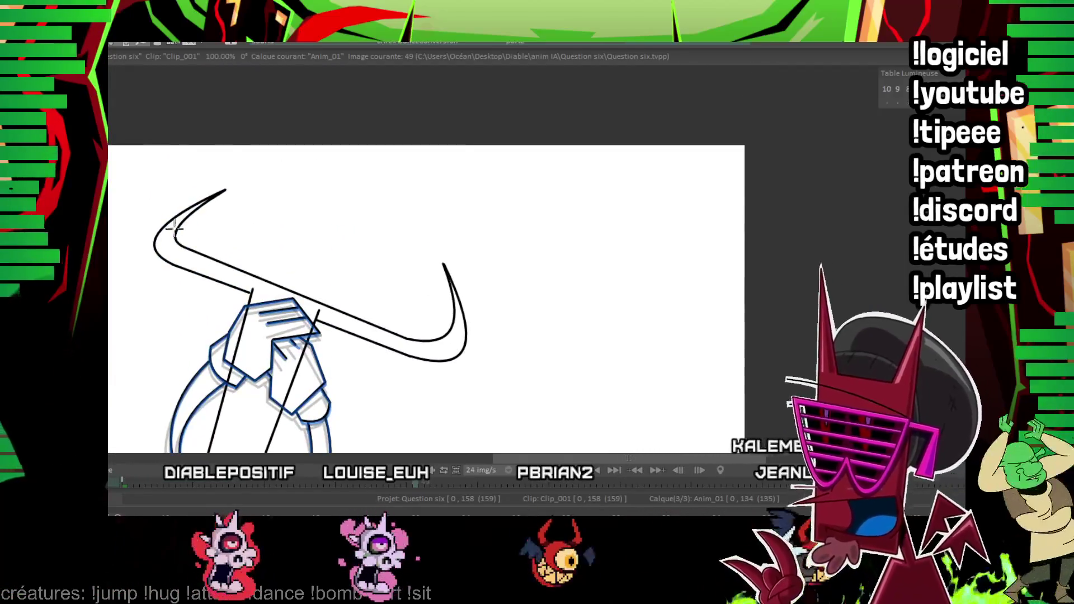
pyautogui.click(175, 228)
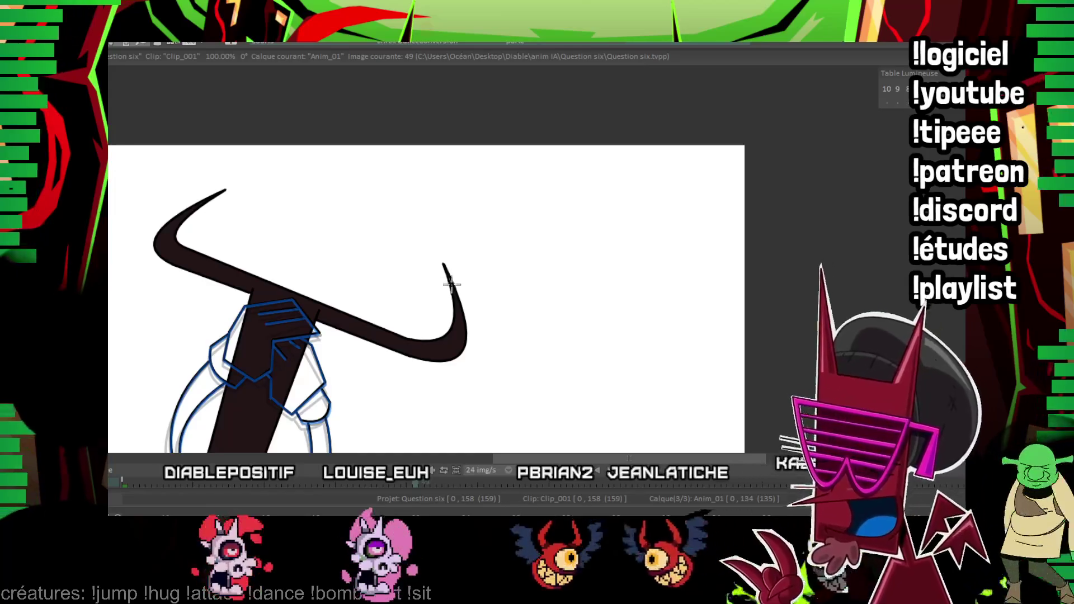
pyautogui.moveTo(444, 305); pyautogui.dragTo(468, 91)
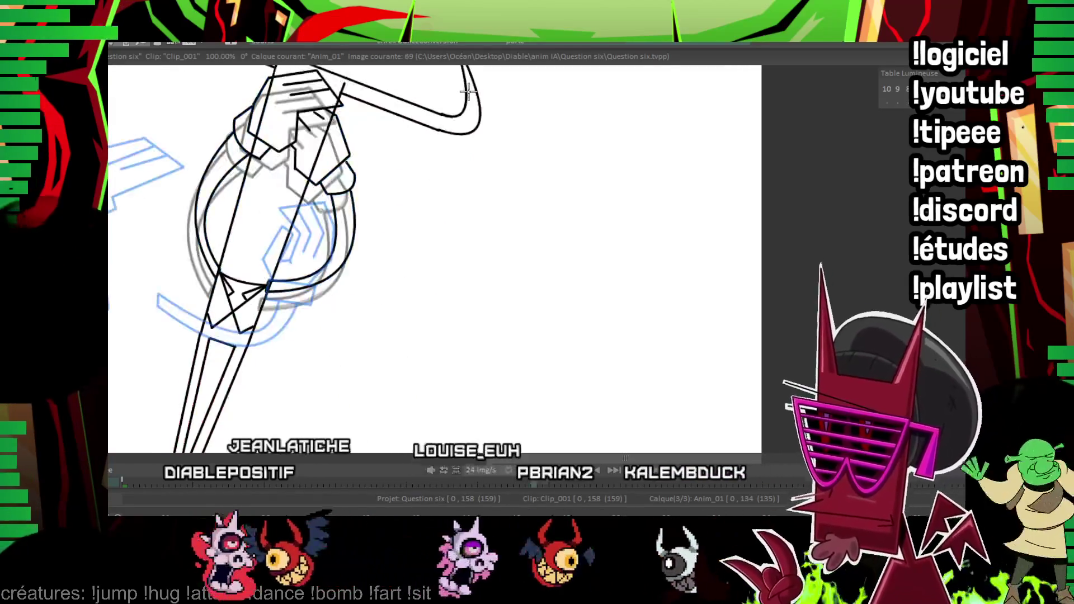
pyautogui.scroll(4, 336, 168)
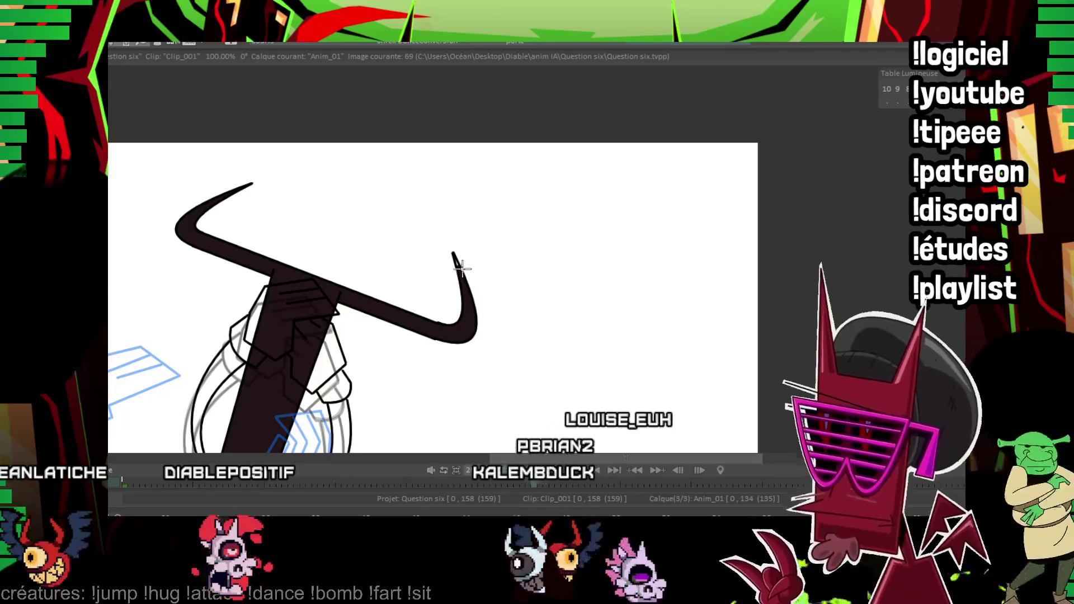
pyautogui.scroll(-5, 346, 144)
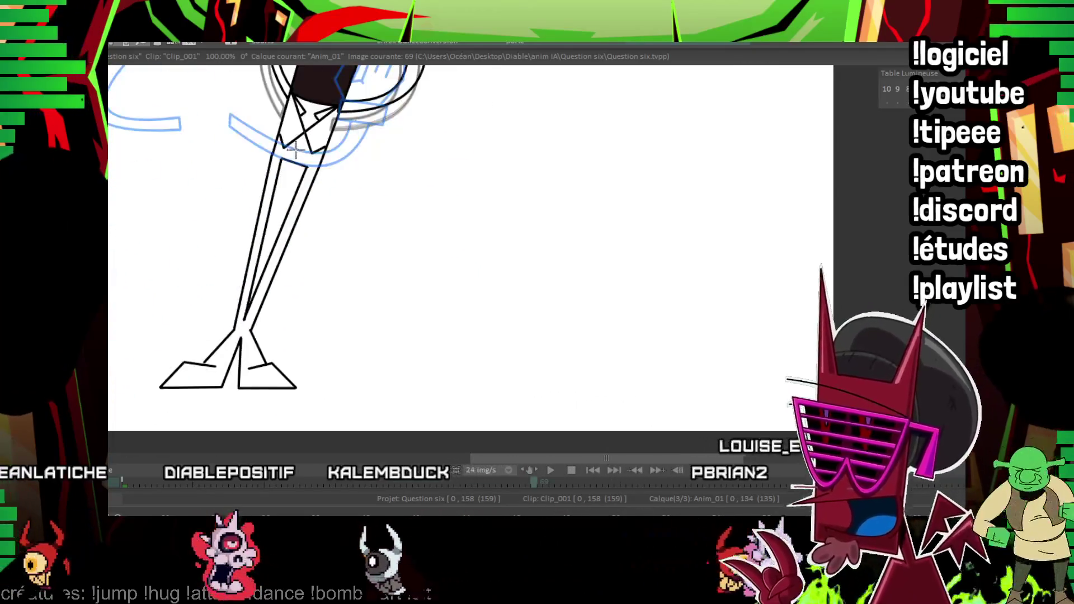
pyautogui.scroll(5, 274, 367)
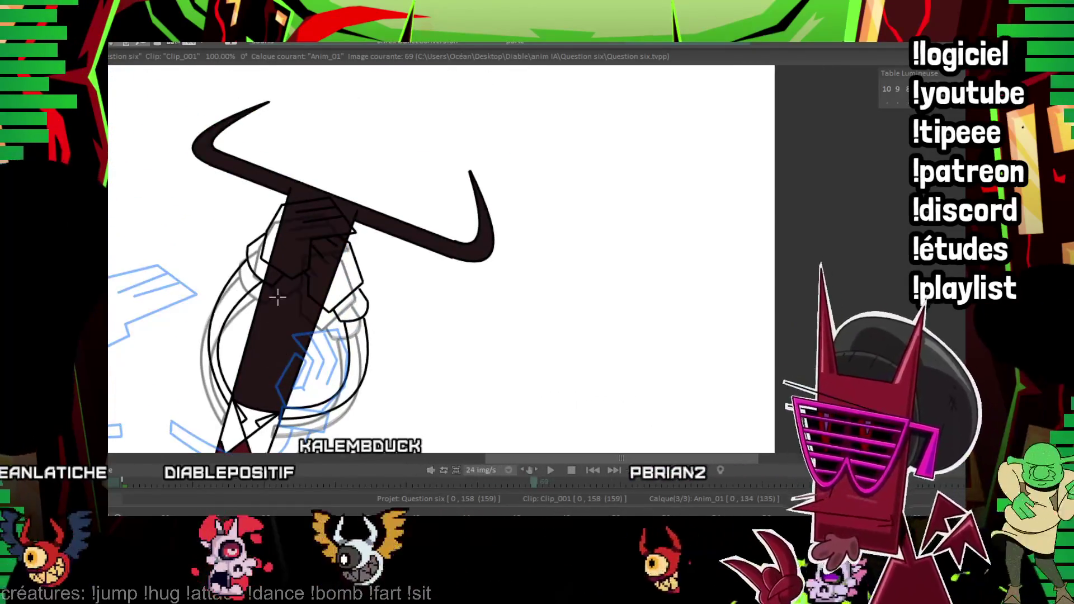
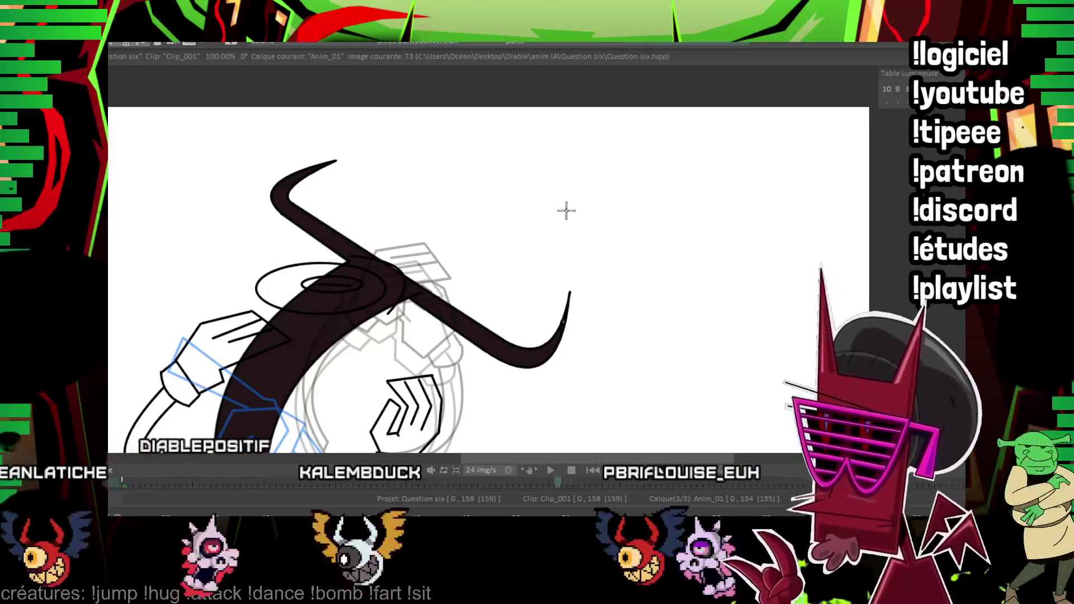
# Step to the next drawing and fill its hat and horns dark and its legs maroon.
pyautogui.scroll(-3, 545, 324)
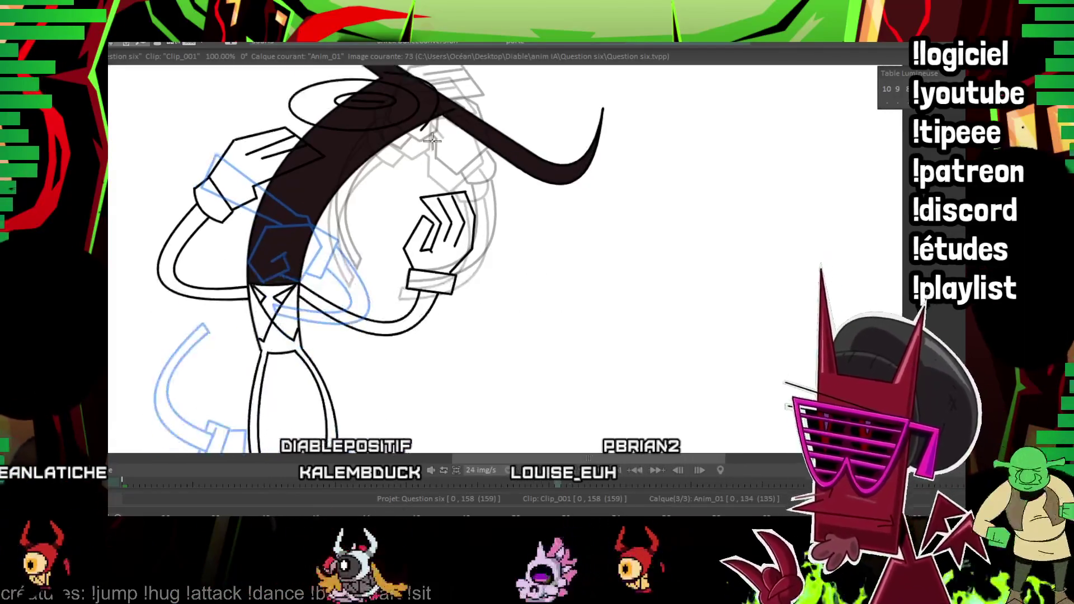
pyautogui.scroll(-3, 274, 273)
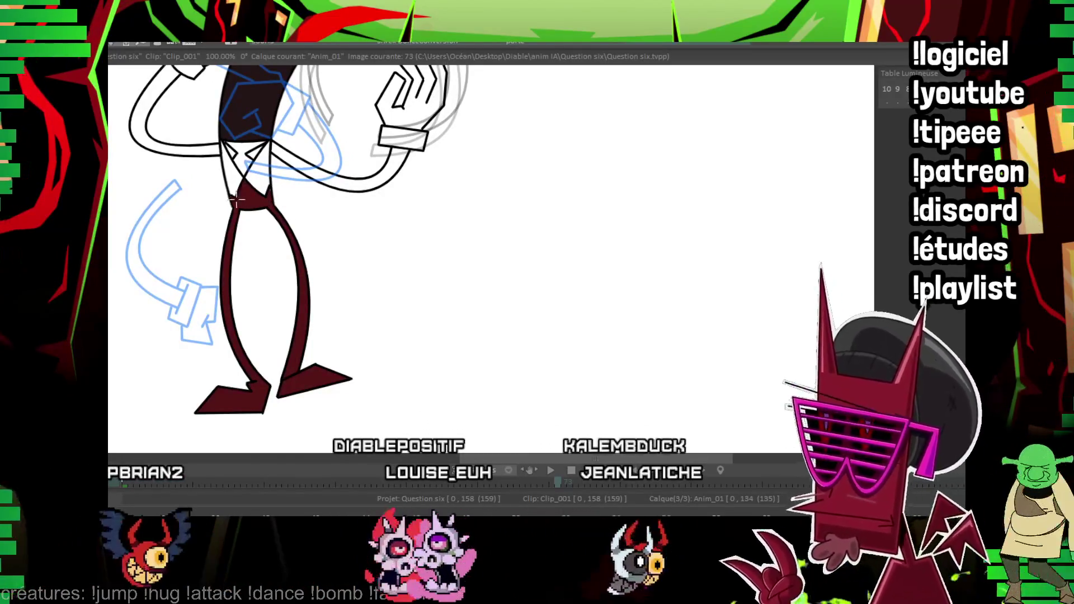
pyautogui.moveTo(239, 203); pyautogui.dragTo(239, 276)
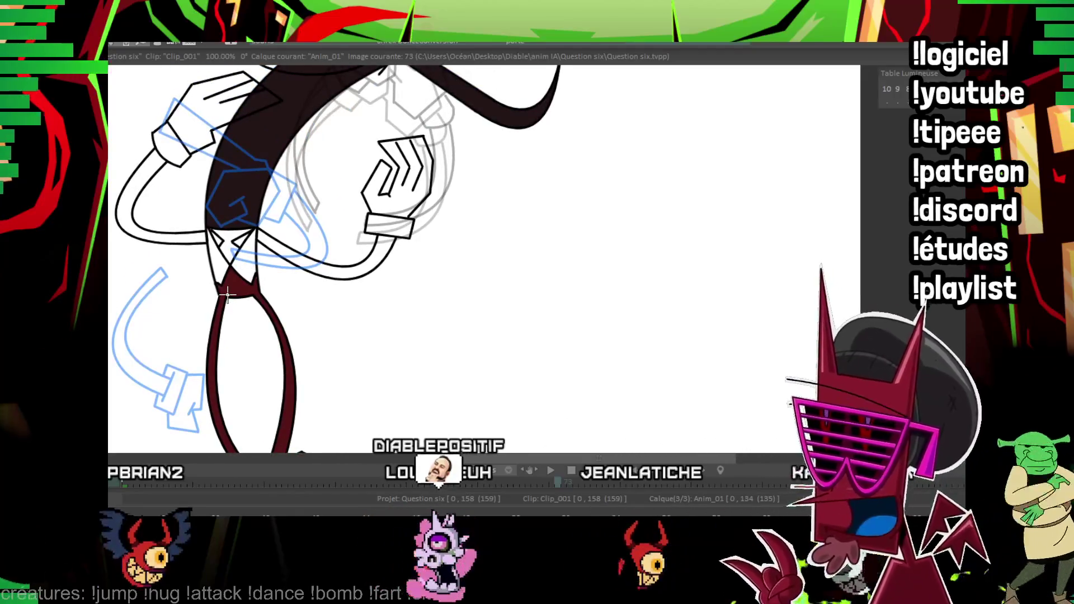
pyautogui.press('Right')
pyautogui.press('Right')
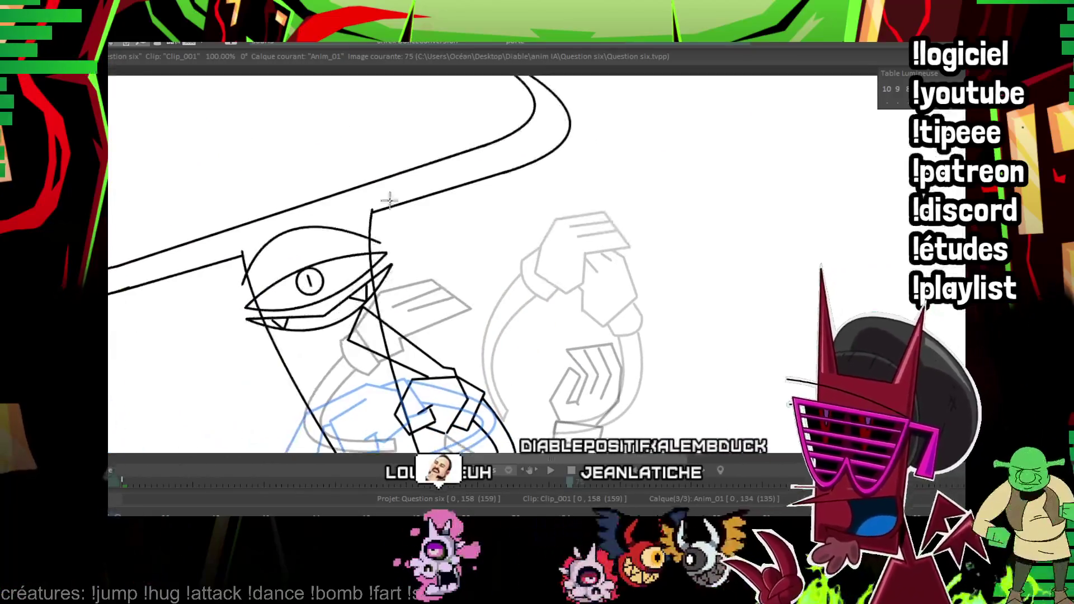
pyautogui.click(269, 218)
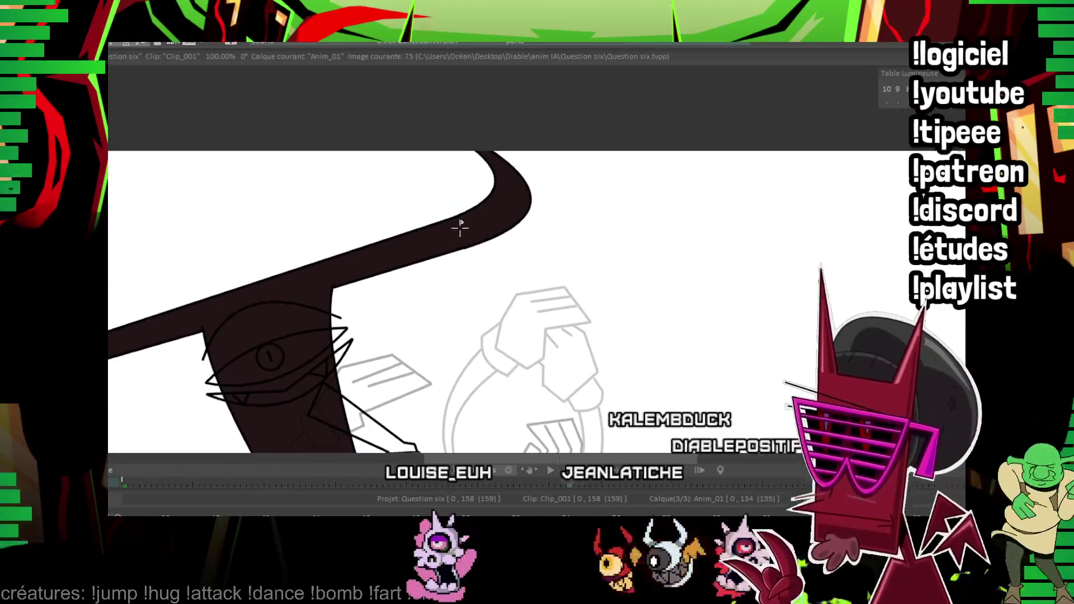
pyautogui.scroll(-5, 353, 237)
pyautogui.scroll(-1, 353, 238)
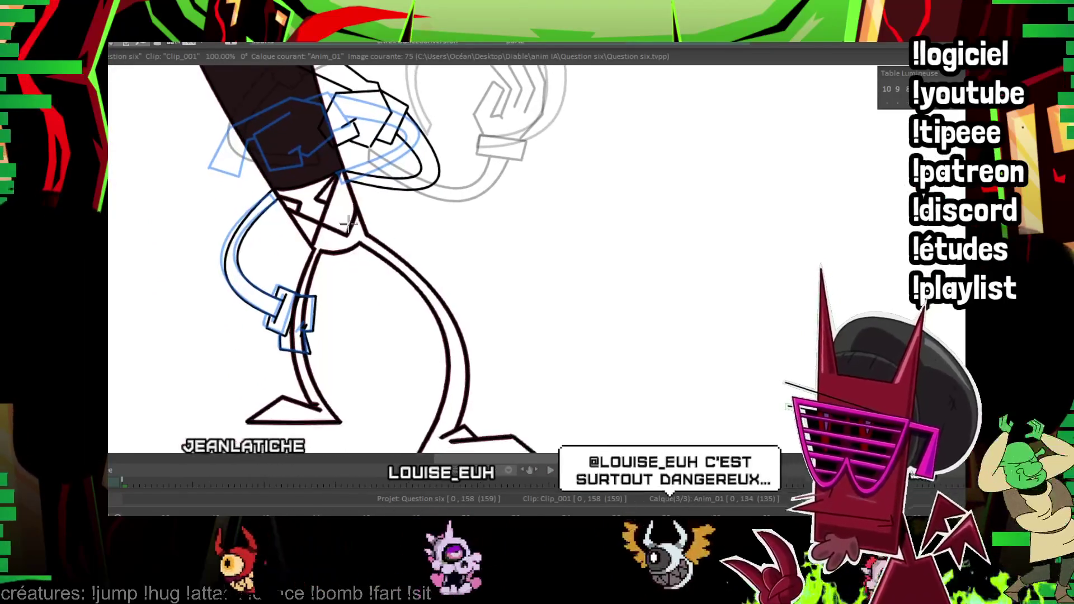
pyautogui.click(353, 240)
# Colour the hat dark and the legs maroon on the following drawing.
pyautogui.scroll(-3, 355, 241)
pyautogui.scroll(1, 357, 307)
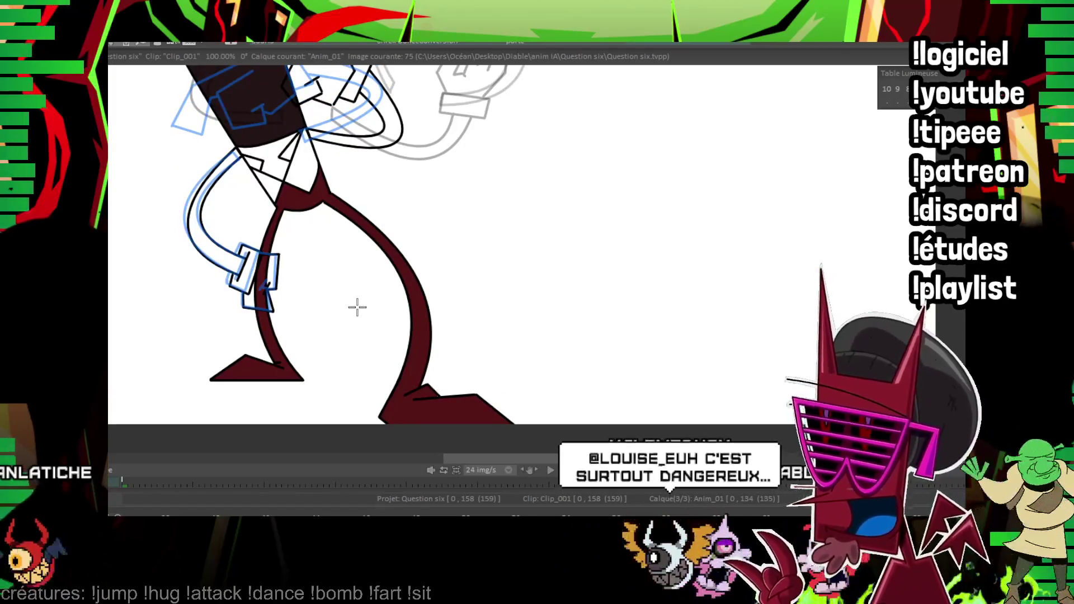
pyautogui.scroll(5, 357, 307)
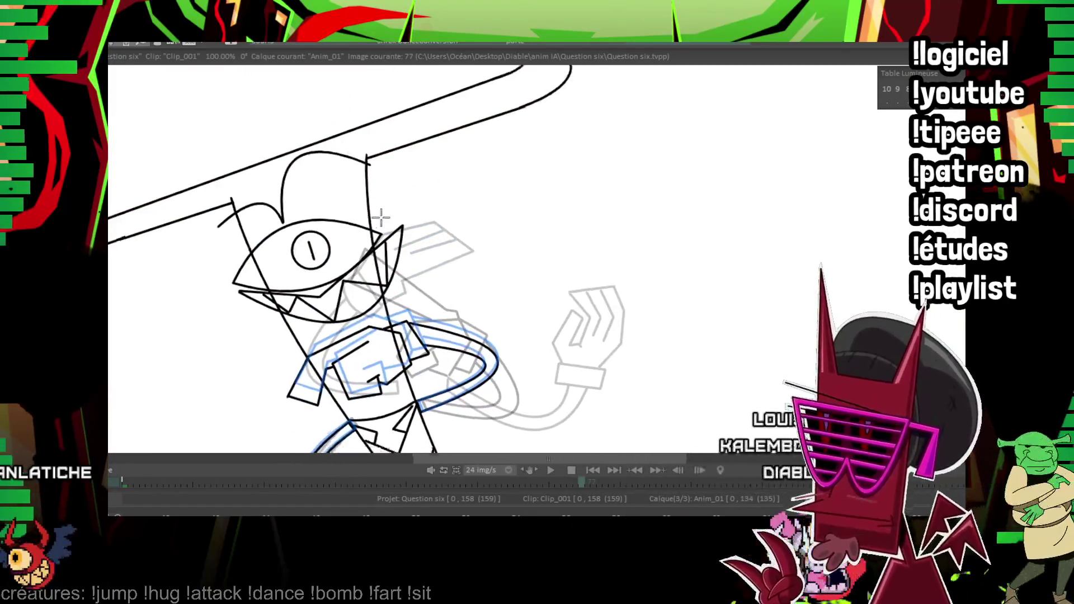
pyautogui.hscroll(-3, 380, 217)
pyautogui.click(204, 168)
pyautogui.scroll(2, 144, 231)
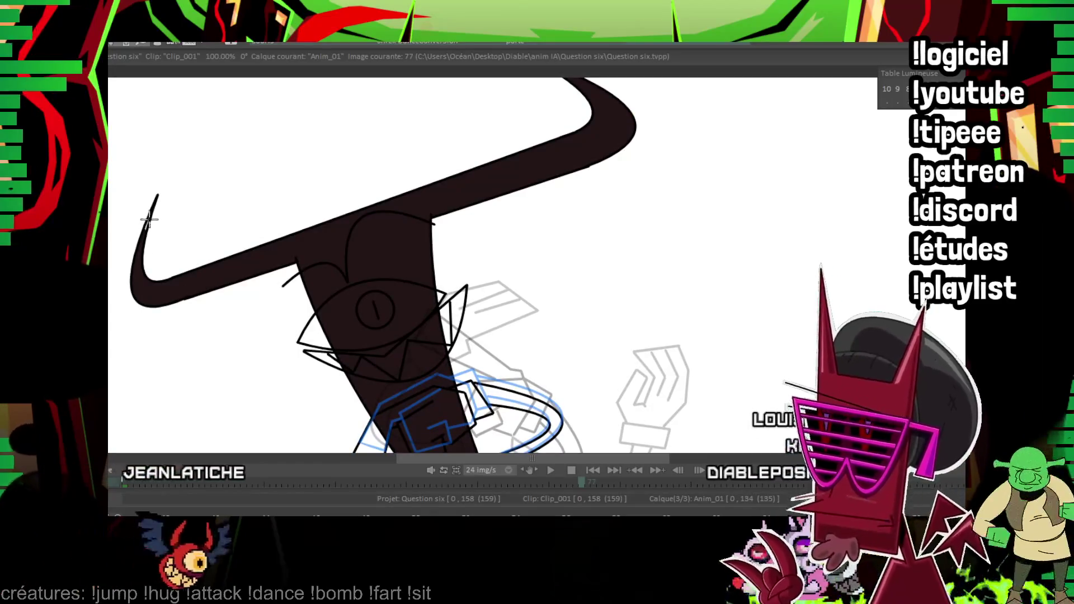
pyautogui.scroll(-5, 431, 150)
pyautogui.click(291, 268)
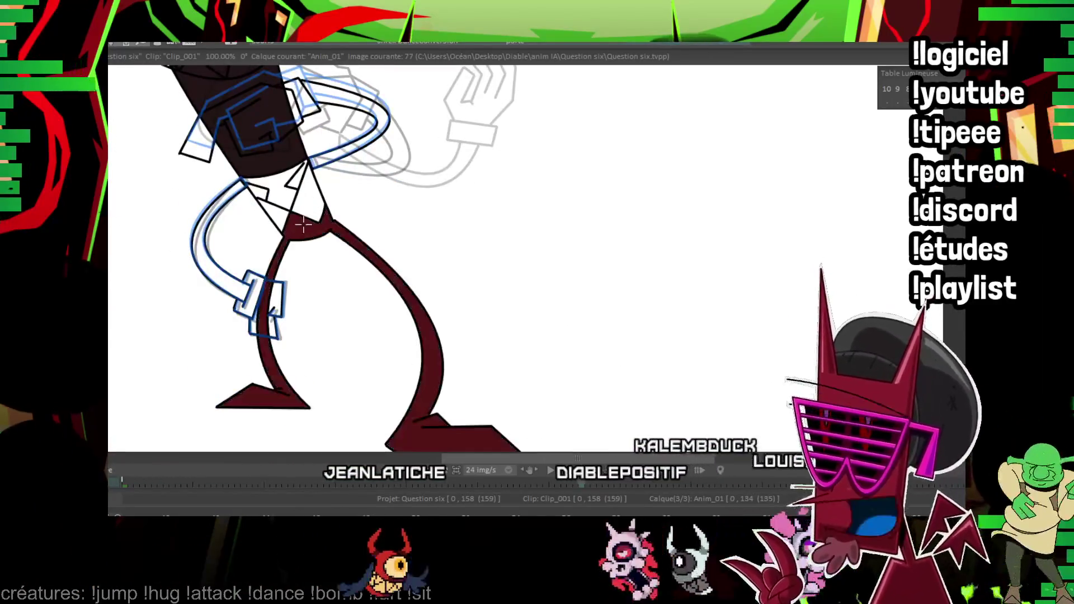
# Advance to the still-uncoloured image 92.
pyautogui.scroll(-2, 309, 221)
pyautogui.scroll(3, 308, 221)
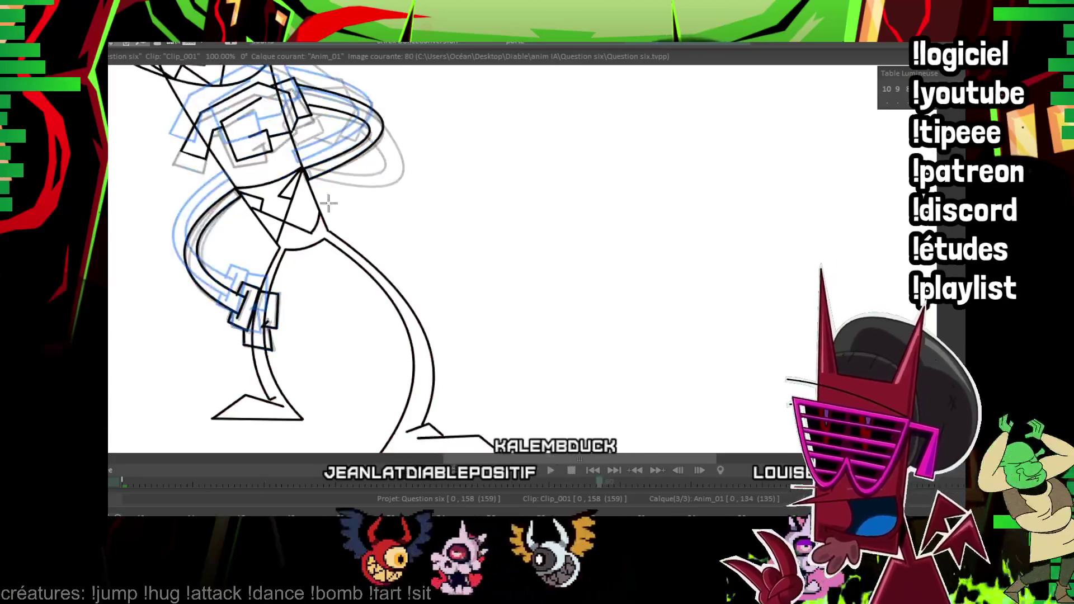
pyautogui.scroll(3, 317, 190)
pyautogui.scroll(3, 307, 216)
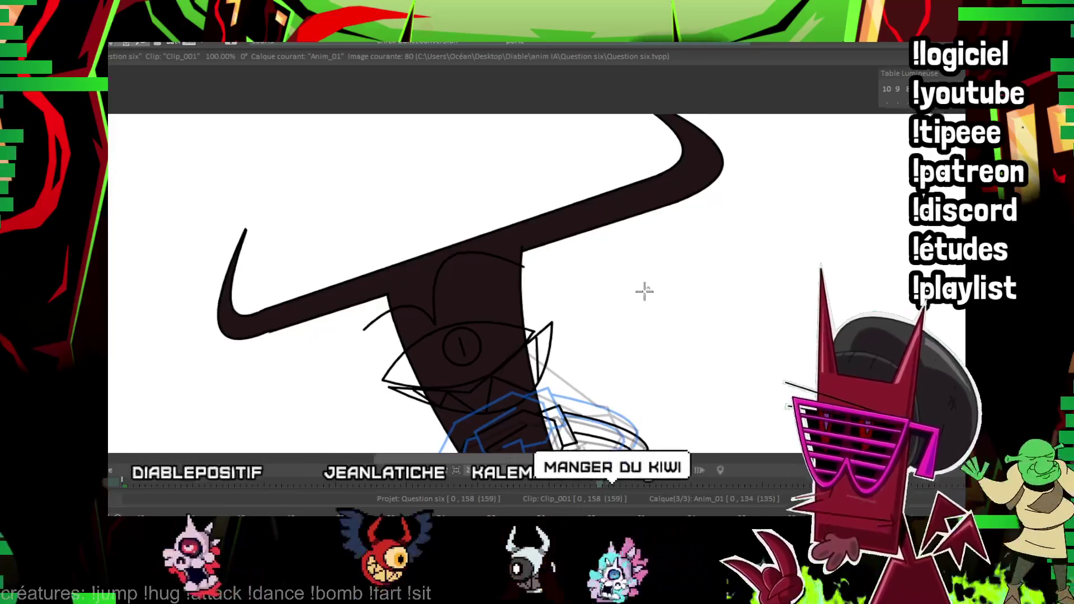
pyautogui.scroll(-3, 461, 329)
pyautogui.scroll(-5, 460, 329)
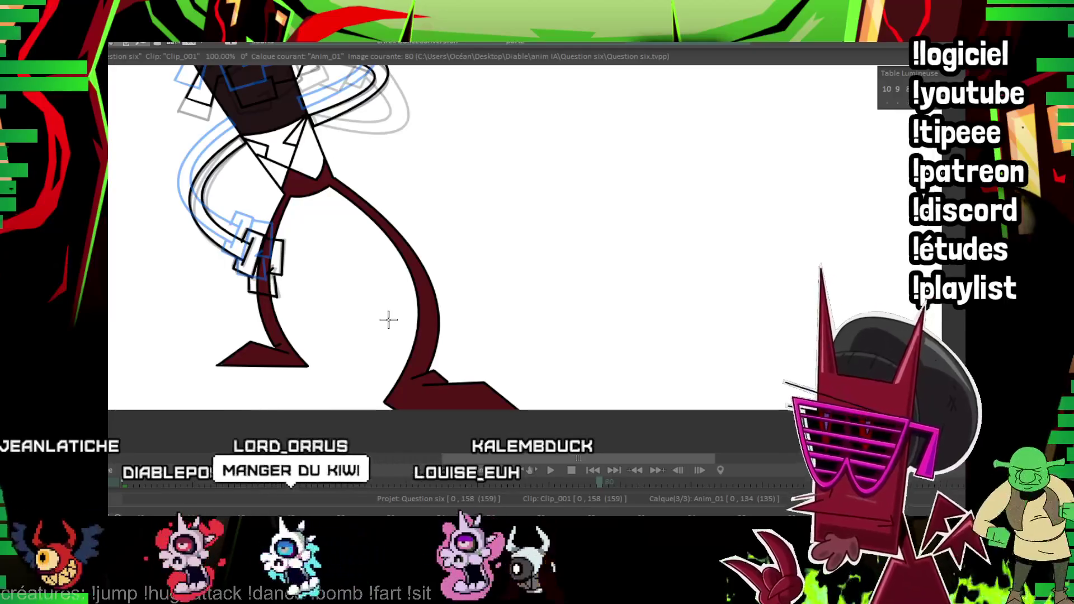
pyautogui.press('Right')
pyautogui.scroll(2, 318, 220)
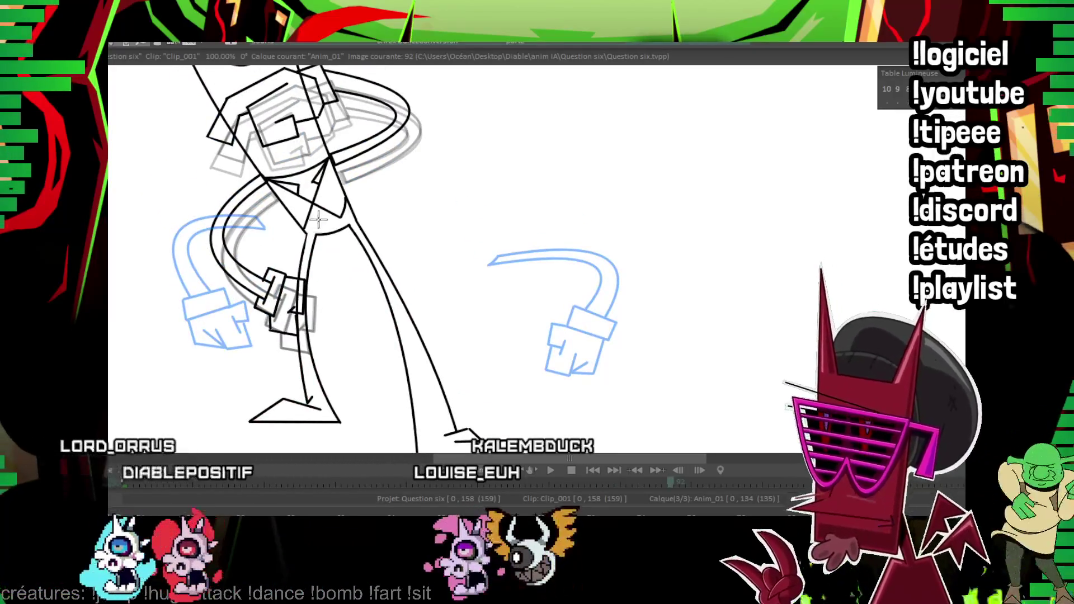
# Fill the neck, torso and legs maroon on image 92.
pyautogui.click(296, 205)
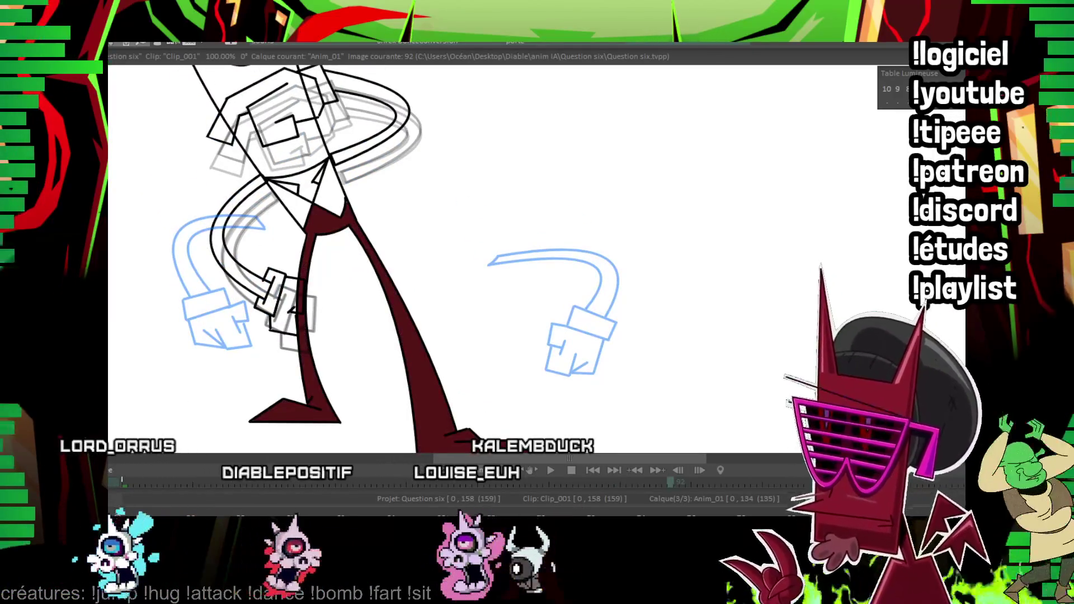
pyautogui.hscroll(2, 302, 217)
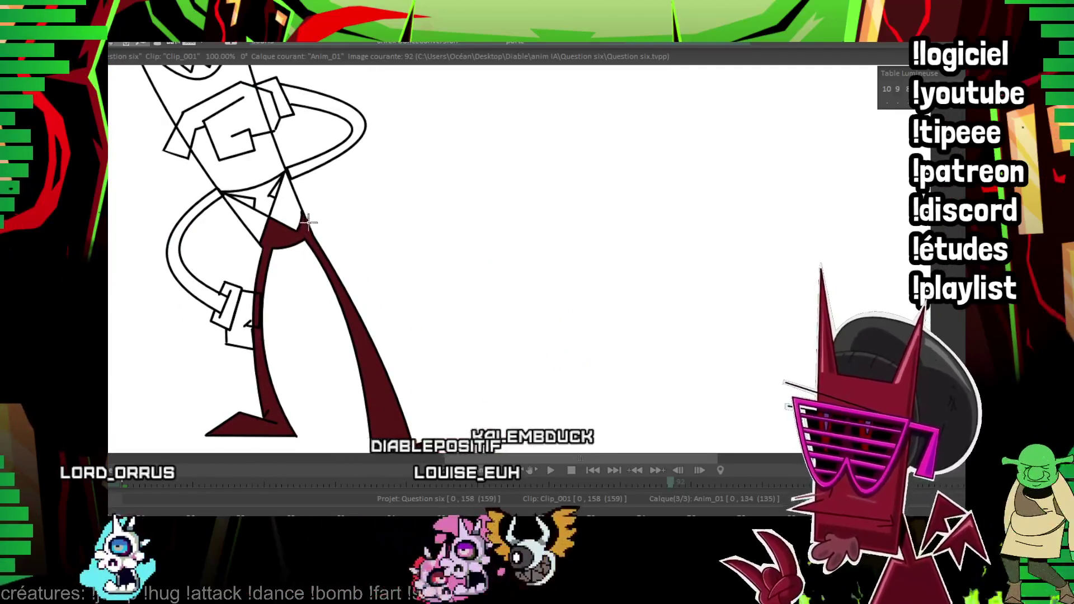
pyautogui.scroll(2, 308, 222)
pyautogui.scroll(2, 224, 246)
pyautogui.scroll(2, 141, 219)
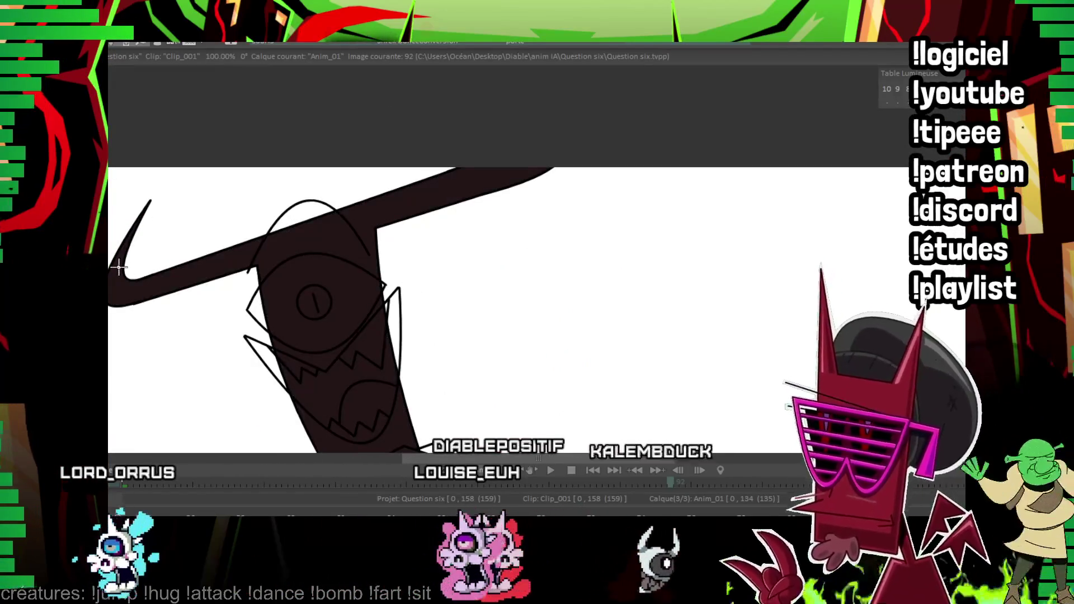
# Step forward to image 94 and pan across the drawing.
pyautogui.press('Right')
pyautogui.press('Right')
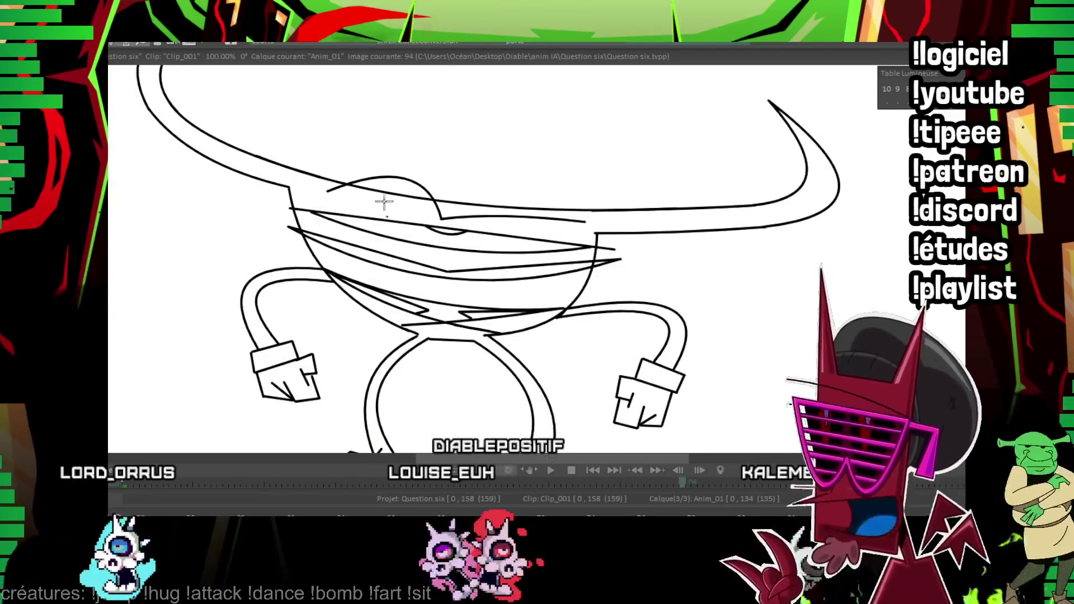
pyautogui.press('Right')
pyautogui.hscroll(1, 451, 237)
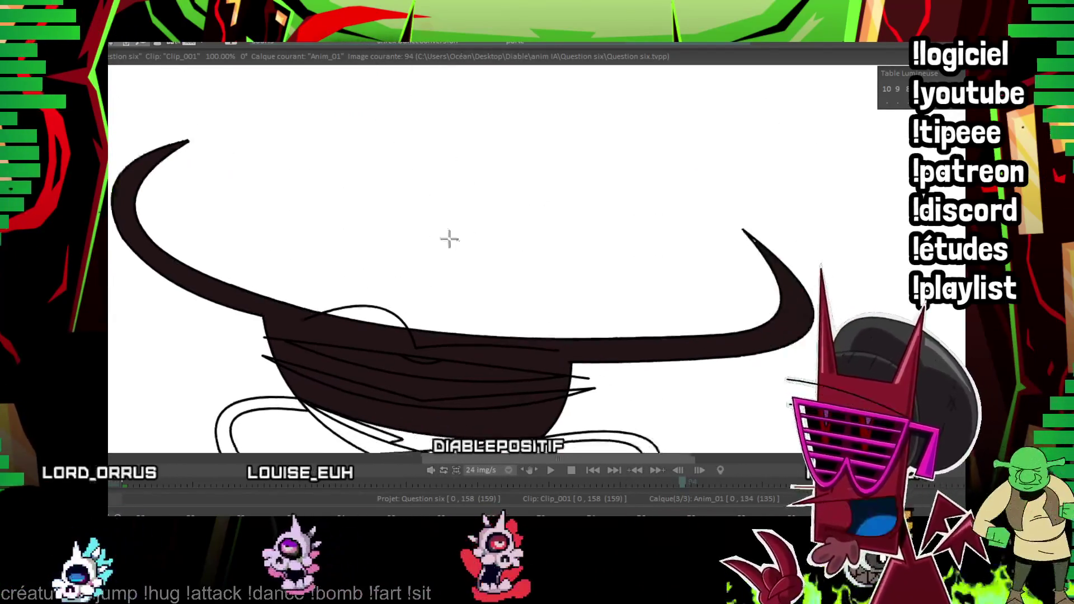
pyautogui.hscroll(2, 681, 144)
pyautogui.hscroll(1, 626, 216)
pyautogui.hscroll(2, 432, 185)
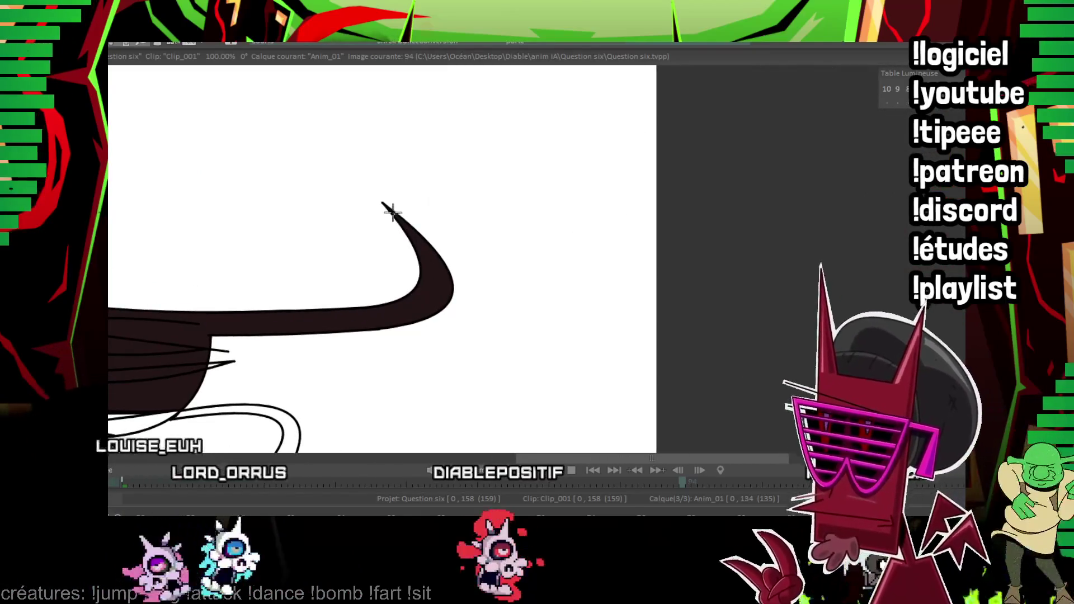
pyautogui.scroll(-4, 393, 211)
pyautogui.hscroll(-4, 344, 172)
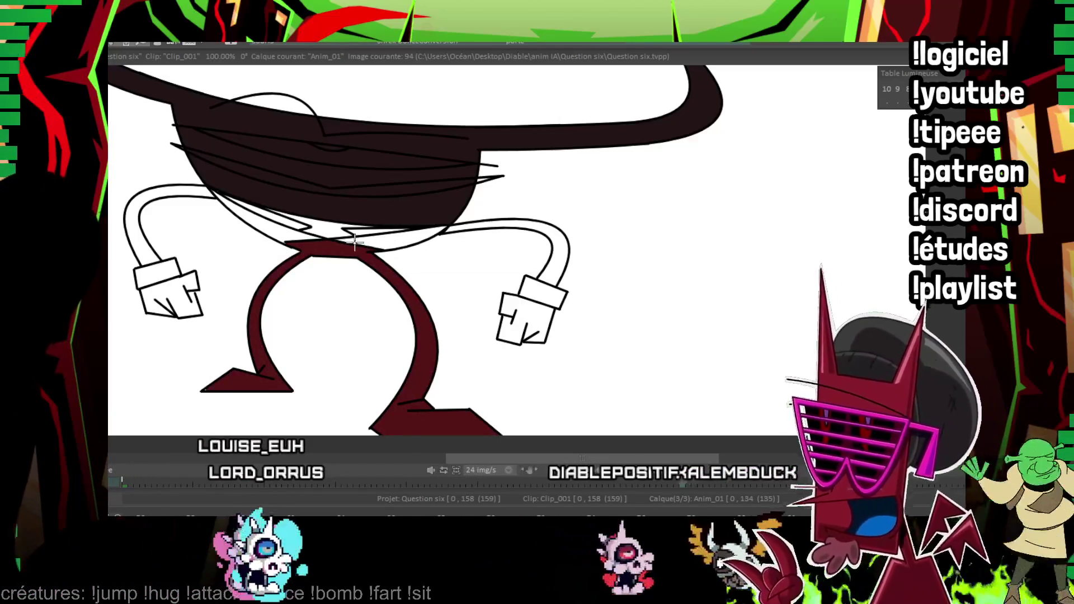
# On image 96, fill the torso and legs maroon.
pyautogui.press('Right')
pyautogui.press('Right')
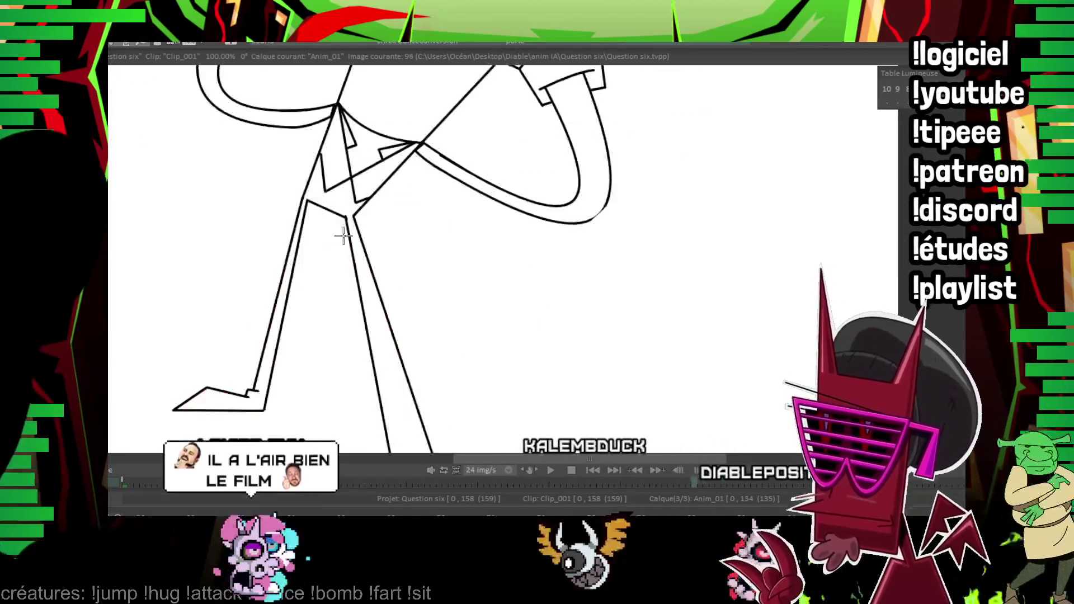
pyautogui.click(345, 235)
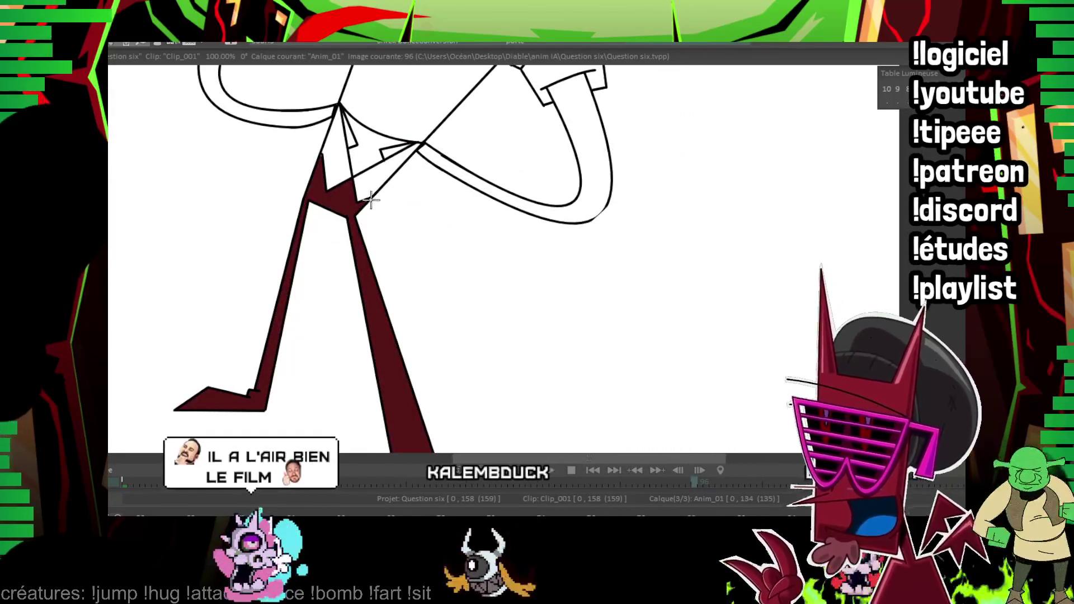
pyautogui.moveTo(321, 156); pyautogui.dragTo(273, 261)
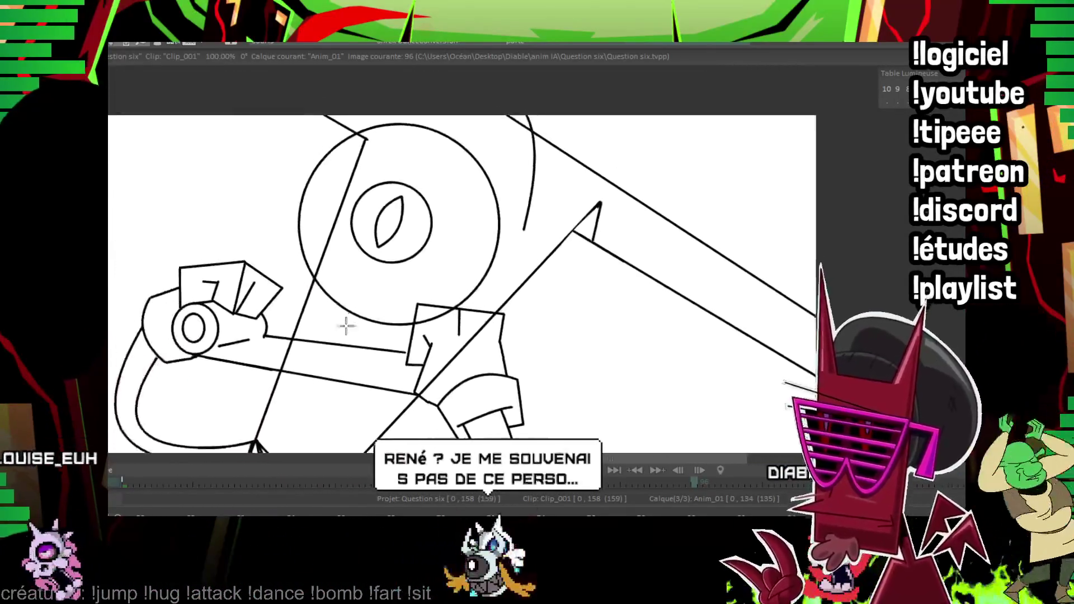
# Fill the diagonal hat band dark and the legs and crotch maroon.
pyautogui.moveTo(273, 261); pyautogui.dragTo(365, 355)
pyautogui.click(510, 283)
pyautogui.moveTo(709, 344); pyautogui.dragTo(334, 93)
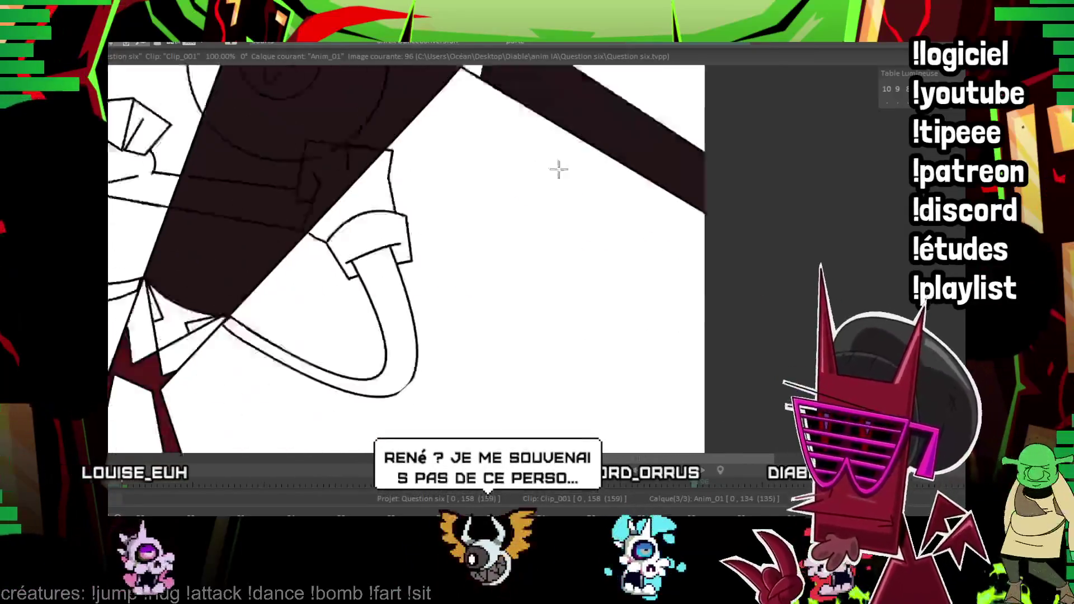
pyautogui.click(305, 186)
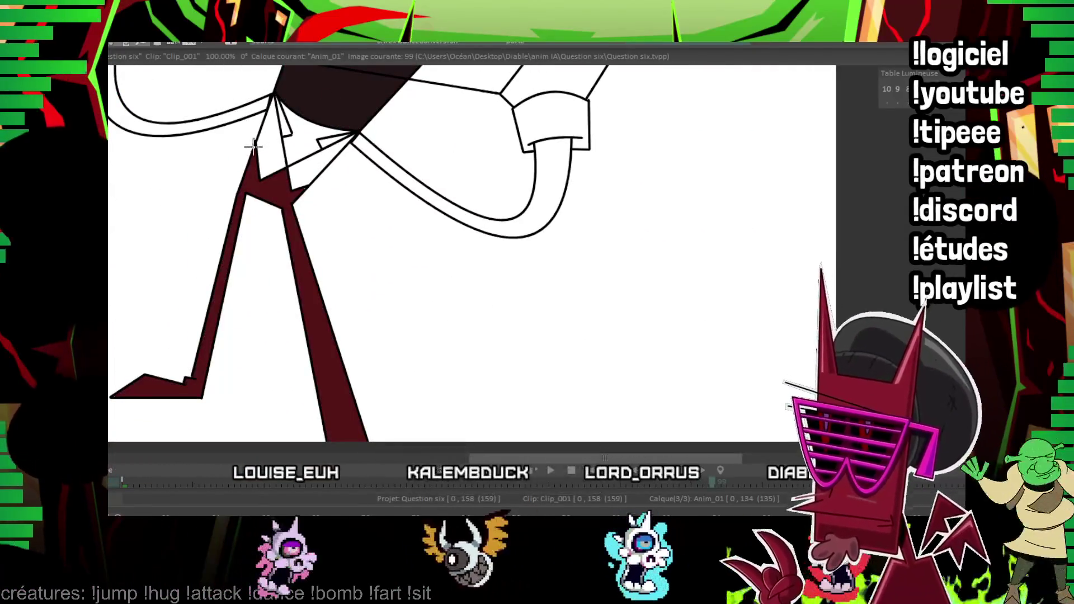
# Jump to image 108 and fill its legs maroon.
pyautogui.press('Right')
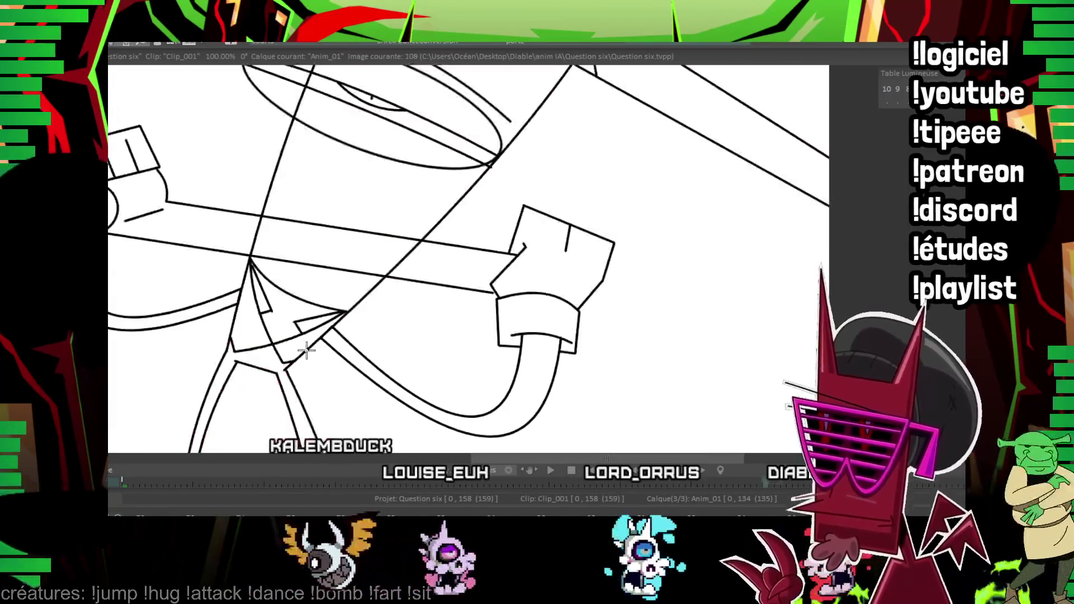
pyautogui.click(283, 364)
pyautogui.moveTo(307, 283); pyautogui.dragTo(313, 162)
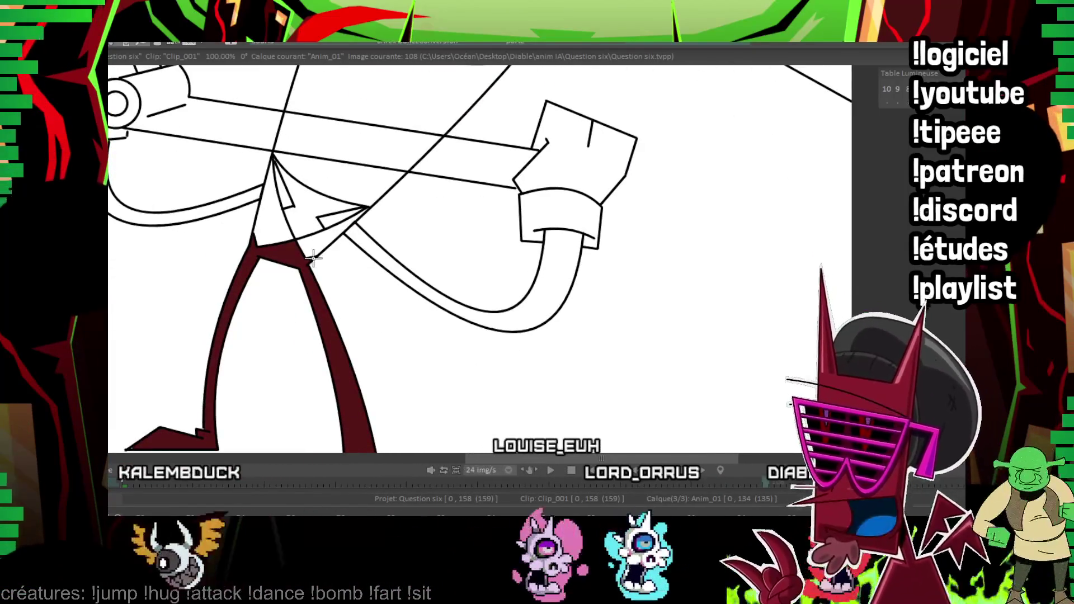
pyautogui.moveTo(140, 394); pyautogui.dragTo(188, 337)
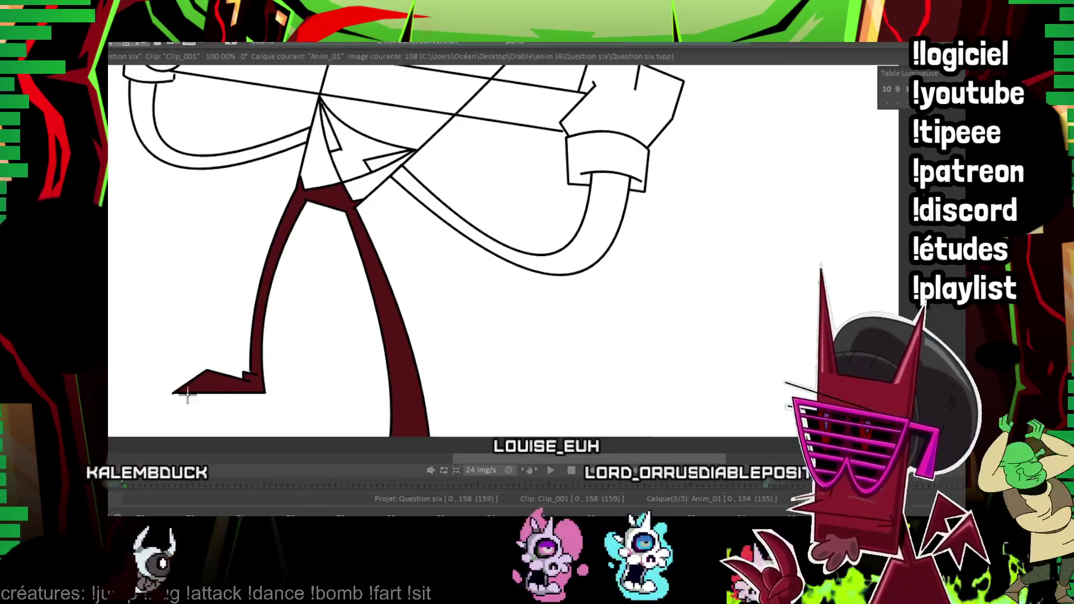
pyautogui.moveTo(173, 382); pyautogui.dragTo(167, 431)
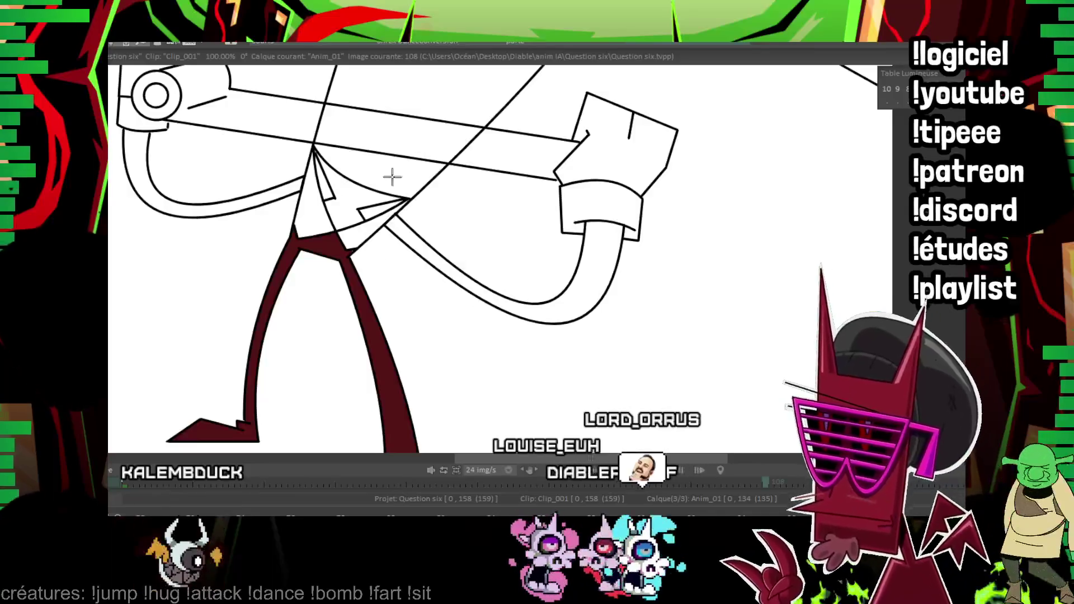
# Fill the sleeve and arm area dark on image 108.
pyautogui.moveTo(451, 84); pyautogui.dragTo(367, 307)
pyautogui.click(464, 223)
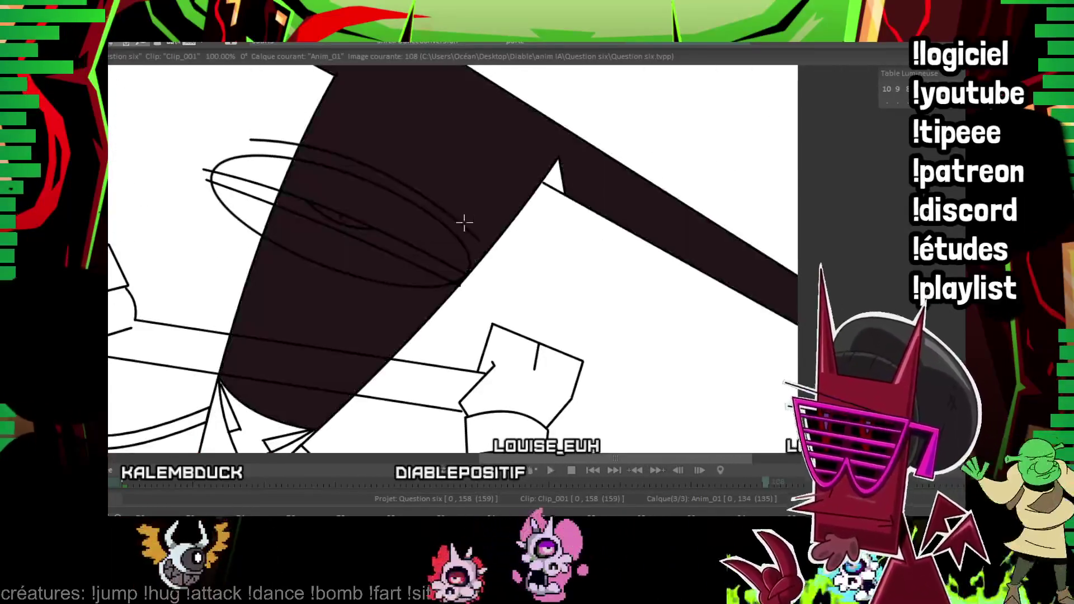
pyautogui.moveTo(464, 222); pyautogui.dragTo(471, 195)
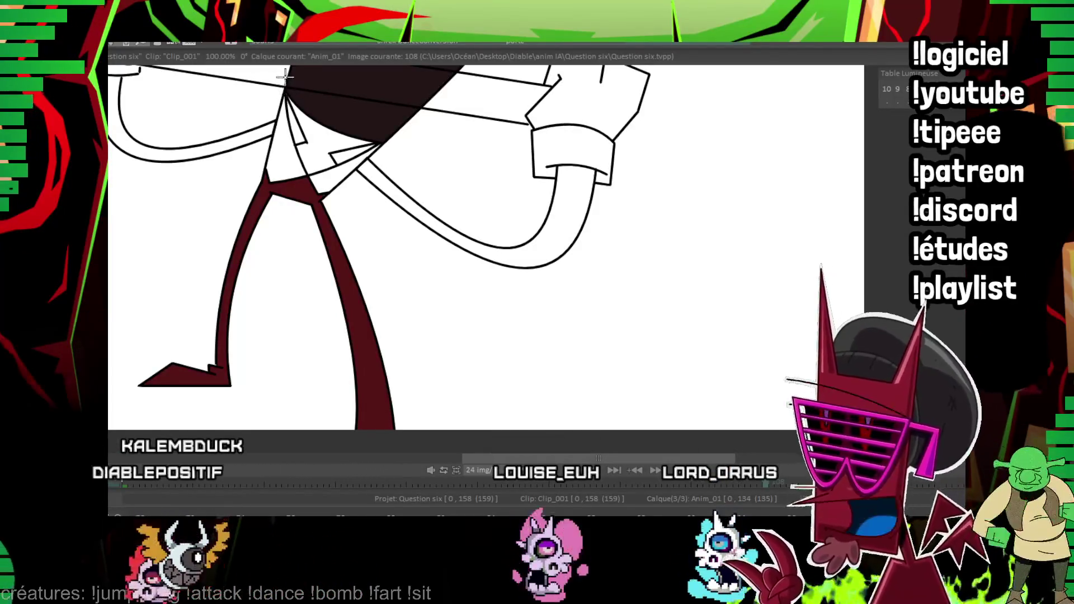
pyautogui.moveTo(386, 175); pyautogui.dragTo(389, 331)
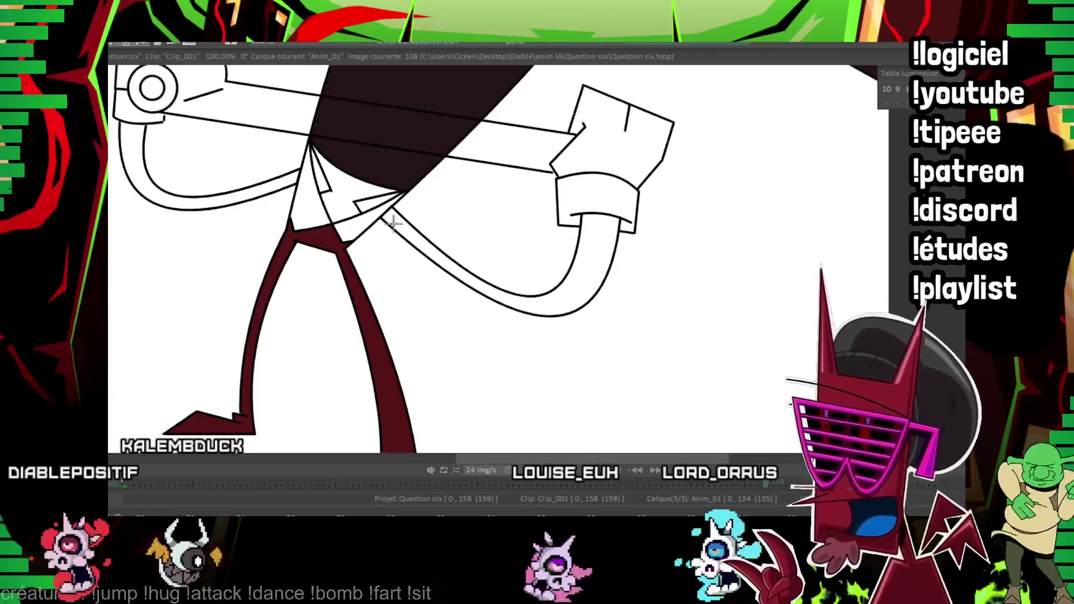
# Advance through the next drawings and fill the tie and left leg dark red.
pyautogui.press('Right')
pyautogui.press('Right')
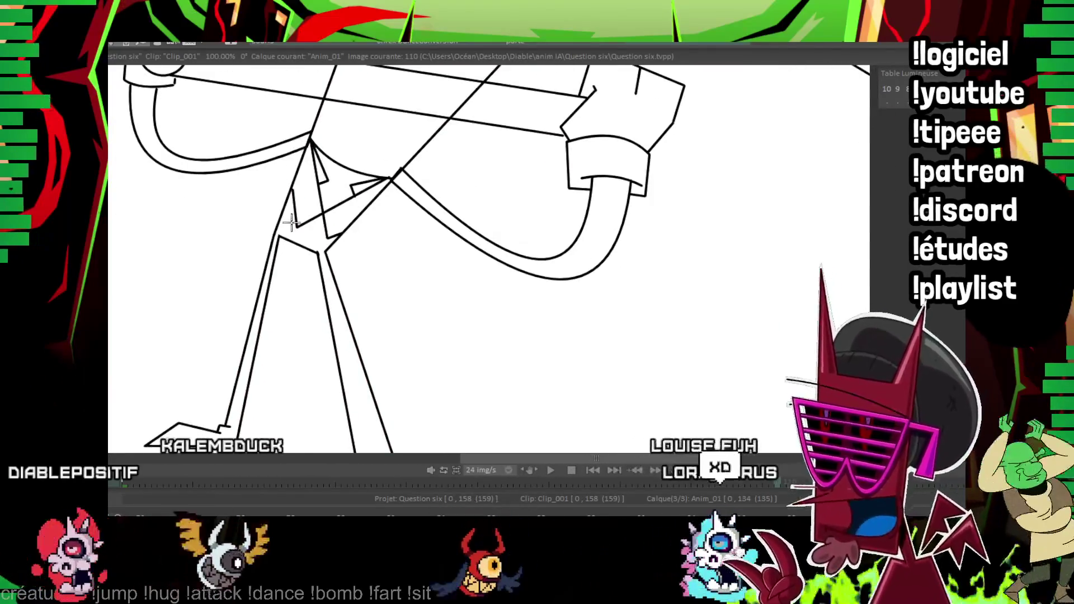
pyautogui.moveTo(291, 247); pyautogui.dragTo(227, 232)
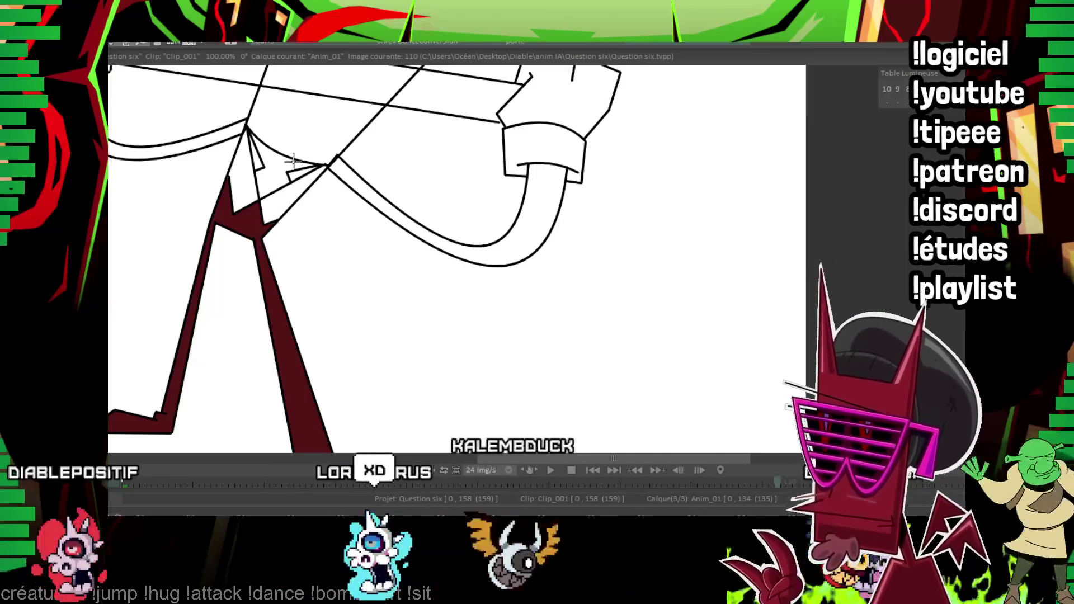
pyautogui.moveTo(333, 127); pyautogui.dragTo(366, 228)
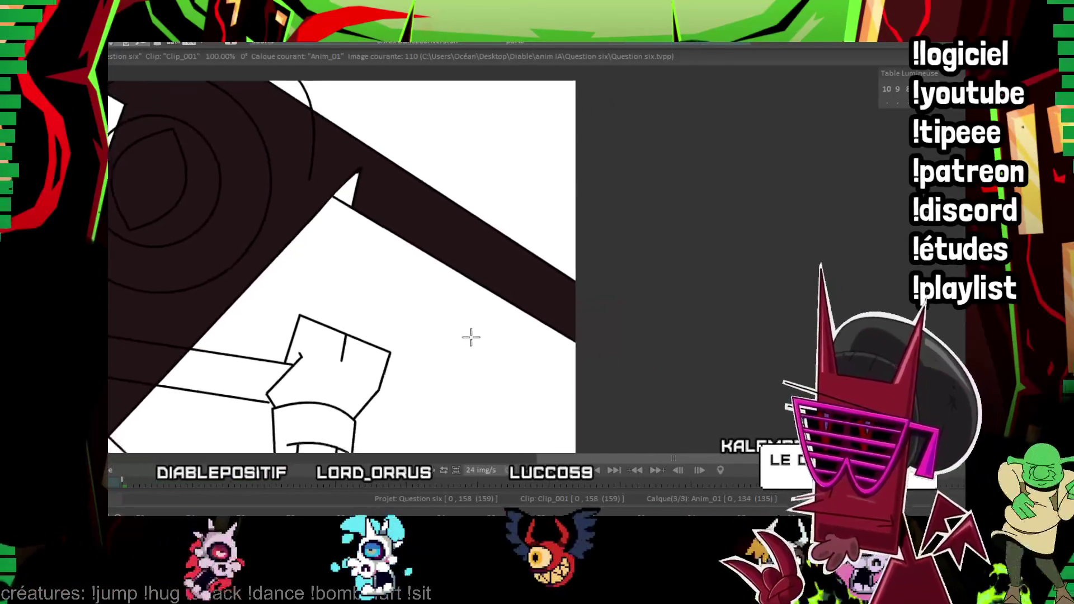
pyautogui.moveTo(497, 236); pyautogui.dragTo(634, 324)
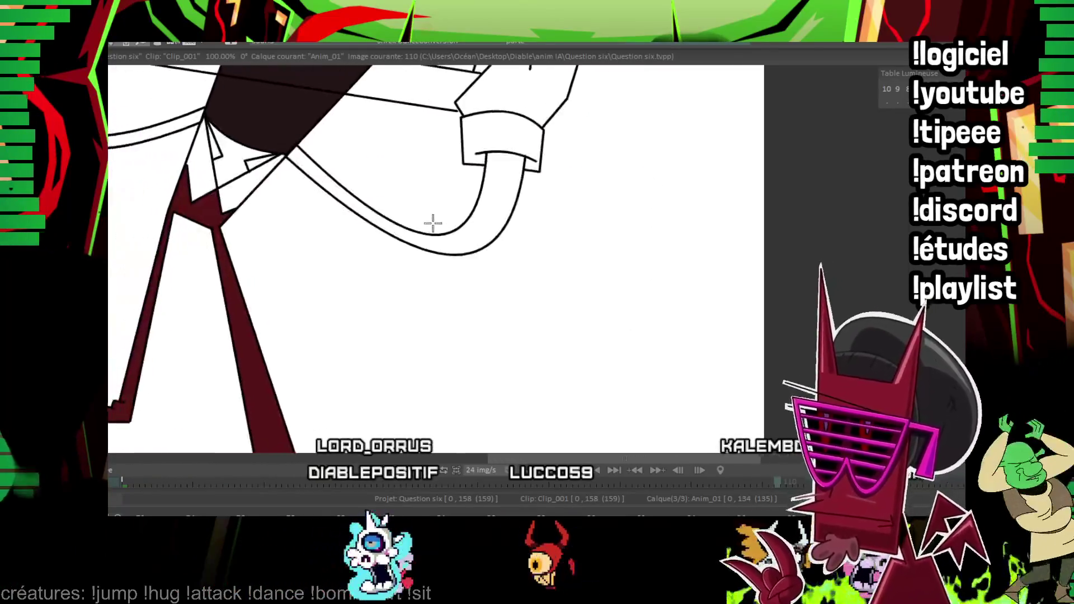
pyautogui.press('Right')
pyautogui.press('Right')
pyautogui.press('Right')
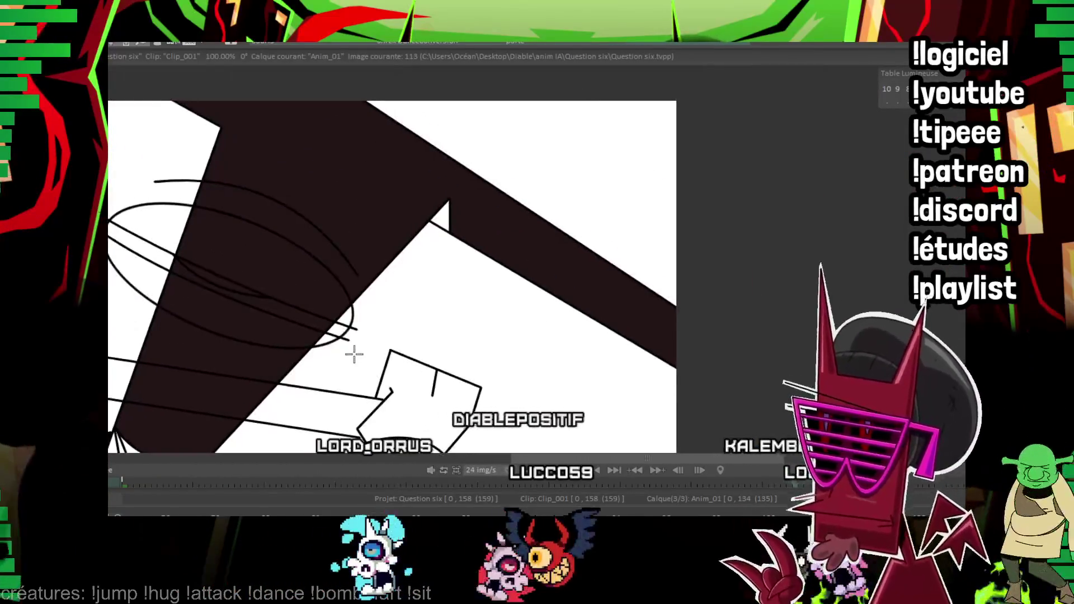
pyautogui.moveTo(355, 354); pyautogui.dragTo(329, 128)
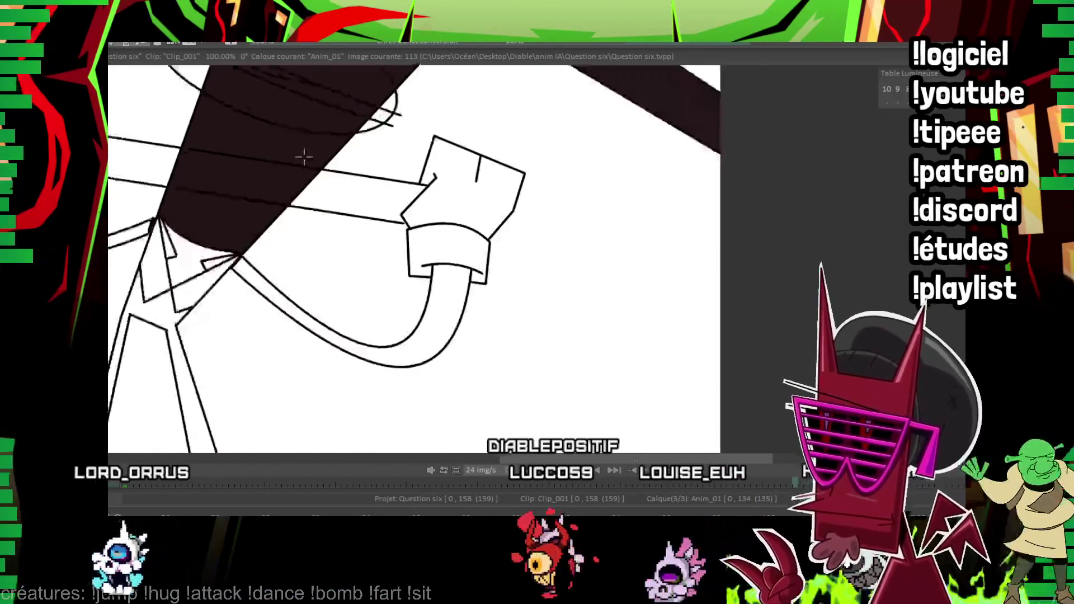
pyautogui.moveTo(226, 258); pyautogui.dragTo(253, 344)
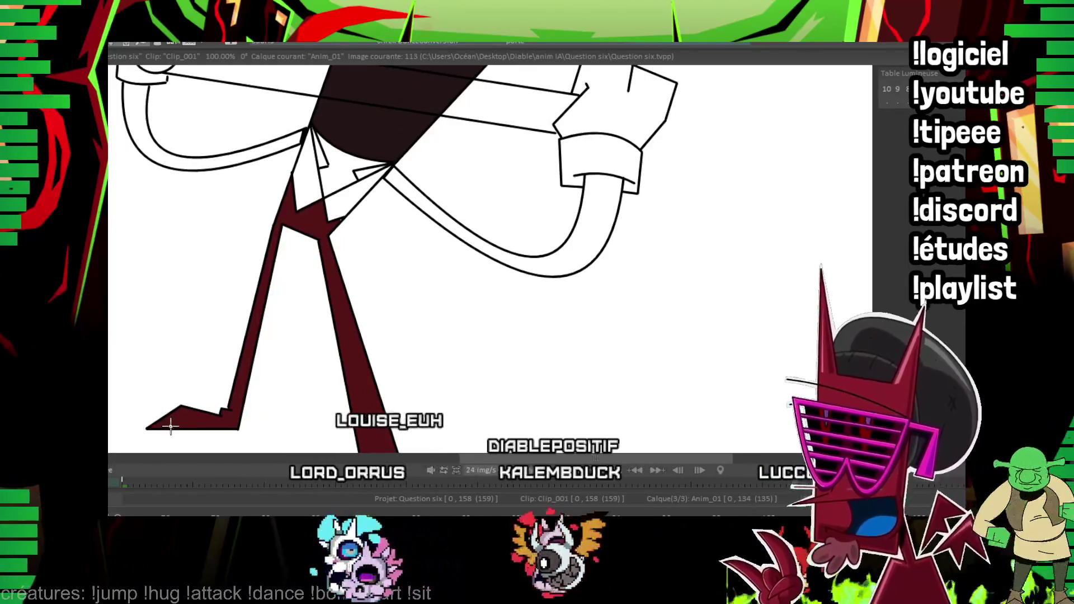
pyautogui.moveTo(362, 240); pyautogui.dragTo(291, 229)
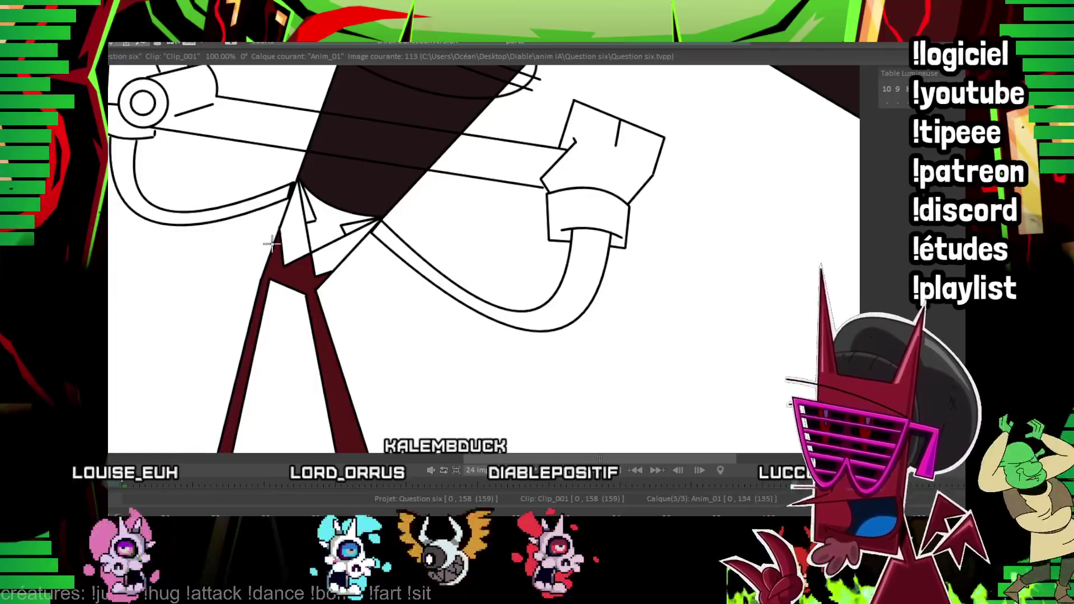
pyautogui.moveTo(335, 258)
pyautogui.mouseDown()
pyautogui.moveTo(338, 219)
pyautogui.moveTo(322, 273)
pyautogui.mouseUp()
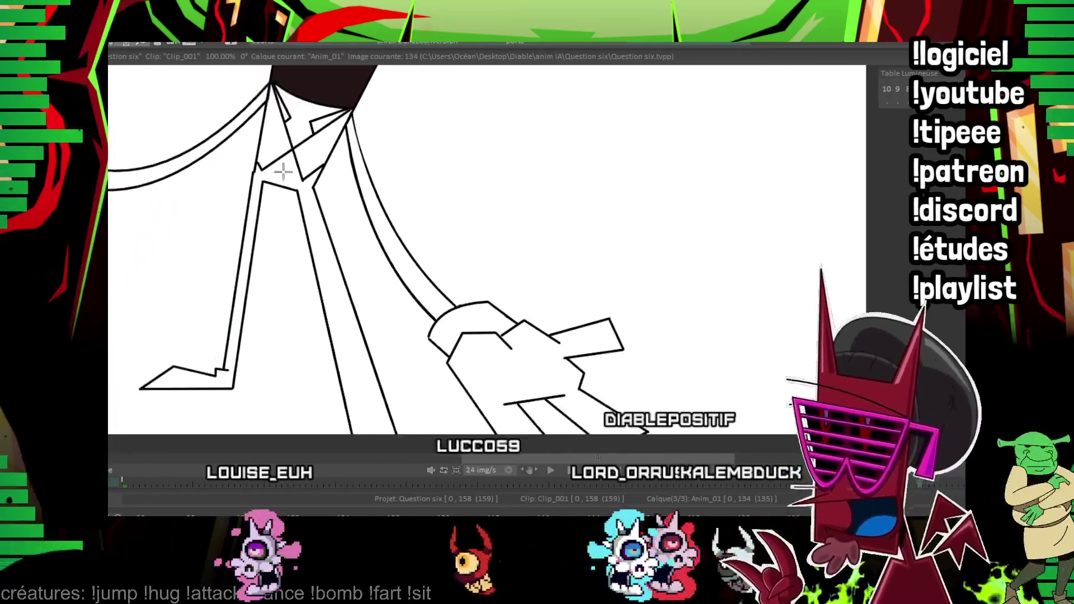
pyautogui.click(284, 172)
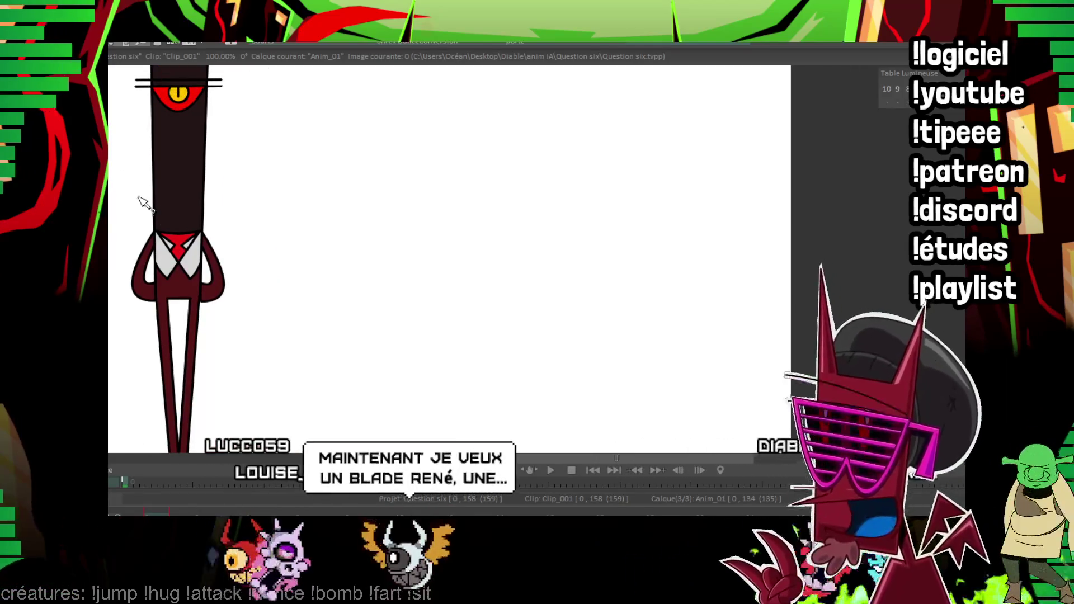
# Step through the opening drawings, undoing a mistaken black fill on the legs.
pyautogui.press('Right')
pyautogui.press('Right')
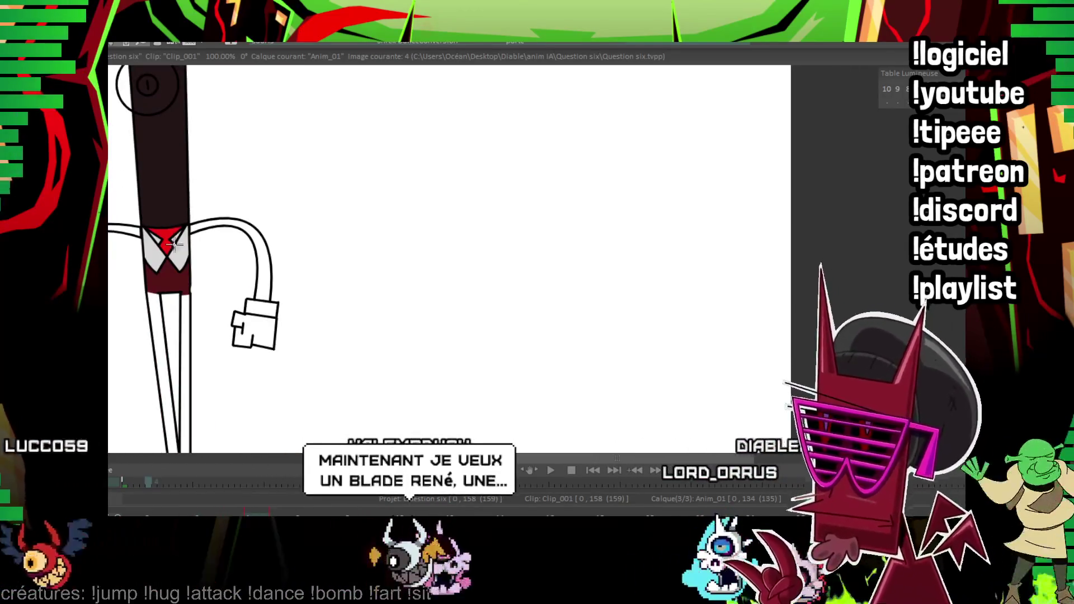
pyautogui.press('Right')
pyautogui.press('Right')
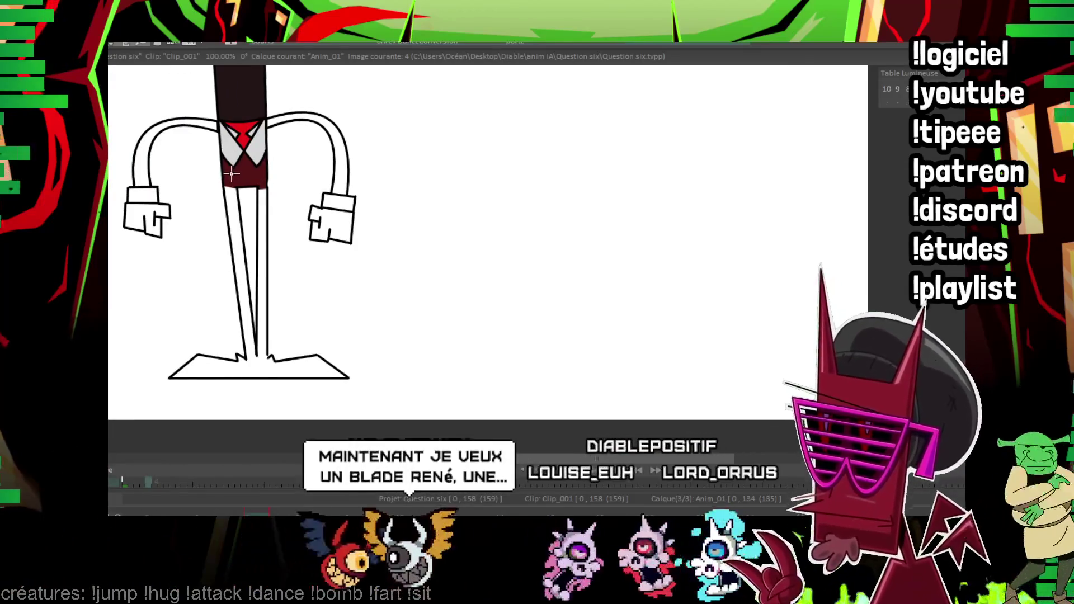
pyautogui.click(258, 193)
pyautogui.hotkey('ctrl', 'z')
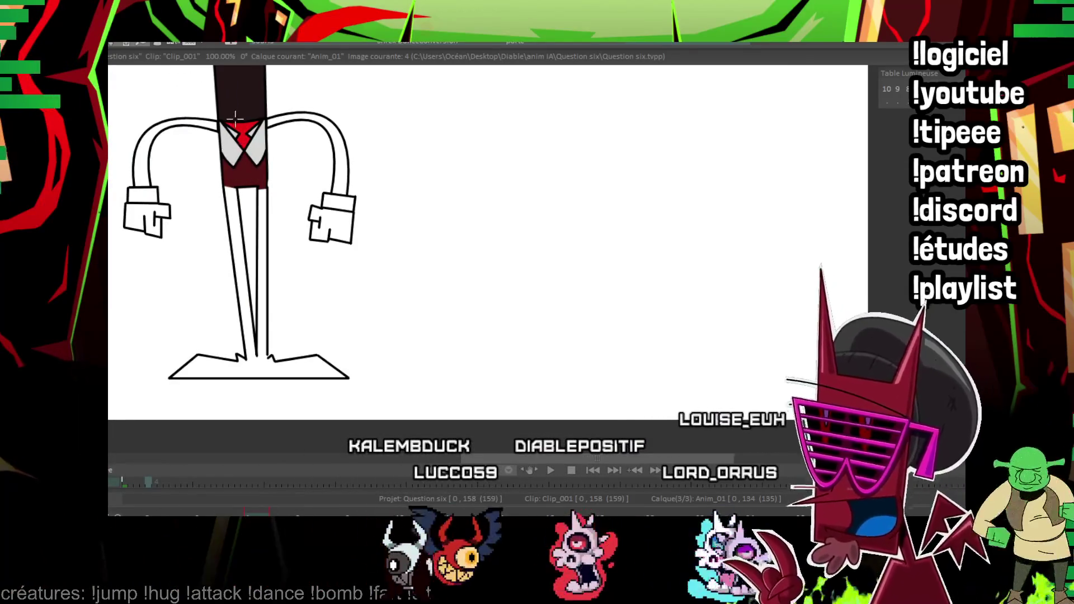
pyautogui.press('Right')
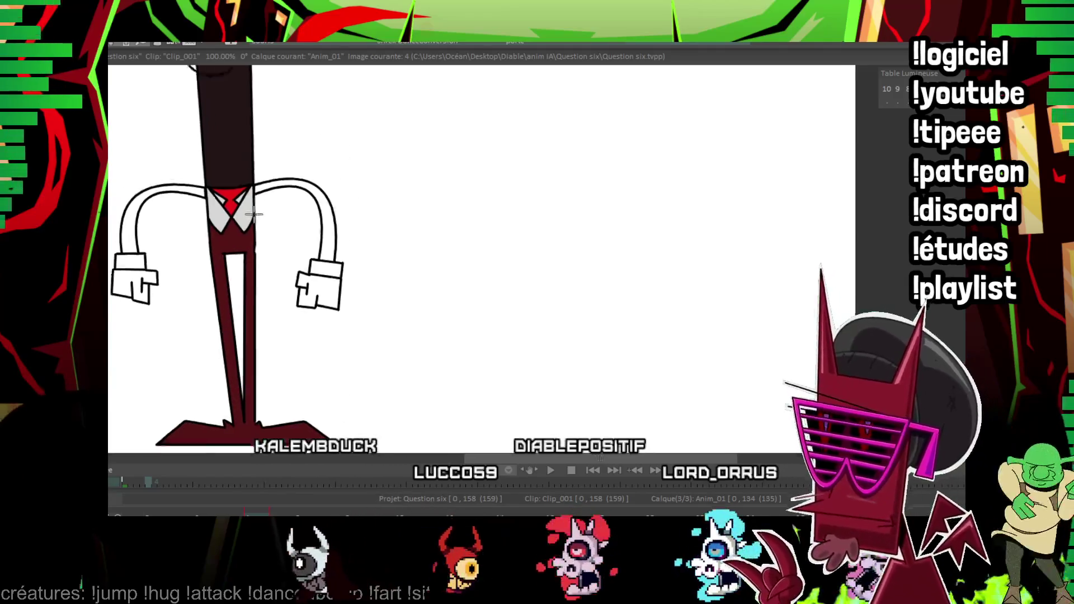
pyautogui.press('Right')
pyautogui.press('Right')
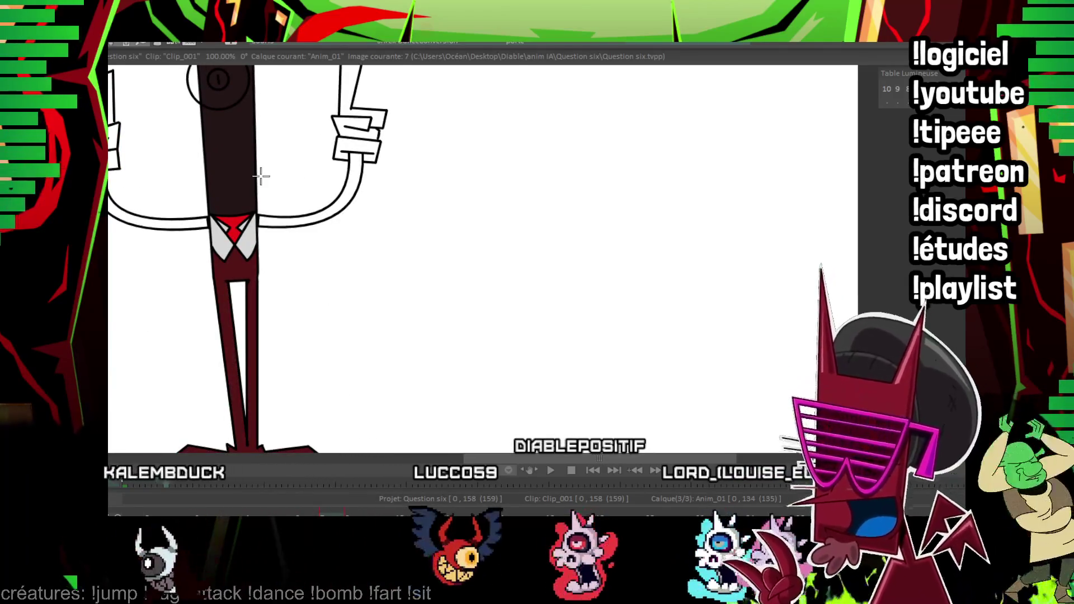
pyautogui.press('Left')
pyautogui.press('Left')
pyautogui.press('Left')
pyautogui.press('Left')
pyautogui.press('Left')
pyautogui.press('Left')
pyautogui.press('Left')
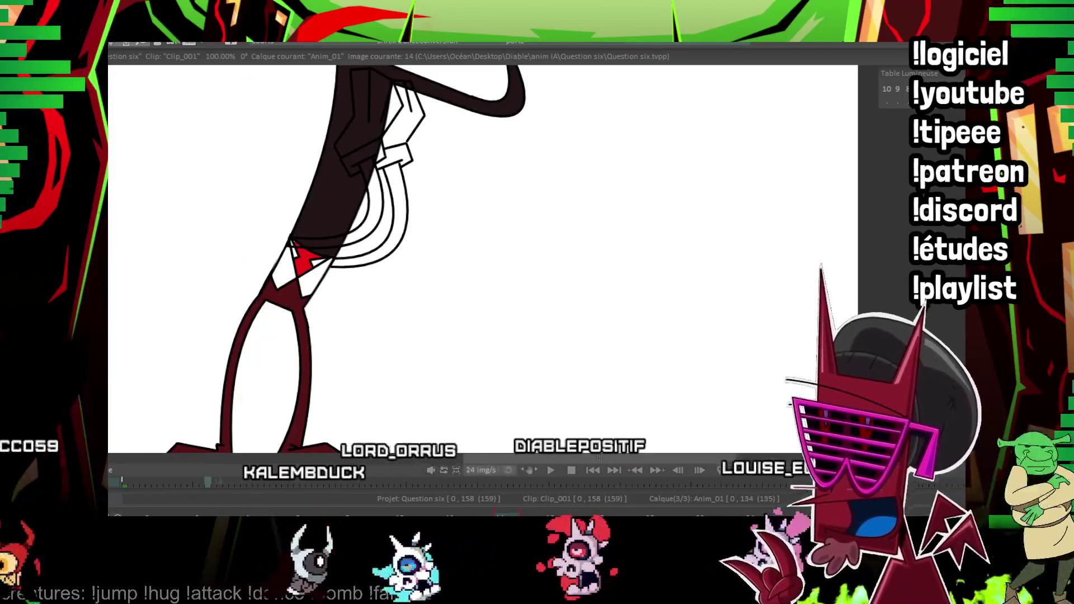
# Fill the shirt areas on both sides of the tie light grey.
pyautogui.scroll(2, 413, 106)
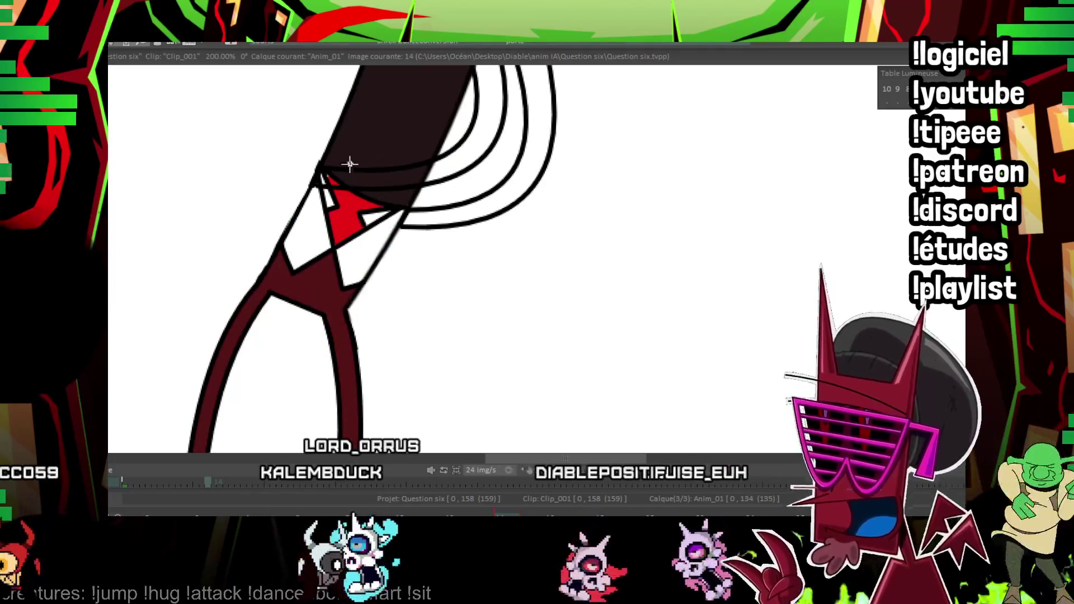
pyautogui.click(328, 197)
pyautogui.click(359, 240)
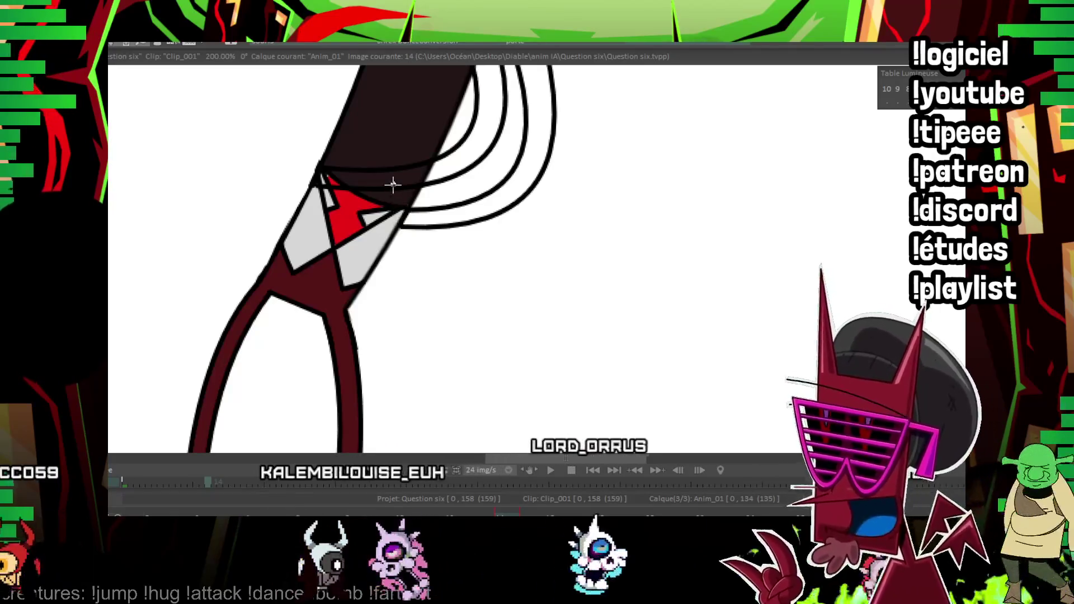
# On the next drawing, fill the tie red and the collar beside it grey.
pyautogui.press('Right')
pyautogui.press('Right')
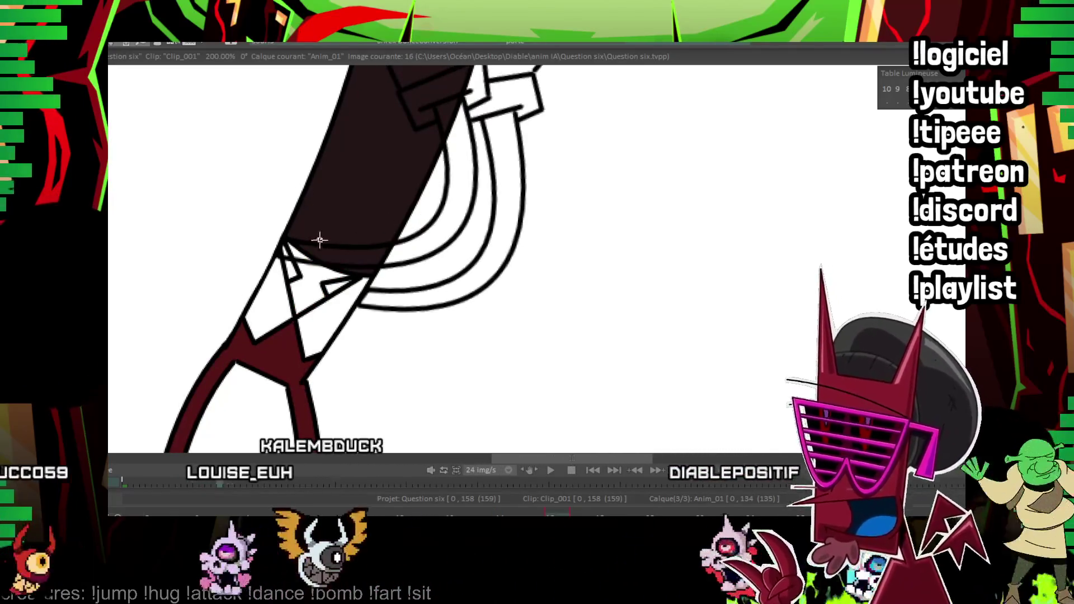
pyautogui.click(330, 263)
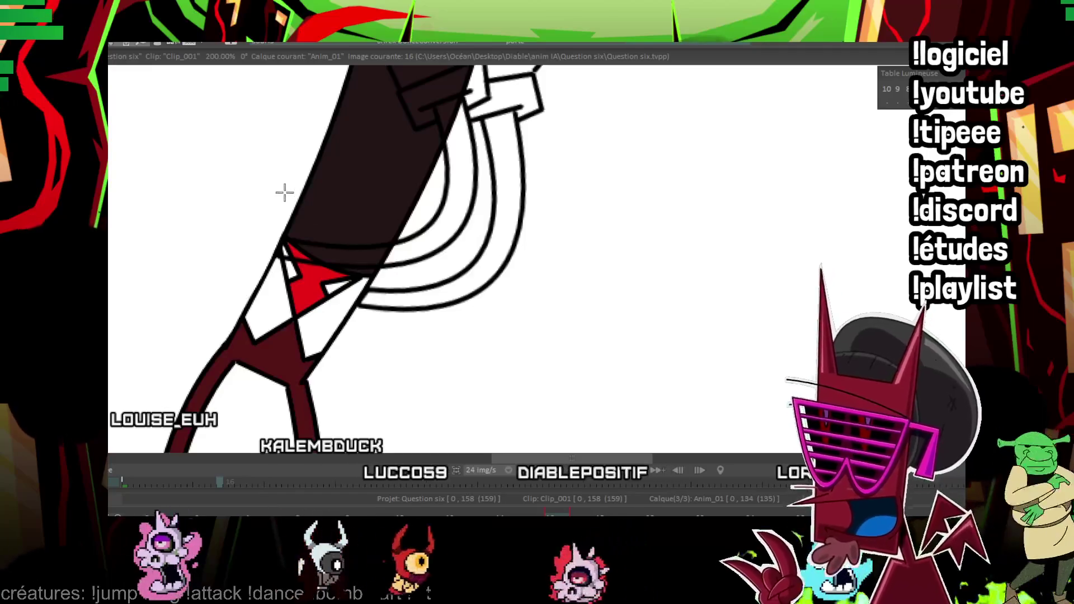
pyautogui.click(339, 274)
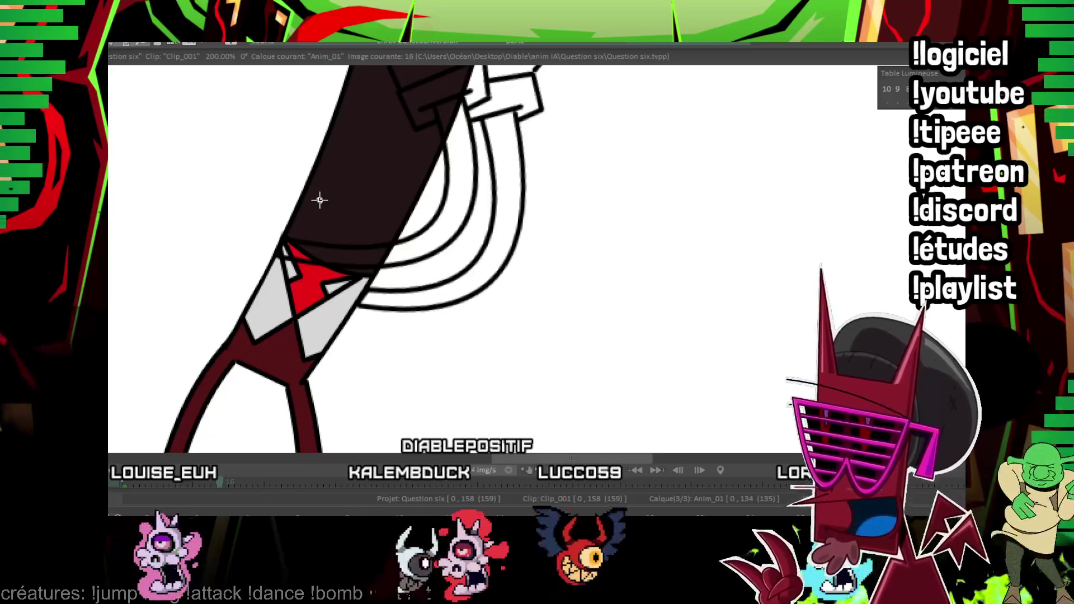
# Colour the ties red and the left shirt stripe grey on two later drawings.
pyautogui.press('Right')
pyautogui.press('Right')
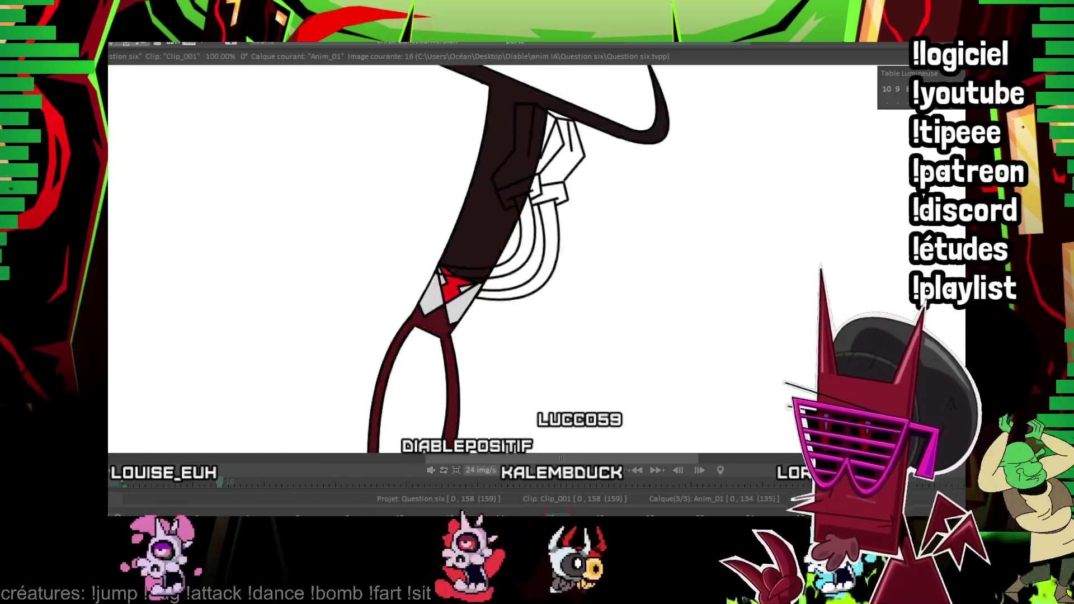
pyautogui.press('Right')
pyautogui.click(322, 294)
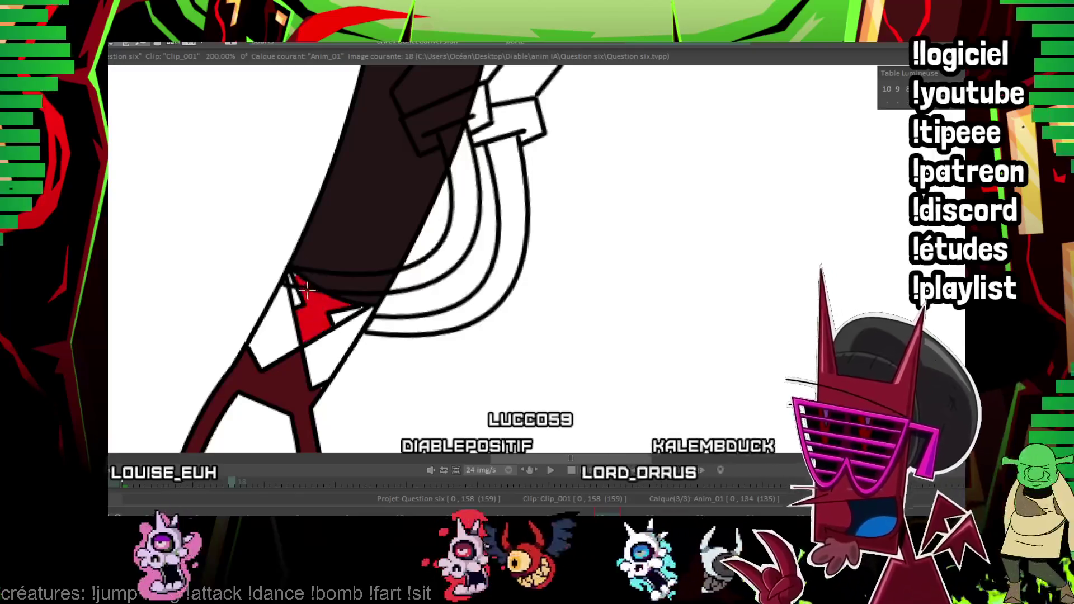
pyautogui.click(277, 328)
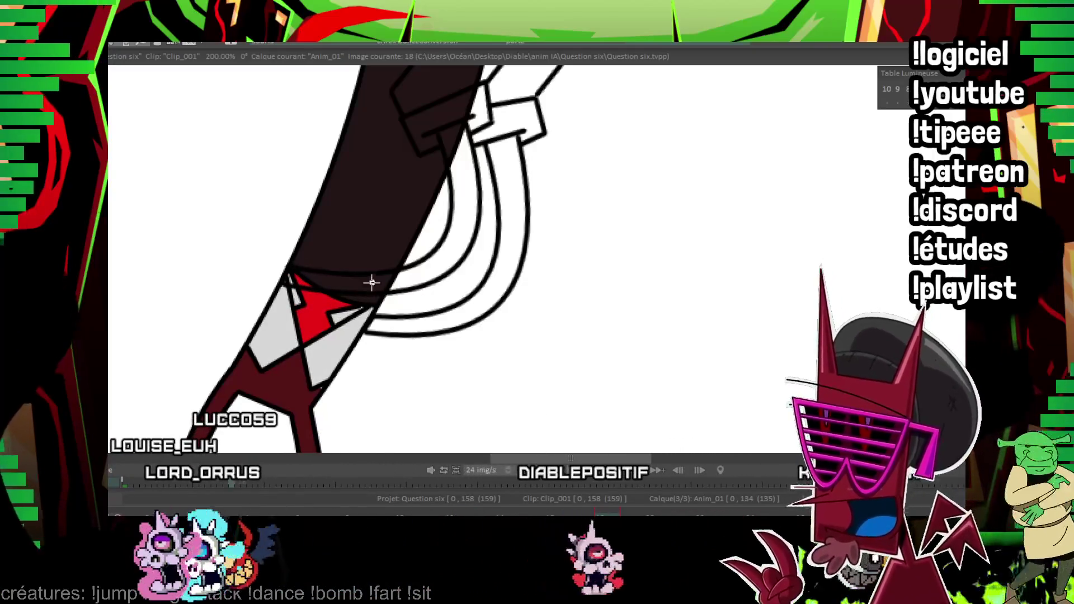
pyautogui.press('Return')
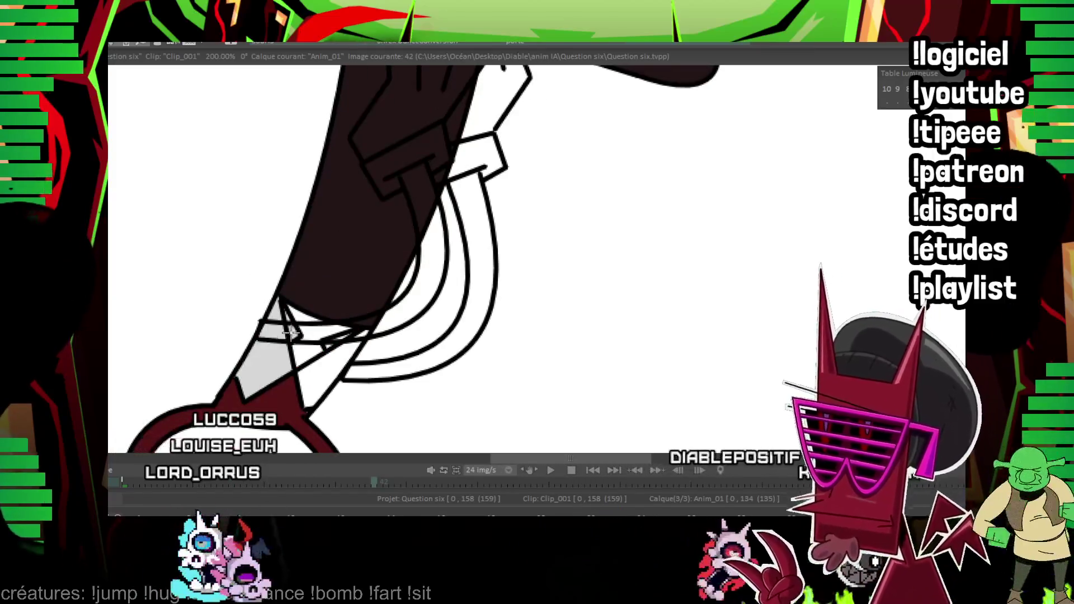
pyautogui.click(350, 324)
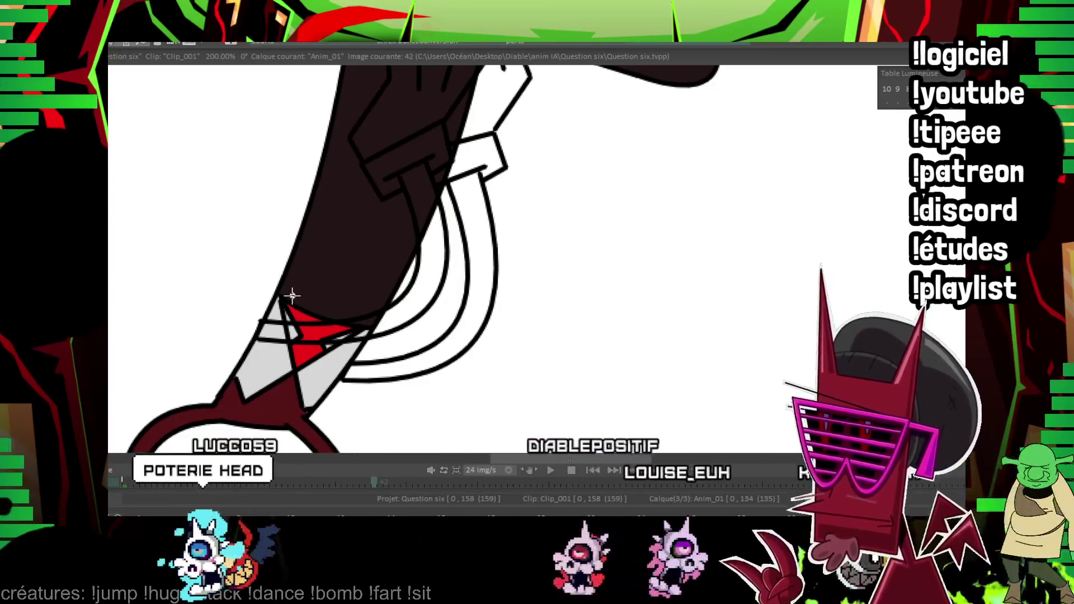
# Step forward through the frames to image 69.
pyautogui.press('Right')
pyautogui.press('Right')
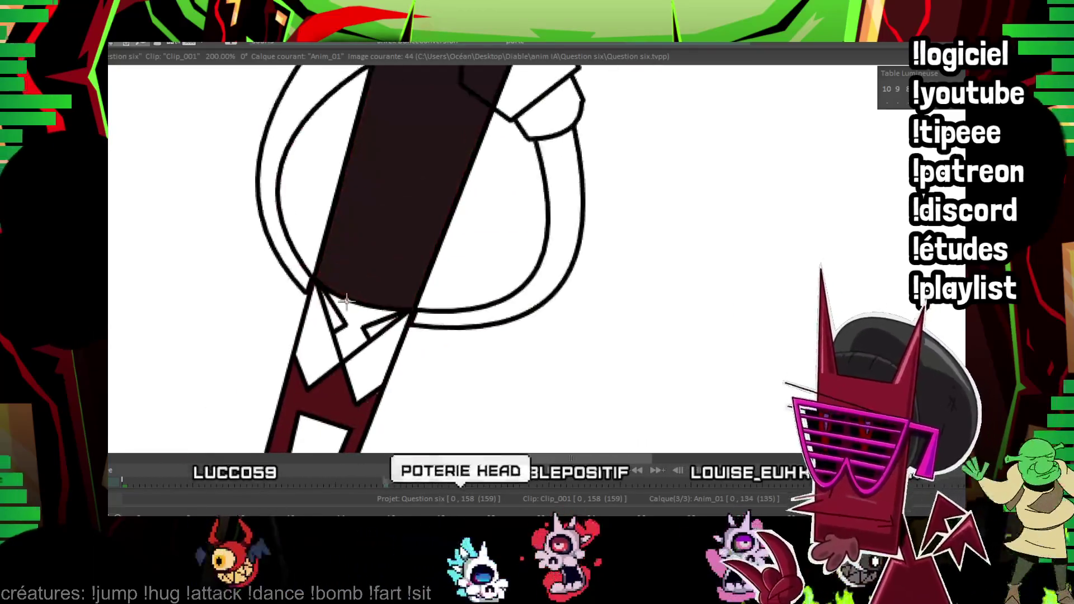
pyautogui.moveTo(281, 334); pyautogui.dragTo(260, 334)
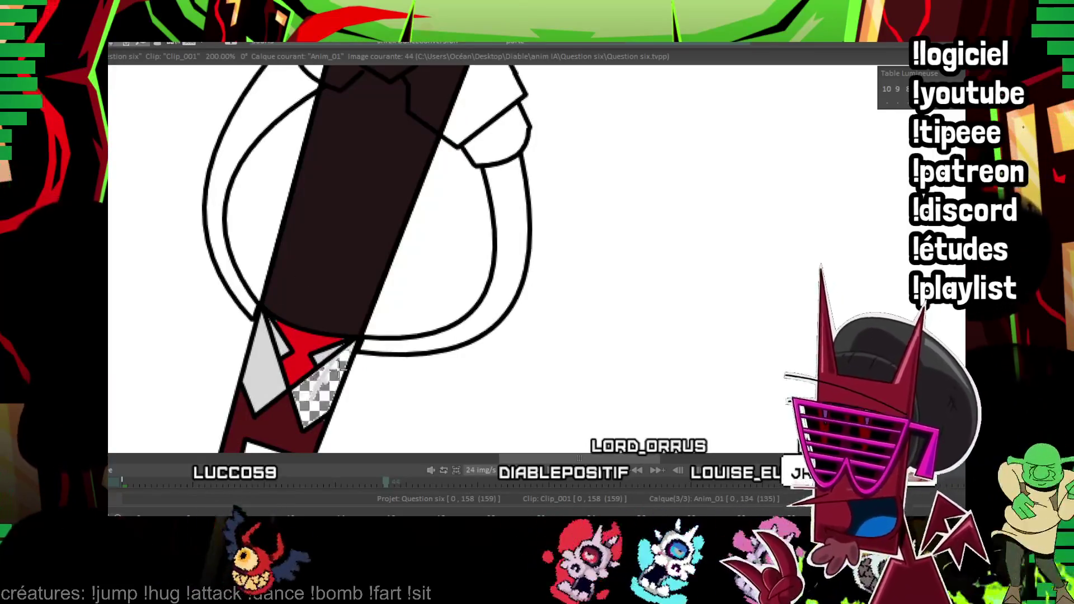
pyautogui.press('Right')
pyautogui.press('Right')
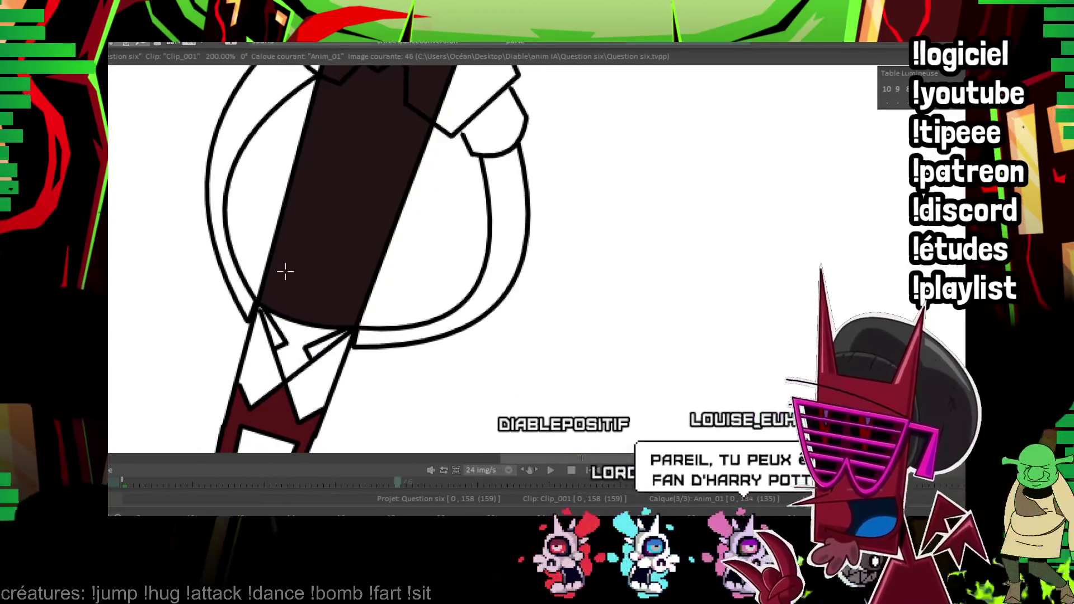
pyautogui.moveTo(421, 182); pyautogui.dragTo(311, 305)
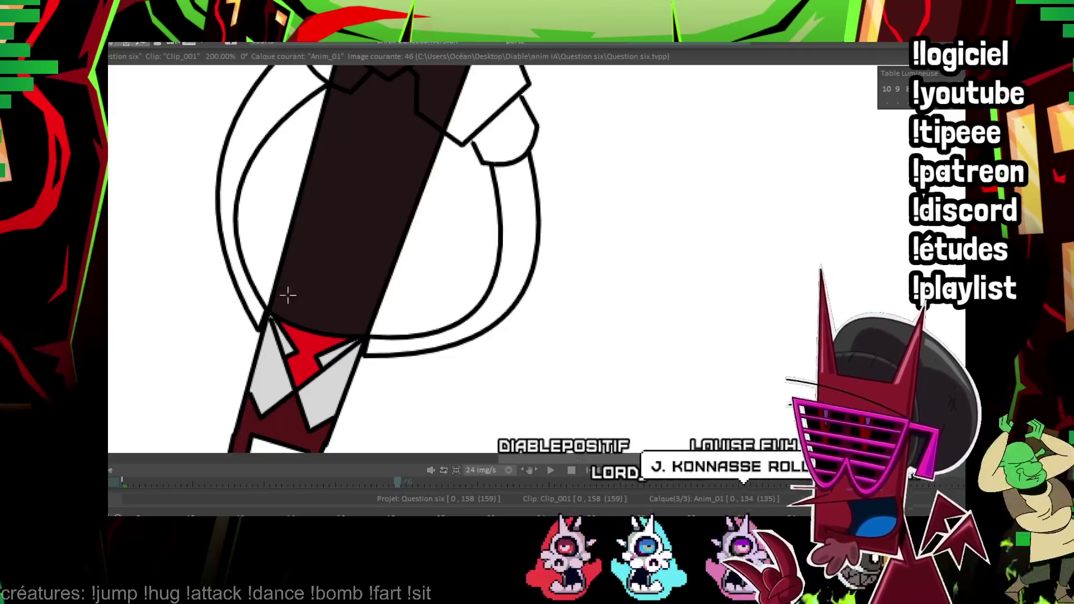
pyautogui.press('Right')
pyautogui.press('Right')
pyautogui.press('Right')
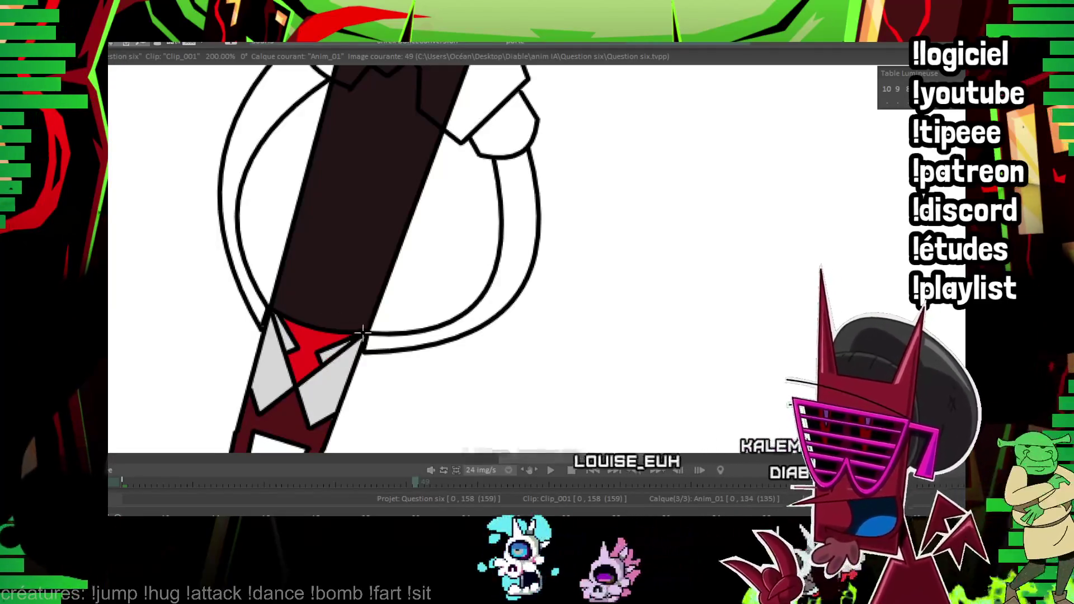
pyautogui.press('space')
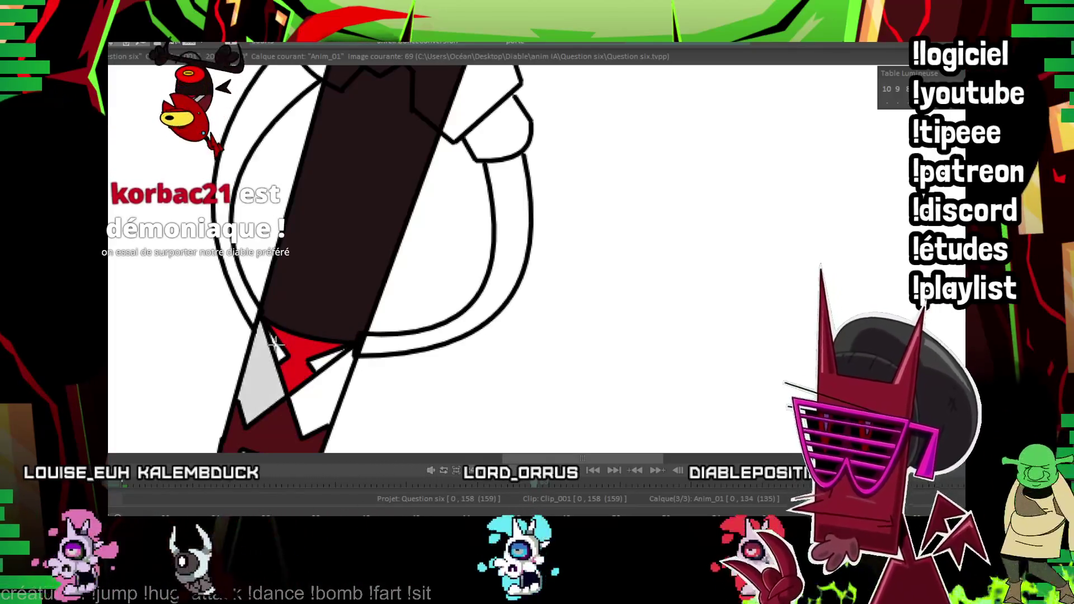
# Fill the collar grey on both sides of the tie on image 69 and the collar gap on 73.
pyautogui.click(276, 370)
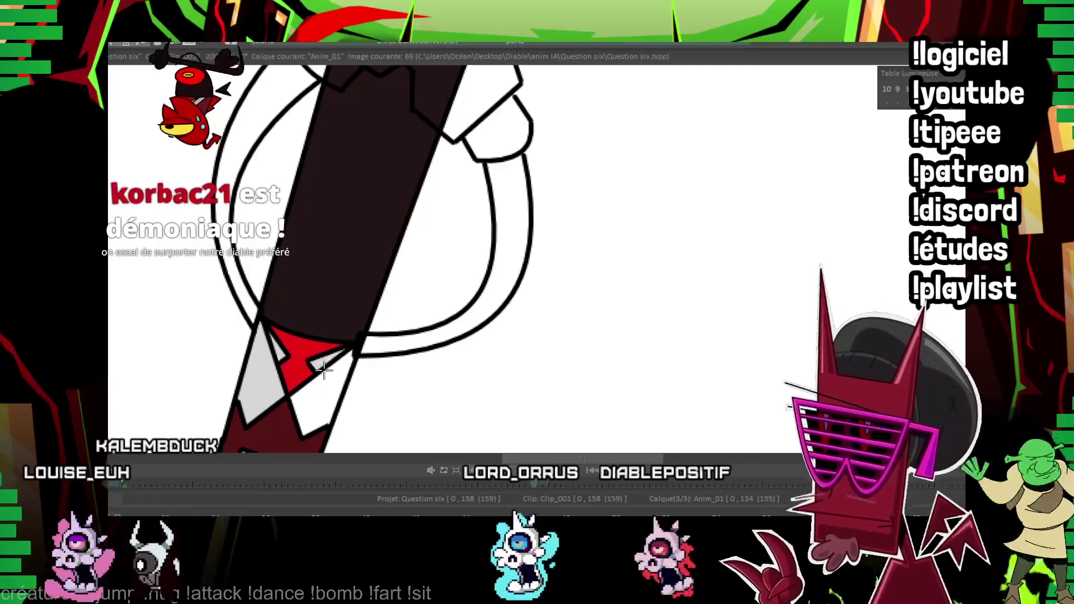
pyautogui.click(337, 361)
pyautogui.press('Right')
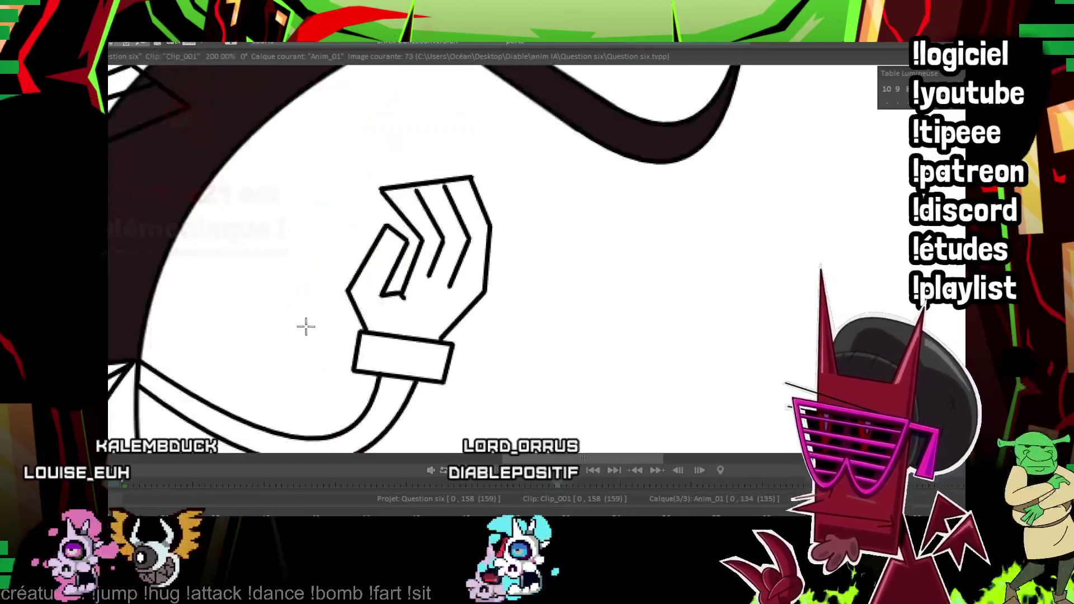
pyautogui.press('Right')
pyautogui.press('Right')
pyautogui.press('Right')
pyautogui.click(268, 315)
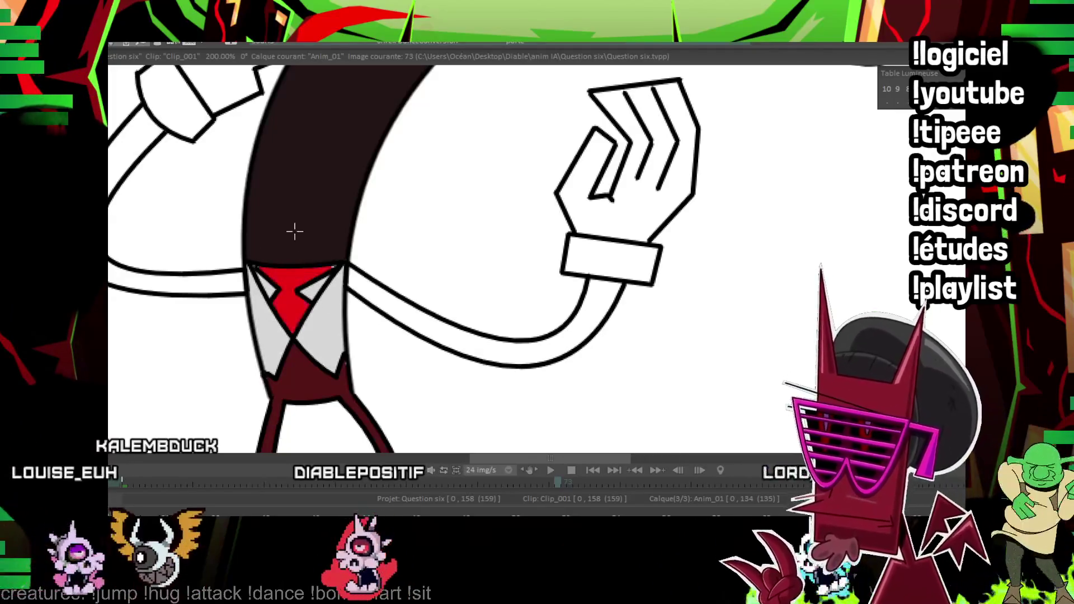
# Fill the tie red on image 75 and the collar below the tie grey on image 80.
pyautogui.press('Right')
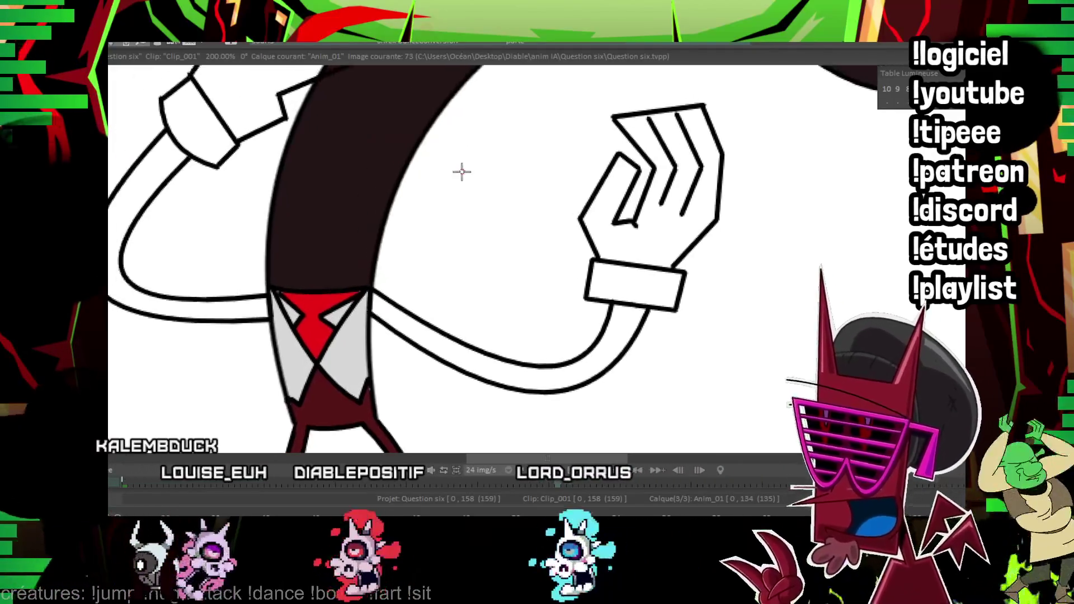
pyautogui.press('Right')
pyautogui.click(327, 268)
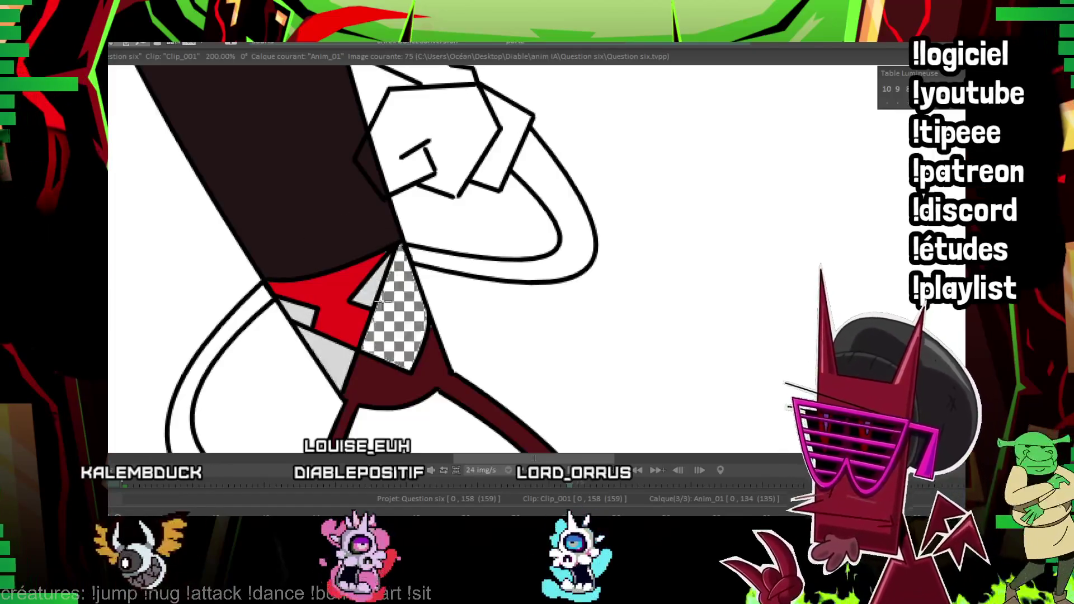
pyautogui.press('Right')
pyautogui.press('Right')
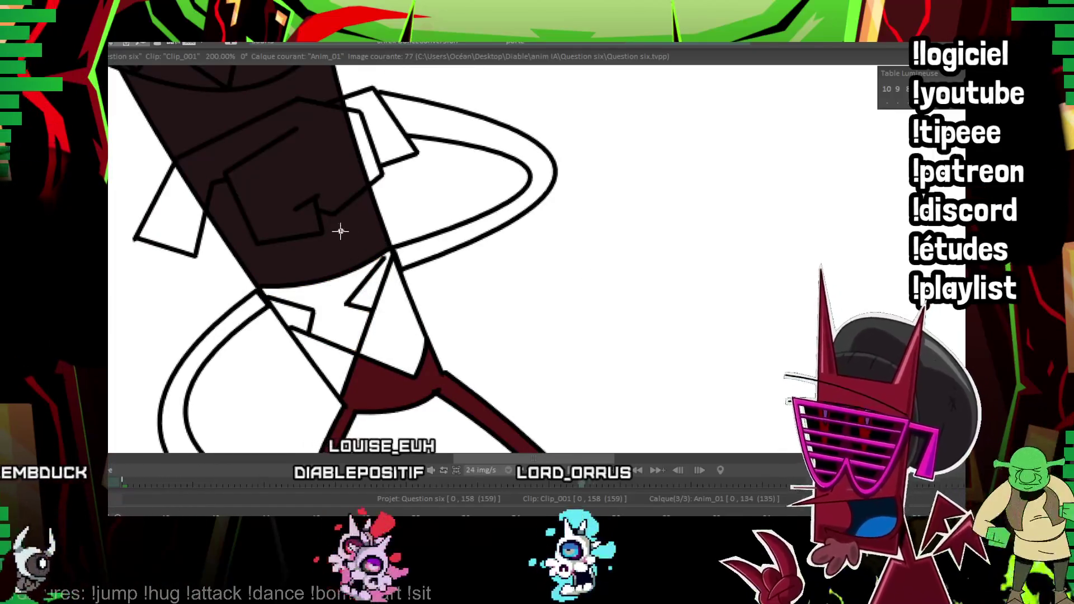
pyautogui.moveTo(319, 260); pyautogui.dragTo(263, 263)
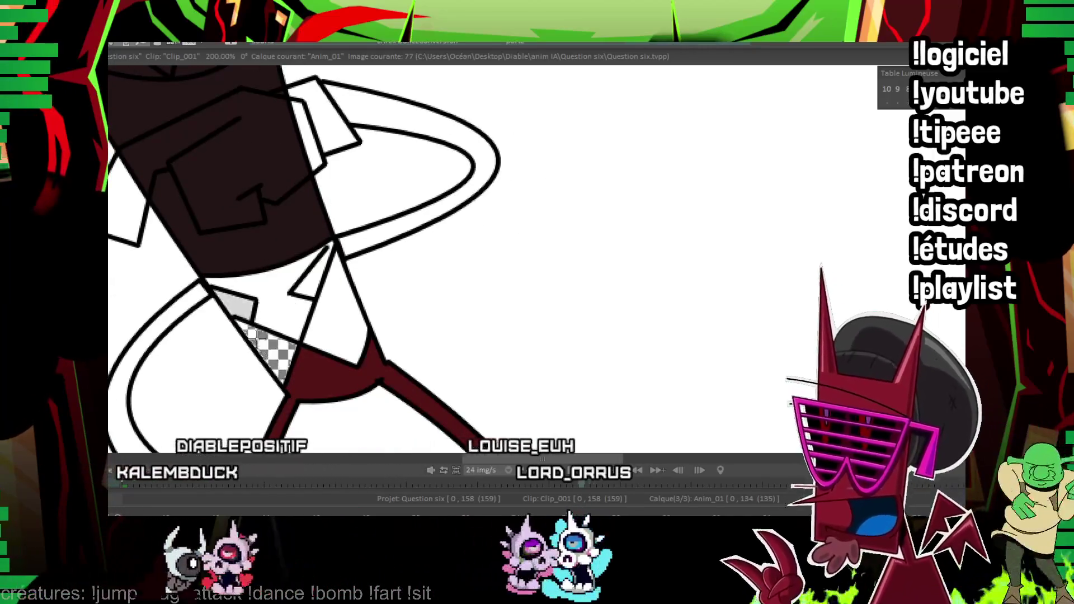
pyautogui.press('Right')
pyautogui.press('Right')
pyautogui.press('Right')
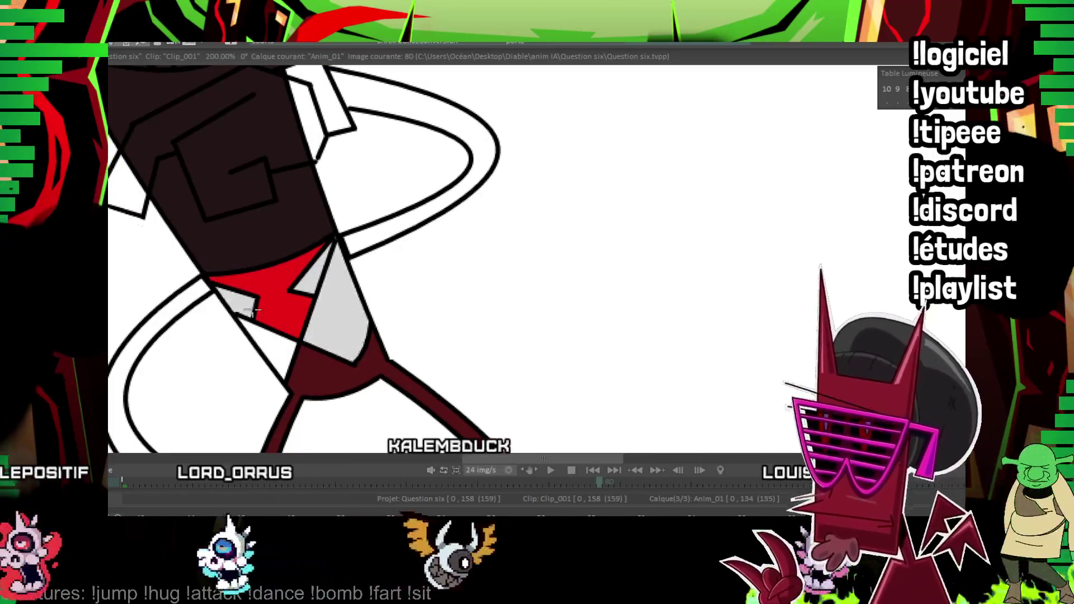
pyautogui.click(271, 348)
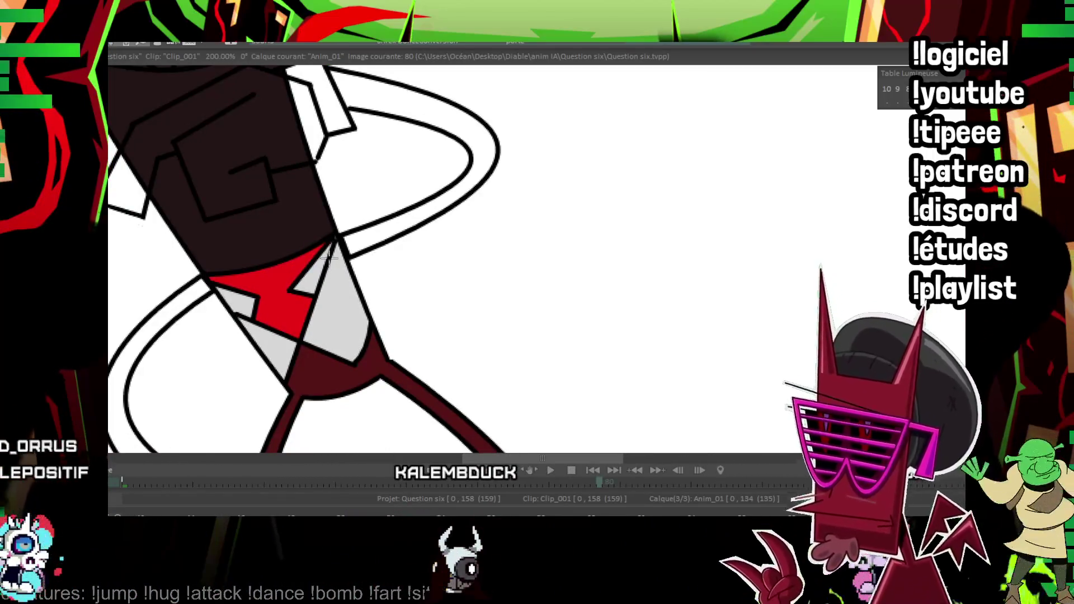
# On image 94, fill the collar band light grey and the tie strip red.
pyautogui.press('Return')
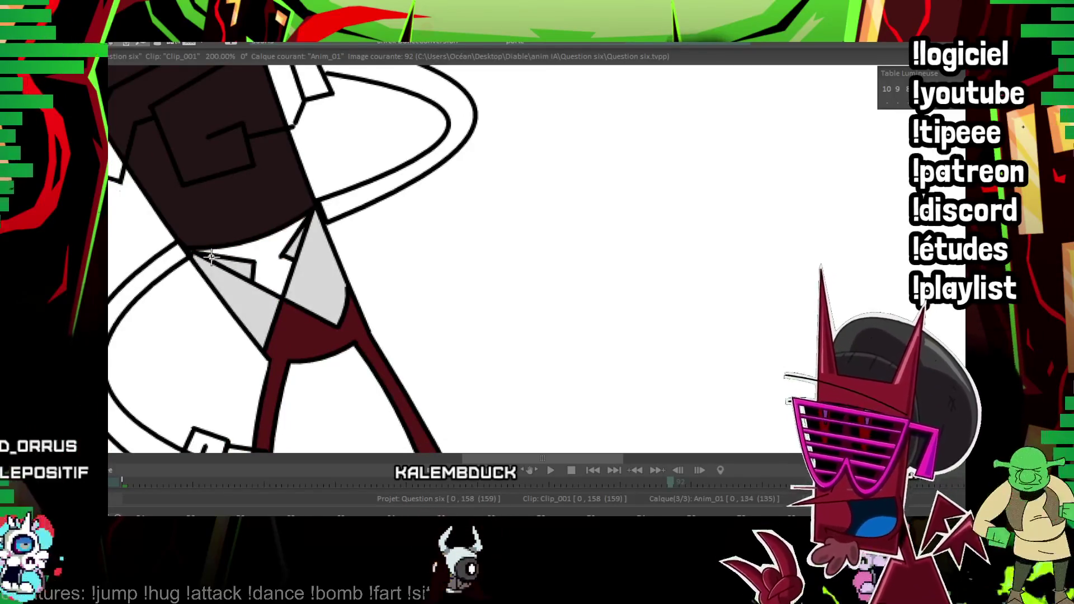
pyautogui.moveTo(211, 256); pyautogui.dragTo(268, 301)
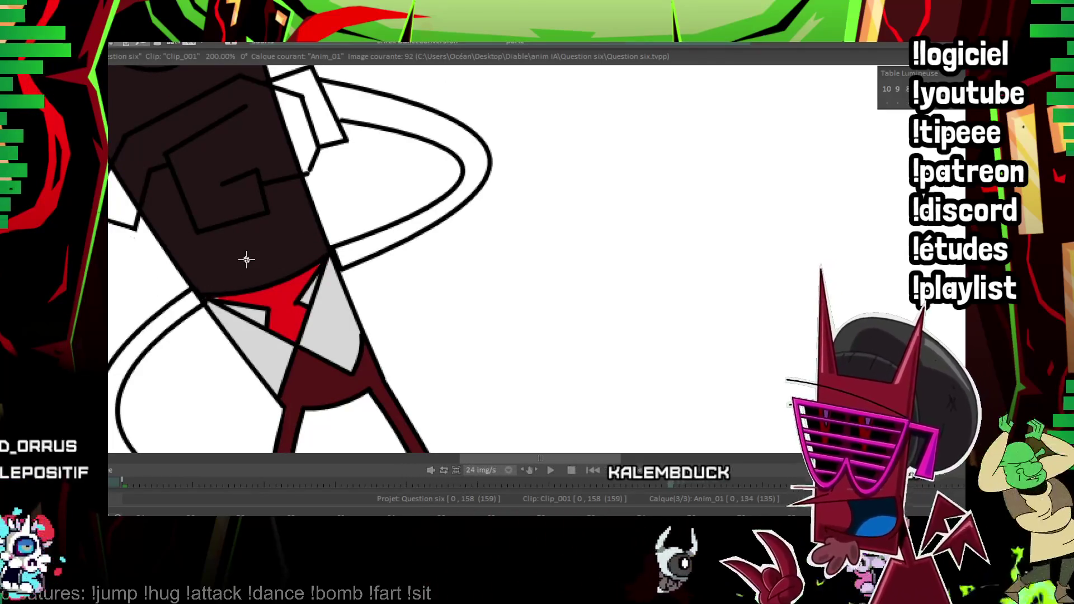
pyautogui.press('Right')
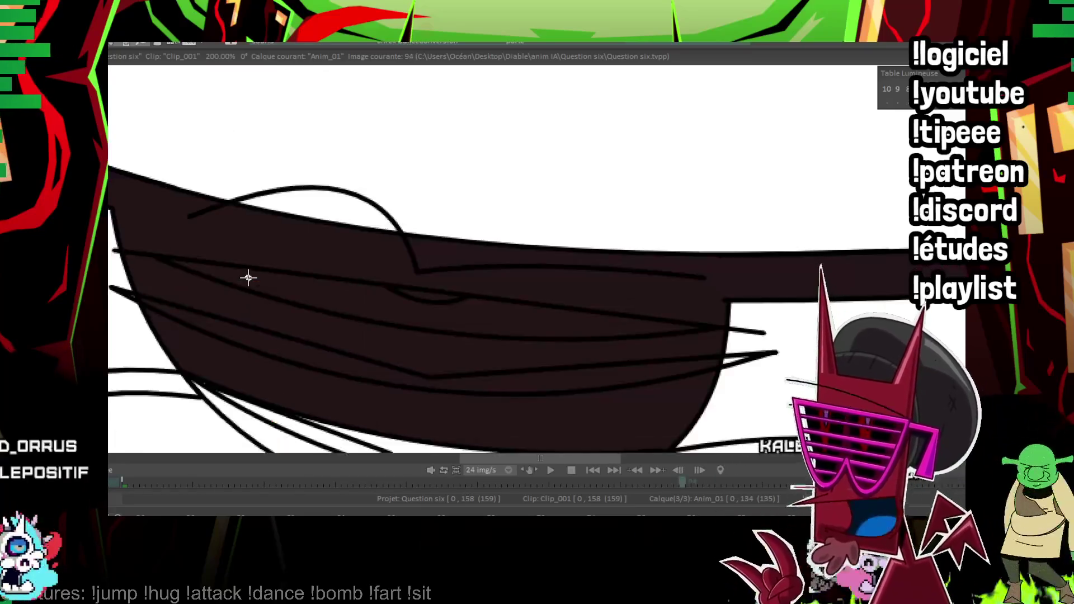
pyautogui.press('Right')
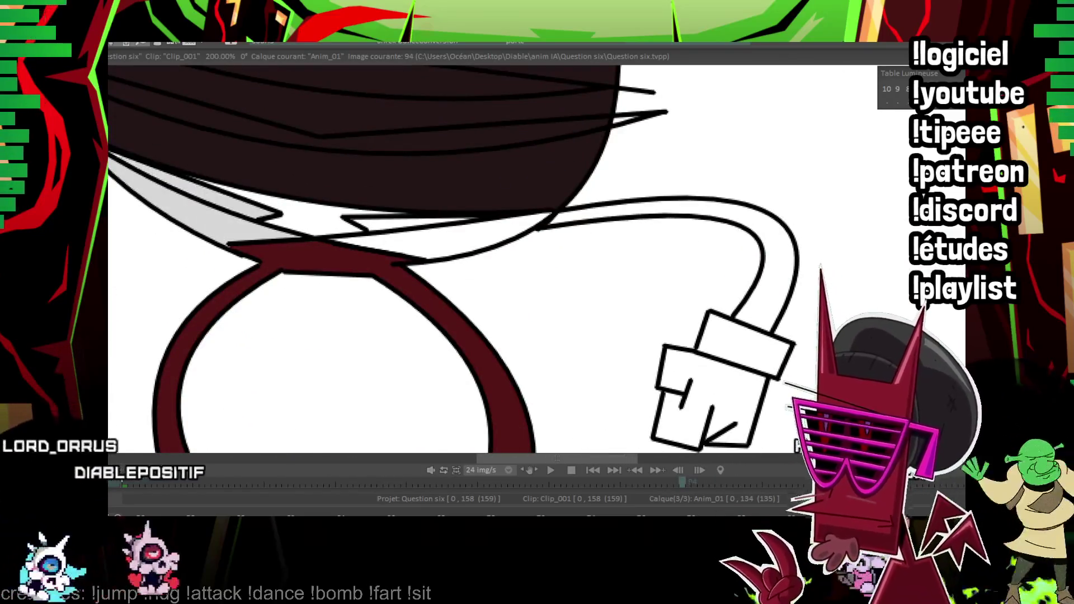
pyautogui.click(487, 218)
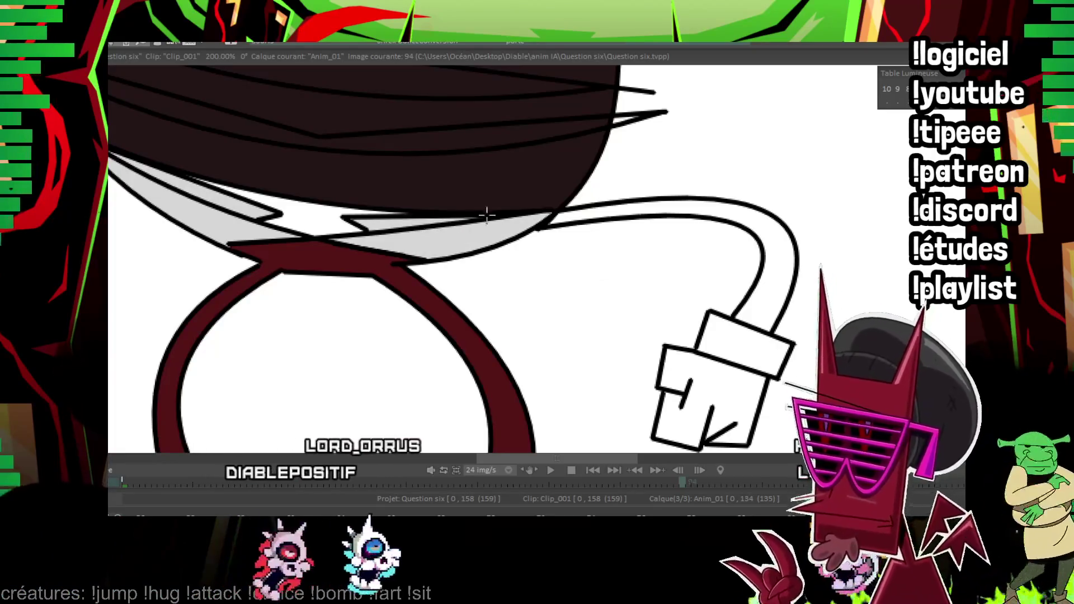
pyautogui.click(370, 216)
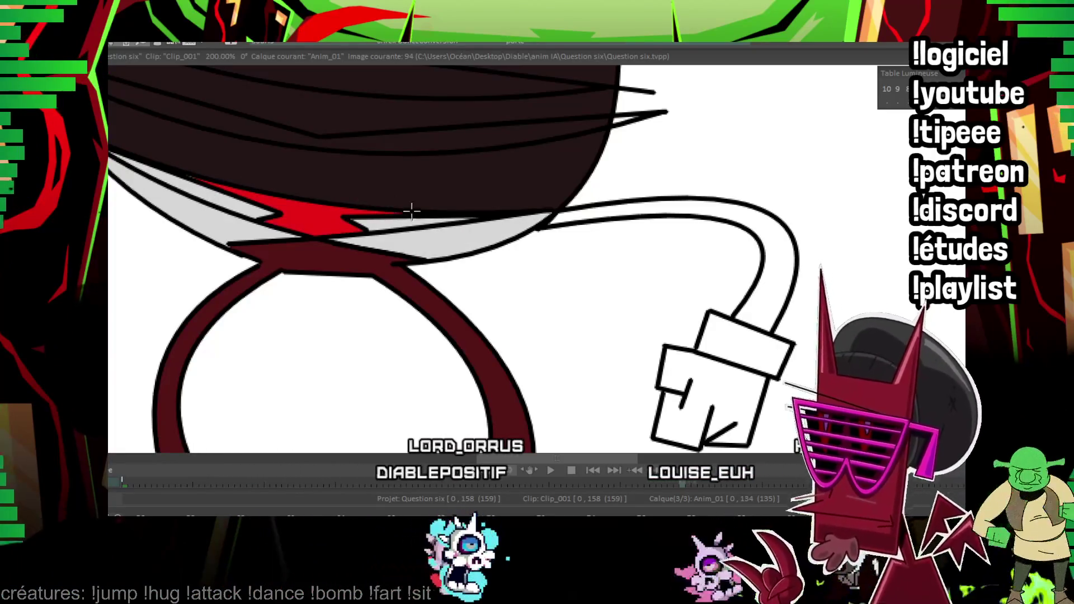
# On image 96, fill the tie red and the collar strip light grey.
pyautogui.press('Right')
pyautogui.press('Right')
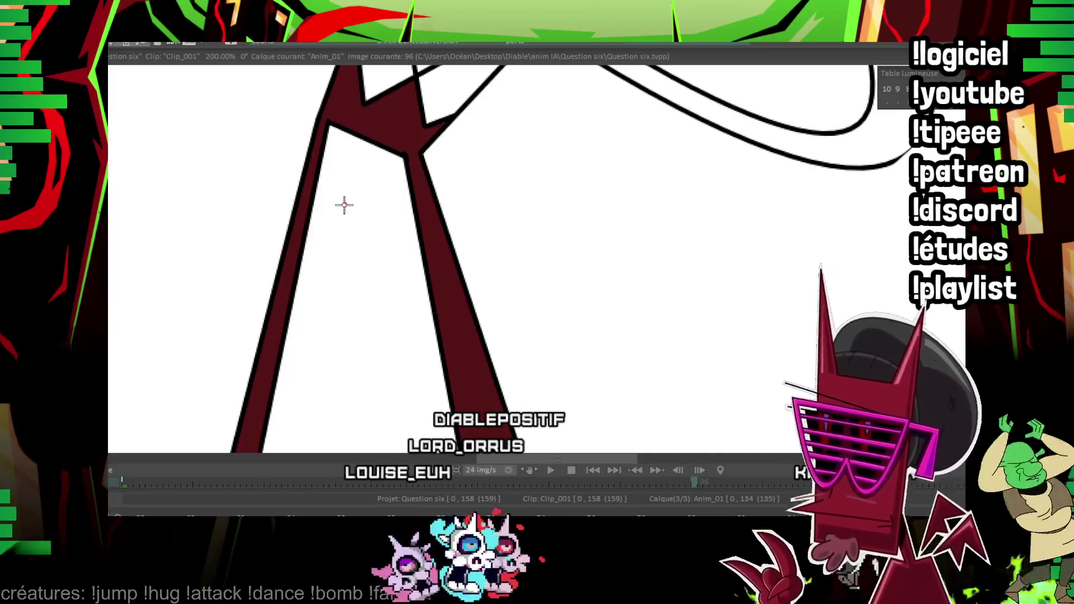
pyautogui.moveTo(344, 205); pyautogui.dragTo(395, 379)
pyautogui.click(325, 268)
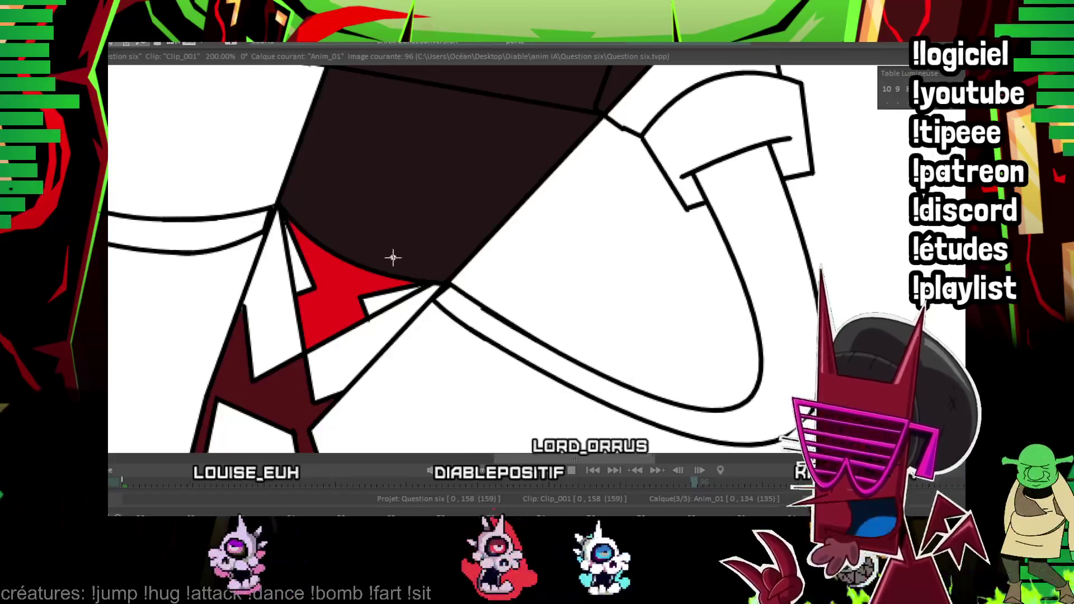
pyautogui.click(285, 227)
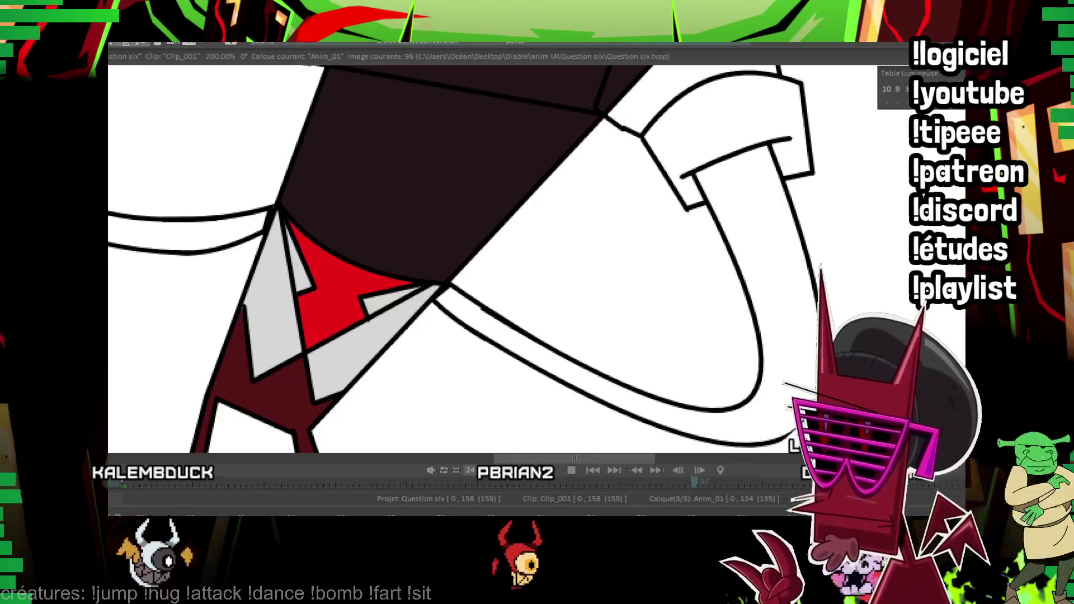
# Turn the stray red patch beside the tie on image 96 light grey.
pyautogui.scroll(3, 571, 268)
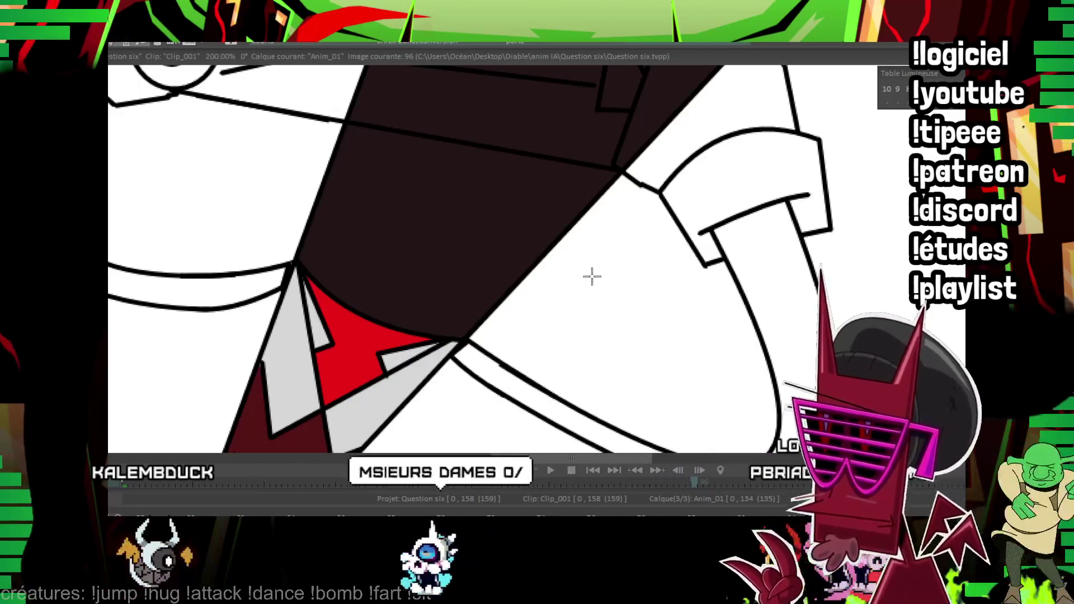
pyautogui.moveTo(592, 276); pyautogui.dragTo(582, 305)
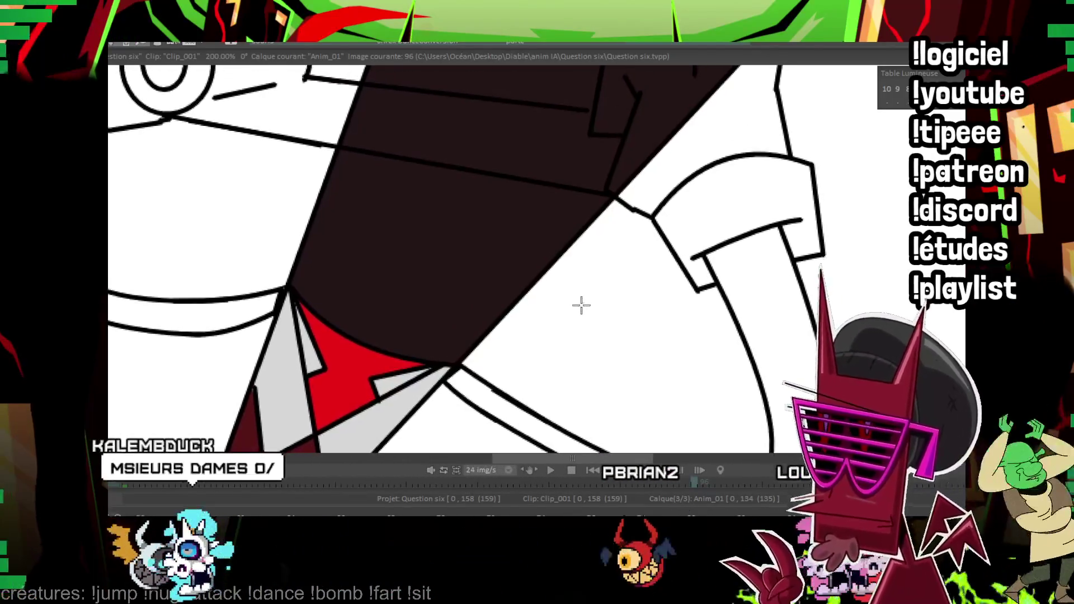
pyautogui.click(319, 367)
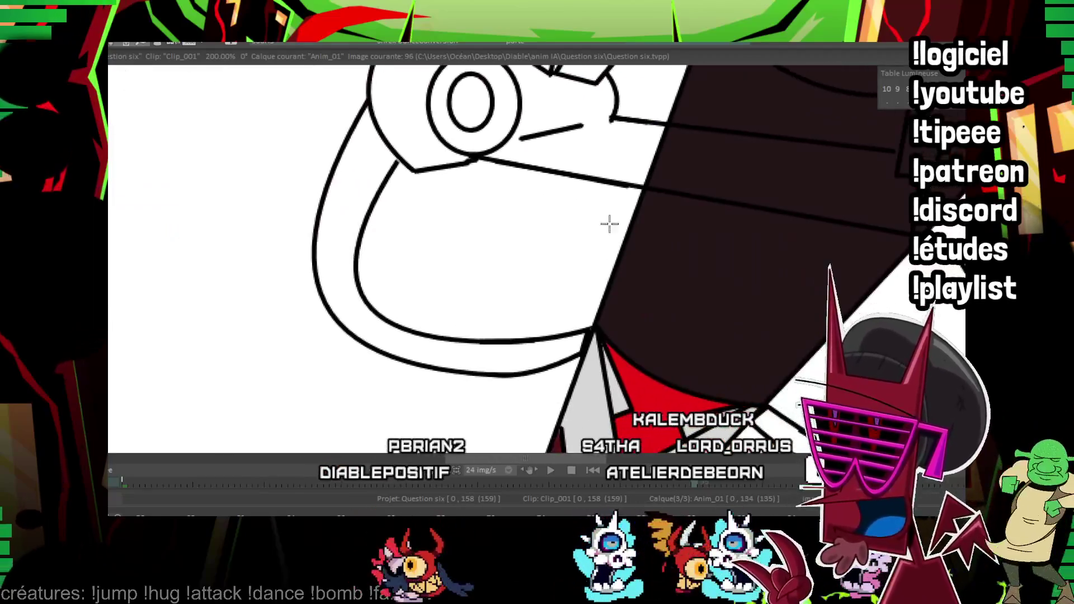
# Frame the whole character, play back the nearby frames, and land on image 99.
pyautogui.moveTo(612, 224); pyautogui.dragTo(733, 166)
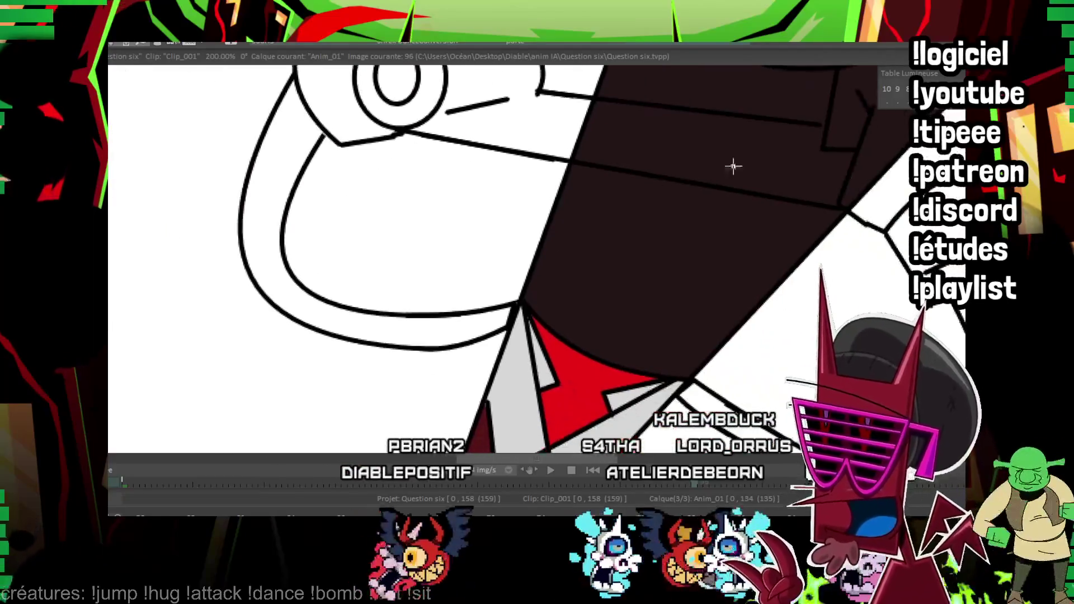
pyautogui.scroll(-5, 552, 238)
pyautogui.scroll(2, 553, 238)
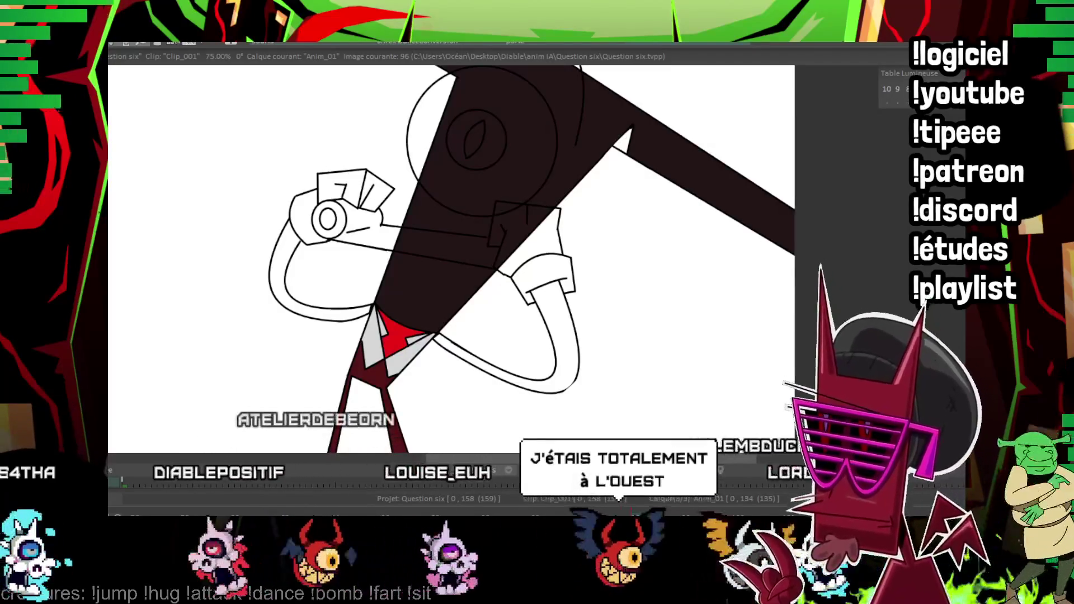
pyautogui.moveTo(605, 251)
pyautogui.mouseDown()
pyautogui.moveTo(650, 205)
pyautogui.moveTo(670, 215)
pyautogui.moveTo(521, 258)
pyautogui.mouseUp()
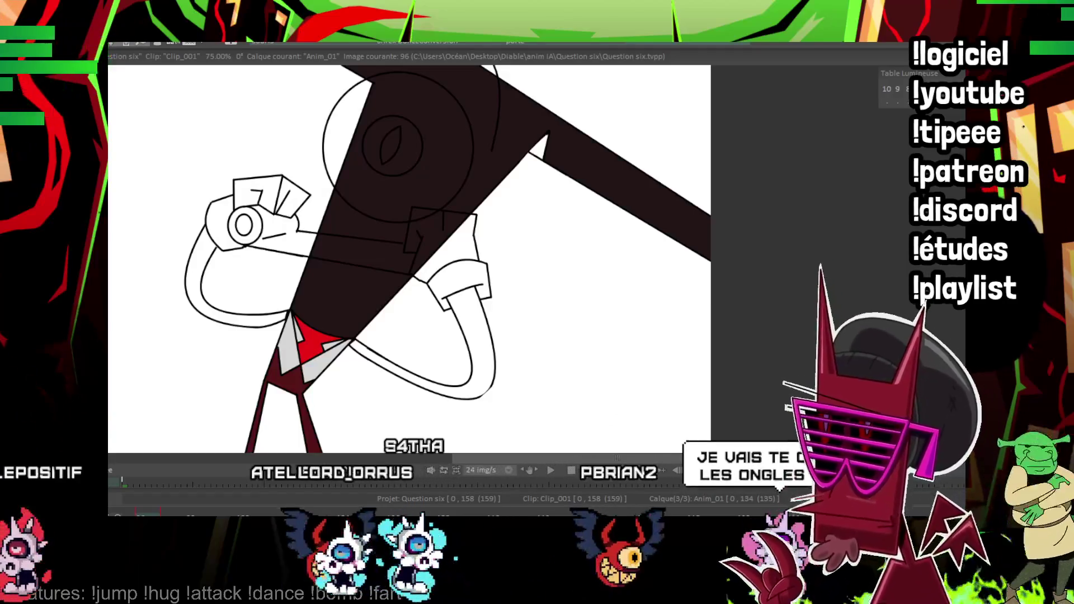
pyautogui.press('Return')
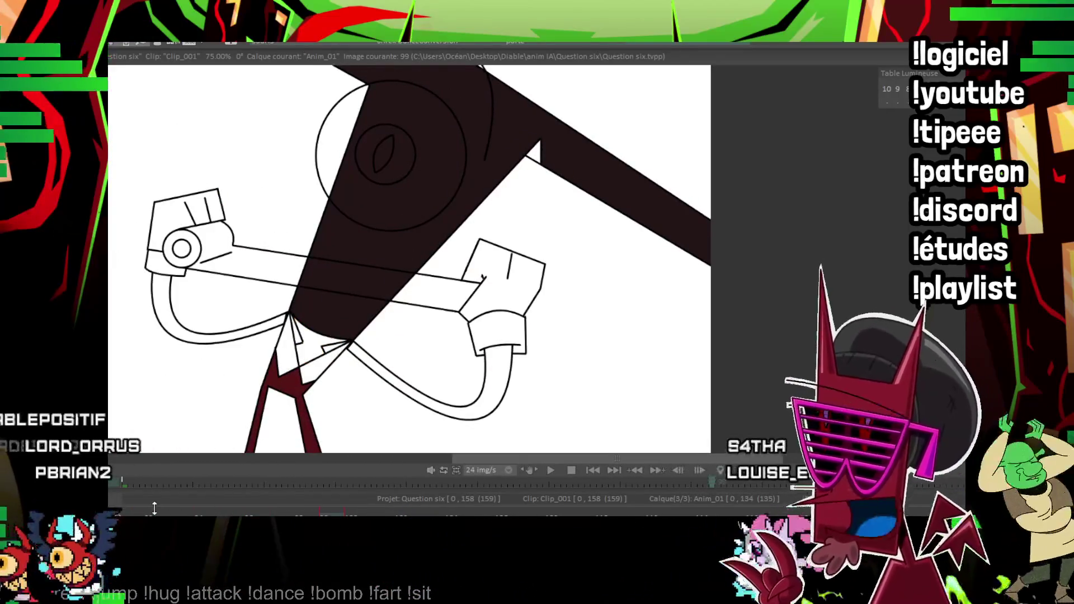
# Fill the collar and the transparent collar patch light grey on the first drawing.
pyautogui.click(296, 336)
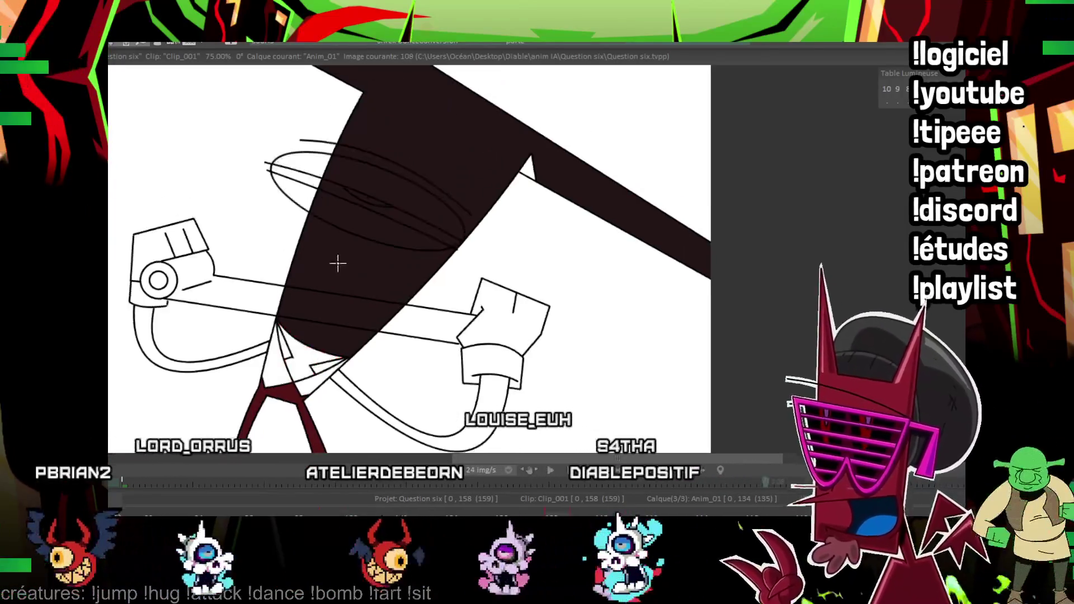
pyautogui.scroll(2, 543, 281)
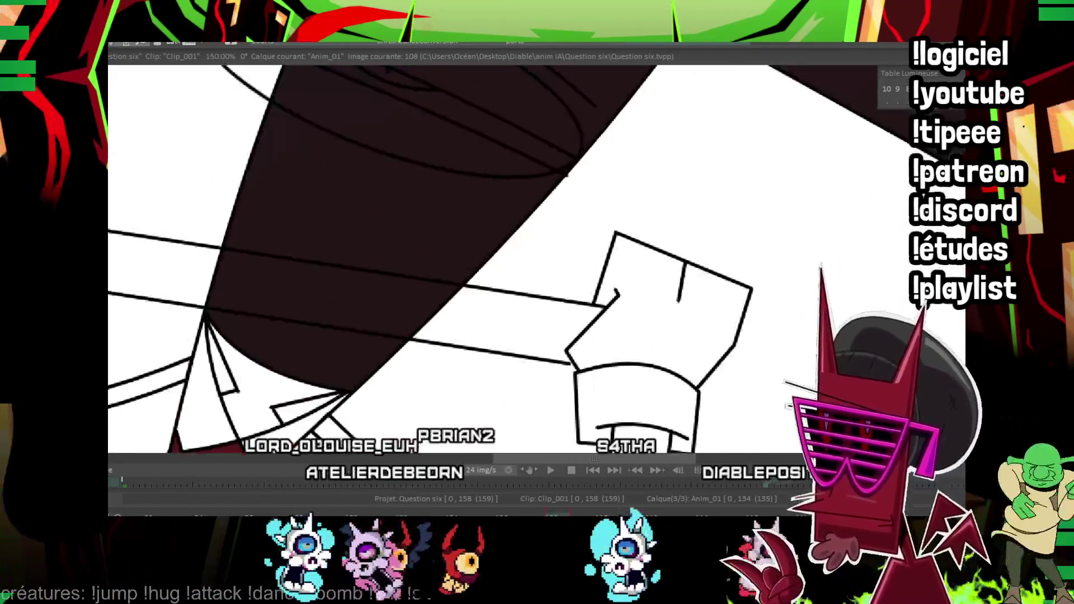
pyautogui.click(263, 311)
pyautogui.click(266, 266)
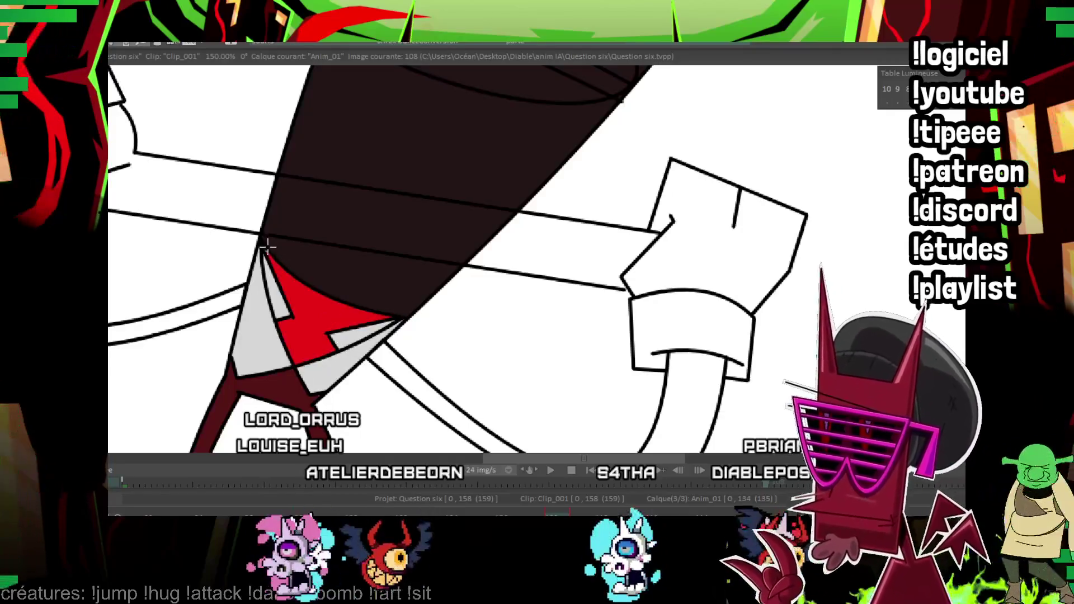
# On the next drawings, fill the tie wedge red and the collar areas light grey.
pyautogui.press('Right')
pyautogui.press('Right')
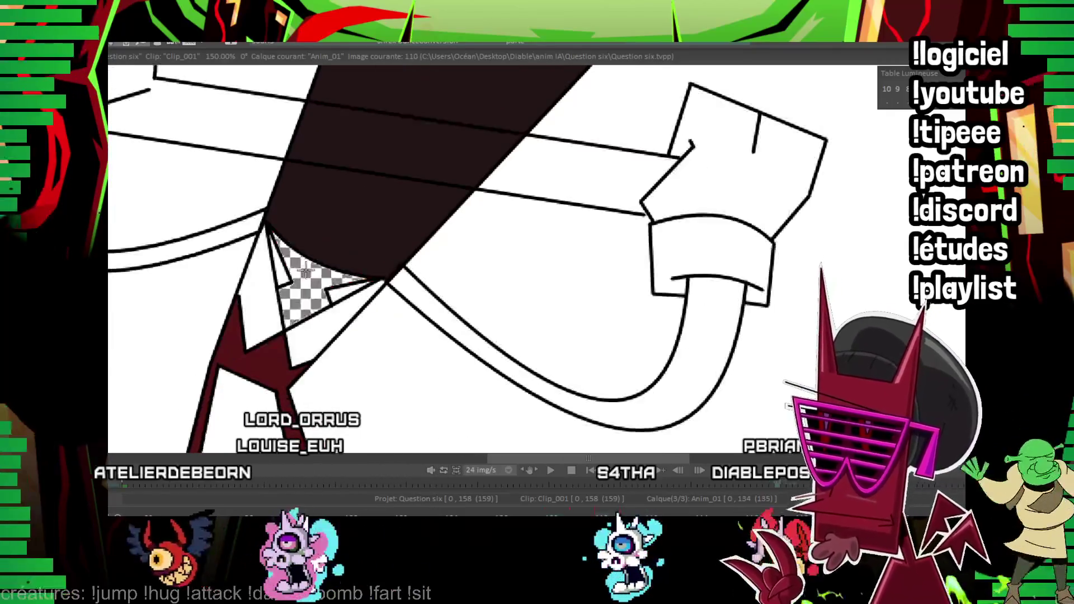
pyautogui.click(275, 238)
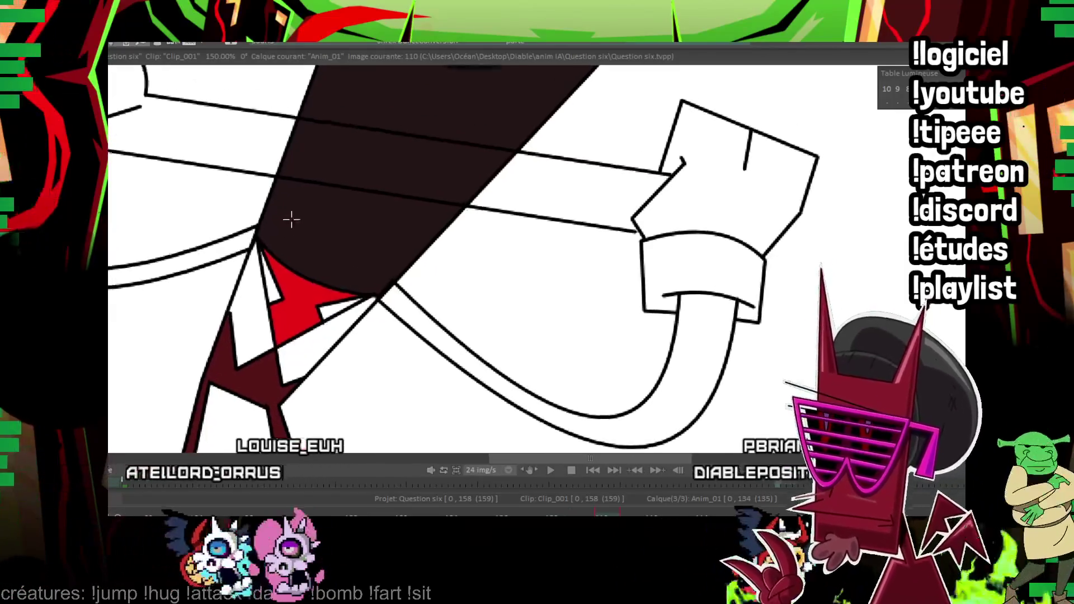
pyautogui.click(258, 263)
pyautogui.moveTo(258, 263); pyautogui.dragTo(252, 365)
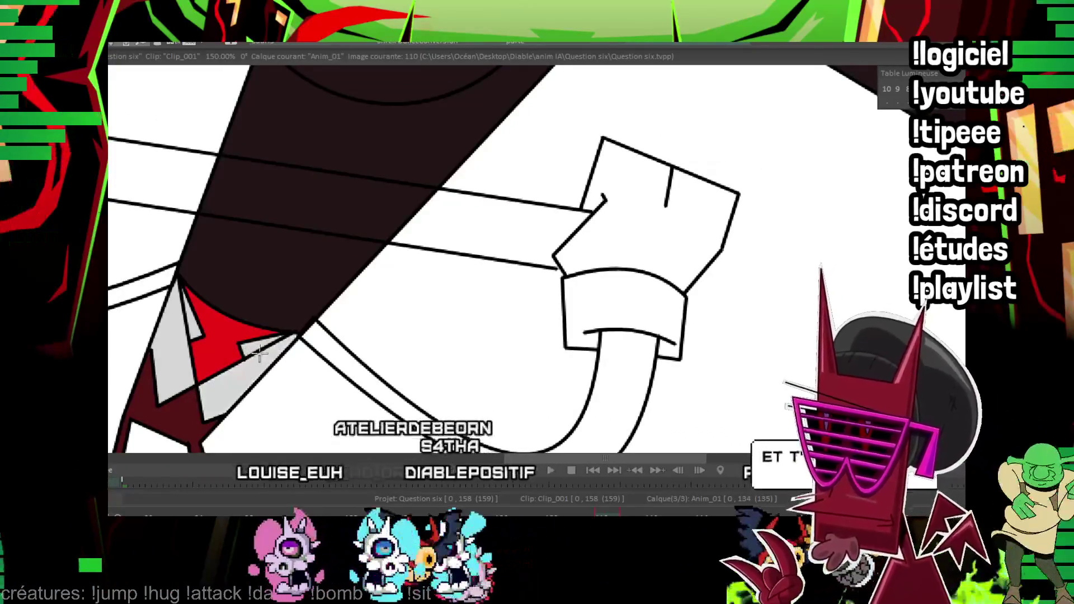
pyautogui.press('Right')
pyautogui.press('Right')
pyautogui.press('Right')
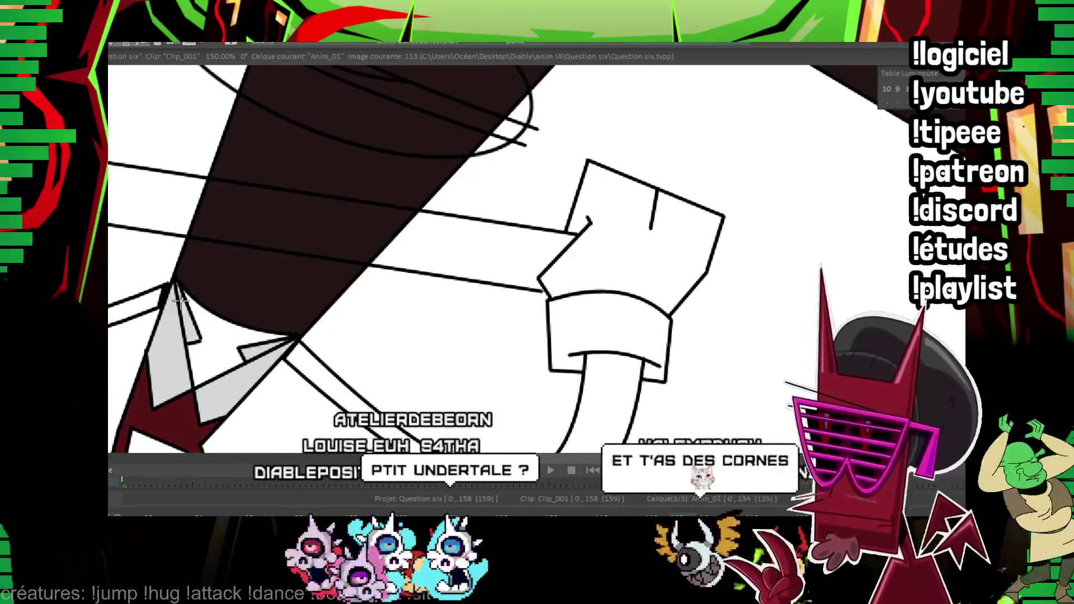
pyautogui.click(257, 367)
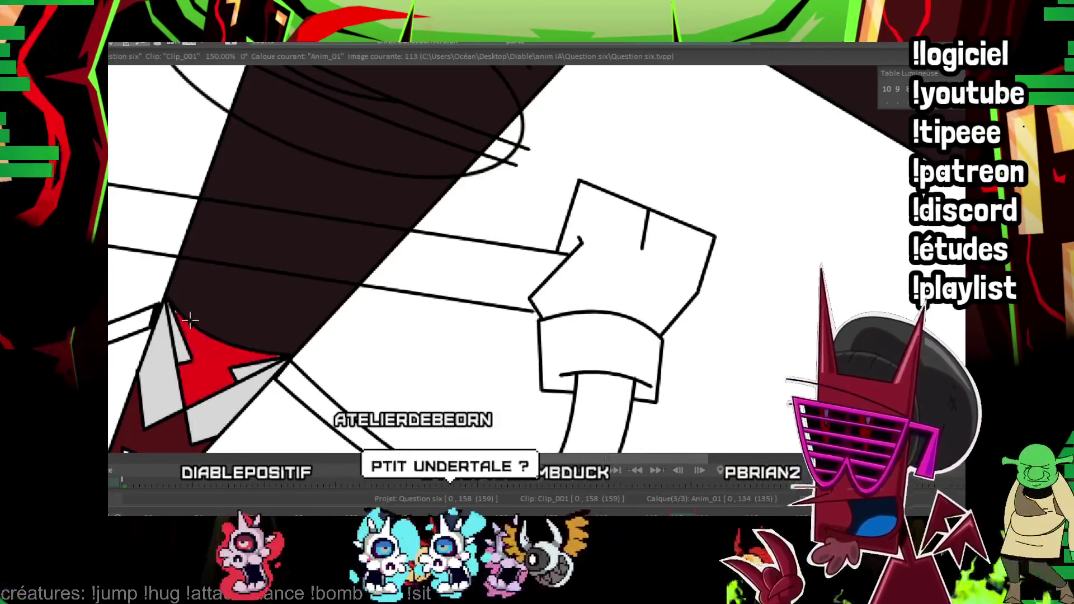
# Fill the tie red on images 128 and 130, and the left collar light grey on image 132.
pyautogui.press('space')
pyautogui.click(171, 319)
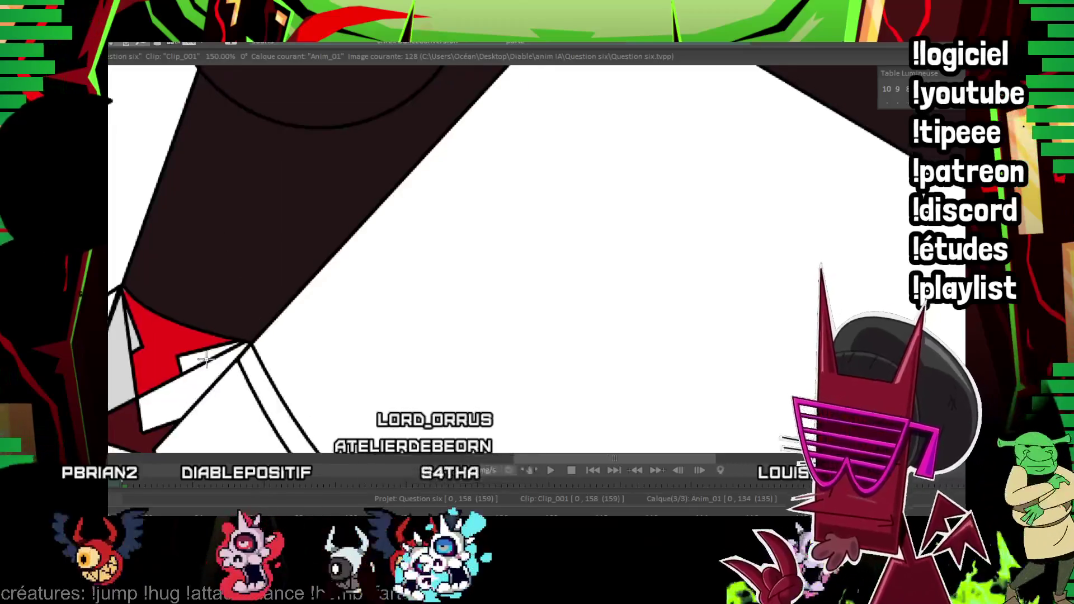
pyautogui.press('Right')
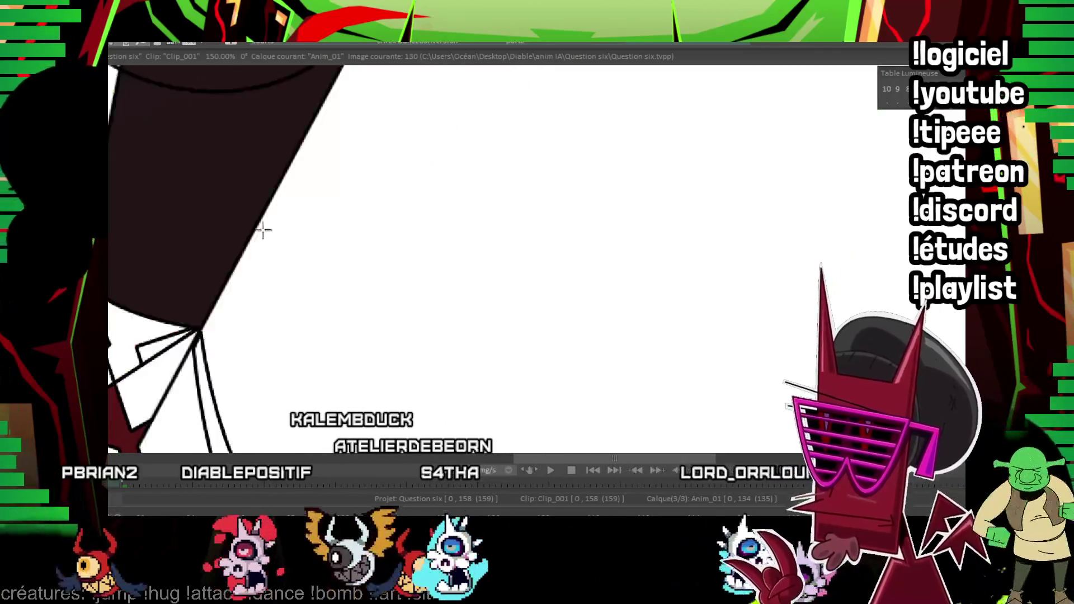
pyautogui.press('Right')
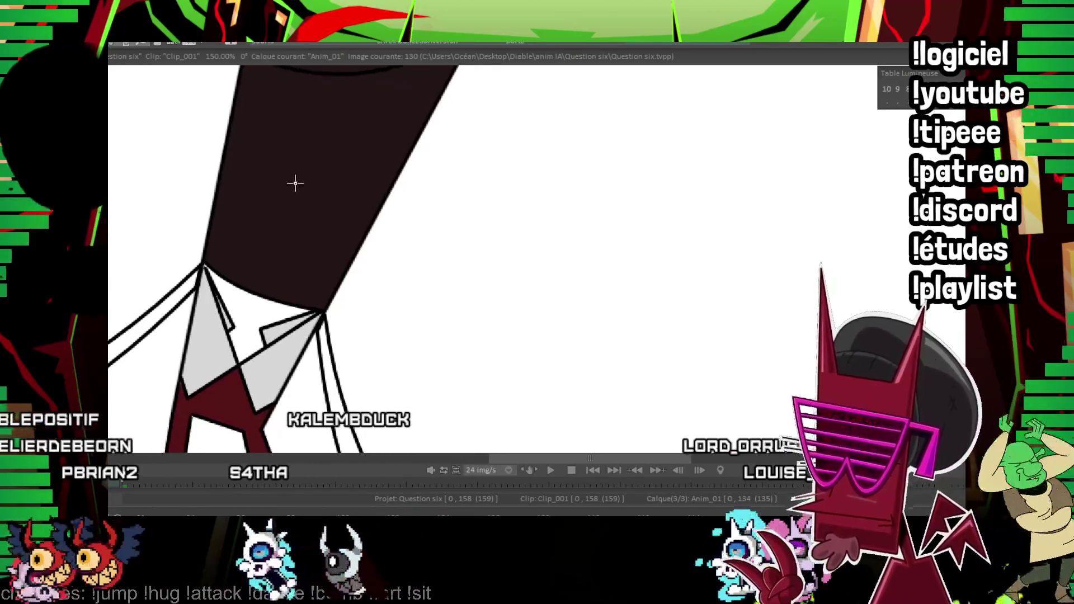
pyautogui.click(304, 294)
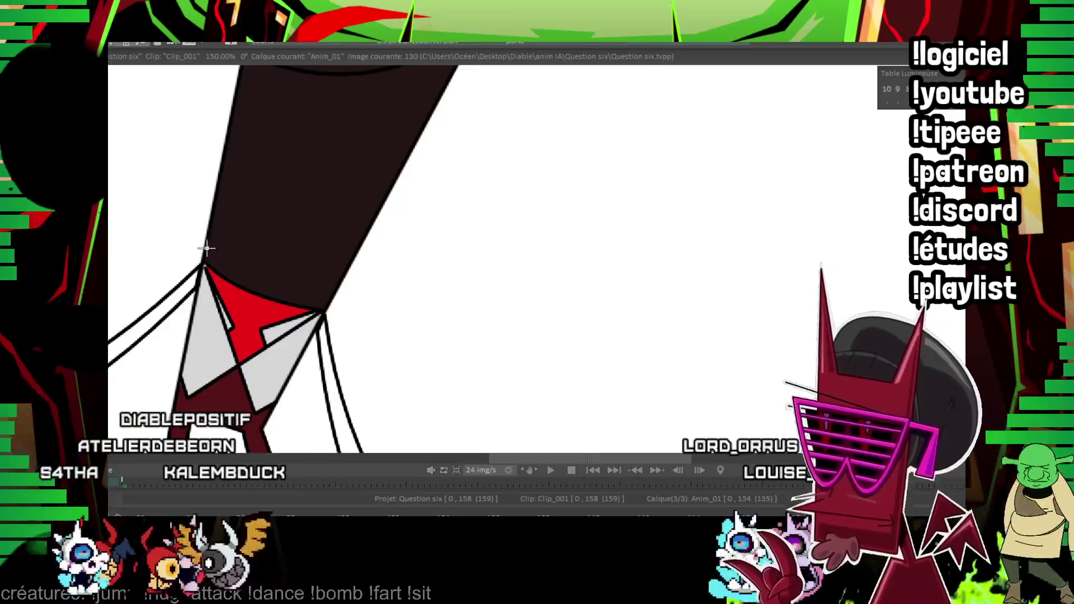
pyautogui.press('Right')
pyautogui.press('Right')
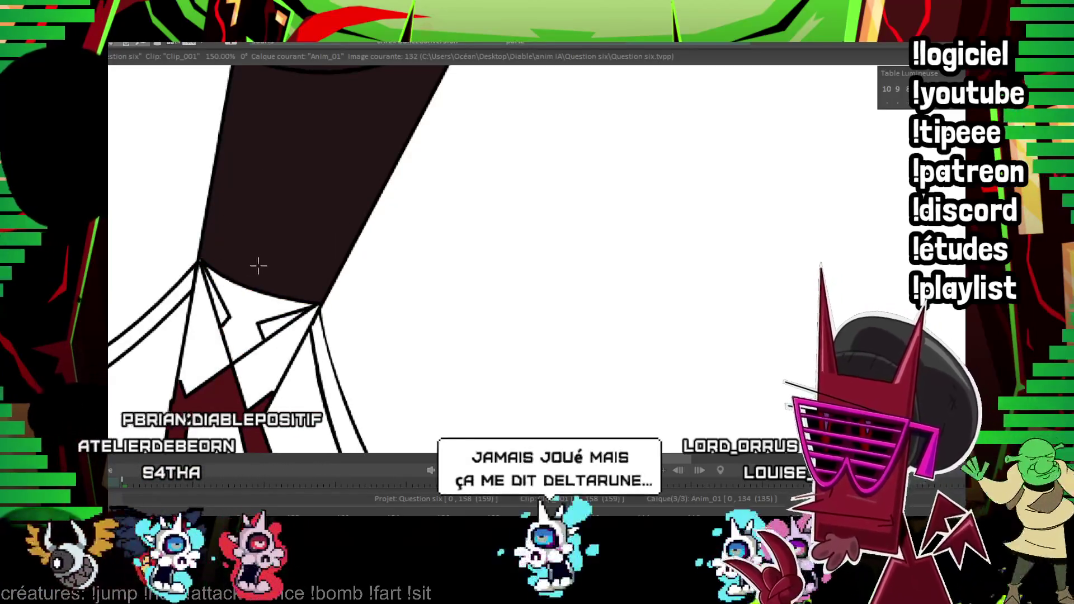
pyautogui.press('Right')
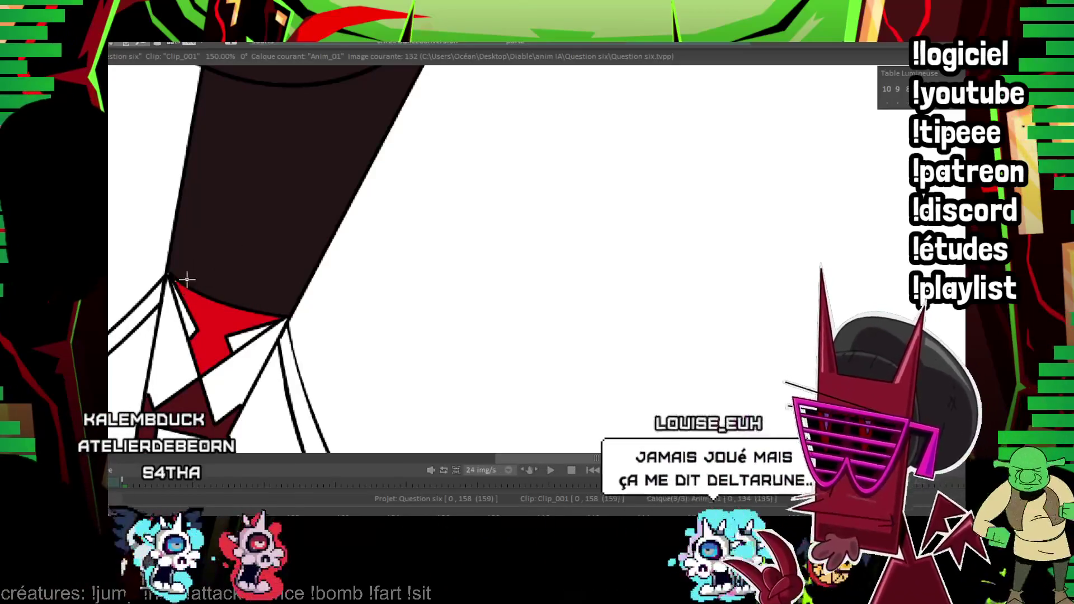
pyautogui.click(175, 305)
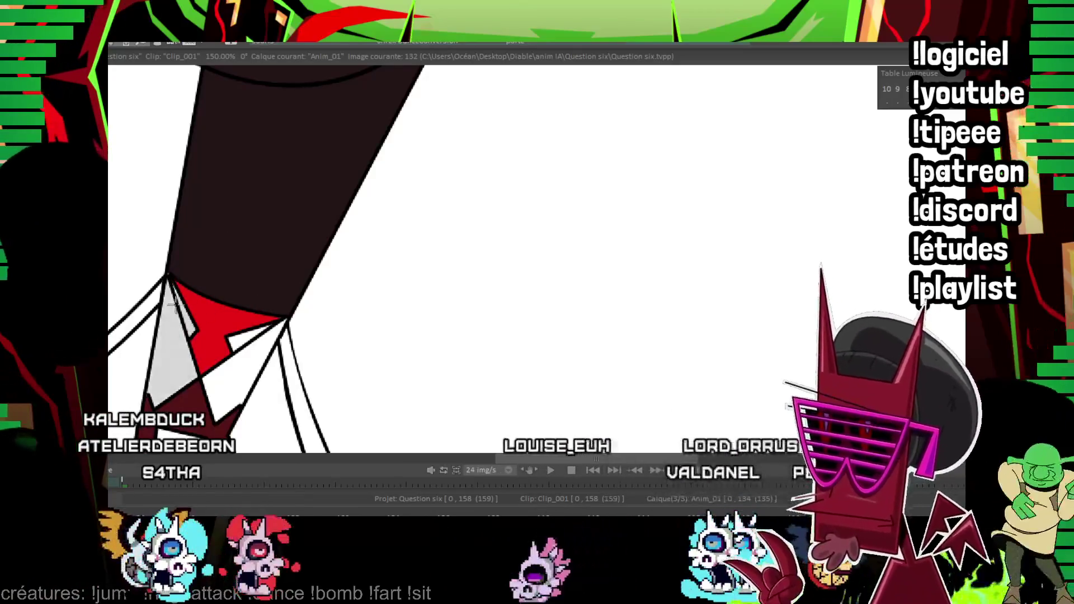
# On image 134 fill both collar areas light grey and the tie red, then replay the clip.
pyautogui.press('Right')
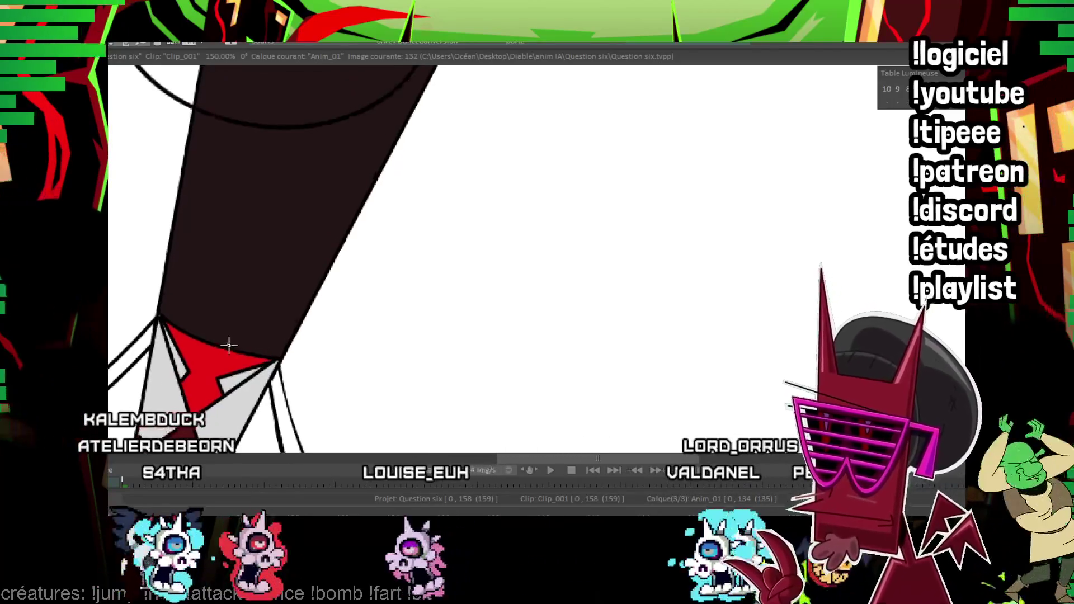
pyautogui.press('Right')
pyautogui.click(168, 386)
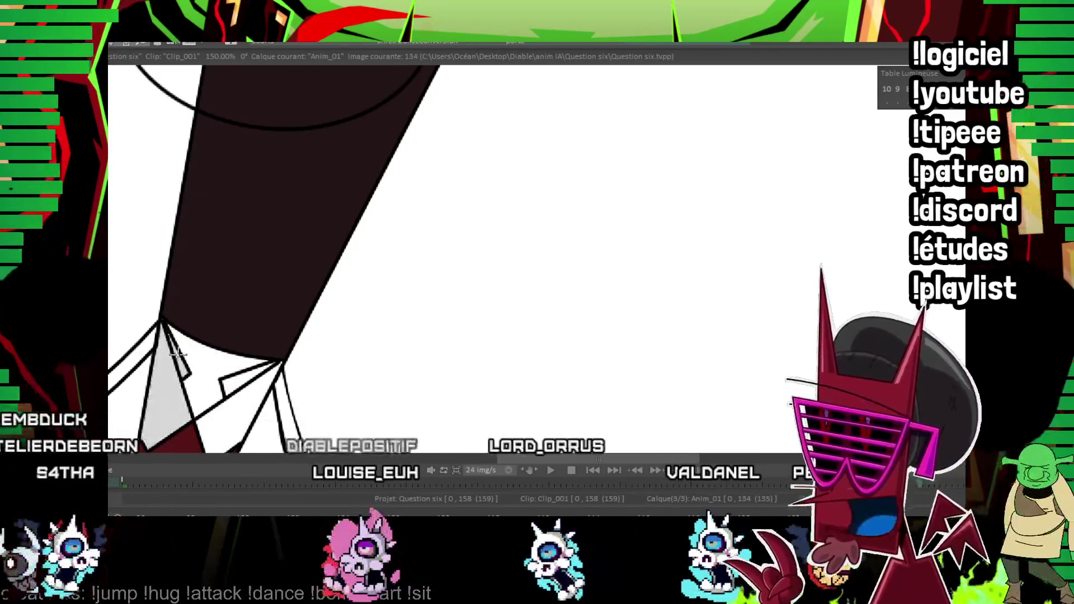
pyautogui.click(249, 405)
pyautogui.click(249, 406)
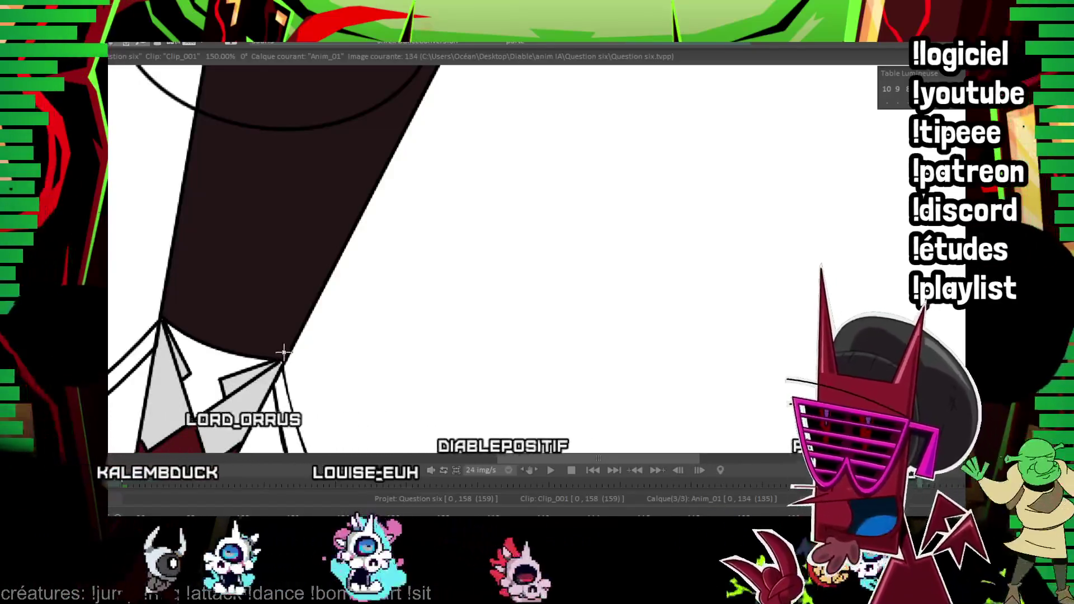
pyautogui.click(183, 339)
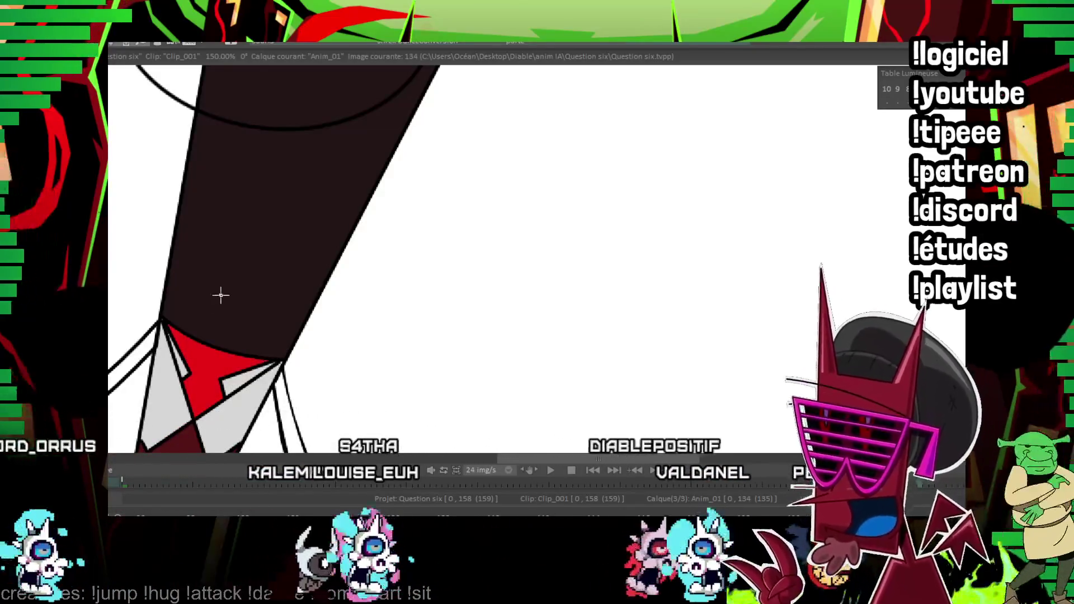
pyautogui.press('Right')
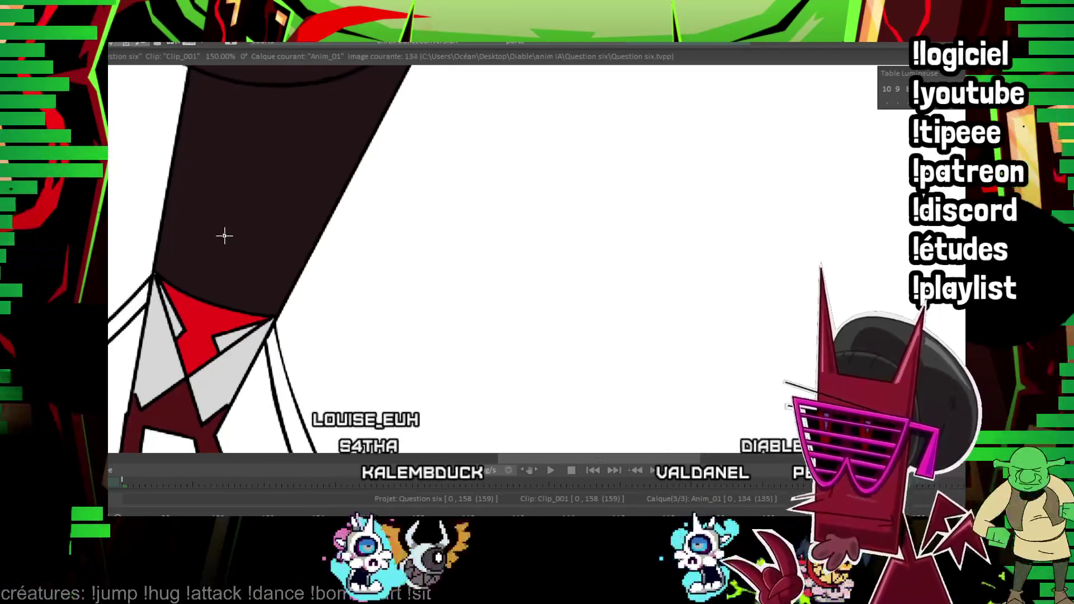
pyautogui.press('Return')
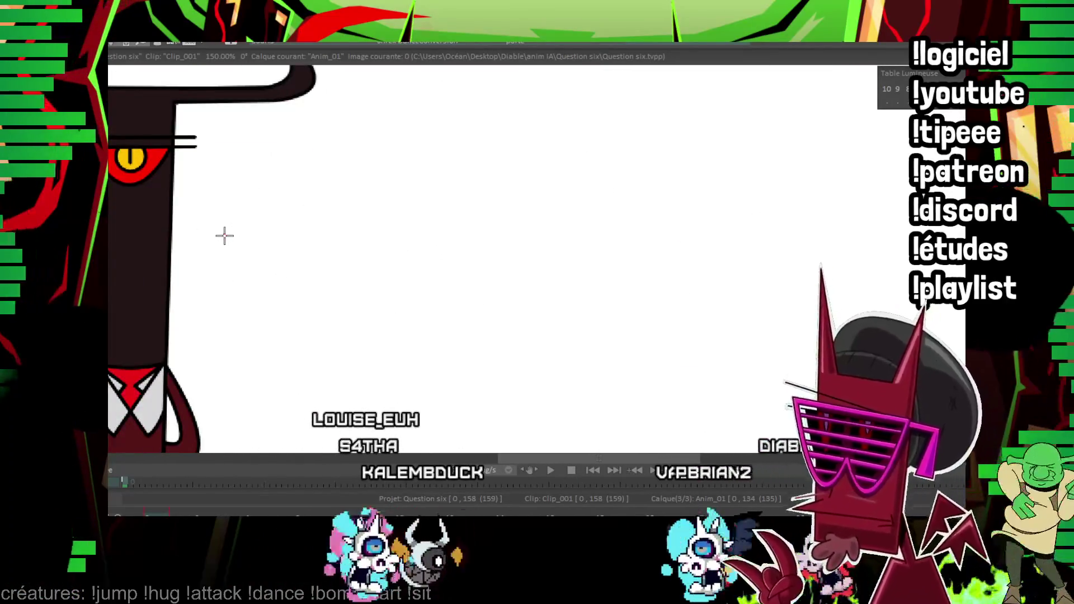
# Switch to the Anim_2 layer and step through images 4 to 16, framing the raised arms.
pyautogui.press('Up')
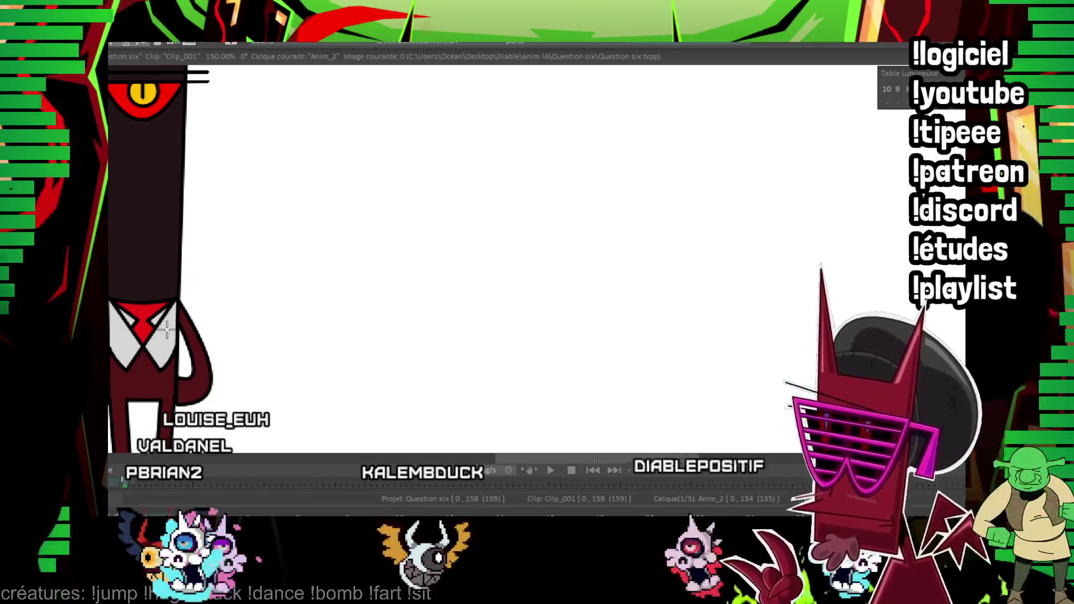
pyautogui.press('space')
pyautogui.moveTo(307, 245)
pyautogui.mouseDown()
pyautogui.moveTo(429, 184)
pyautogui.moveTo(432, 353)
pyautogui.mouseUp()
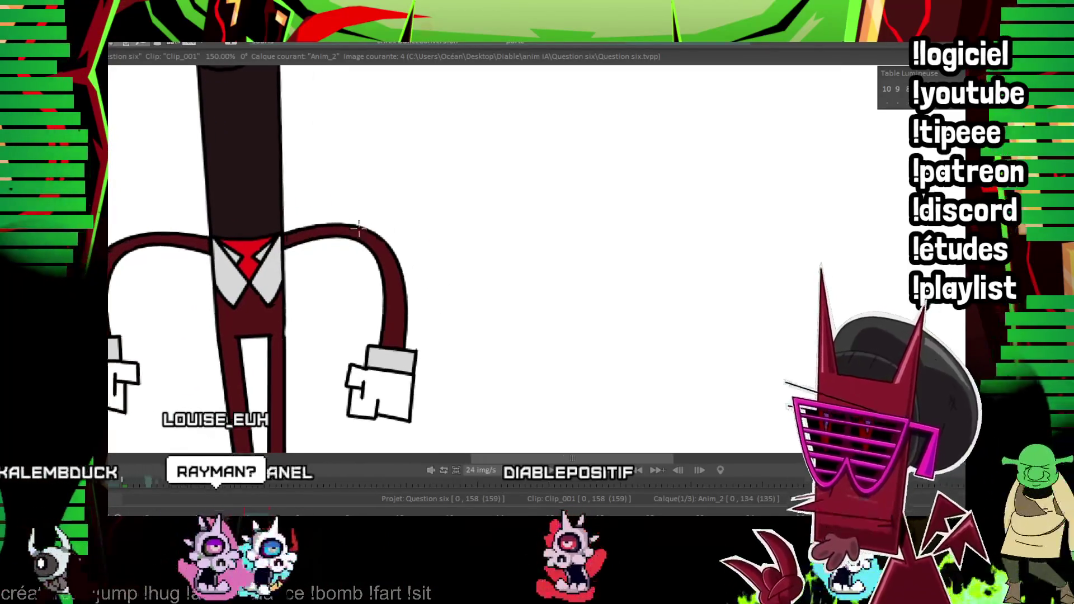
pyautogui.press('Right')
pyautogui.moveTo(230, 285); pyautogui.dragTo(305, 333)
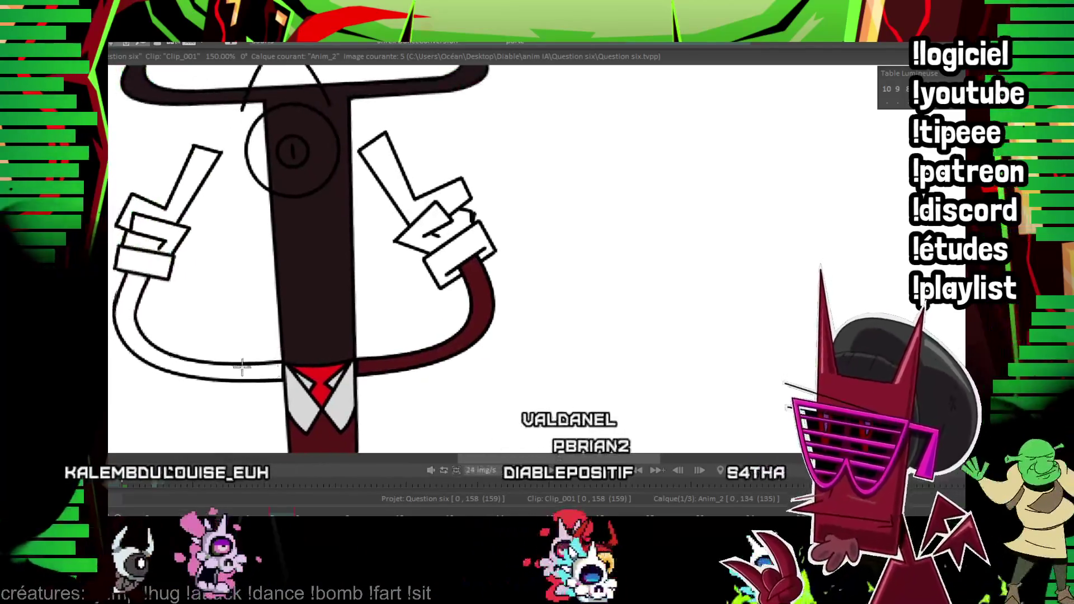
pyautogui.press('Right')
pyautogui.press('Right')
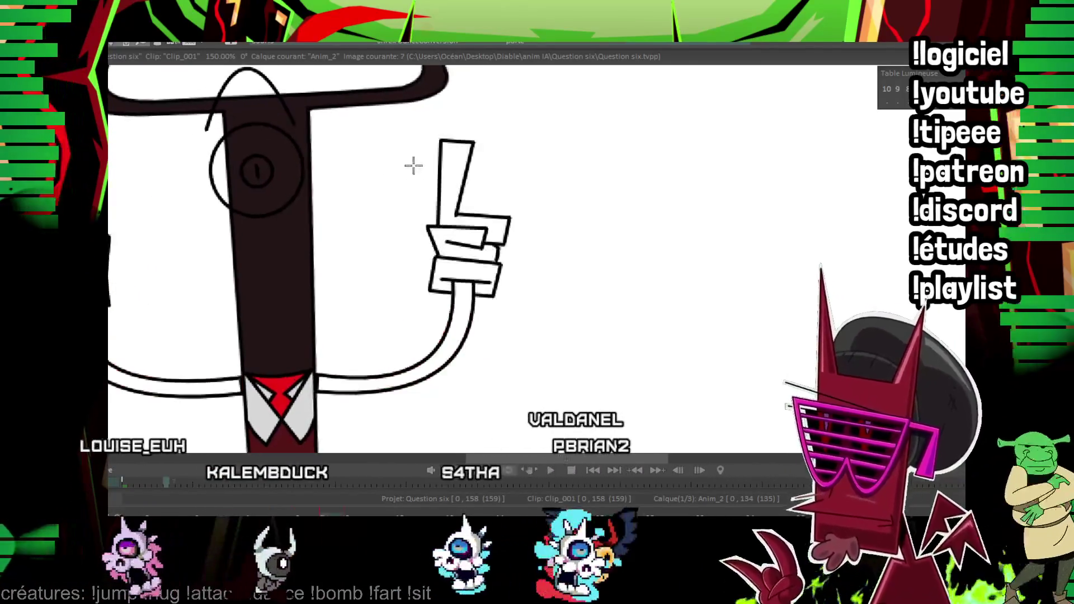
pyautogui.moveTo(274, 224); pyautogui.dragTo(350, 230)
pyautogui.press('Right')
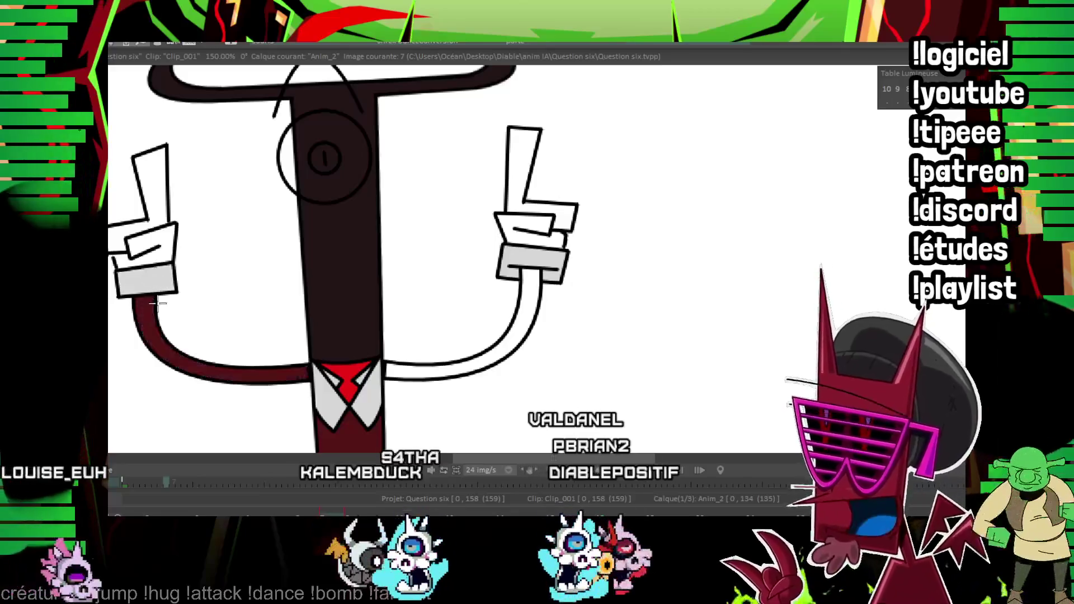
pyautogui.press('Right')
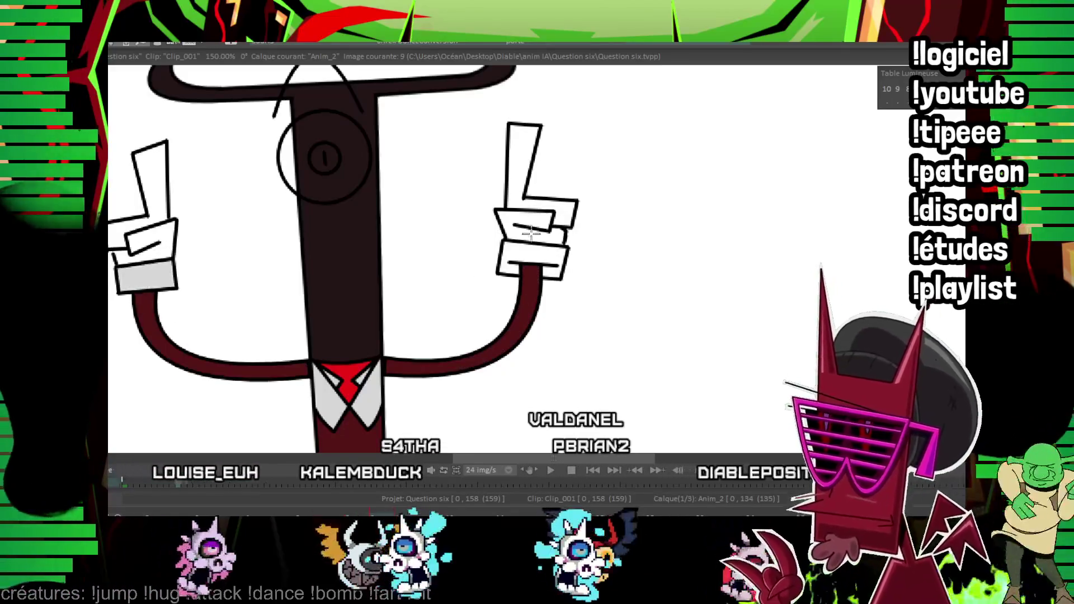
pyautogui.press('Right')
pyautogui.press('Right')
pyautogui.press('Right')
pyautogui.press('Right')
pyautogui.press('Right')
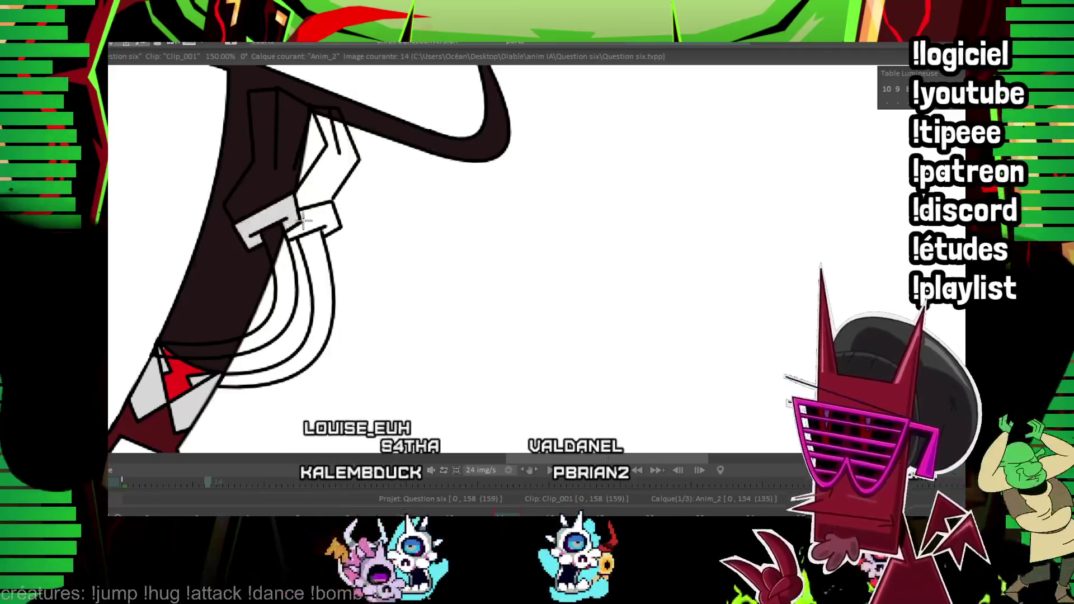
pyautogui.press('Right')
pyautogui.press('Right')
pyautogui.press('Right')
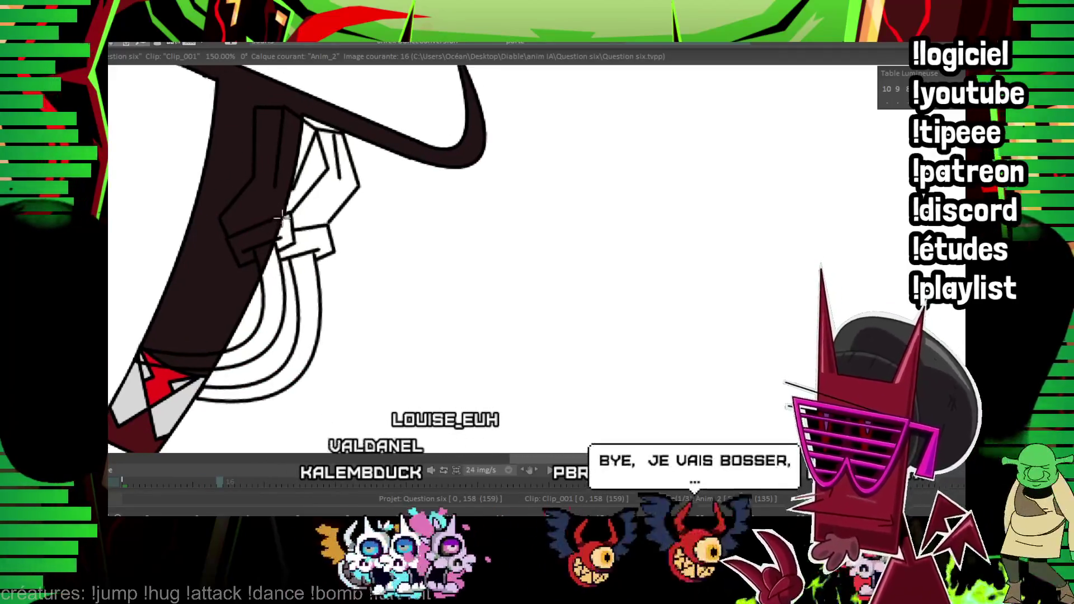
pyautogui.press('Right')
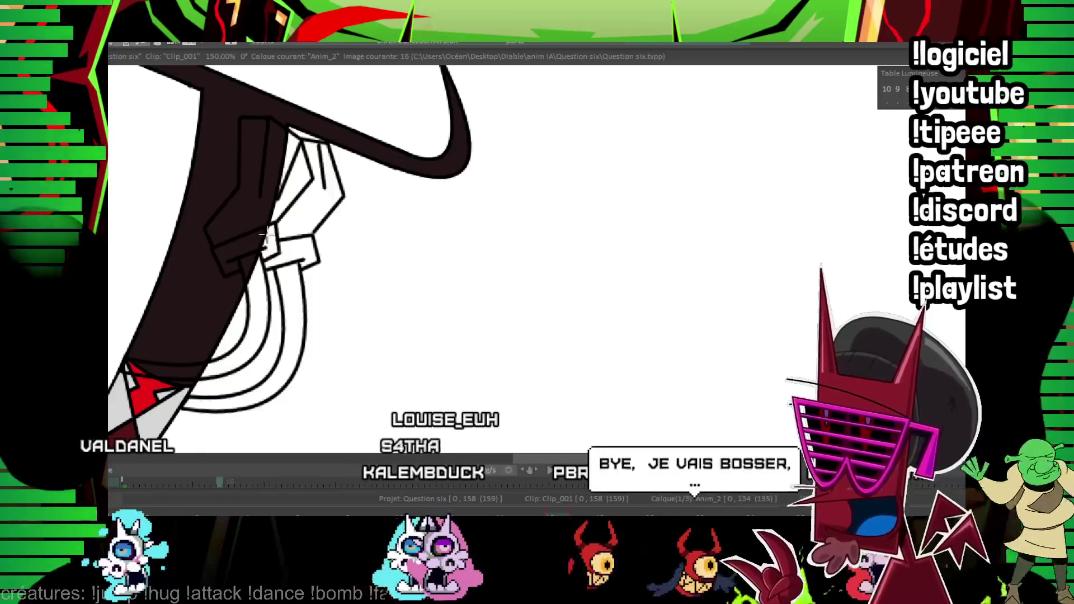
# Fill the sleeves maroon and the cuff grey on images 16 and 18, then replay the animation.
pyautogui.click(283, 254)
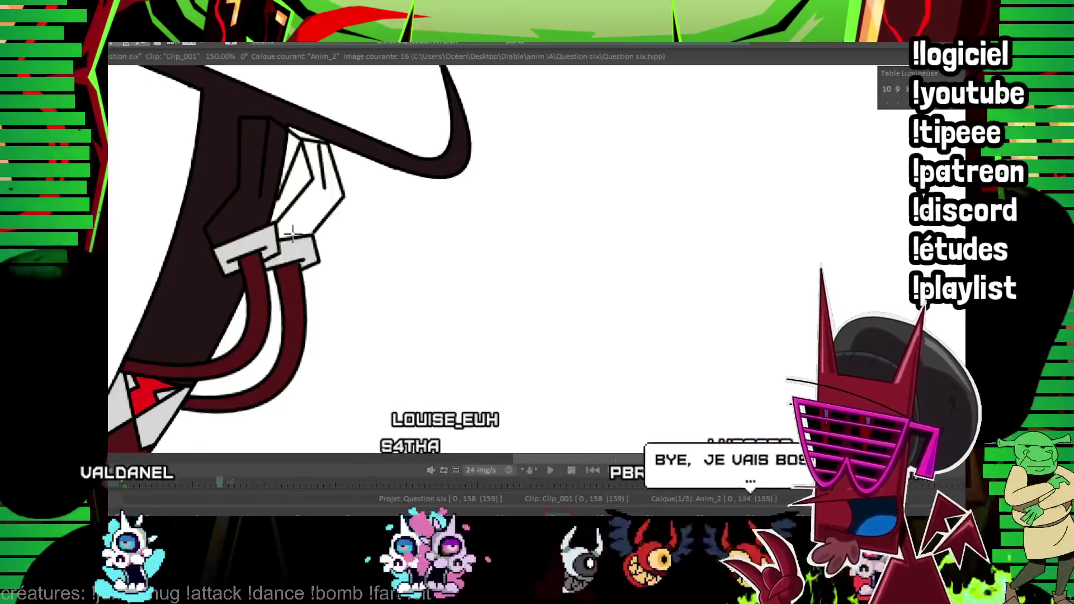
pyautogui.press('Right')
pyautogui.press('Right')
pyautogui.click(278, 268)
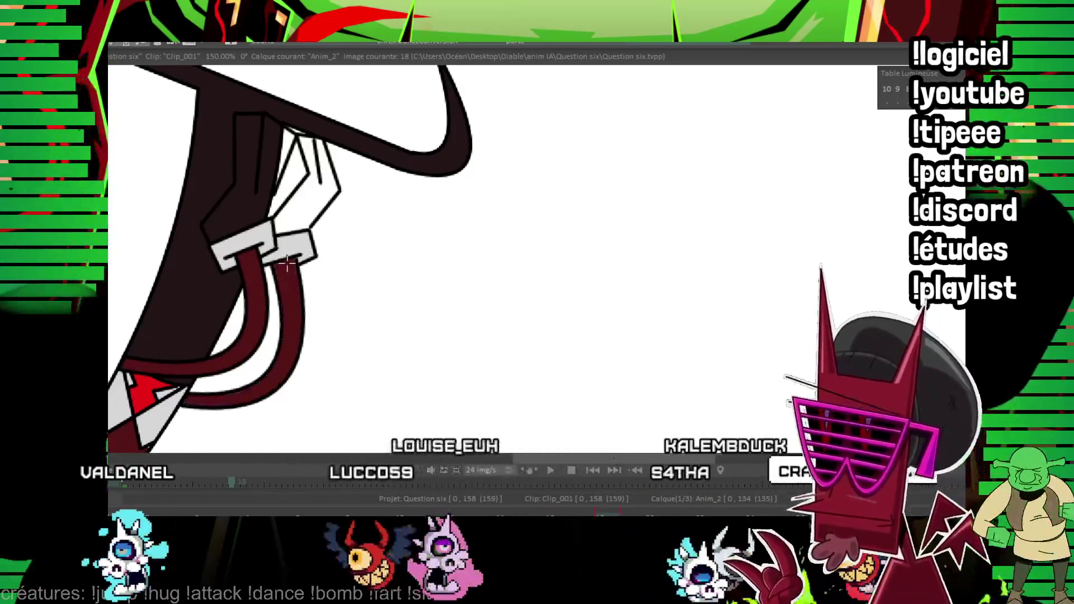
pyautogui.press('Return')
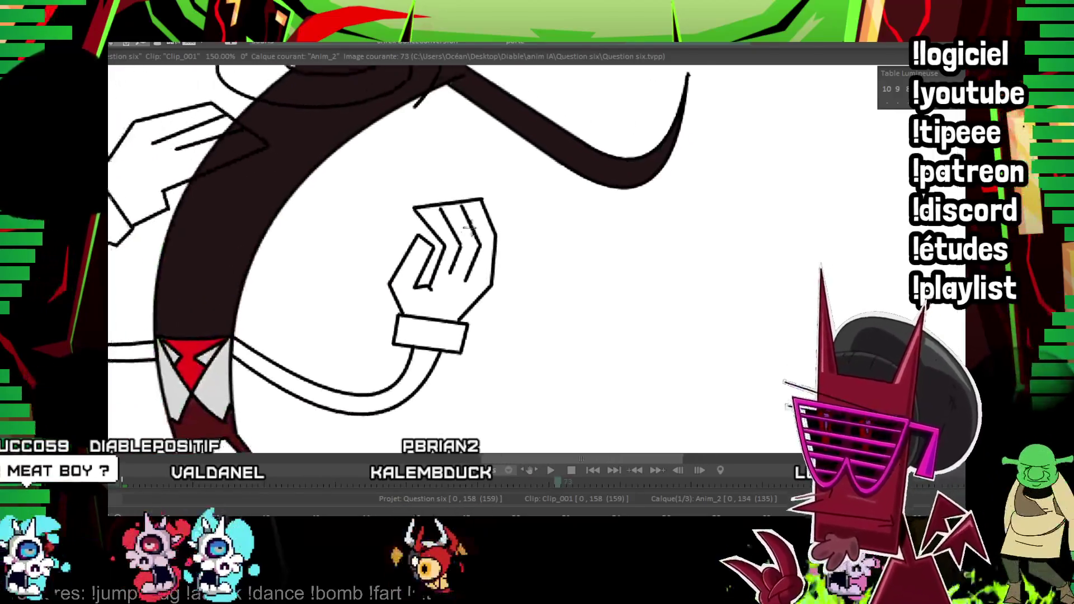
# Fill the upper arm loop and arm bands maroon and the wrist cuff grey on the following frames.
pyautogui.click(197, 252)
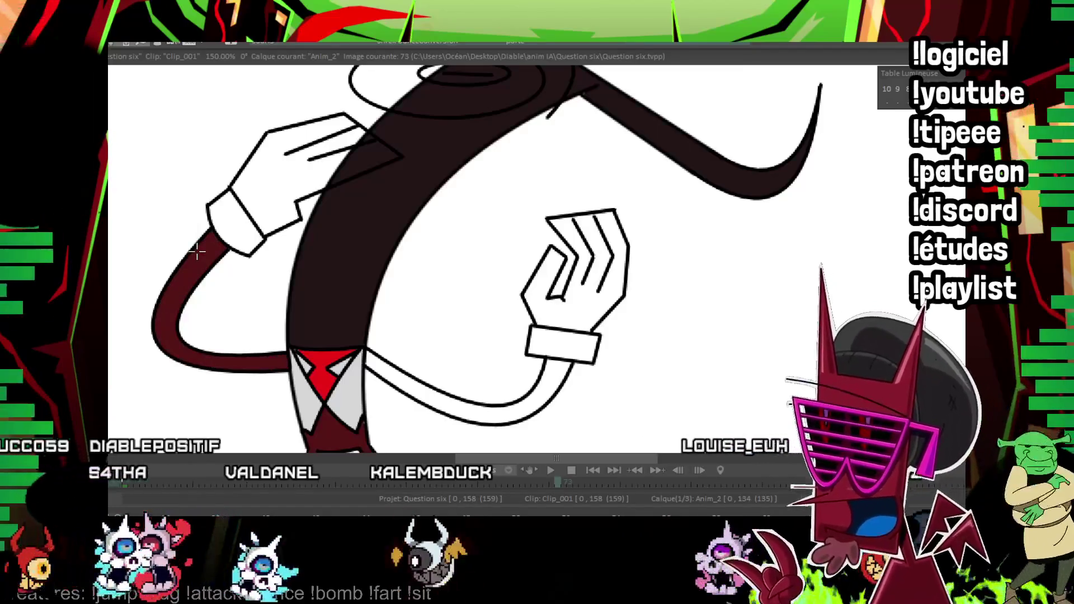
pyautogui.click(556, 372)
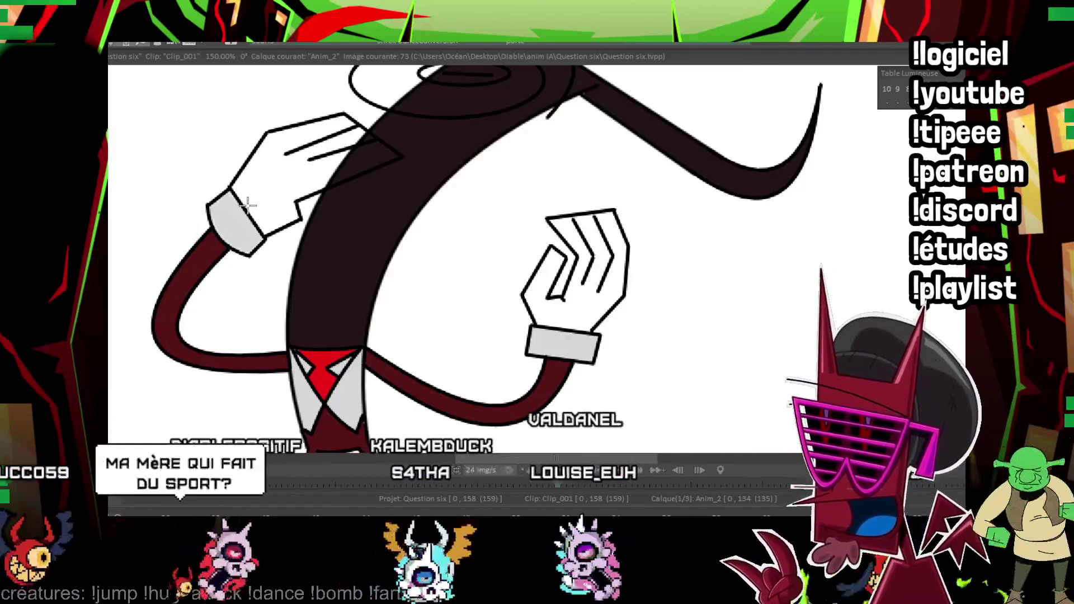
pyautogui.click(248, 206)
pyautogui.press('Right')
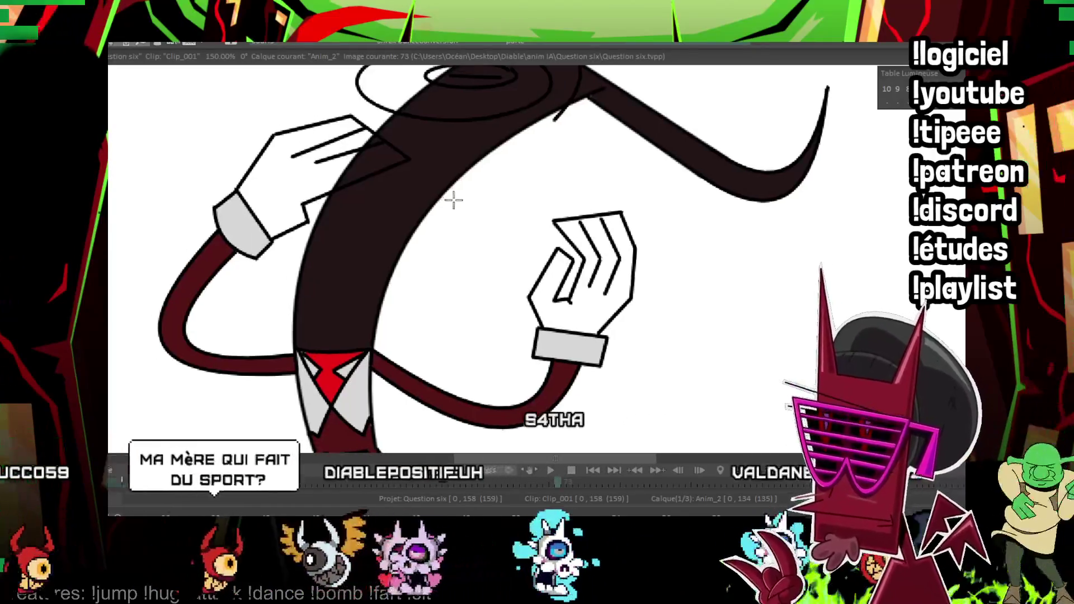
pyautogui.press('Right')
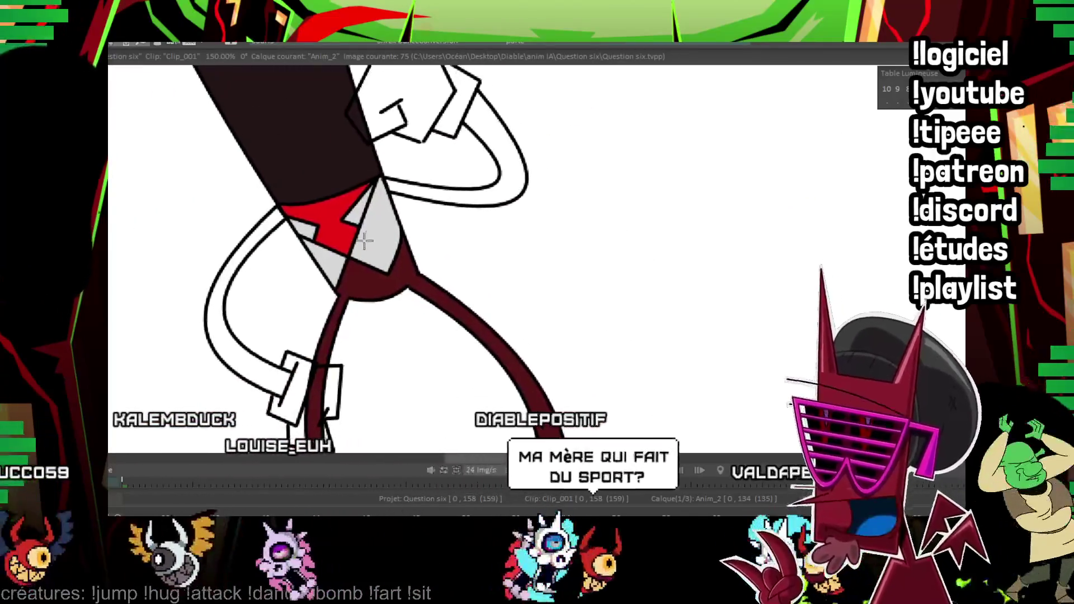
pyautogui.moveTo(421, 162)
pyautogui.mouseDown()
pyautogui.moveTo(404, 93)
pyautogui.moveTo(404, 120)
pyautogui.mouseUp()
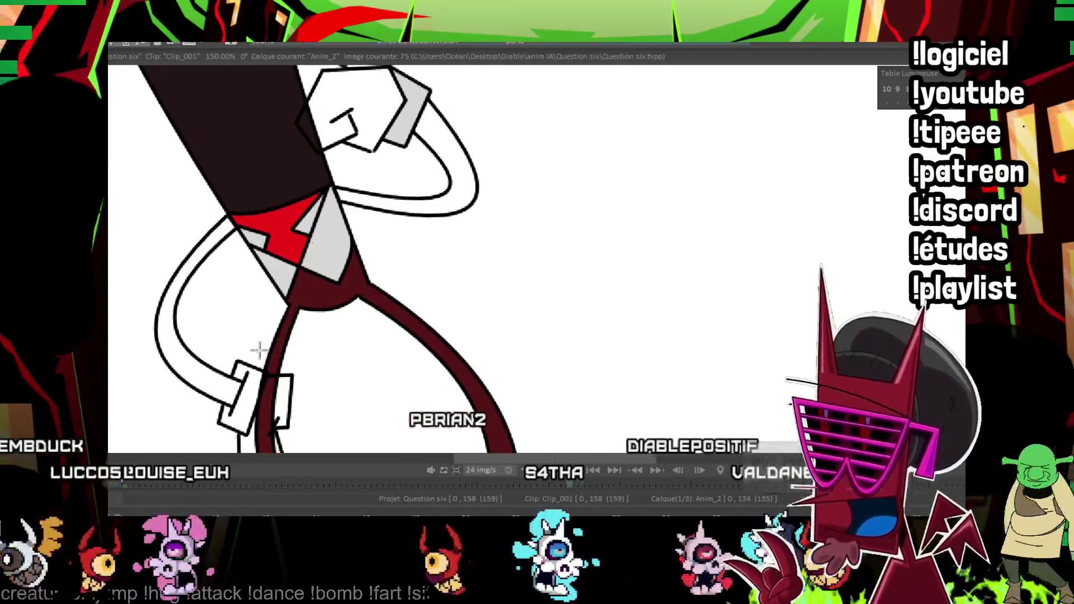
pyautogui.click(220, 385)
pyautogui.press('Right')
pyautogui.press('Right')
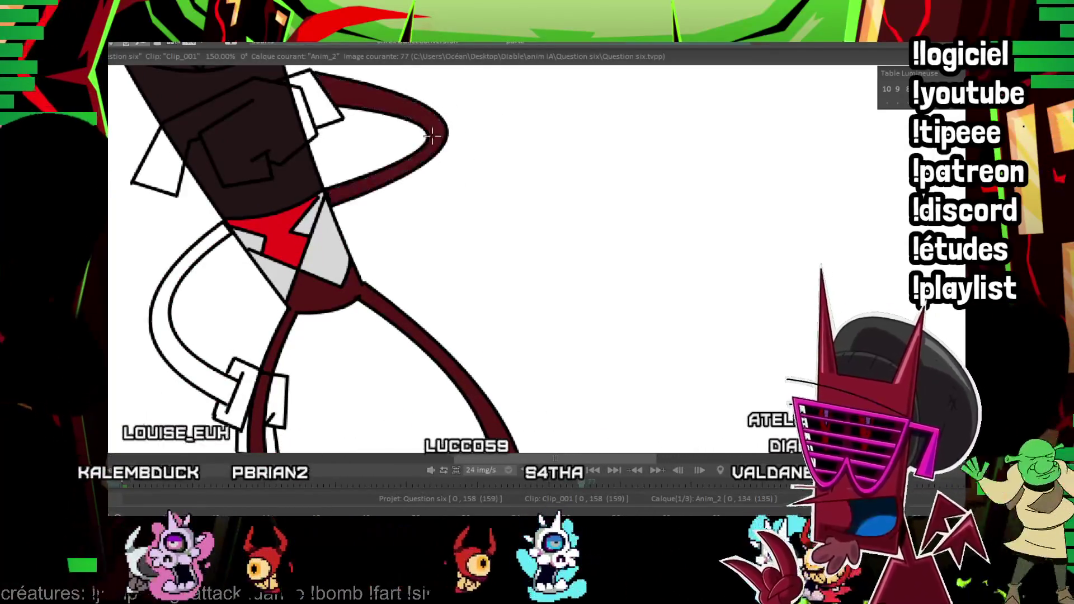
pyautogui.moveTo(285, 251); pyautogui.dragTo(309, 187)
pyautogui.press('Right')
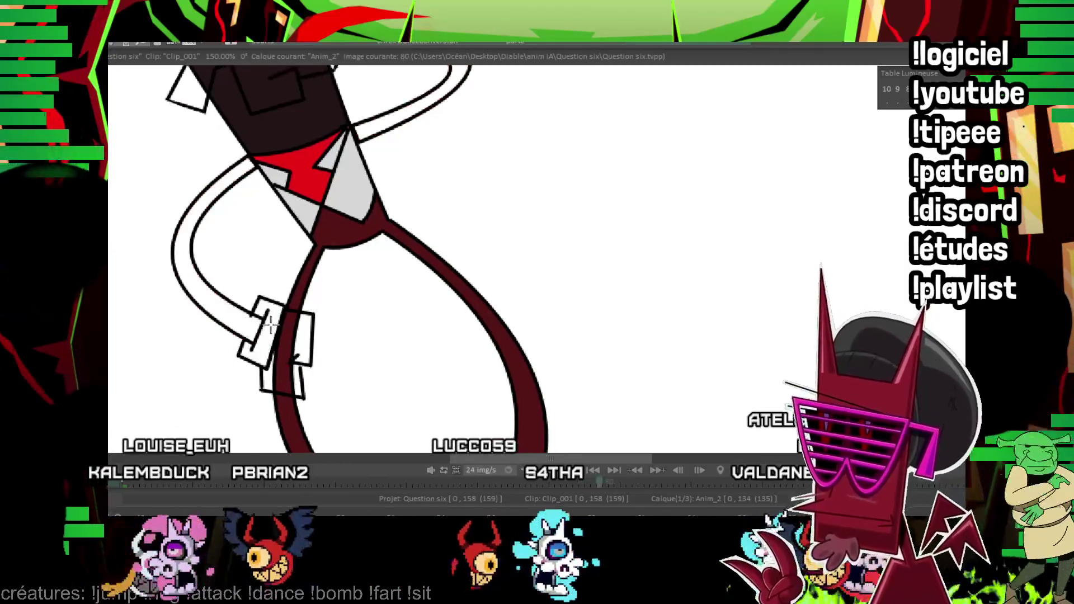
pyautogui.press('Right')
pyautogui.press('Right')
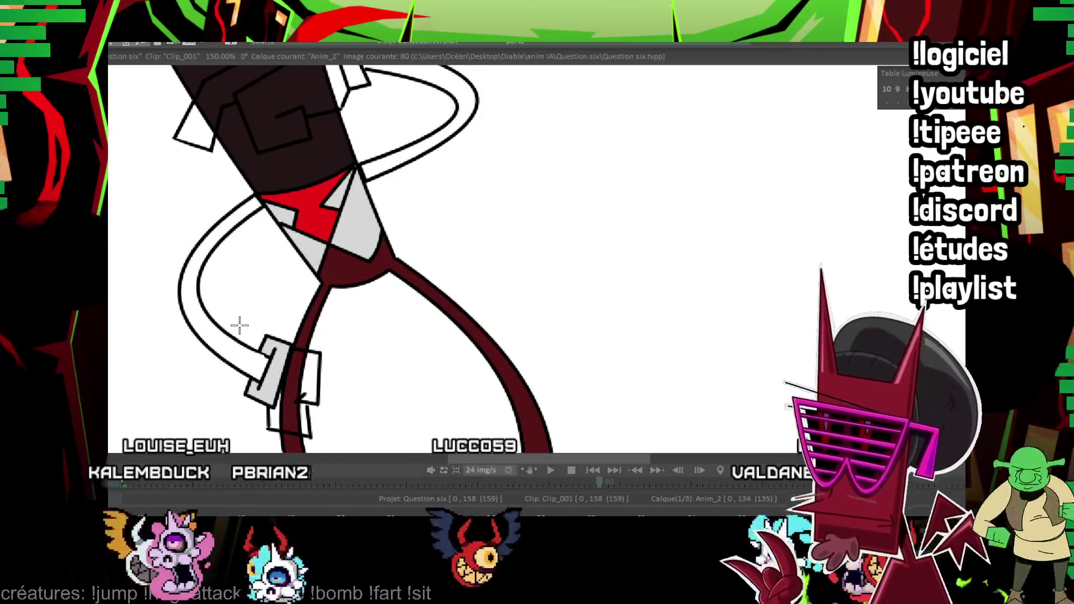
# Fill both tail loops maroon on images 80 and 92, and the right arm loop on image 94.
pyautogui.click(234, 326)
pyautogui.moveTo(355, 115); pyautogui.dragTo(338, 177)
pyautogui.click(345, 100)
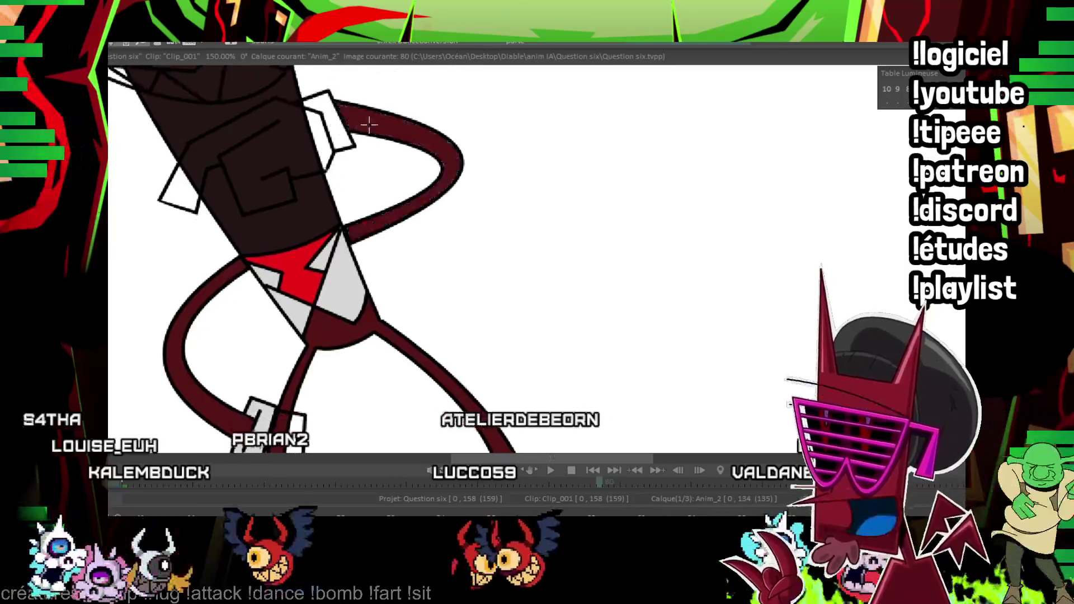
pyautogui.press('Return')
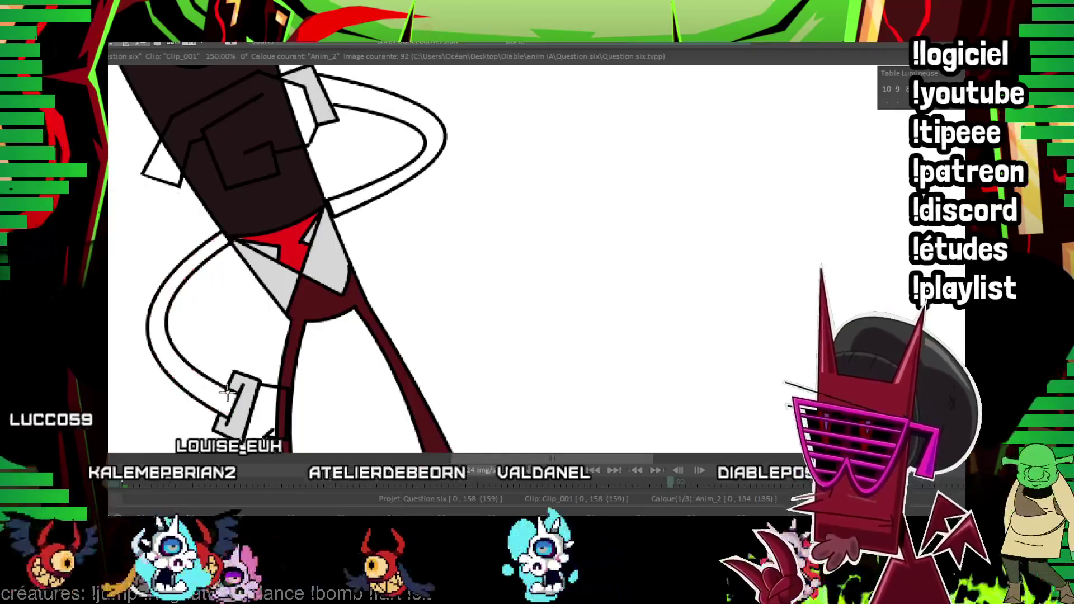
pyautogui.click(231, 394)
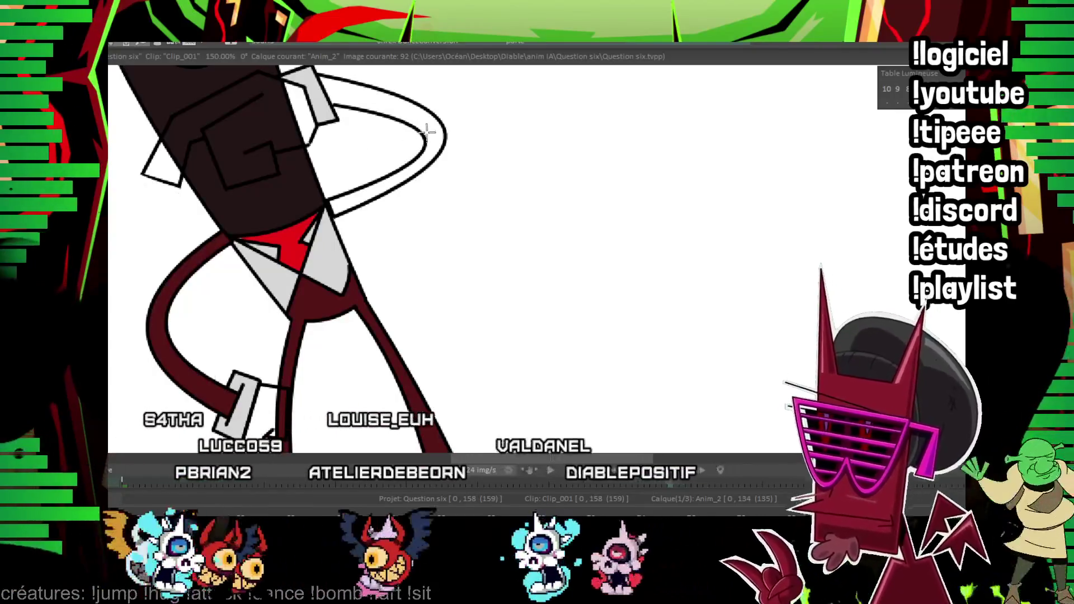
pyautogui.click(403, 109)
pyautogui.press('Right')
pyautogui.press('Right')
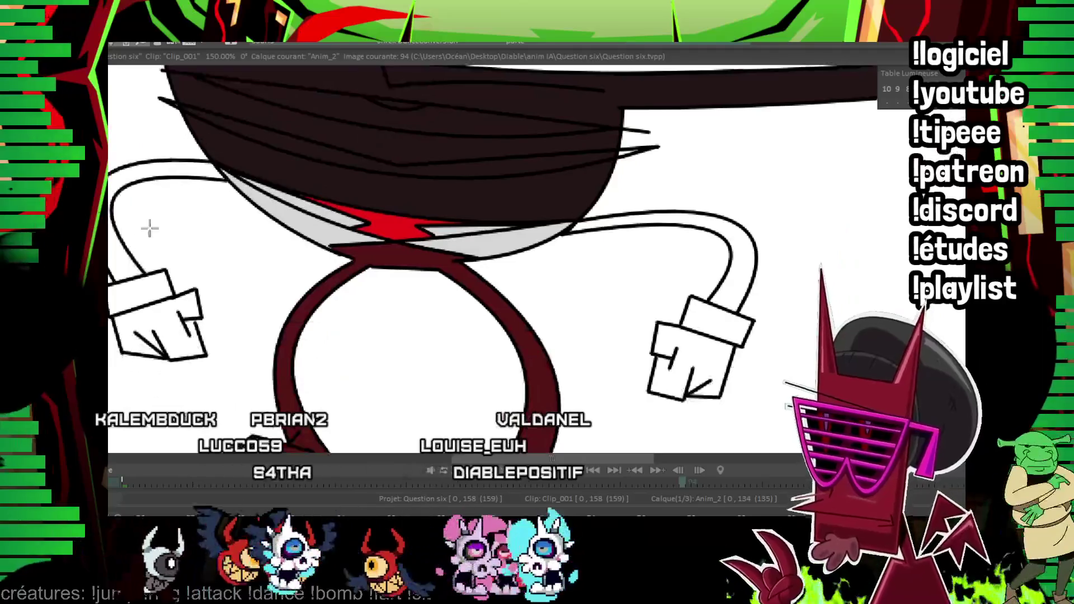
pyautogui.click(724, 295)
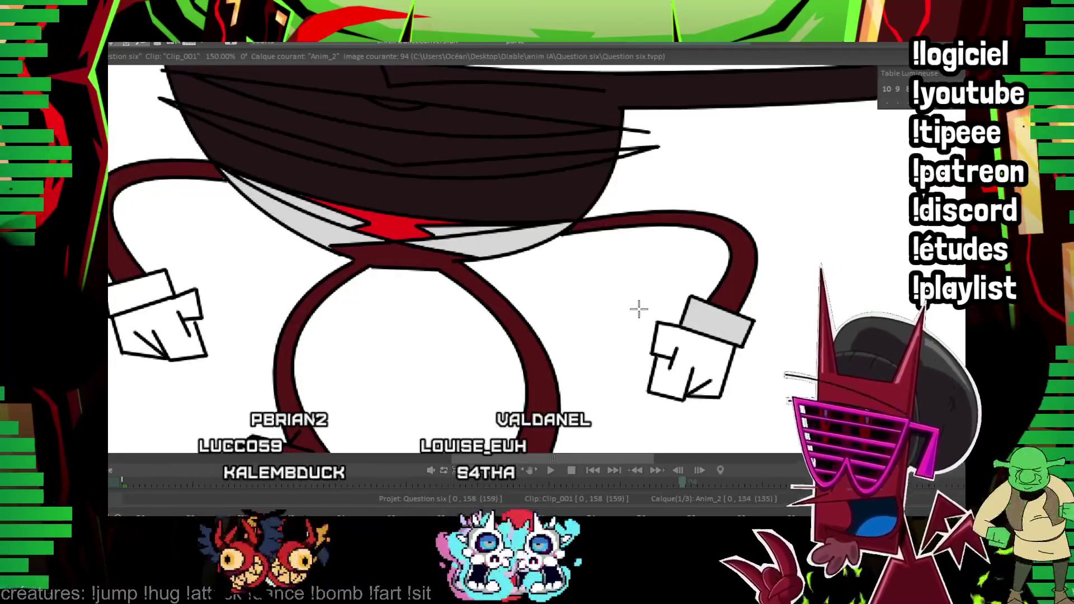
# Fill the transparent tail maroon around image 101 and the right leg strip on image 103.
pyautogui.press('Right')
pyautogui.press('Right')
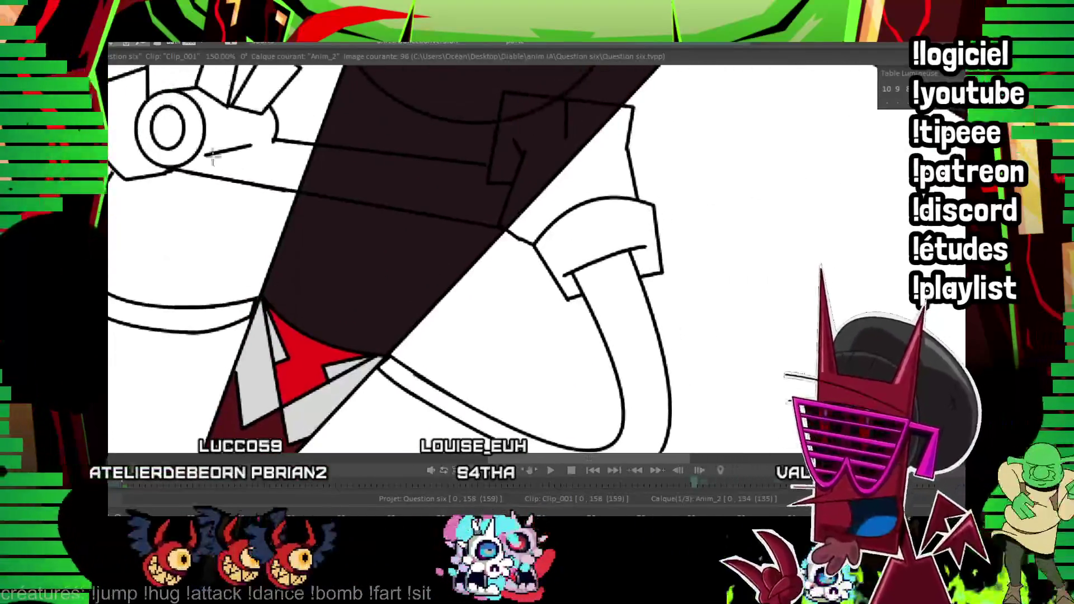
pyautogui.press('Right')
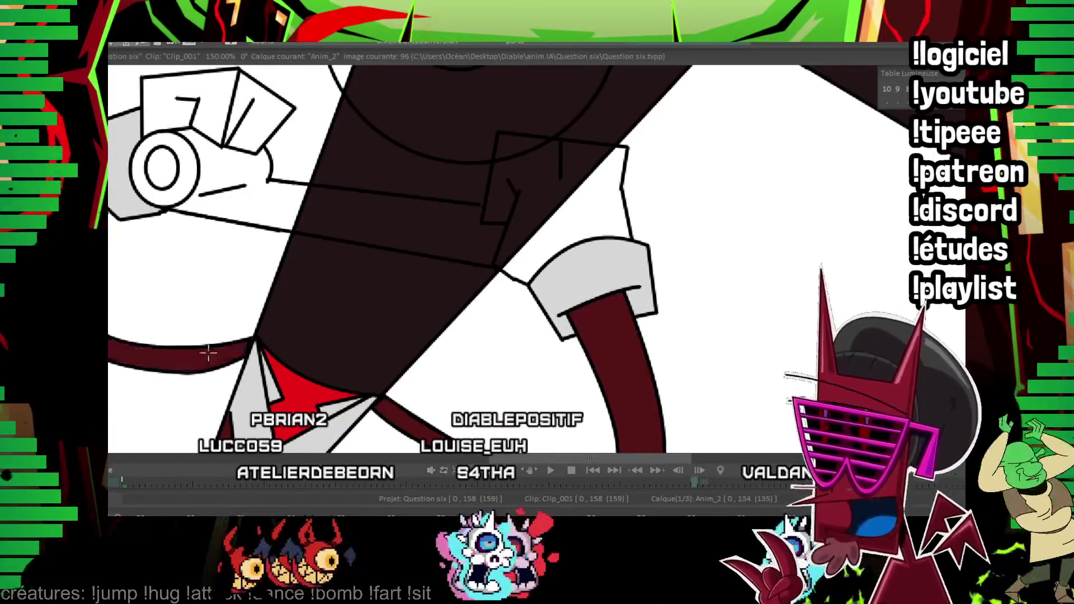
pyautogui.press('Right')
pyautogui.press('Right')
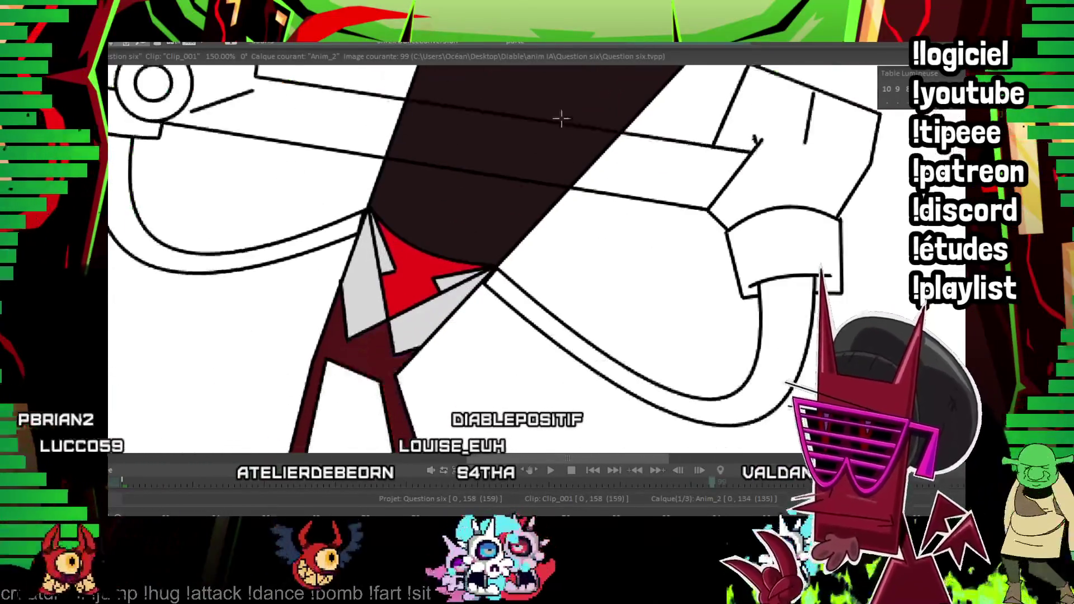
pyautogui.press('Right')
pyautogui.press('Right')
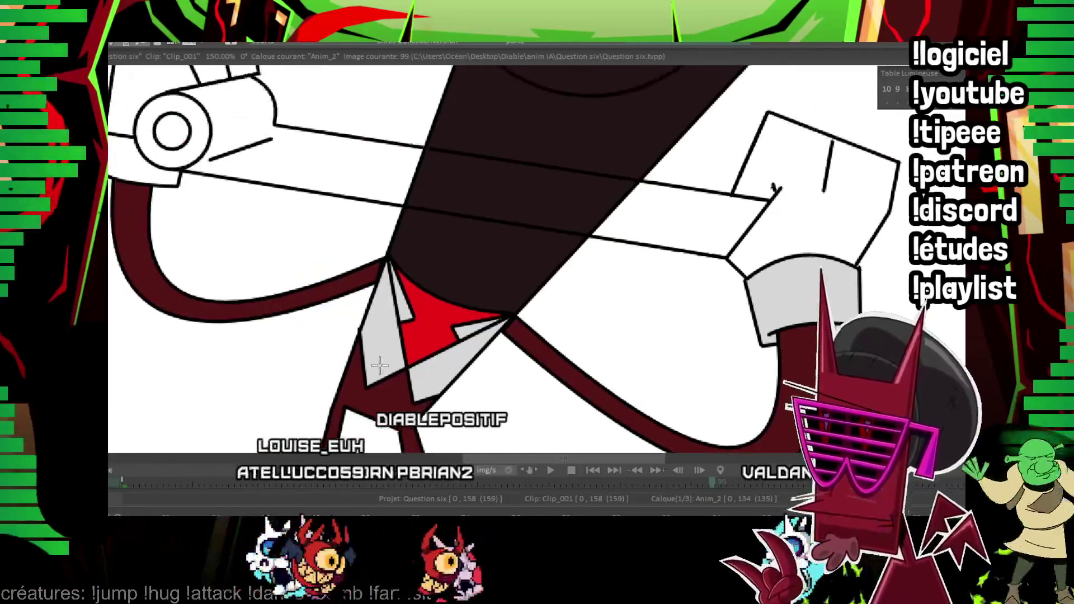
pyautogui.press('Right')
pyautogui.press('Right')
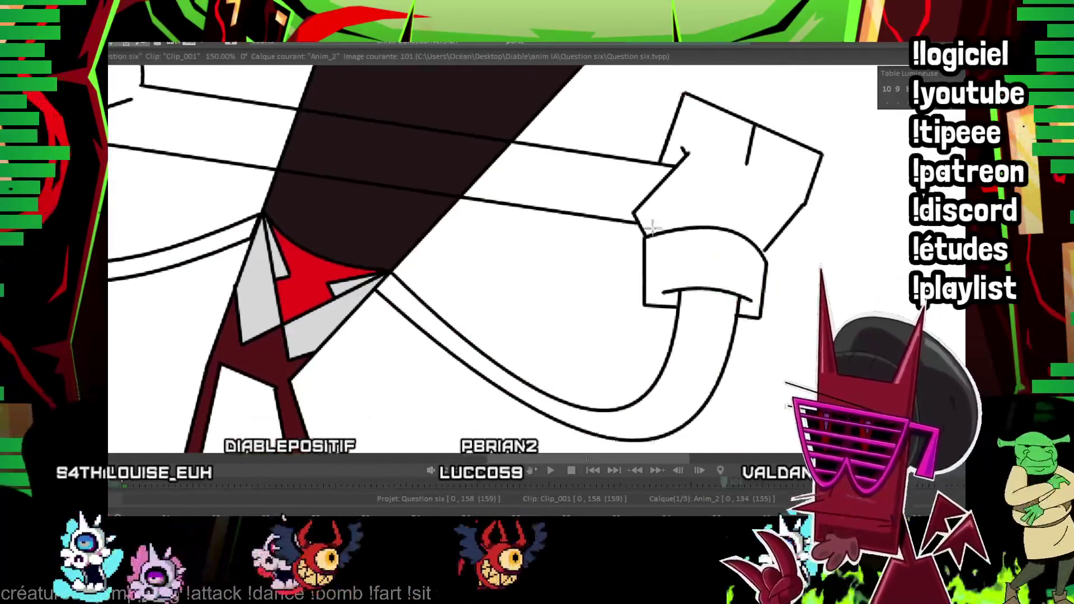
pyautogui.press('Right')
pyautogui.press('Left')
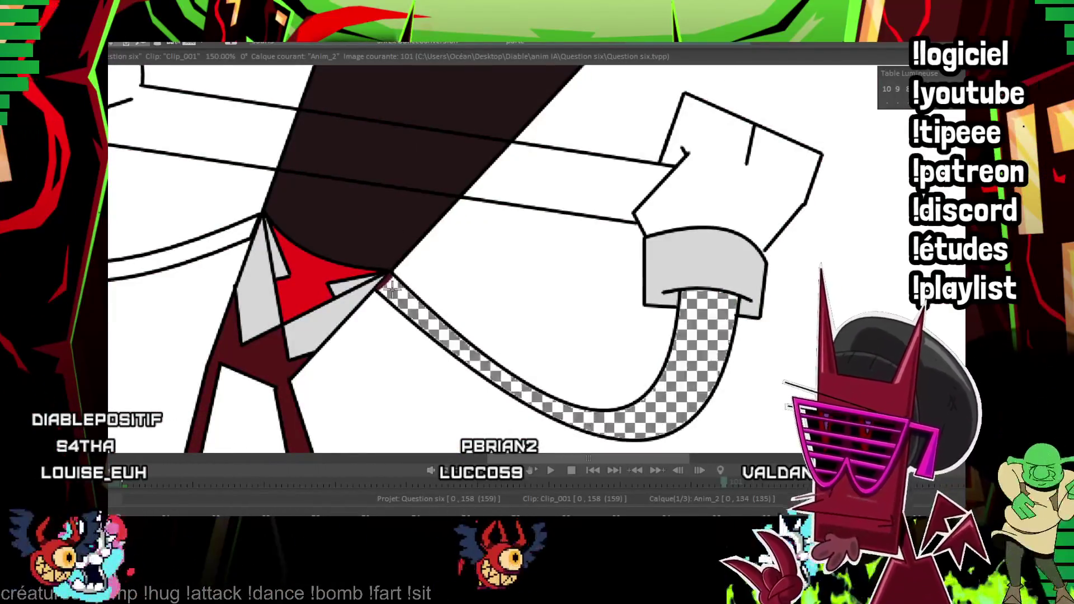
pyautogui.click(393, 288)
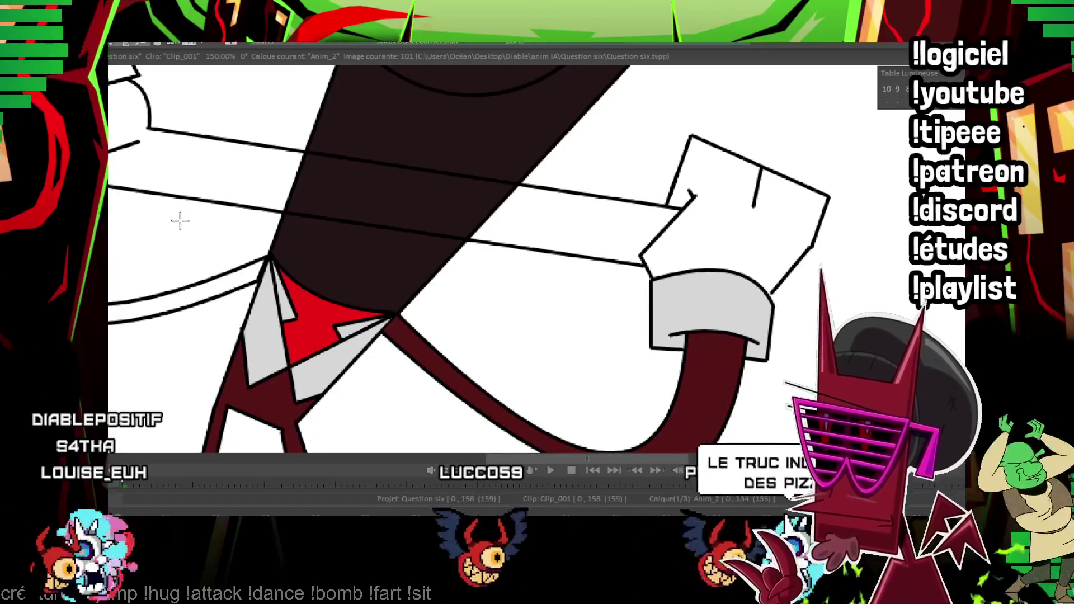
pyautogui.moveTo(209, 278); pyautogui.dragTo(542, 296)
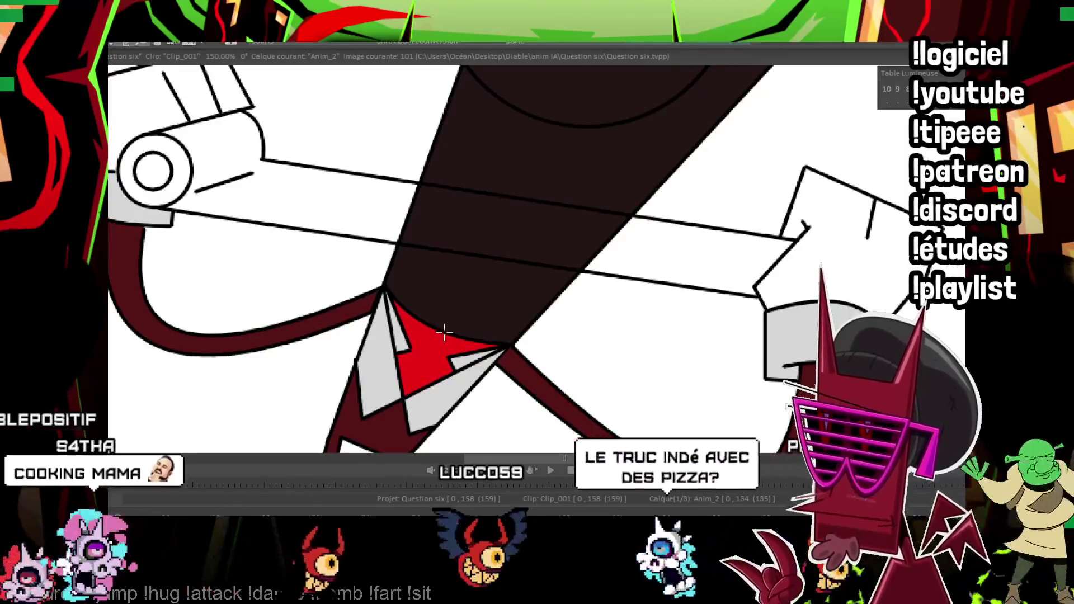
pyautogui.moveTo(408, 269)
pyautogui.mouseDown()
pyautogui.moveTo(411, 297)
pyautogui.moveTo(805, 196)
pyautogui.mouseUp()
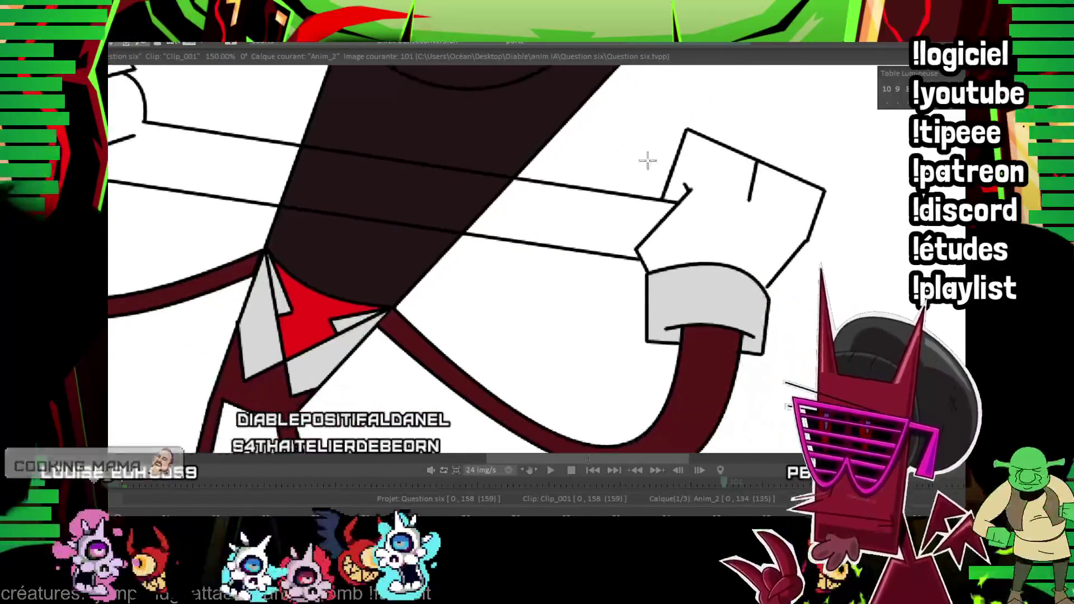
pyautogui.press('Right')
pyautogui.press('Right')
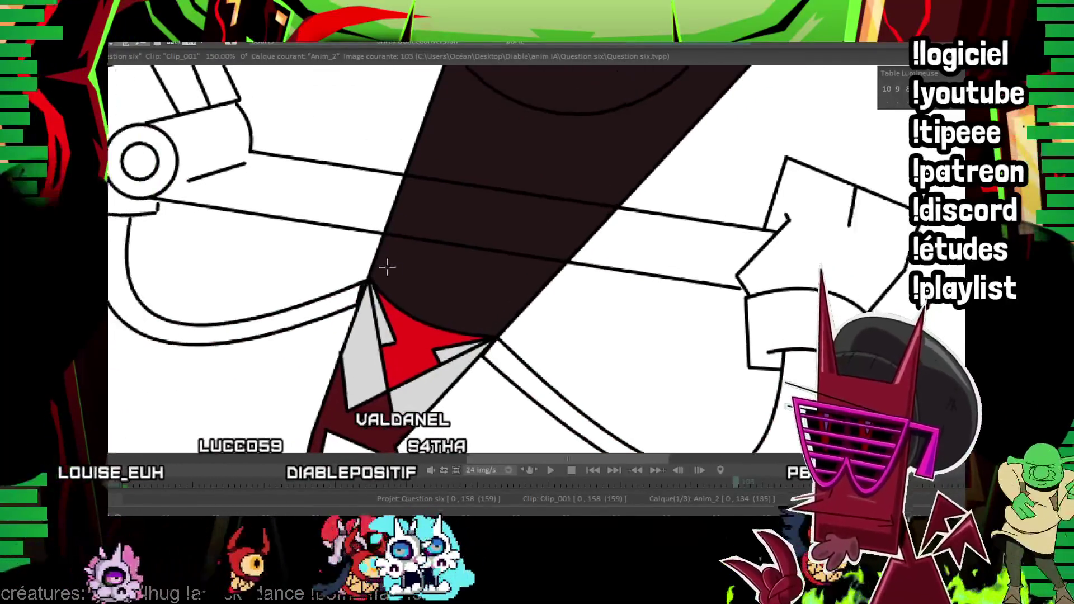
pyautogui.click(514, 354)
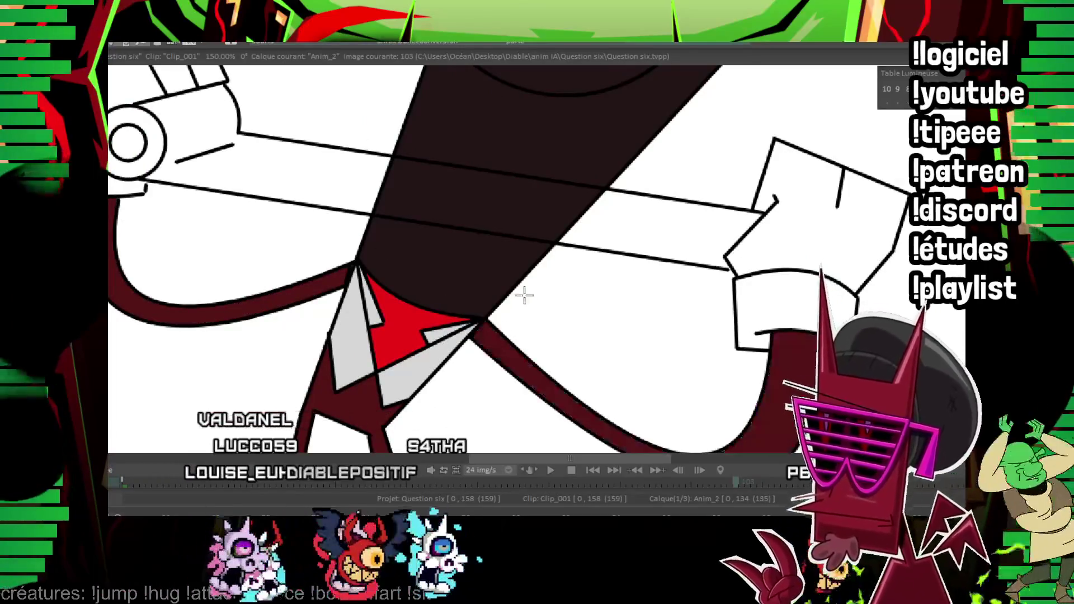
# On images 110 to 113, fill the right leg strip and left arm loops maroon and the wrist cuff light grey.
pyautogui.press('Right')
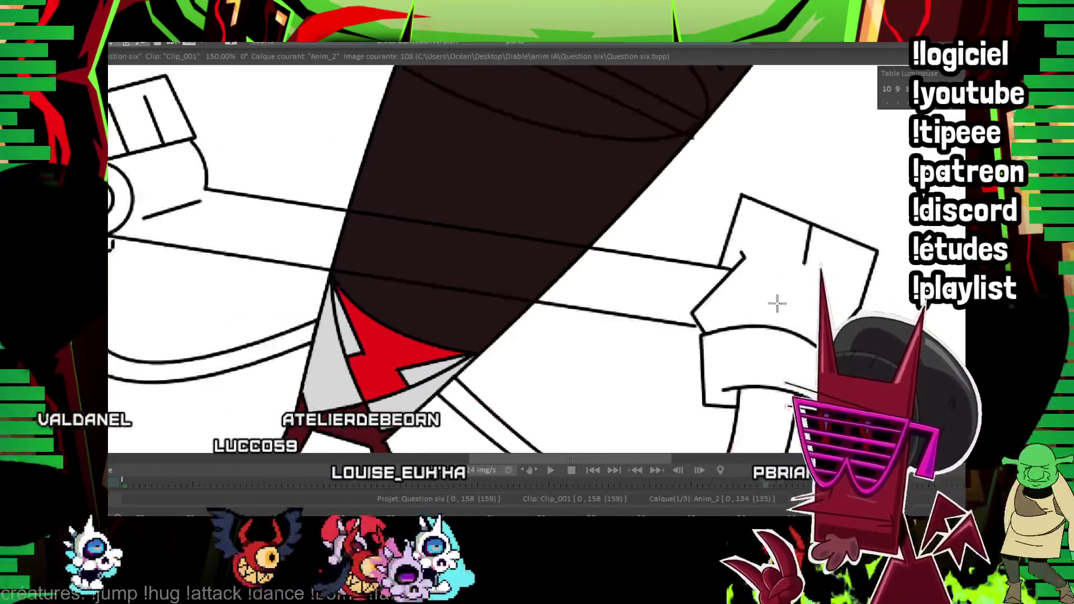
pyautogui.press('Right')
pyautogui.press('Right')
pyautogui.press('Right')
pyautogui.press('Right')
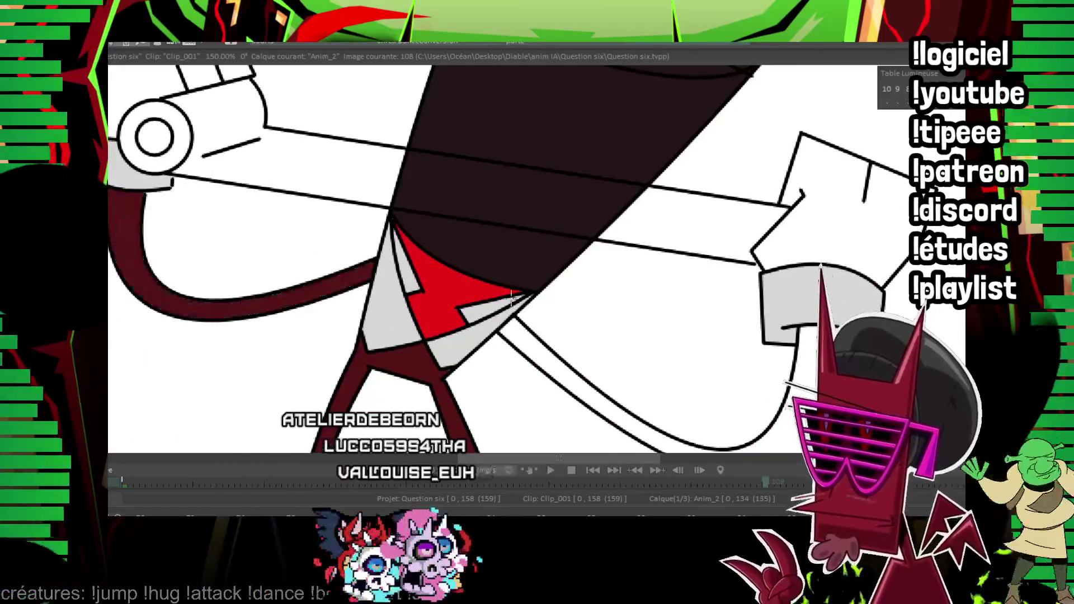
pyautogui.press('Right')
pyautogui.click(554, 256)
pyautogui.click(171, 168)
pyautogui.click(166, 95)
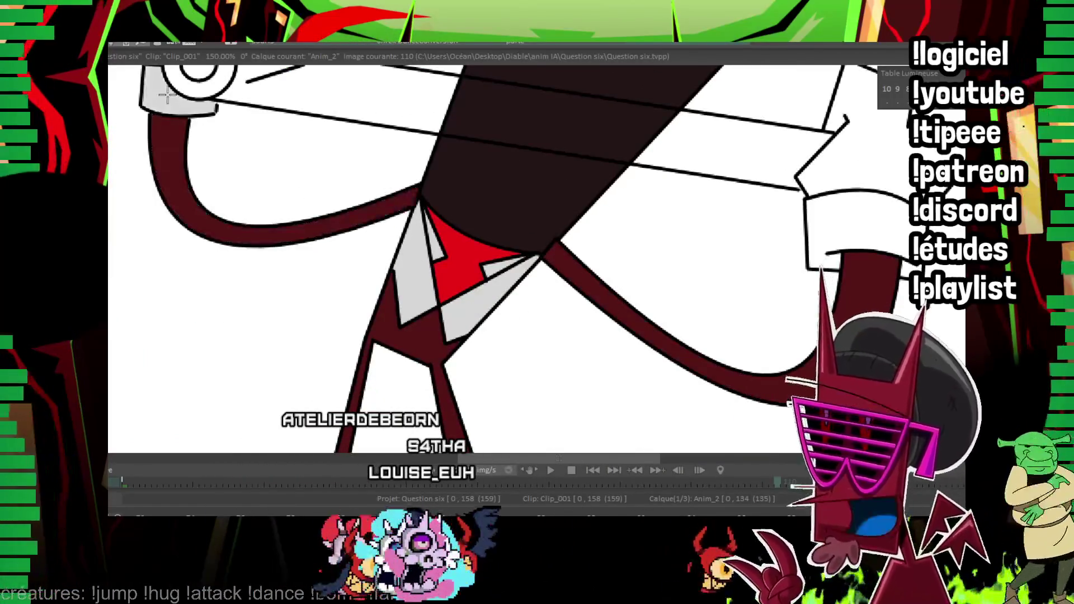
pyautogui.press('Right')
pyautogui.press('Right')
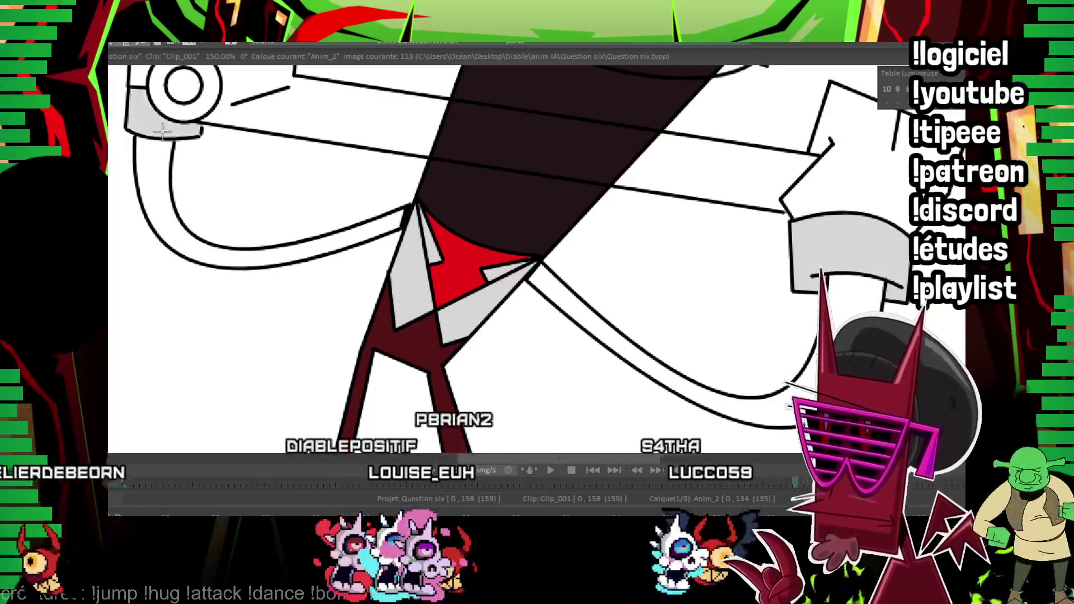
pyautogui.press('Right')
pyautogui.press('Right')
pyautogui.click(386, 221)
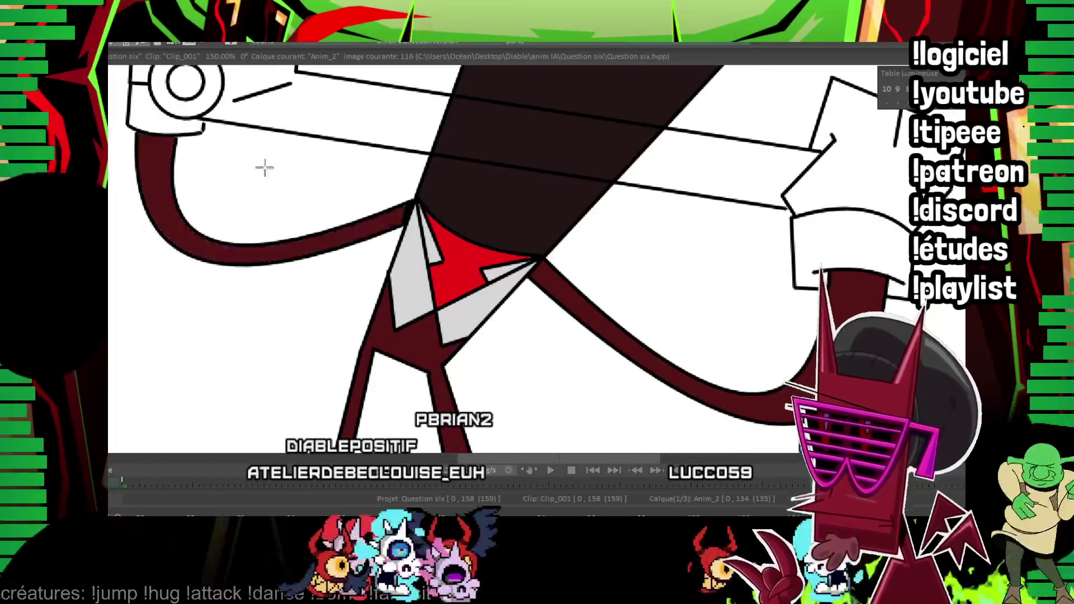
pyautogui.press('Right')
pyautogui.press('Right')
# Fill the left arm band maroon on the drawings at and before image 130.
pyautogui.scroll(-2, 744, 326)
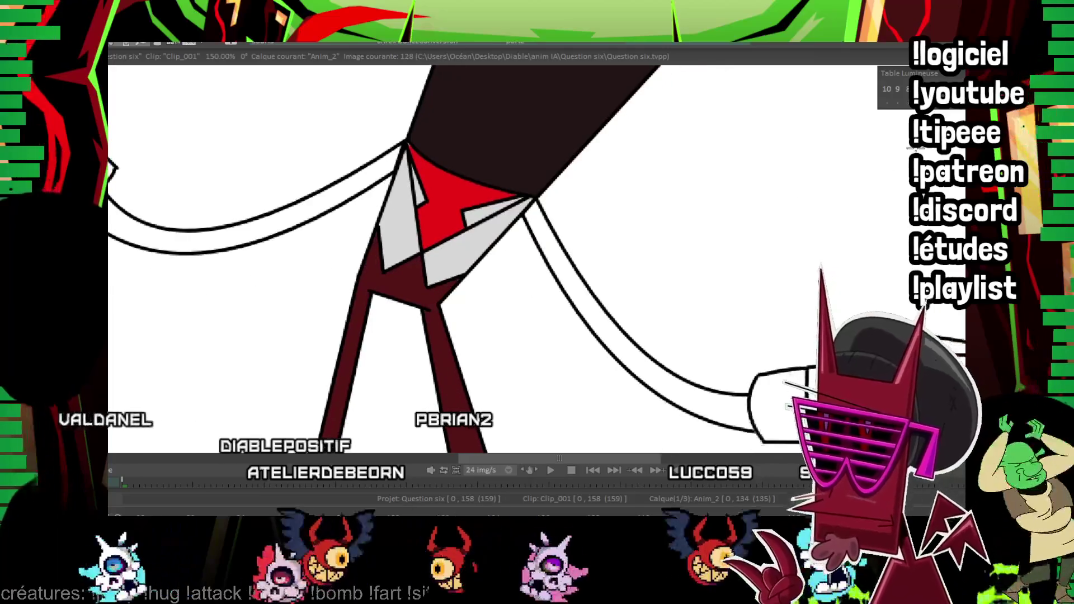
pyautogui.click(269, 224)
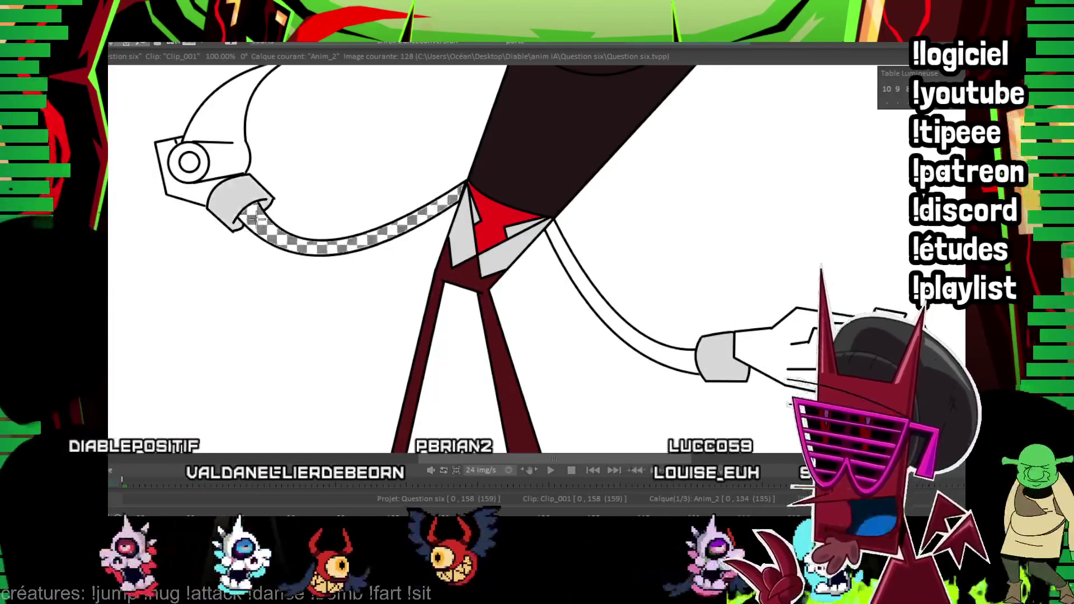
pyautogui.press('Right')
pyautogui.press('Right')
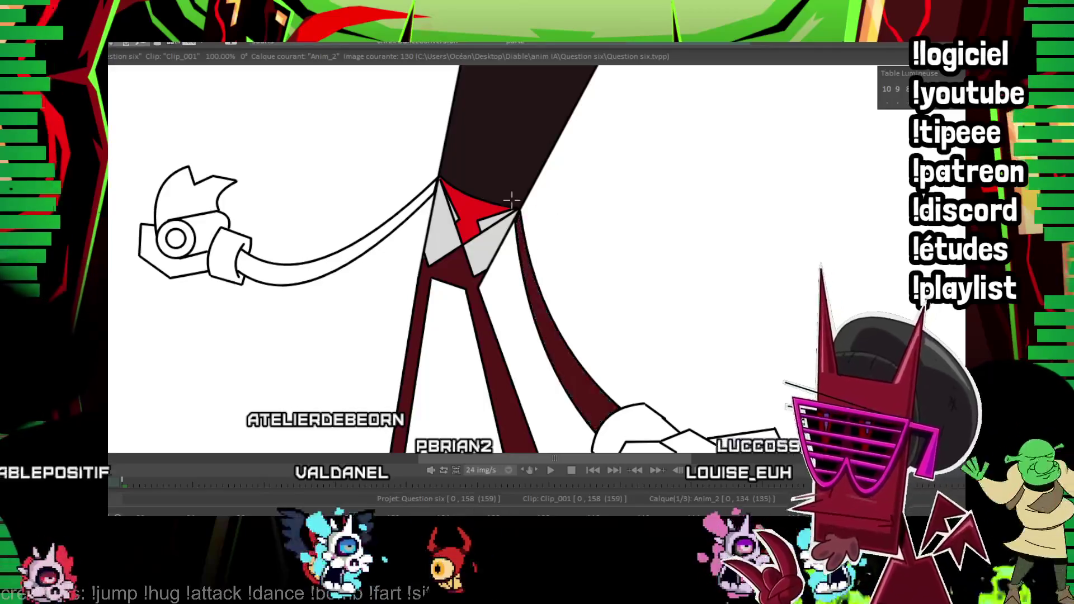
pyautogui.click(432, 190)
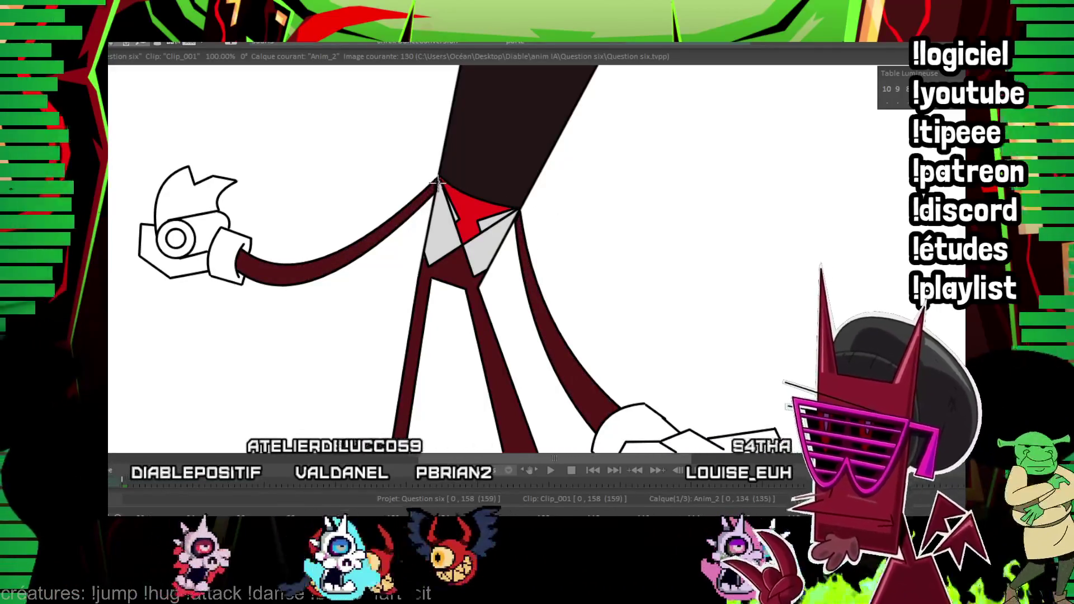
pyautogui.press('Right')
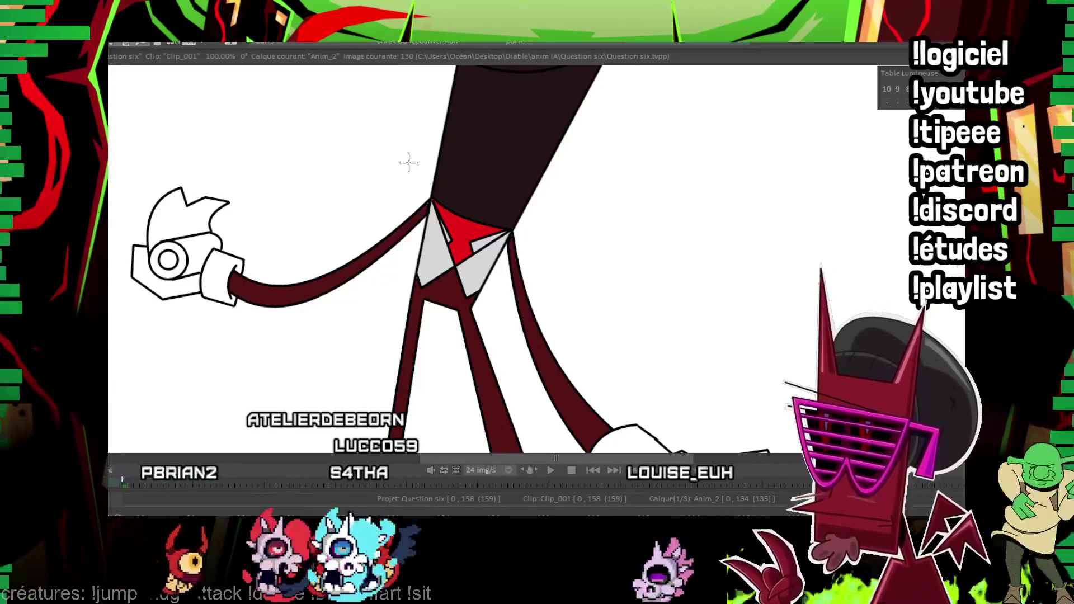
pyautogui.press('Right')
pyautogui.press('Right')
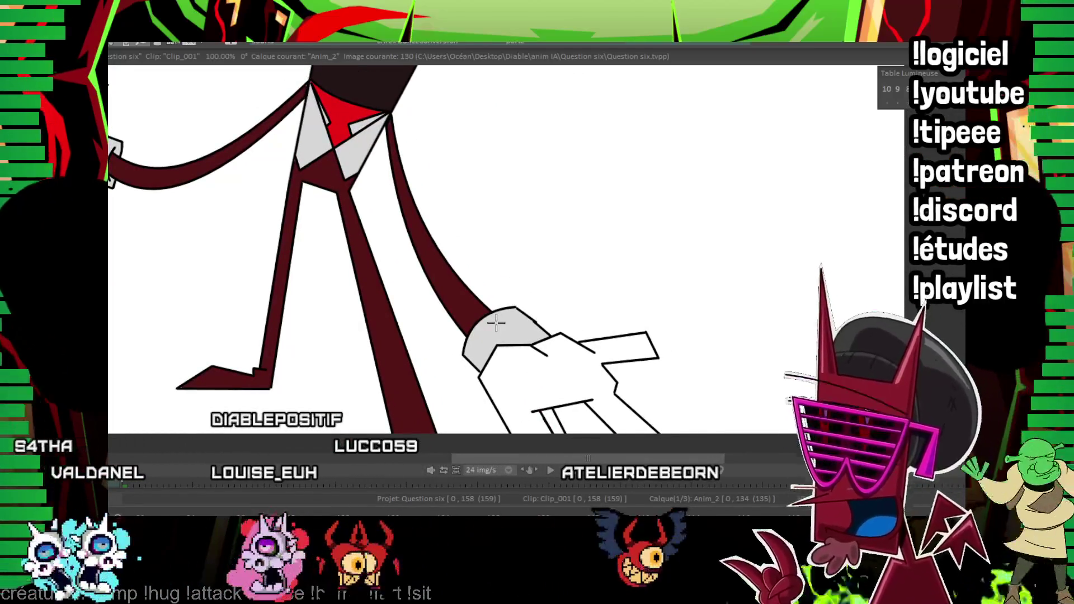
pyautogui.press('Right')
pyautogui.press('Right')
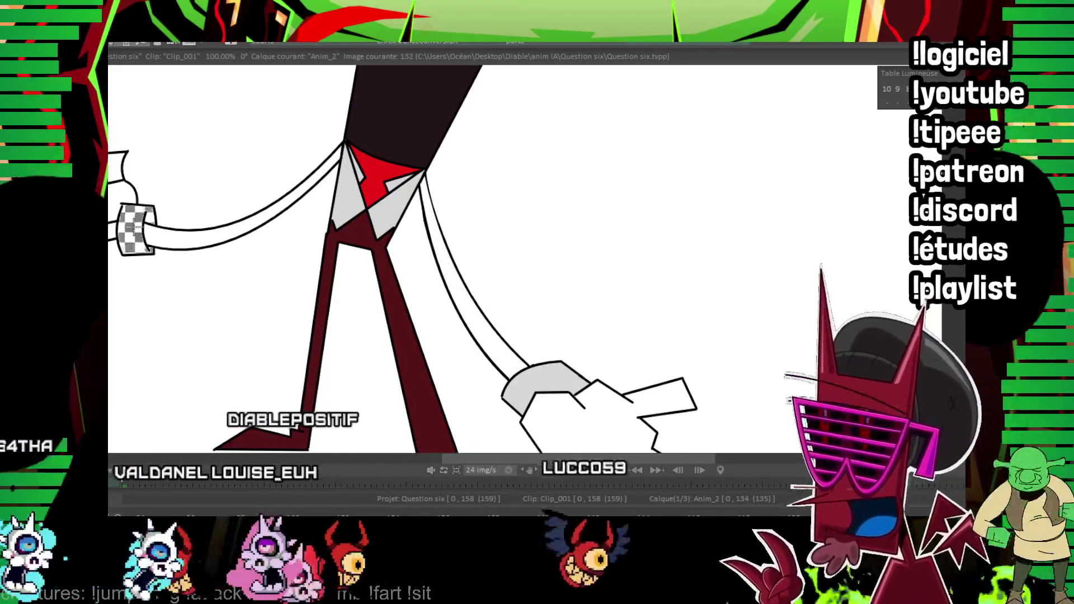
# Fill both arms maroon on images 132 and 134, undoing fills that flood the background.
pyautogui.click(434, 193)
pyautogui.hotkey('ctrl', 'z')
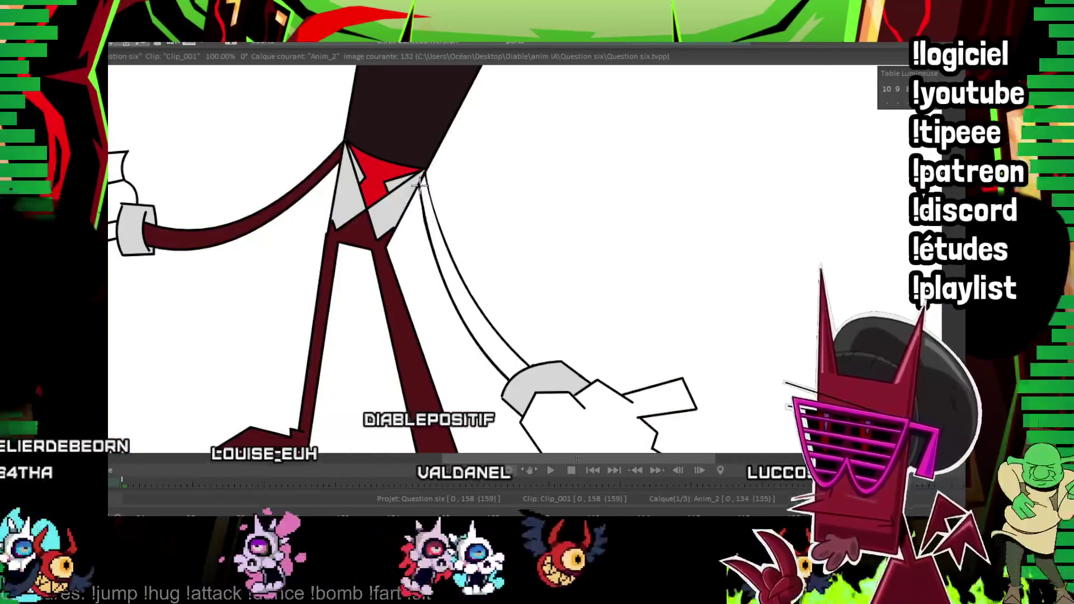
pyautogui.press('Right')
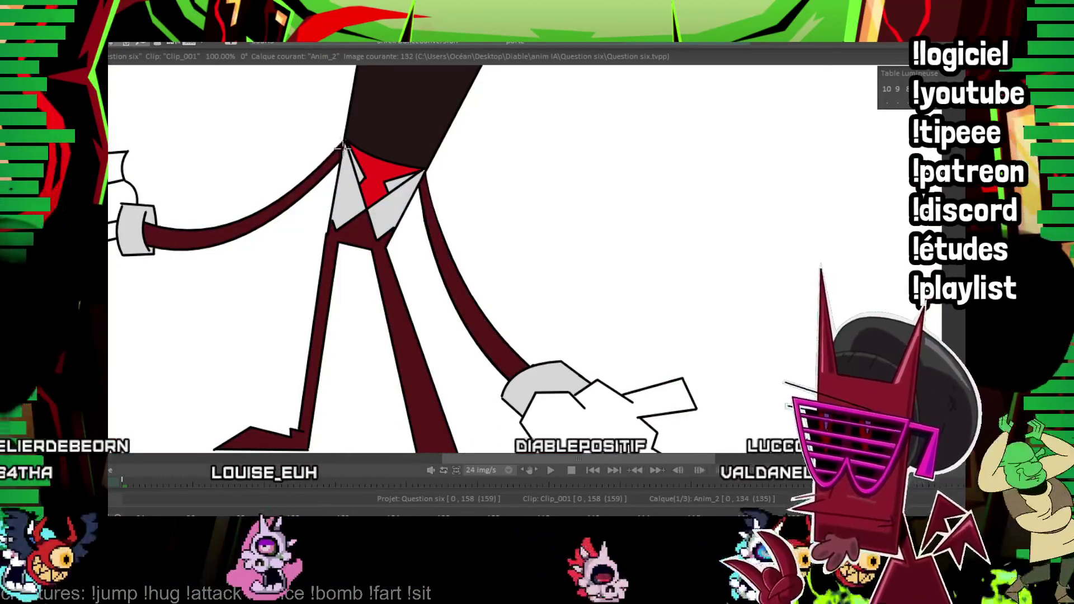
pyautogui.press('Right')
pyautogui.click(432, 185)
pyautogui.hotkey('ctrl', 'z')
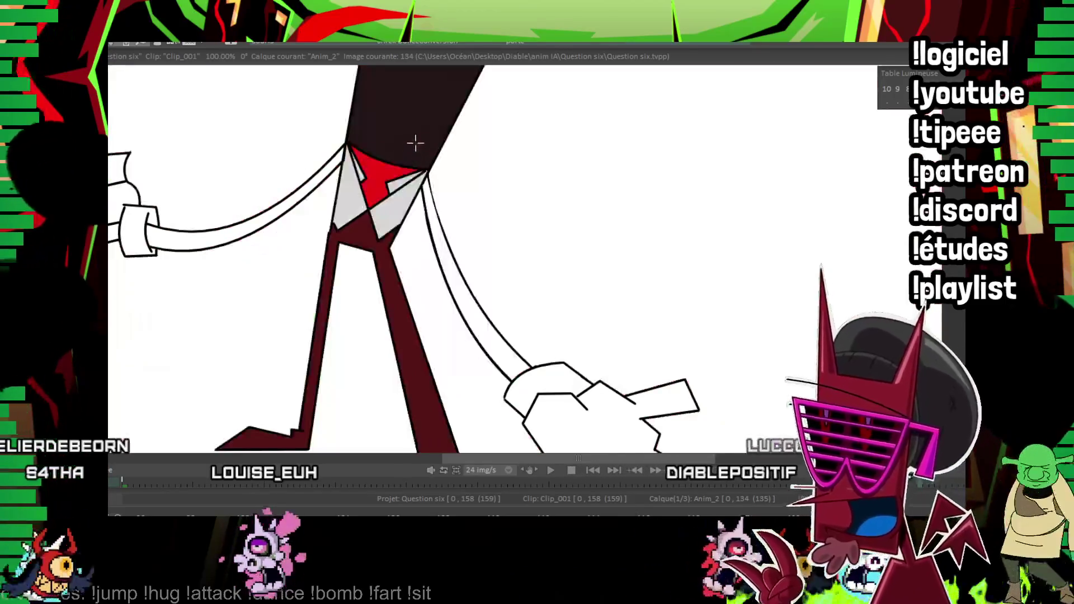
pyautogui.click(425, 188)
pyautogui.click(319, 163)
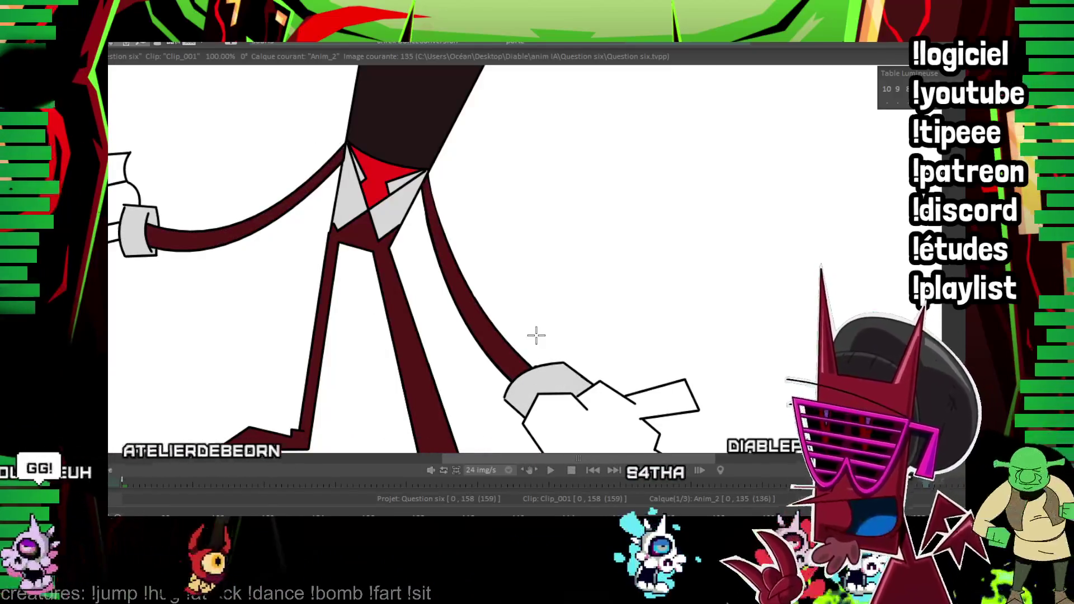
# Replay the clip, frame the whole character, and fill its left hand dark.
pyautogui.press('Return')
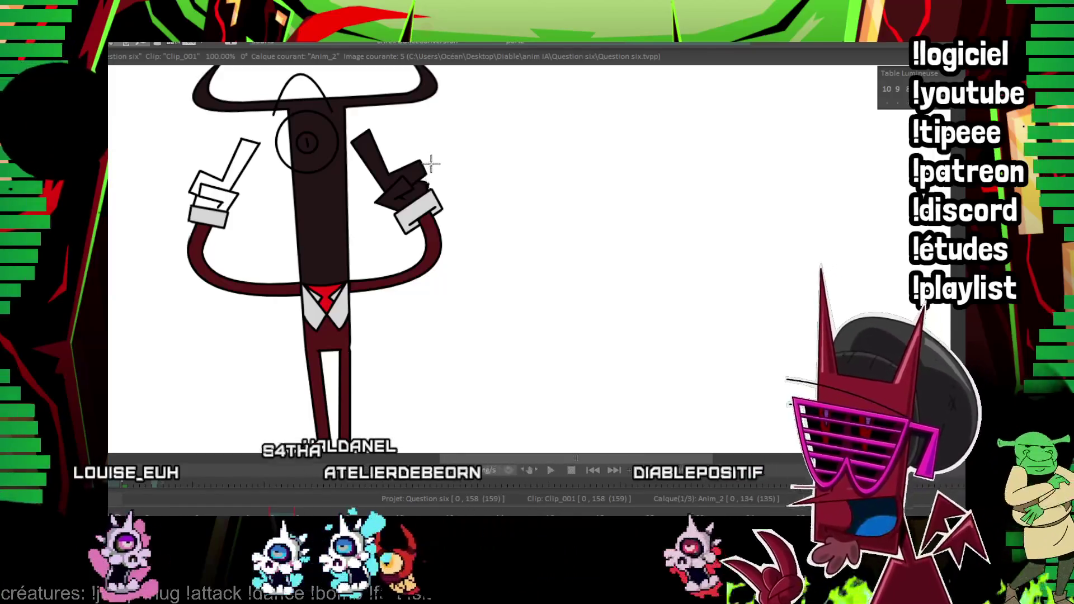
pyautogui.moveTo(224, 127); pyautogui.dragTo(241, 203)
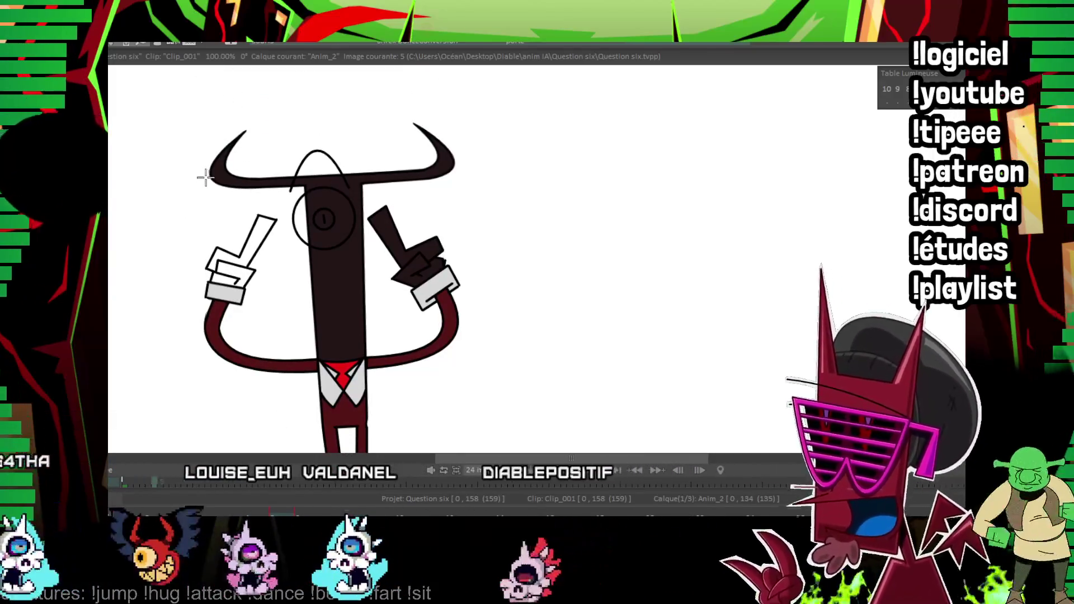
pyautogui.click(245, 274)
pyautogui.press('Return')
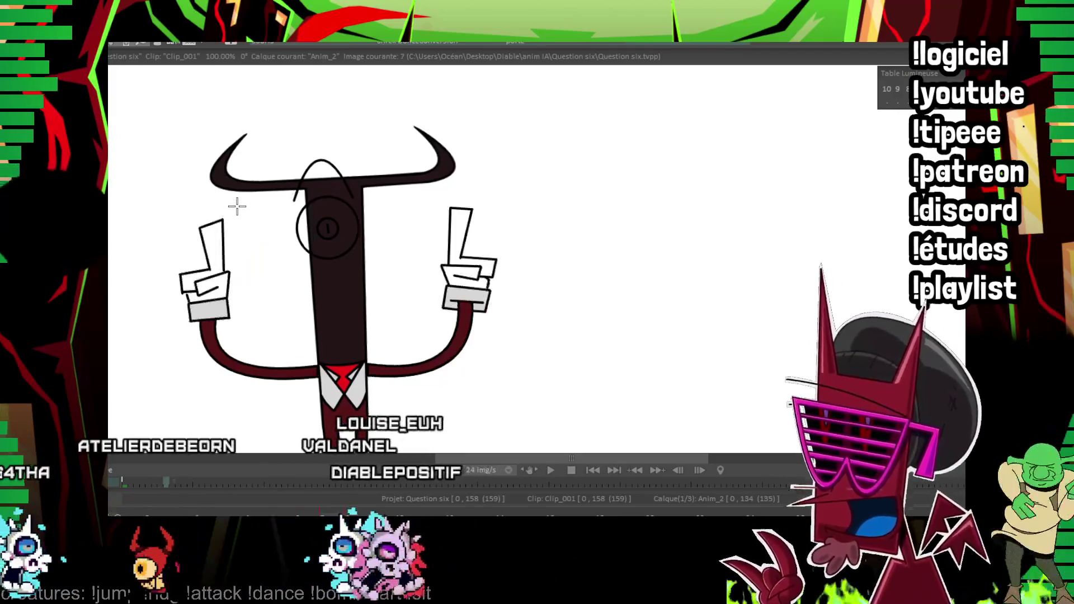
# Step through the drawings from image 7 to image 59, checking the hands.
pyautogui.press('Right')
pyautogui.press('Right')
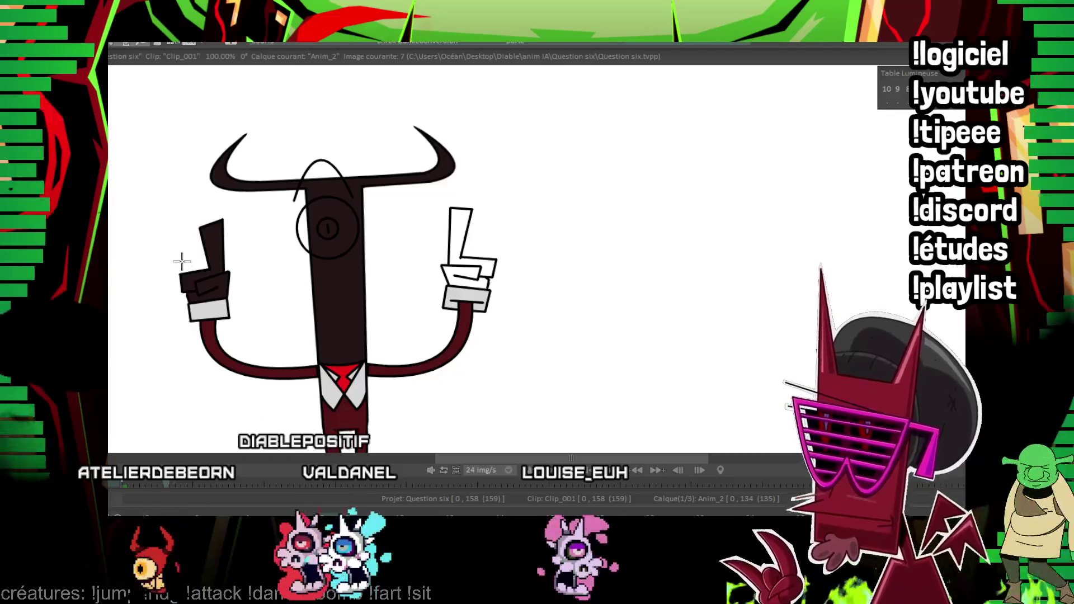
pyautogui.press('Right')
pyautogui.press('Right')
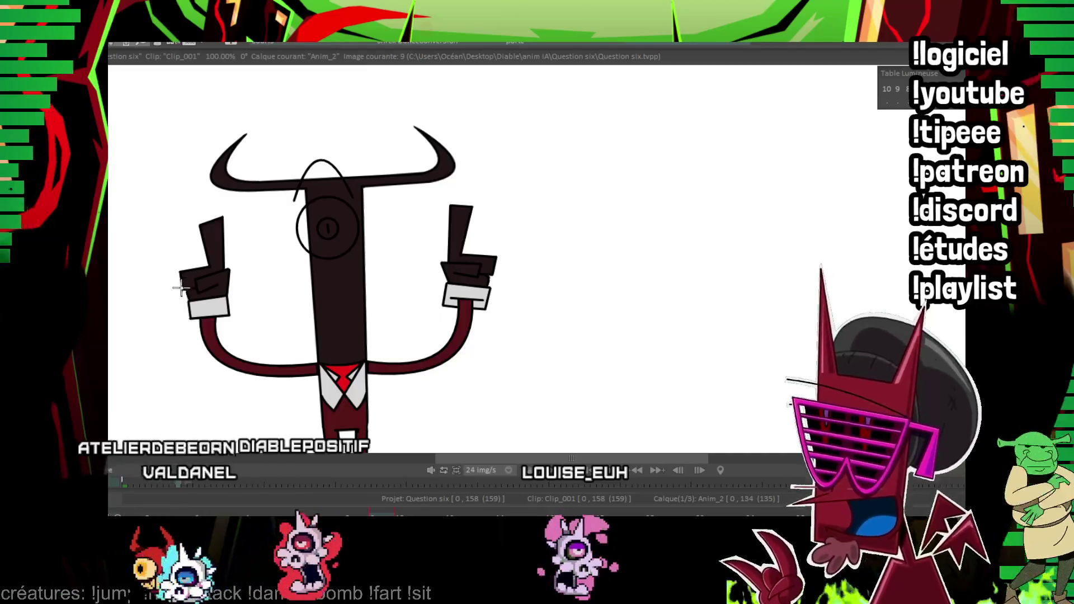
pyautogui.press('Right')
pyautogui.press('Right')
pyautogui.press('Right')
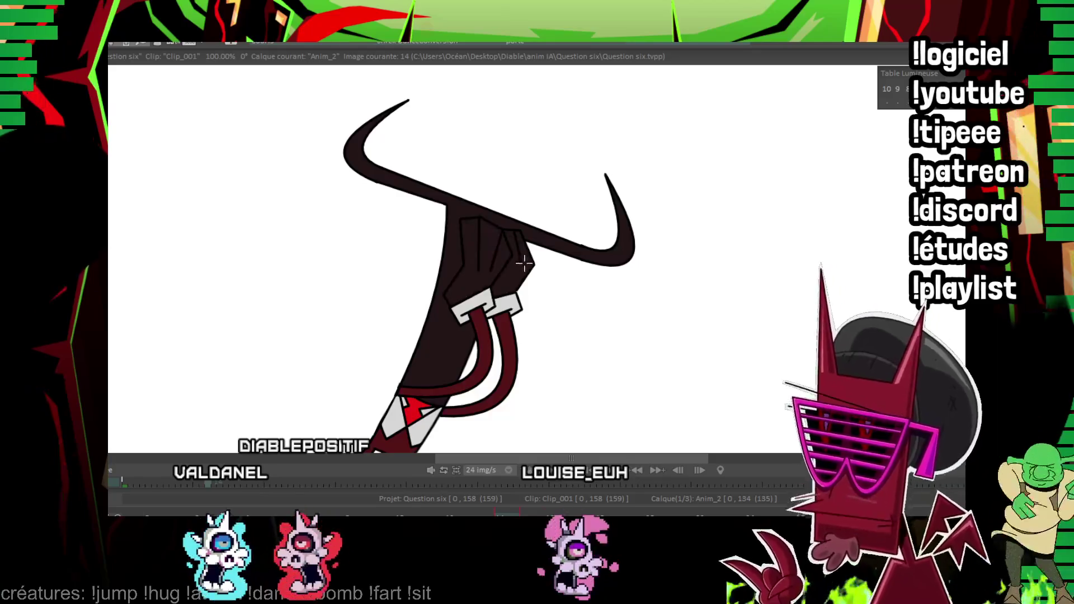
pyautogui.press('Right')
pyautogui.press('Right')
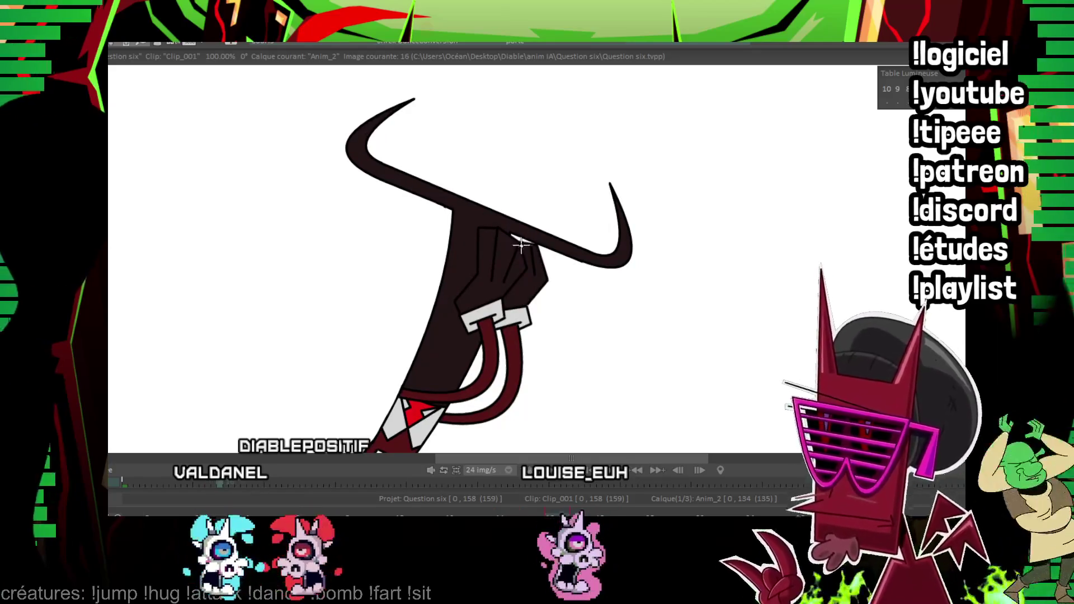
pyautogui.press('Right')
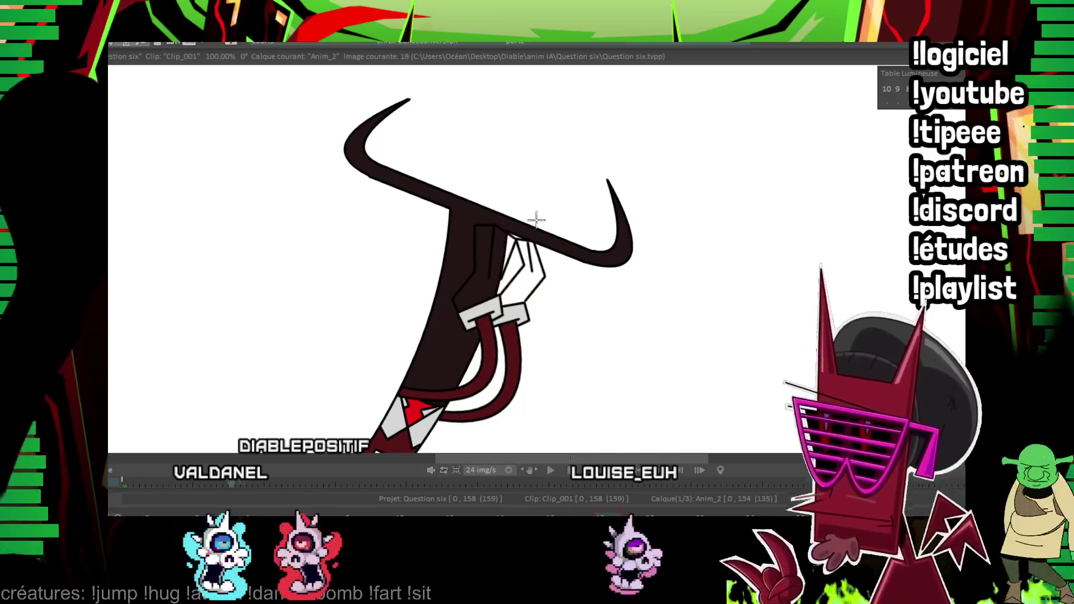
pyautogui.press('Right')
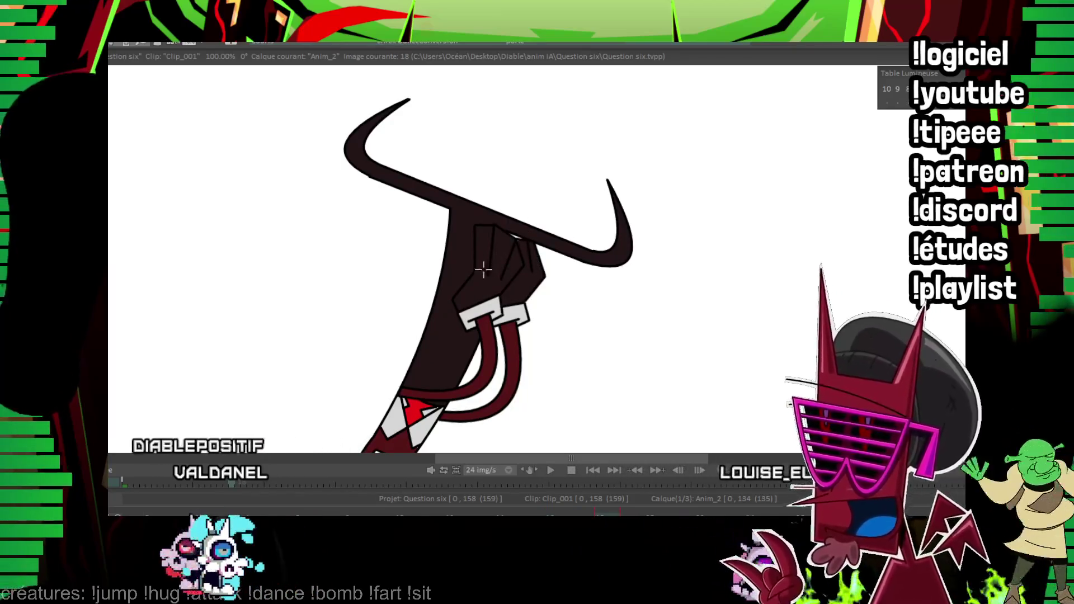
pyautogui.press('space')
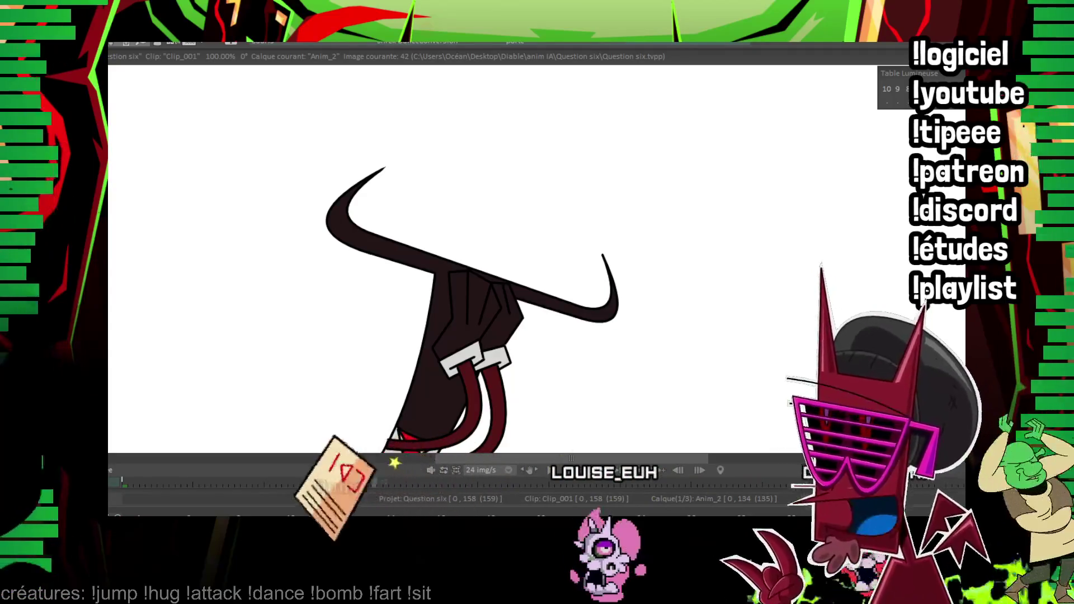
pyautogui.press('space')
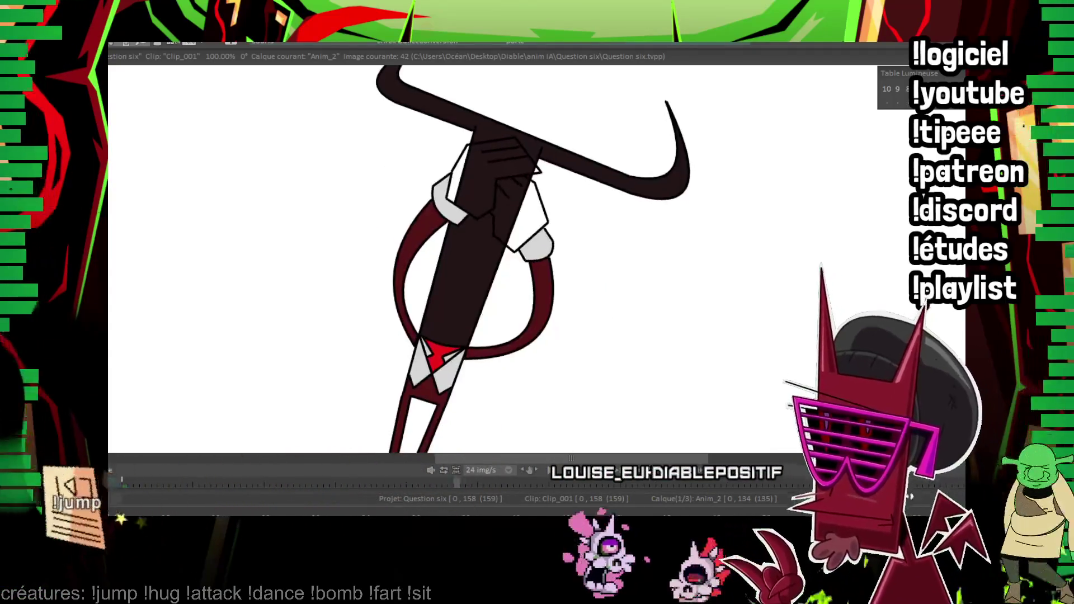
pyautogui.press('Right')
pyautogui.press('Right')
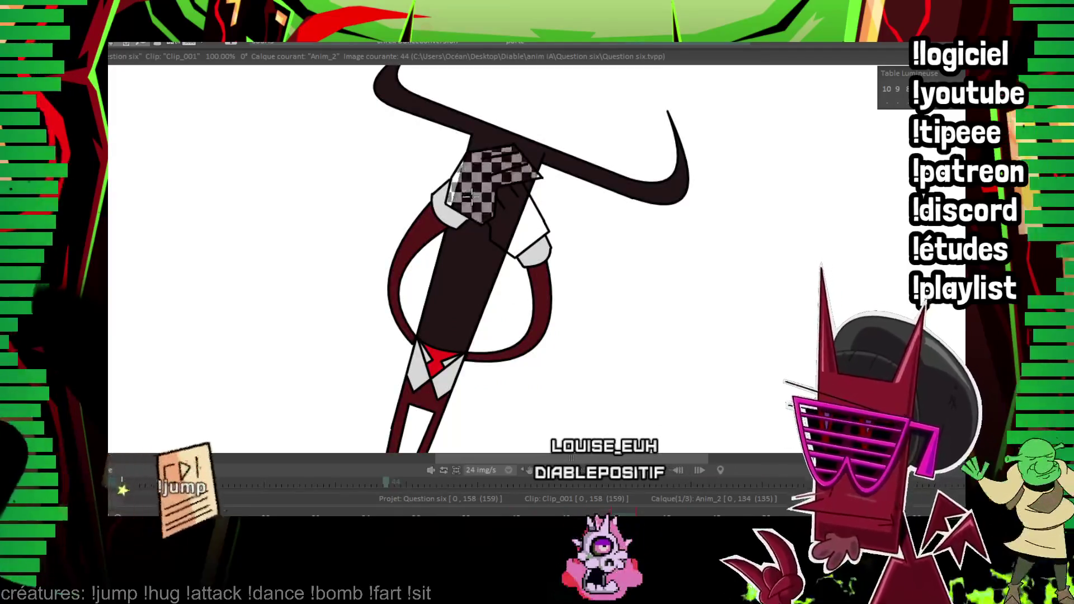
pyautogui.press('space')
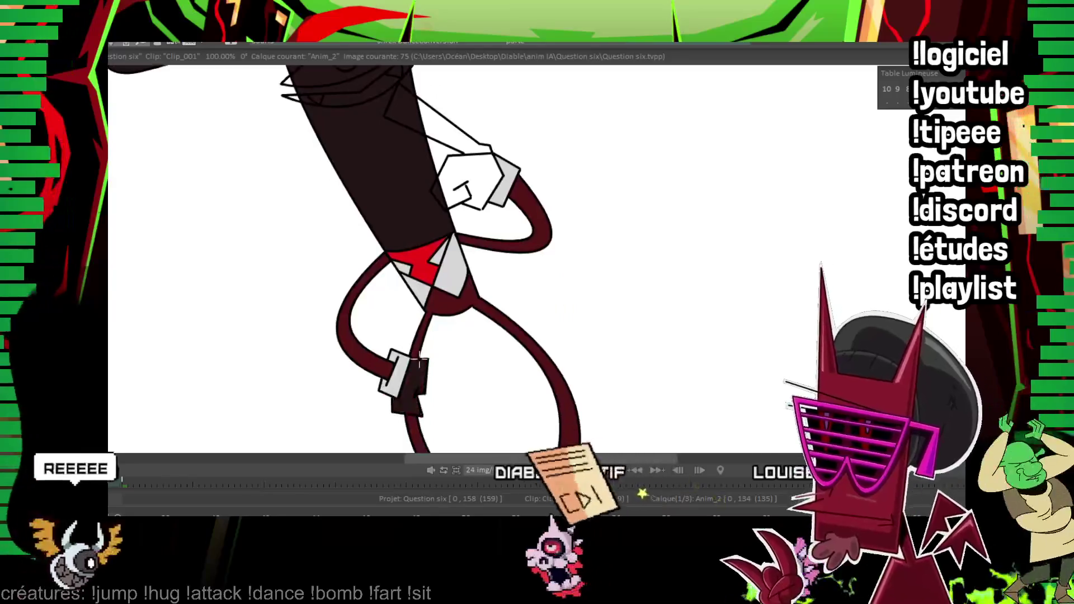
# Fill the upper and lower hands dark, then the right hand on image 94.
pyautogui.click(338, 221)
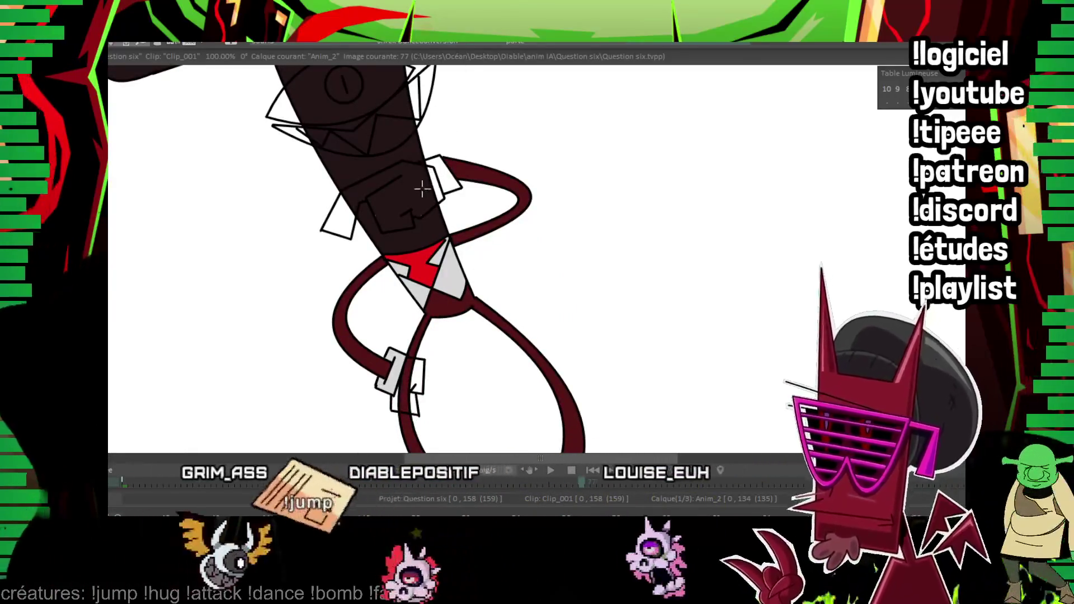
pyautogui.click(418, 371)
pyautogui.press('Right')
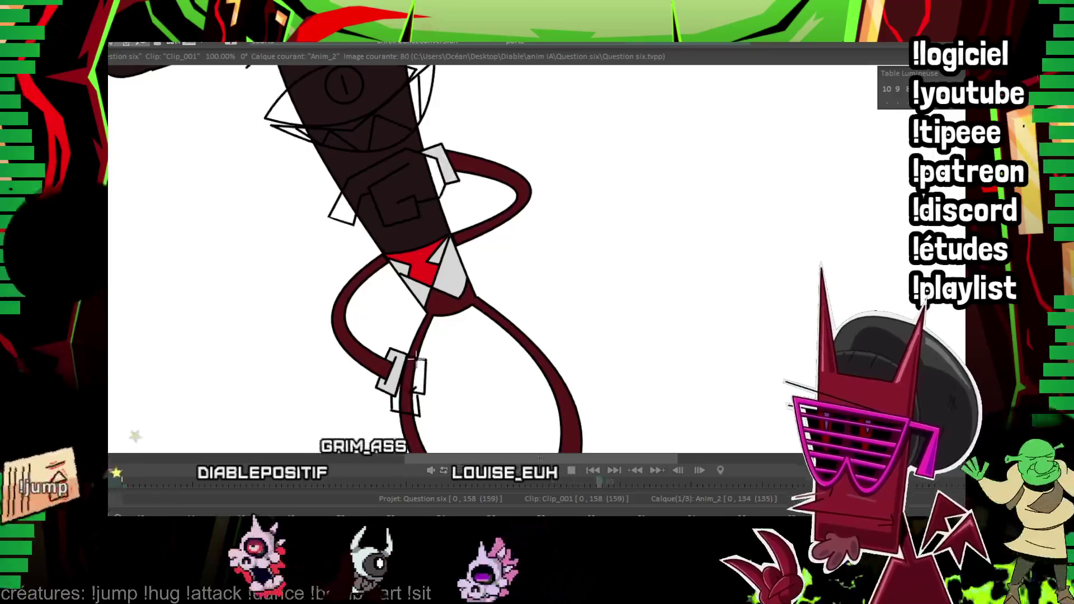
pyautogui.press('Right')
pyautogui.press('Right')
pyautogui.press('Right')
pyautogui.press('Right')
pyautogui.press('Right')
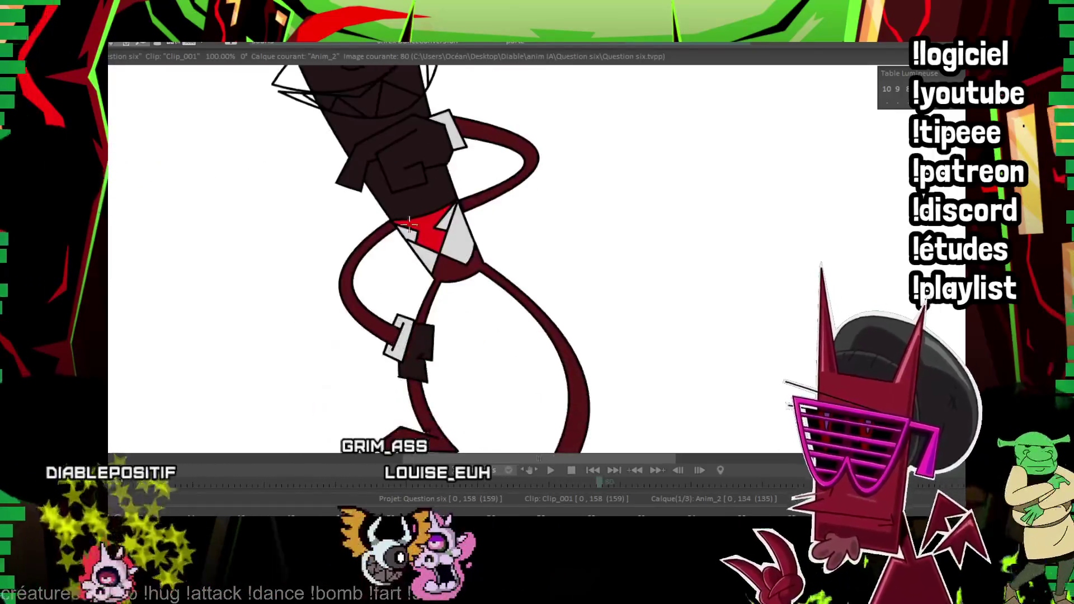
pyautogui.press('Right')
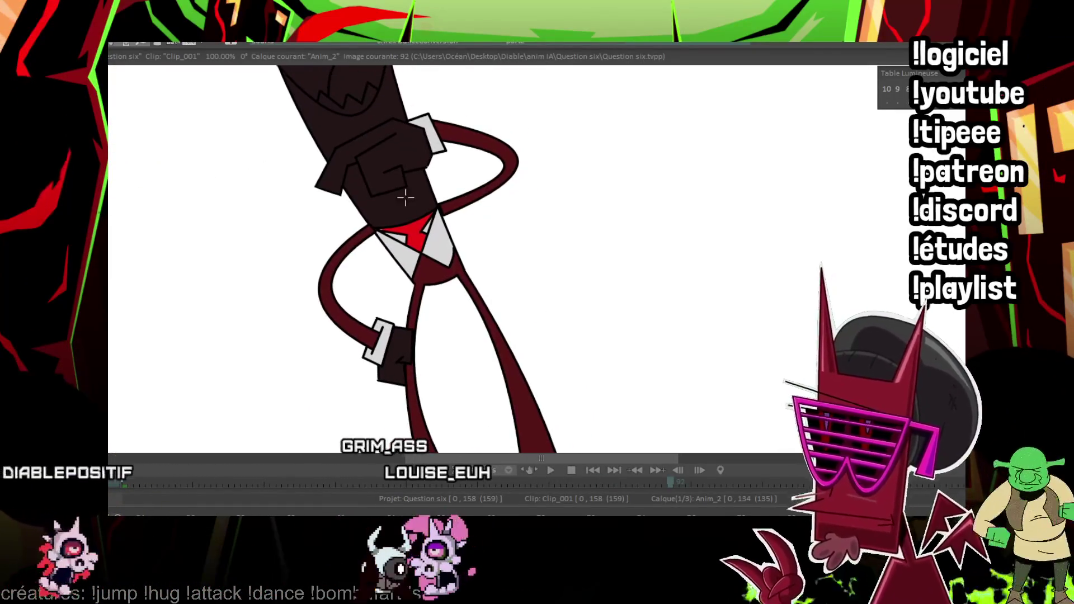
pyautogui.press('Right')
pyautogui.press('Right')
pyautogui.press('Right')
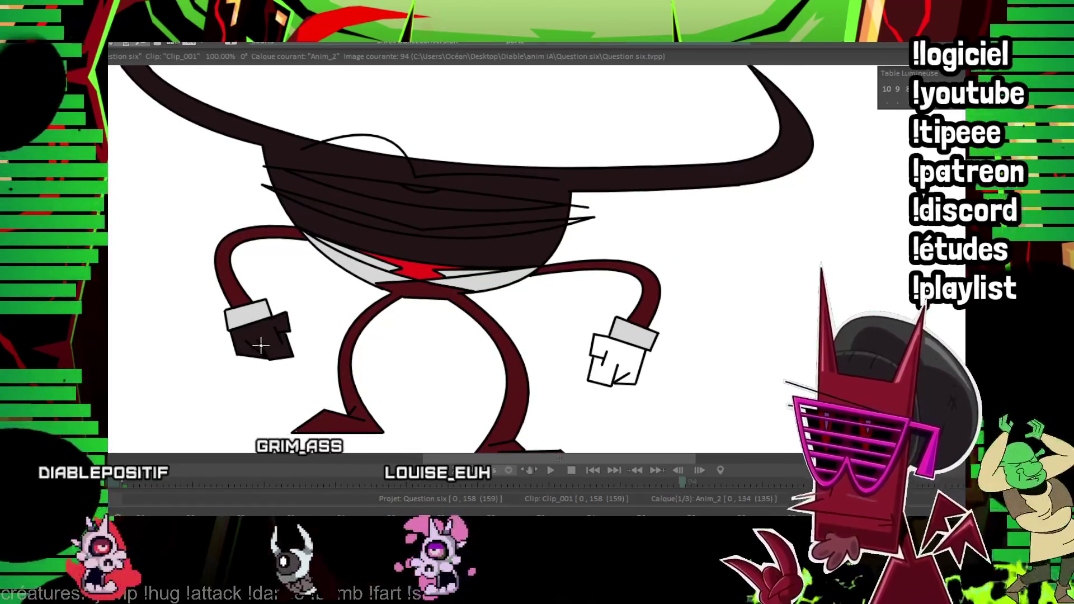
pyautogui.click(613, 381)
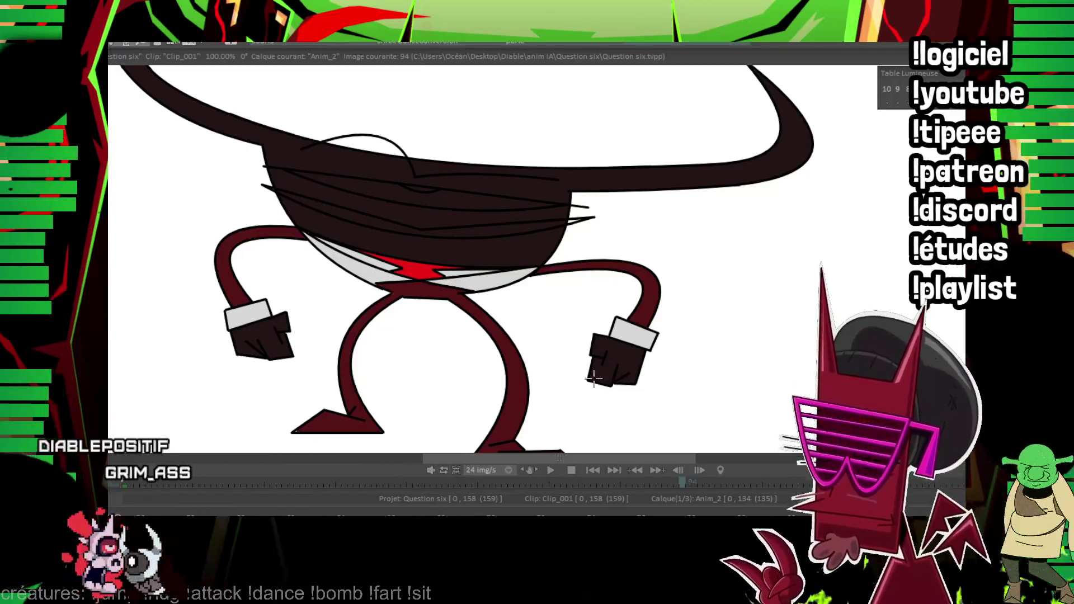
# Fill the raised hand dark on image 96 and the white hands on the drawings around image 99.
pyautogui.press('Right')
pyautogui.press('Right')
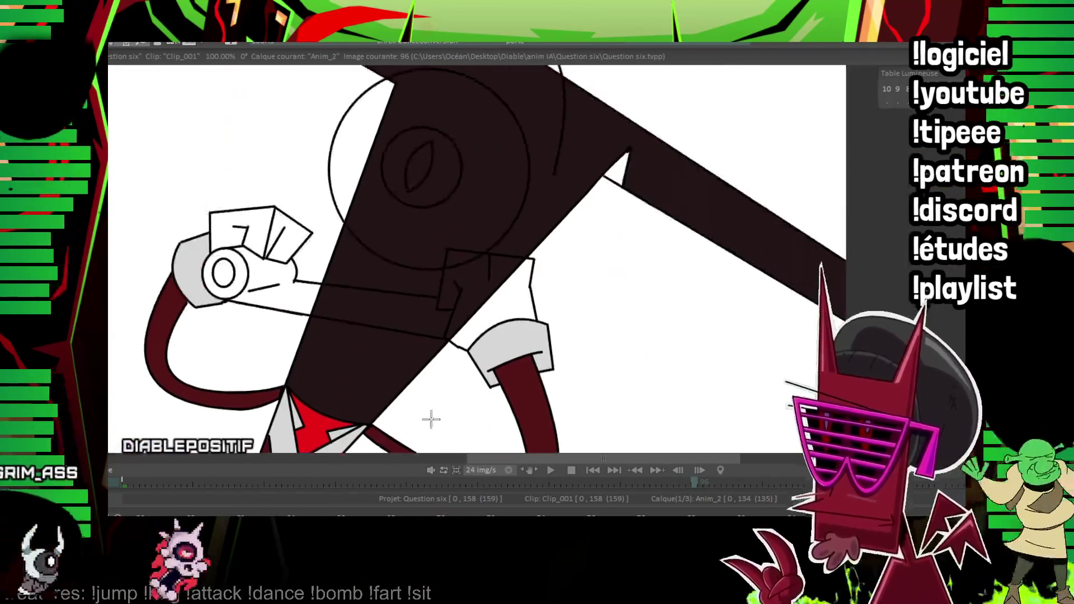
pyautogui.click(289, 239)
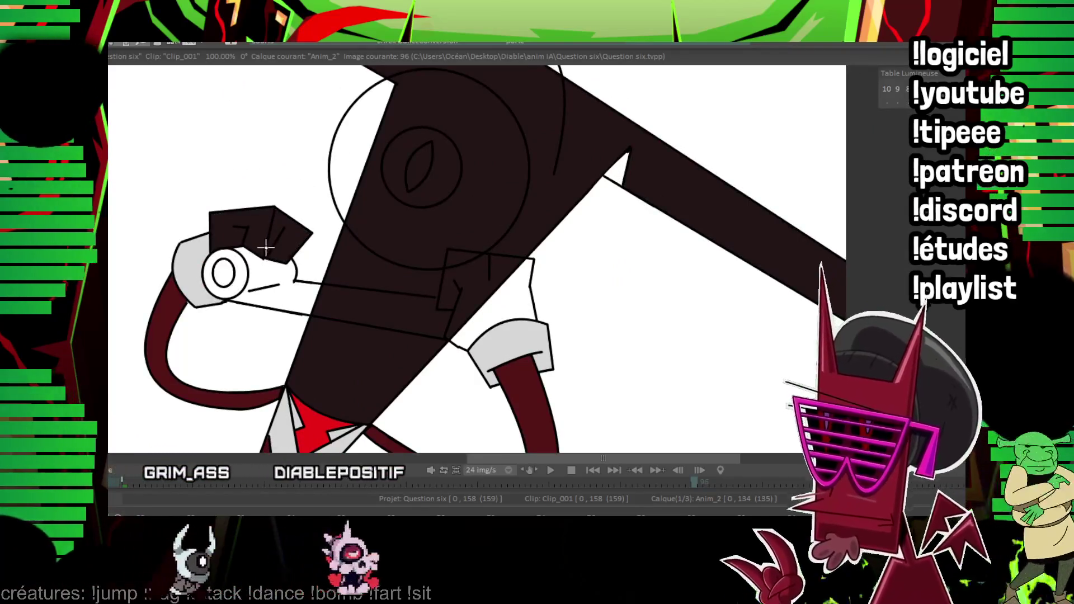
pyautogui.press('Right')
pyautogui.press('Right')
pyautogui.press('Right')
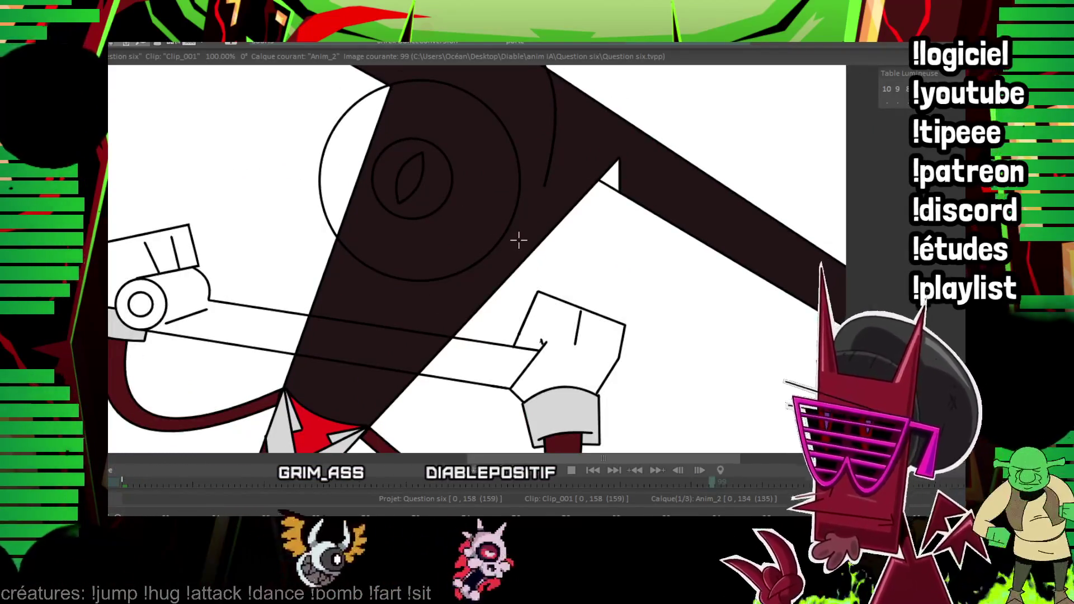
pyautogui.click(165, 252)
pyautogui.press('Right')
pyautogui.click(513, 280)
# Fill the right hand dark on later drawings and the hand on image 113.
pyautogui.press('Right')
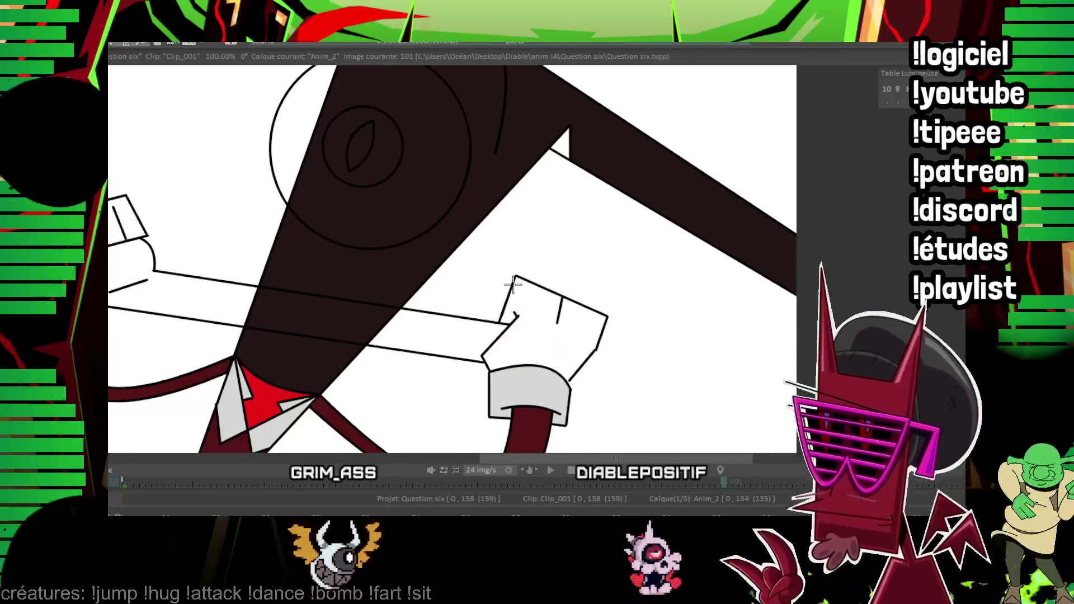
pyautogui.click(530, 312)
pyautogui.press('Right')
pyautogui.press('Right')
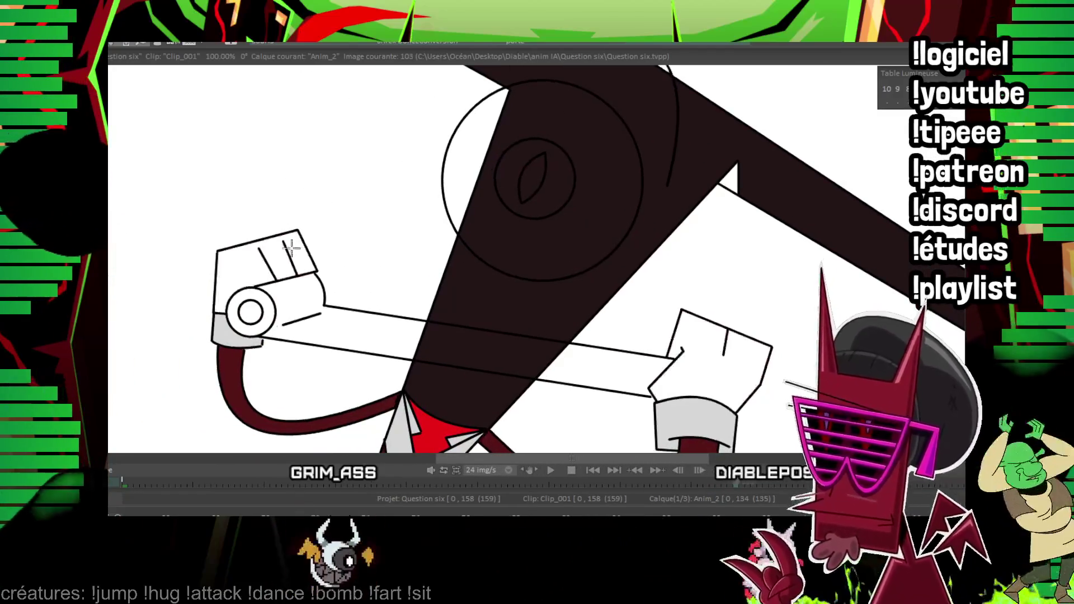
pyautogui.press('Right')
pyautogui.press('Right')
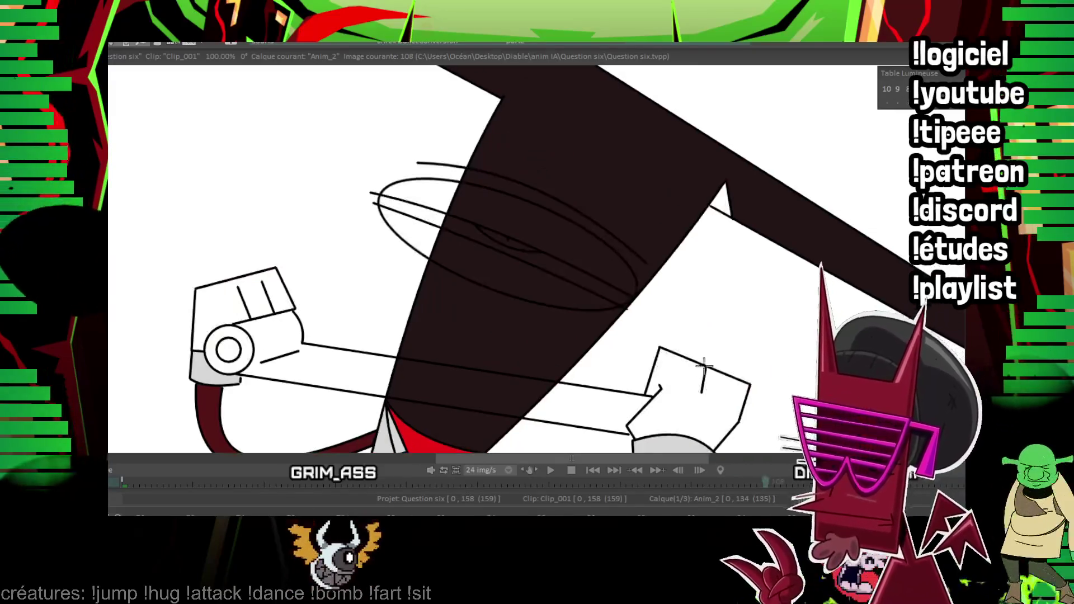
pyautogui.click(691, 363)
pyautogui.press('Right')
pyautogui.press('Right')
pyautogui.press('Right')
pyautogui.press('Right')
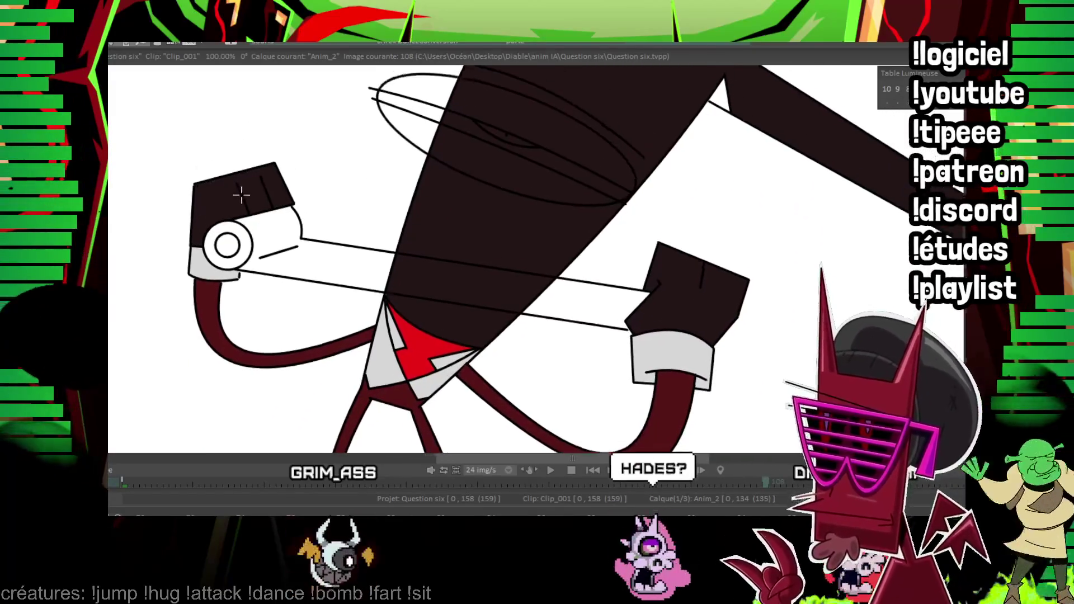
pyautogui.press('Right')
pyautogui.press('Right')
pyautogui.press('Right')
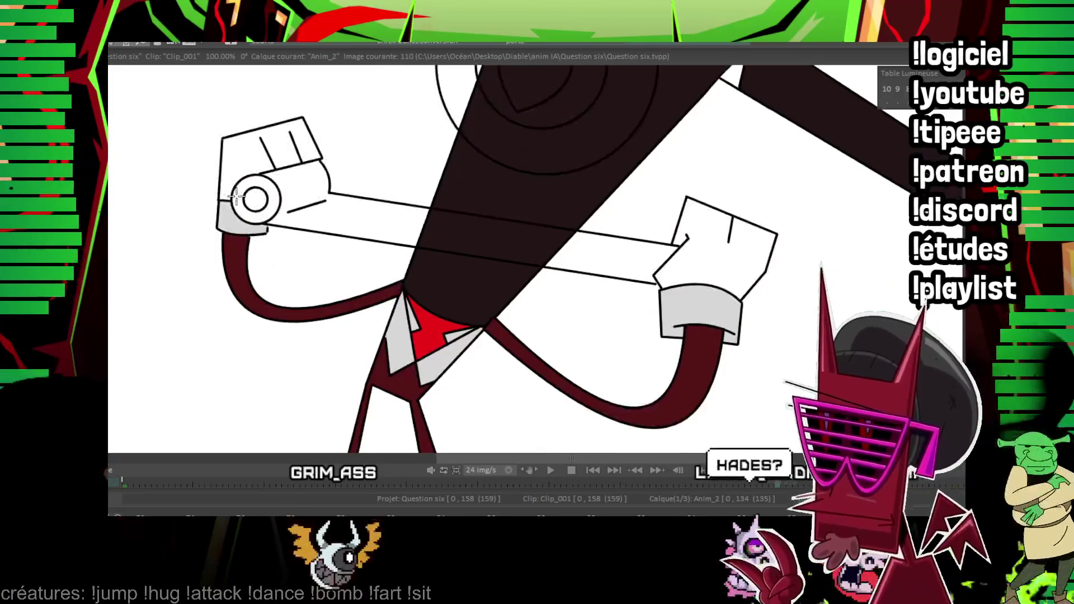
pyautogui.moveTo(604, 244); pyautogui.dragTo(393, 235)
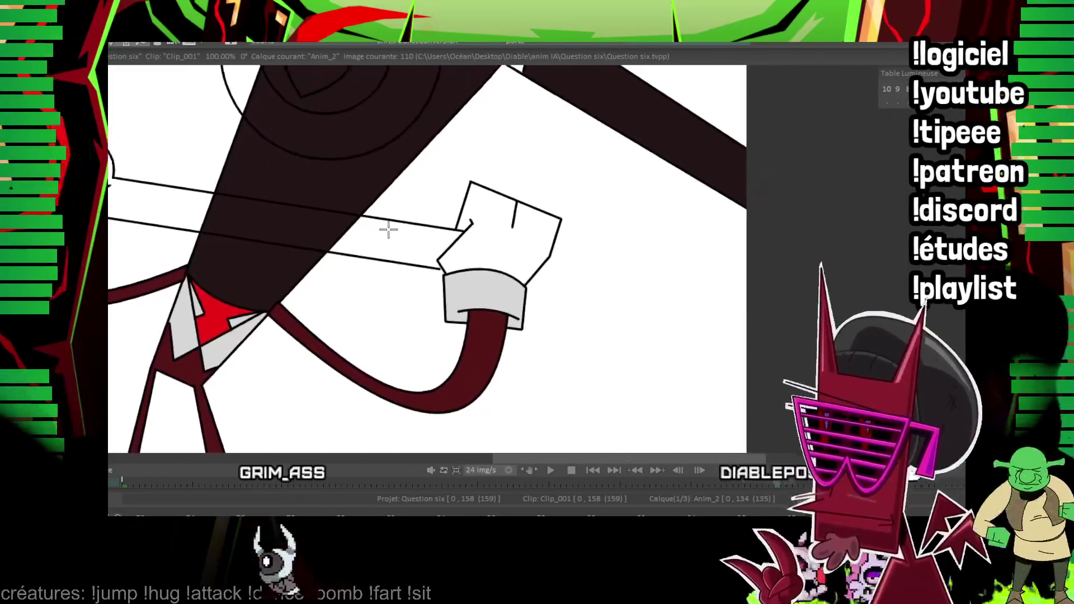
pyautogui.press('Right')
pyautogui.press('Right')
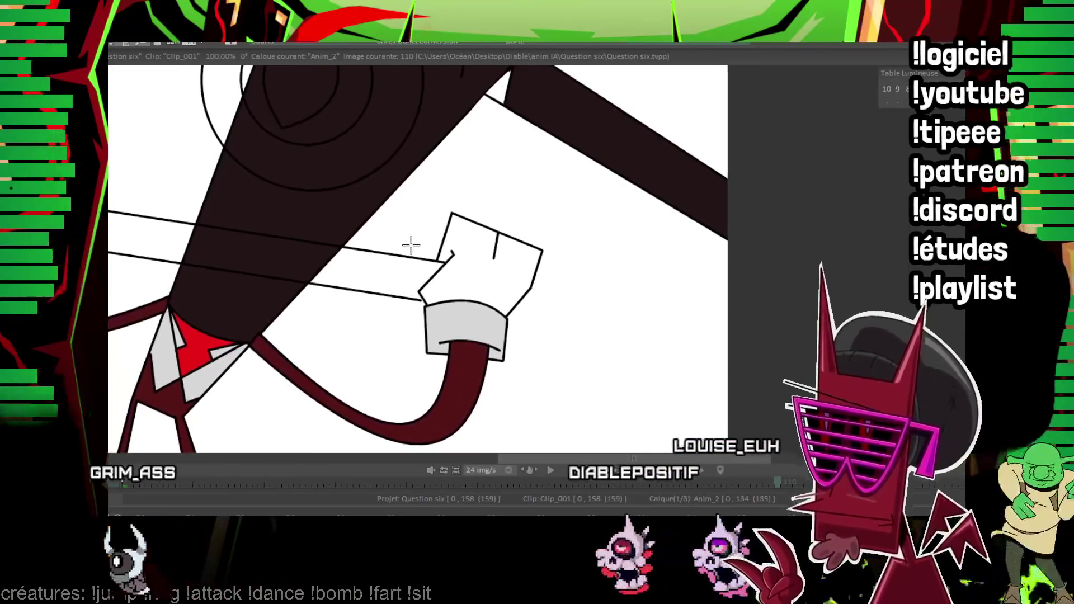
pyautogui.press('Right')
pyautogui.click(479, 284)
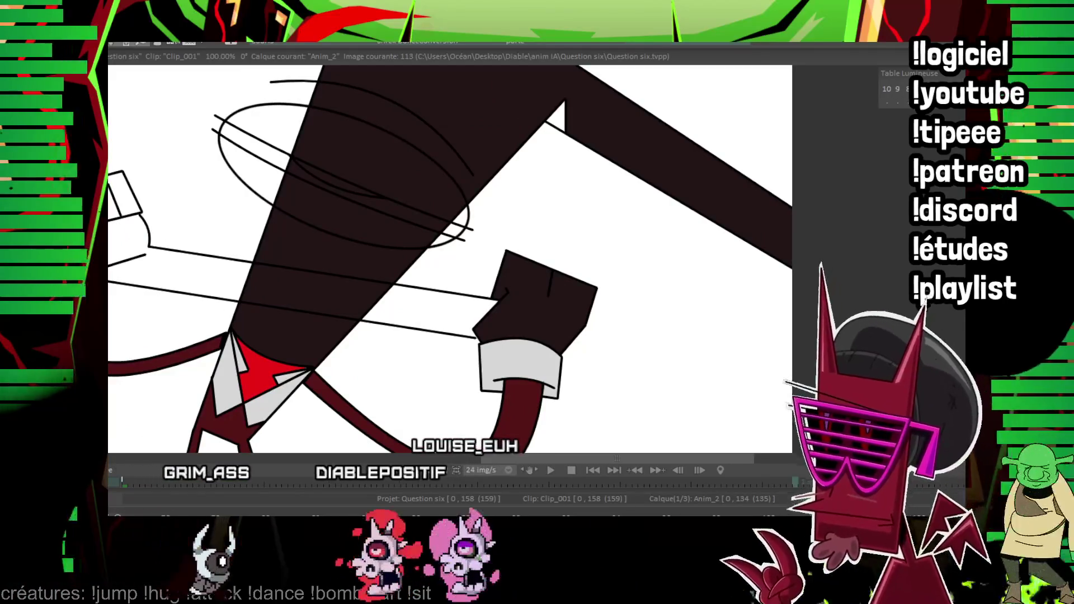
pyautogui.press('Right')
pyautogui.press('Right')
pyautogui.press('Right')
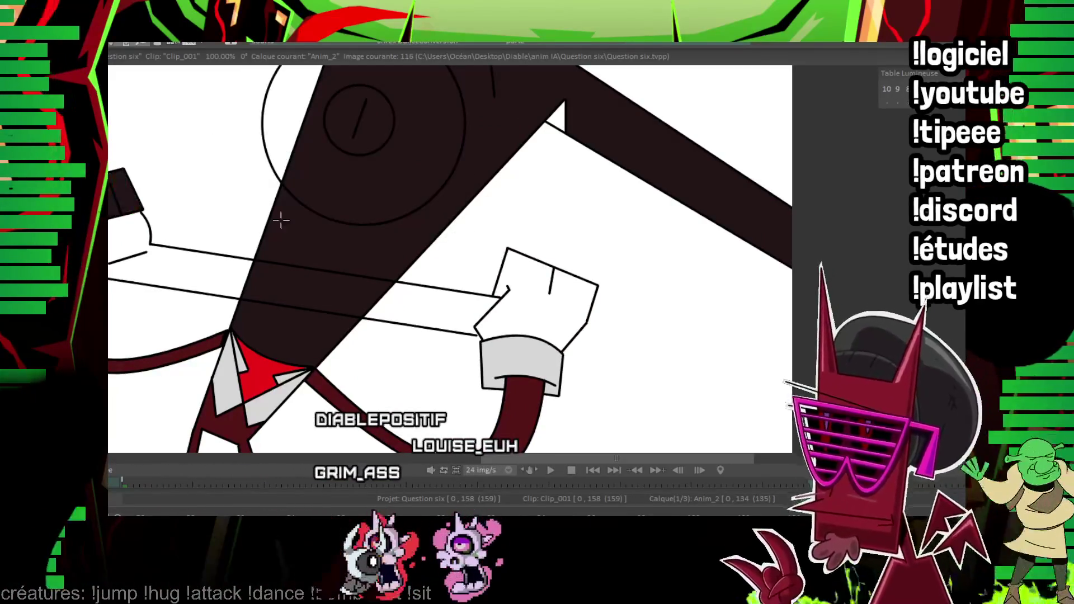
pyautogui.press('Right')
pyautogui.press('Right')
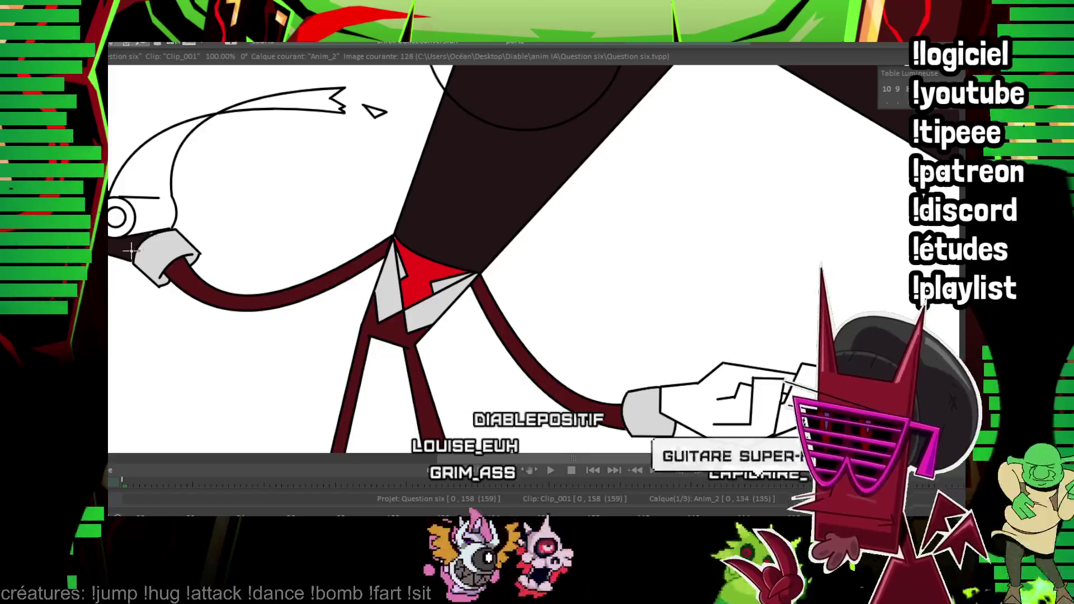
# Centre the open hand and fill it dark on images 132 to 134.
pyautogui.moveTo(487, 283); pyautogui.dragTo(415, 160)
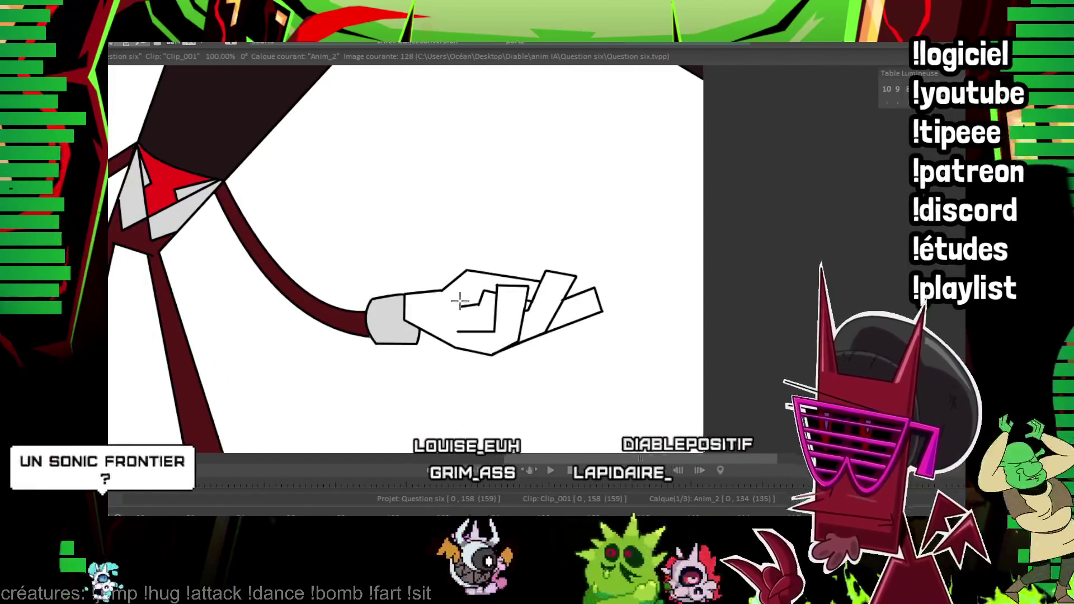
pyautogui.moveTo(514, 245); pyautogui.dragTo(432, 230)
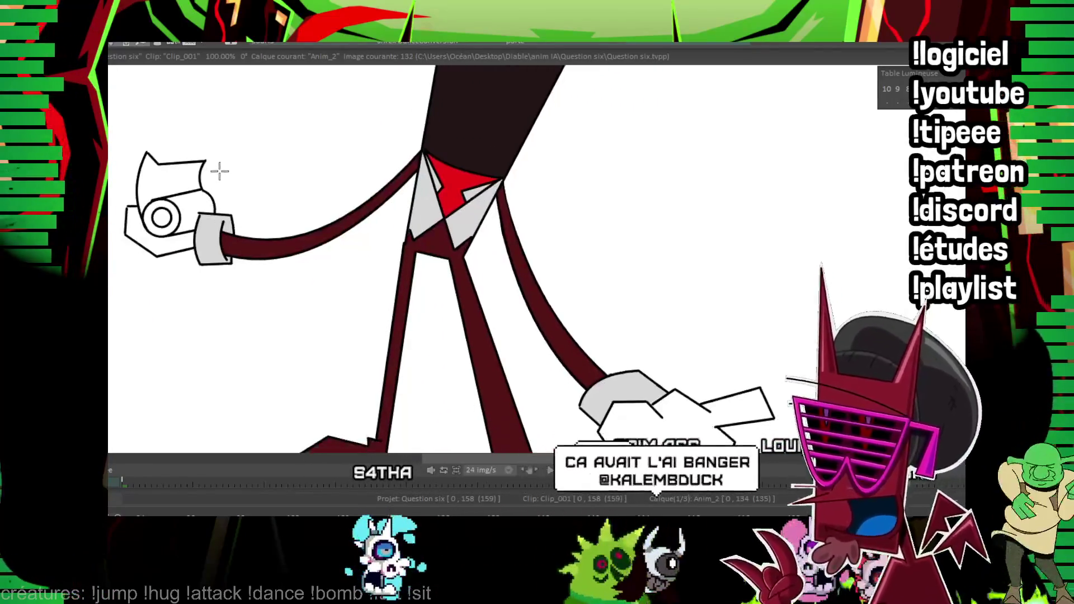
pyautogui.click(491, 329)
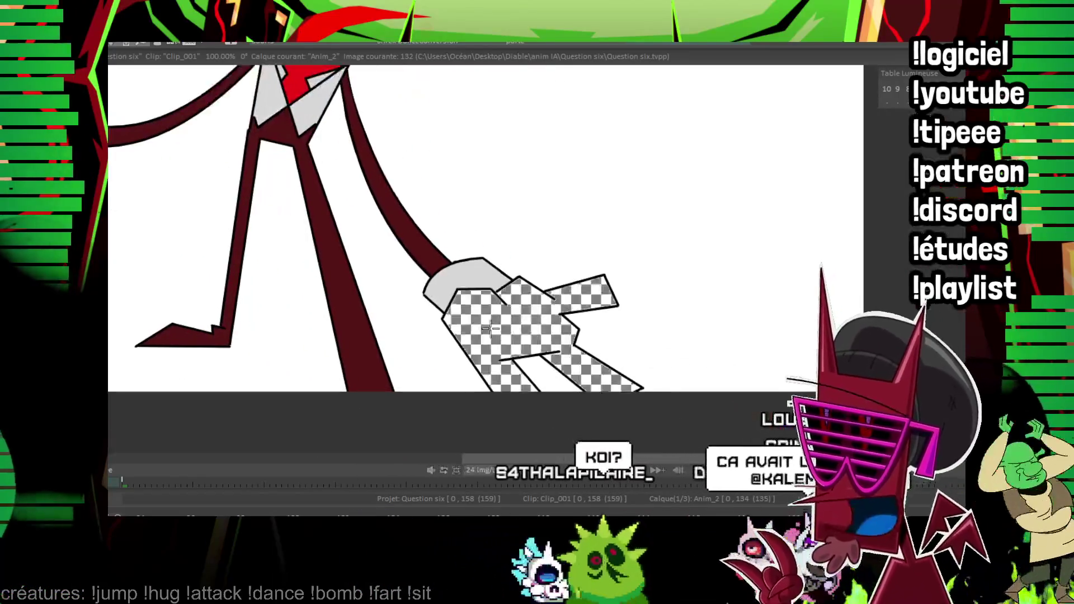
pyautogui.click(523, 364)
pyautogui.press('Right')
pyautogui.click(523, 361)
# Step through the drawings back to image 96.
pyautogui.press('Right')
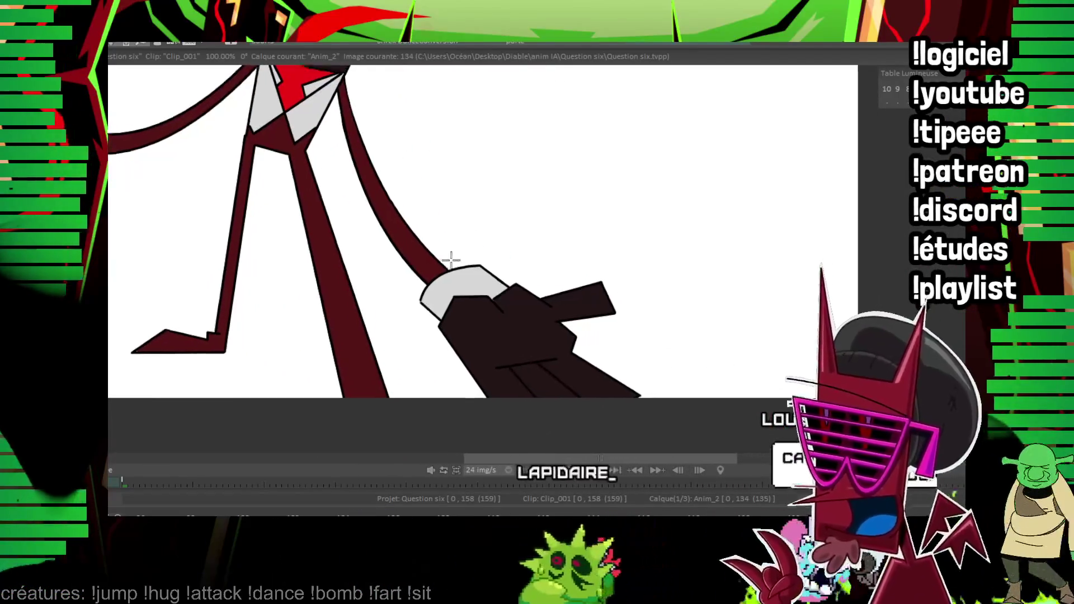
pyautogui.press('Right')
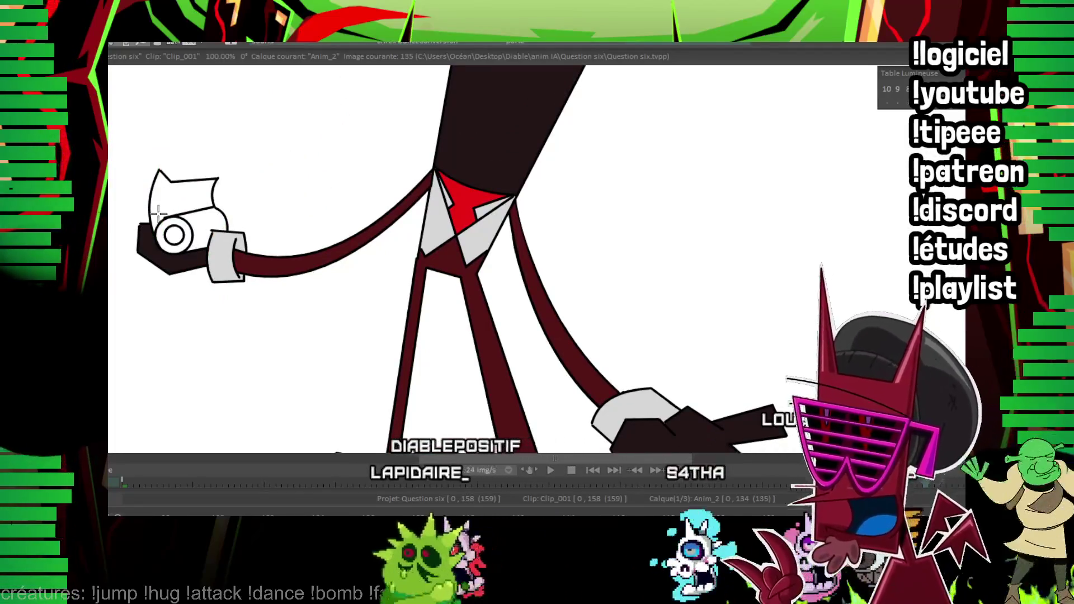
pyautogui.press('Left')
pyautogui.press('Left')
pyautogui.press('Left')
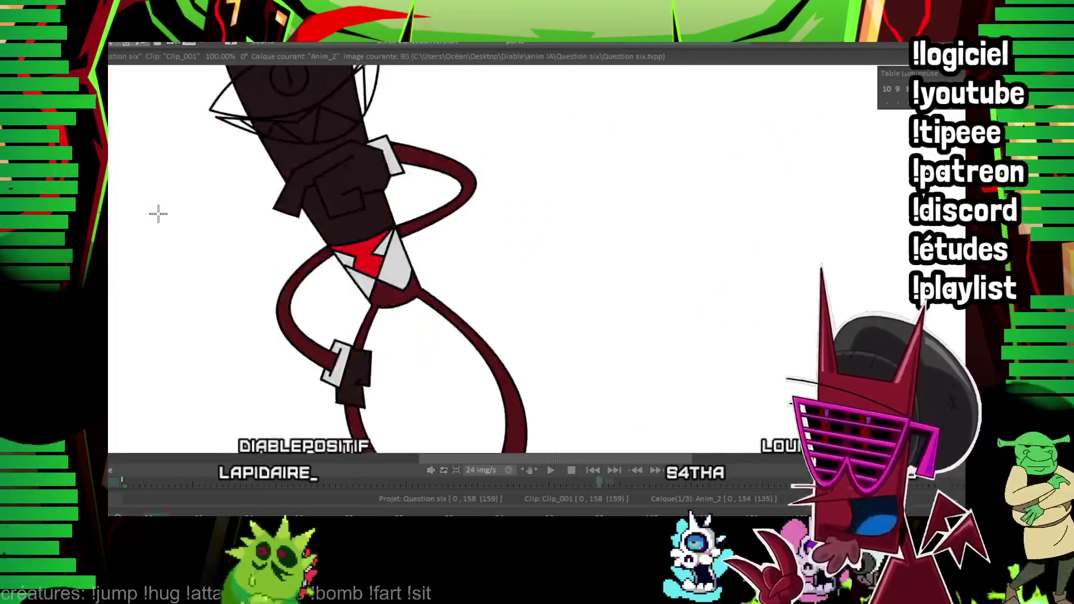
pyautogui.press('Right')
pyautogui.press('Right')
pyautogui.press('Right')
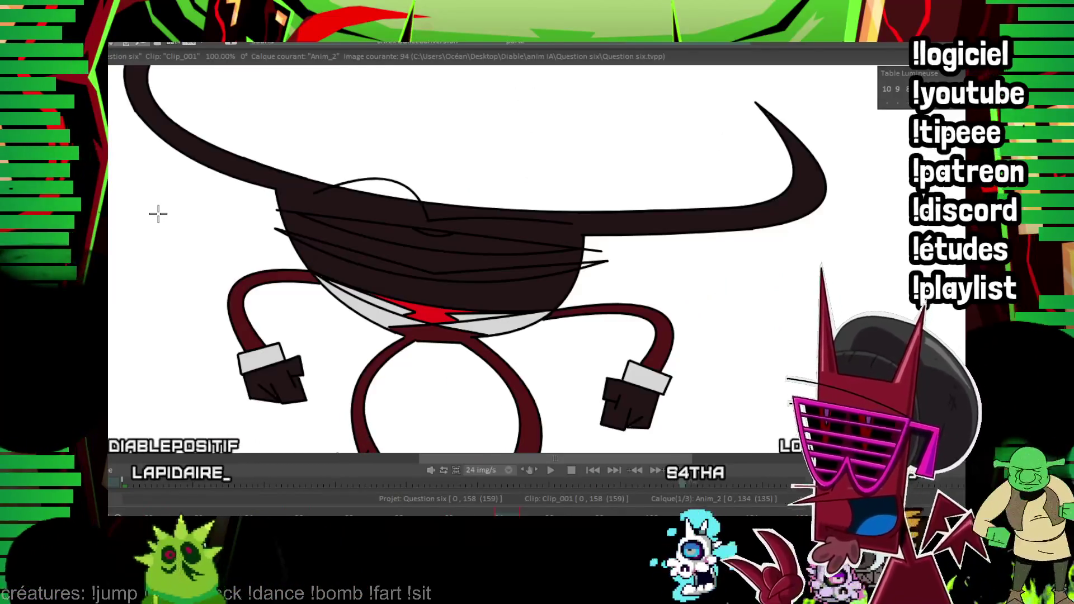
pyautogui.press('Right')
pyautogui.press('Right')
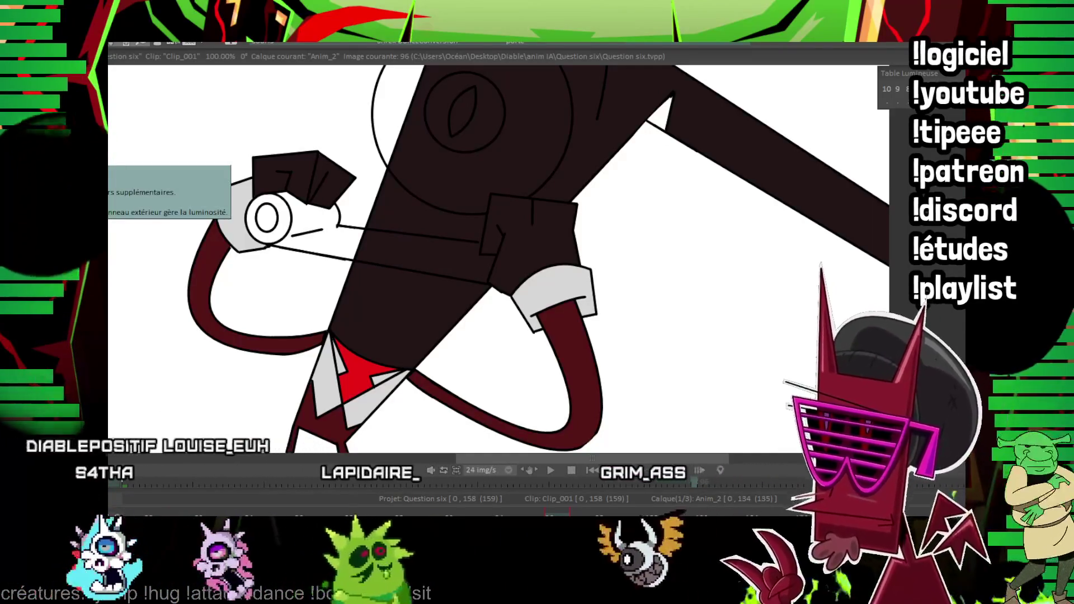
# Fill the forearm tan, undoing an accidental white fill on the eye ring.
pyautogui.moveTo(315, 183); pyautogui.dragTo(280, 179)
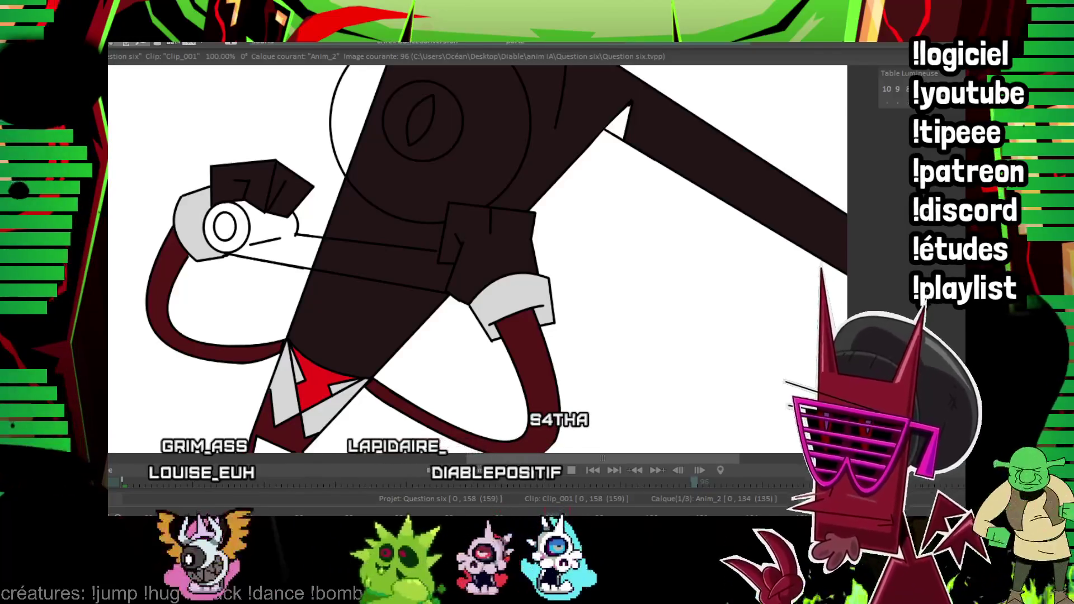
pyautogui.click(431, 255)
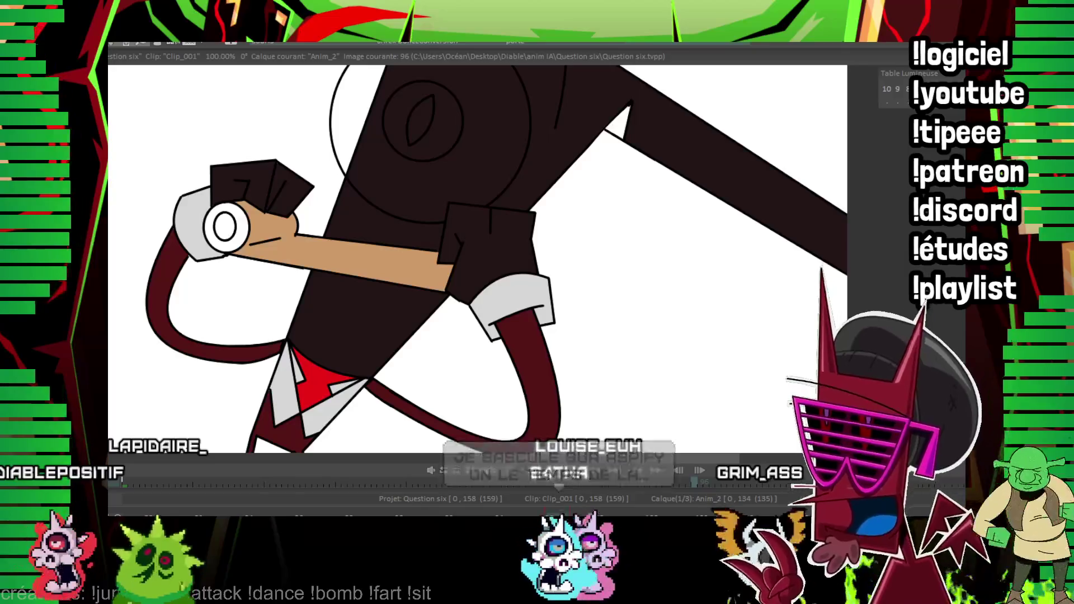
pyautogui.click(239, 209)
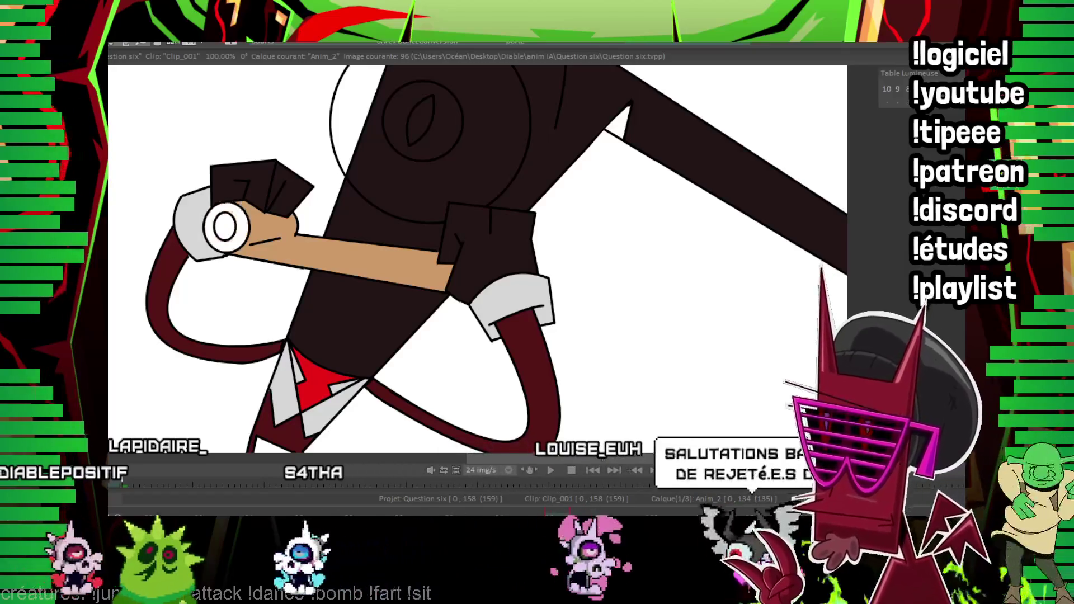
pyautogui.hotkey('ctrl', 'z')
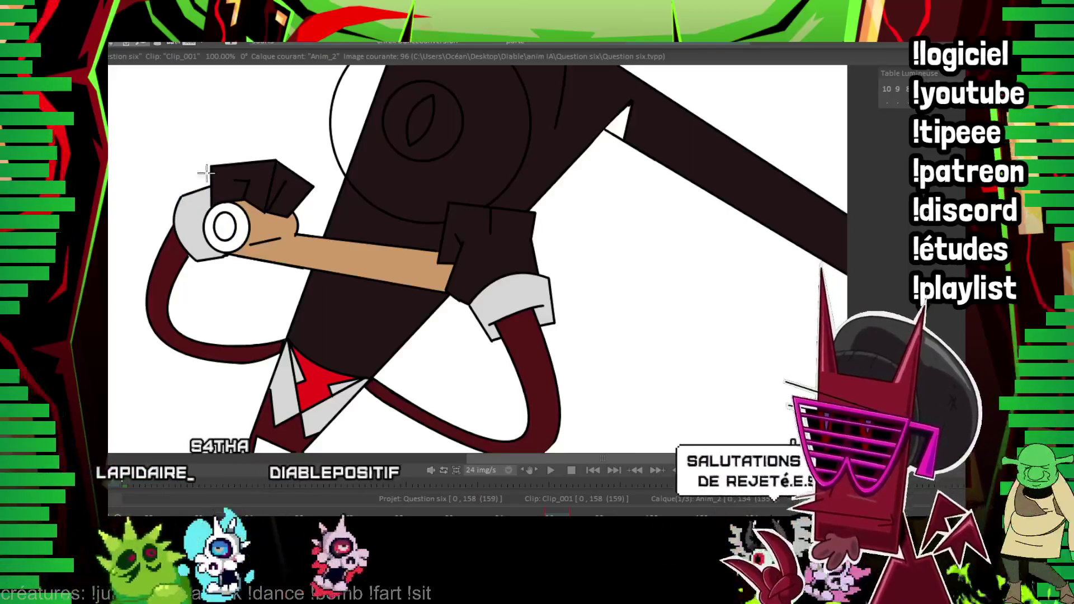
pyautogui.hotkey('ctrl', 'z')
# Fill the arm tan on images 101, 110, 113 and 116.
pyautogui.press('Right')
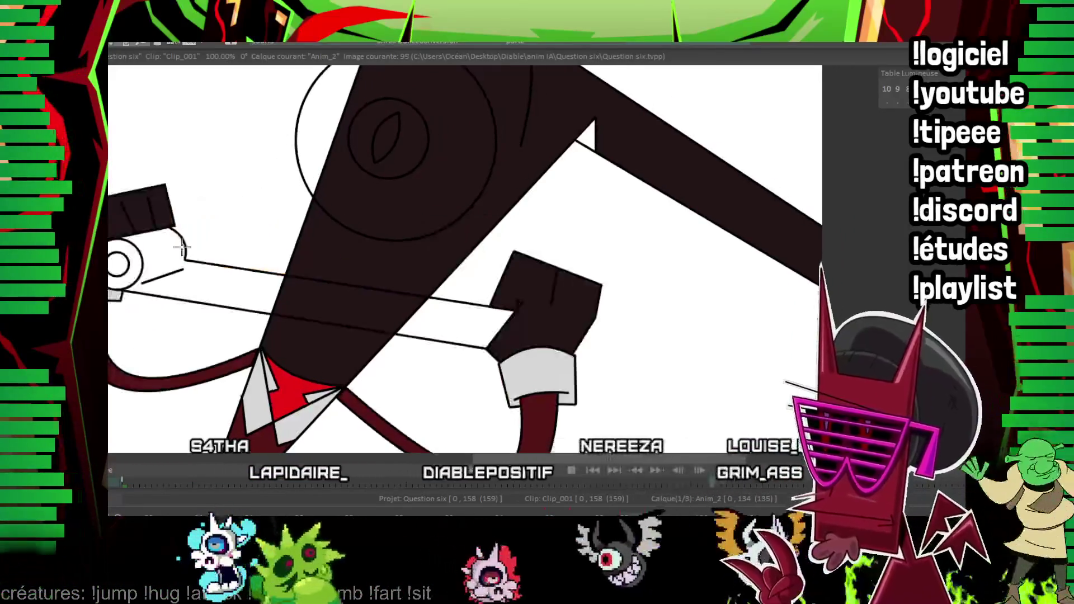
pyautogui.press('Right')
pyautogui.press('Right')
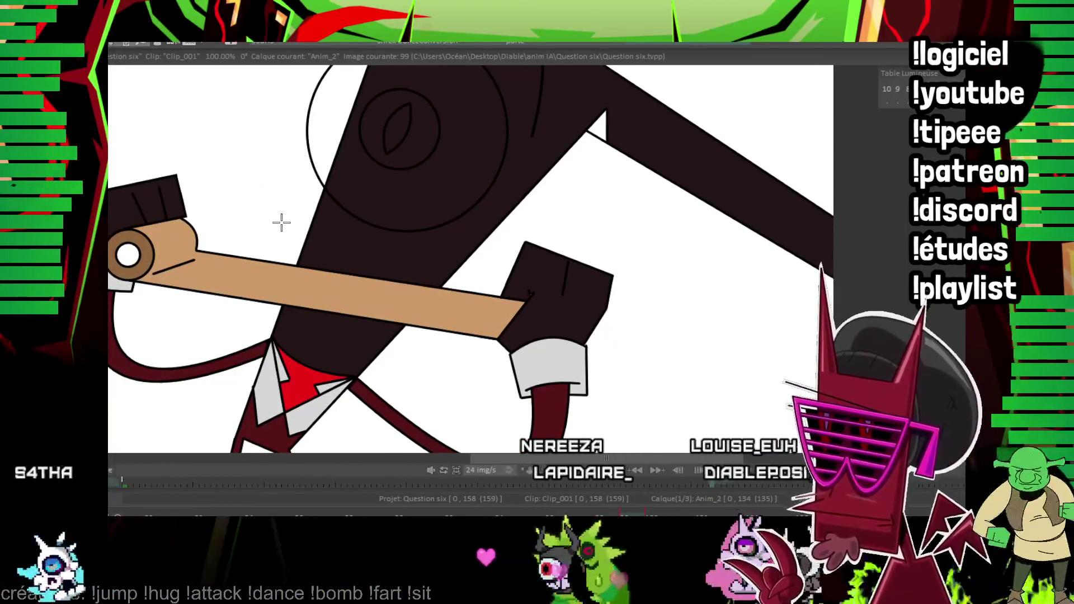
pyautogui.press('Right')
pyautogui.press('Right')
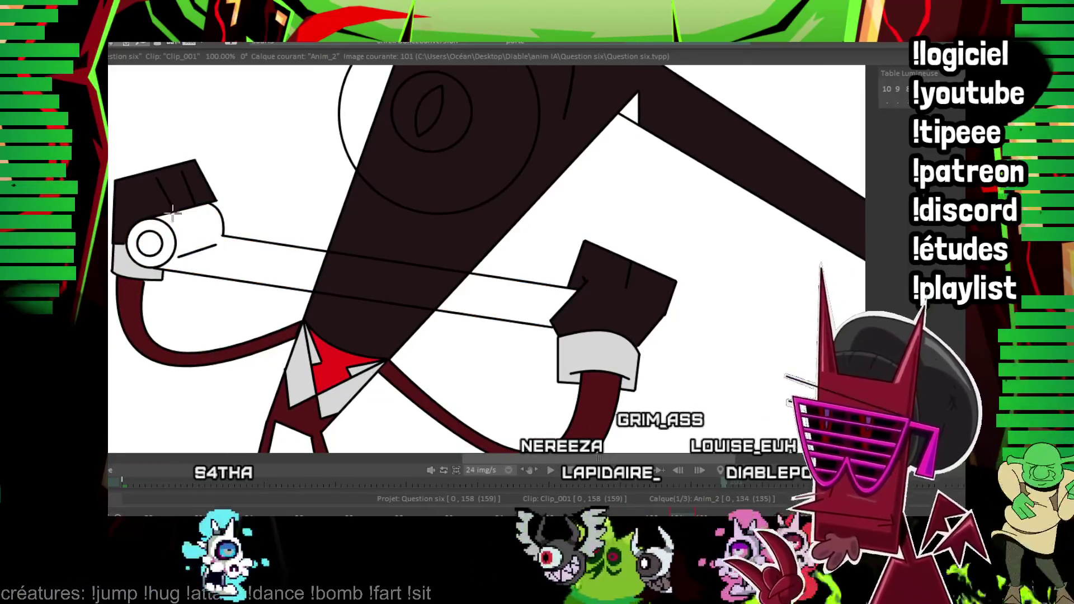
pyautogui.click(173, 211)
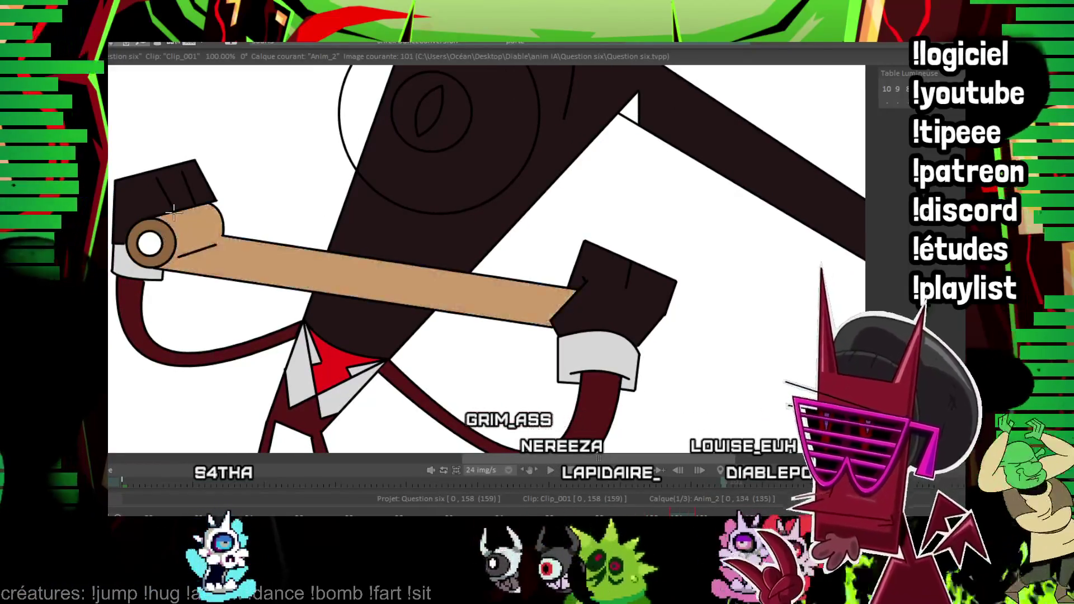
pyautogui.press('Right')
pyautogui.press('Right')
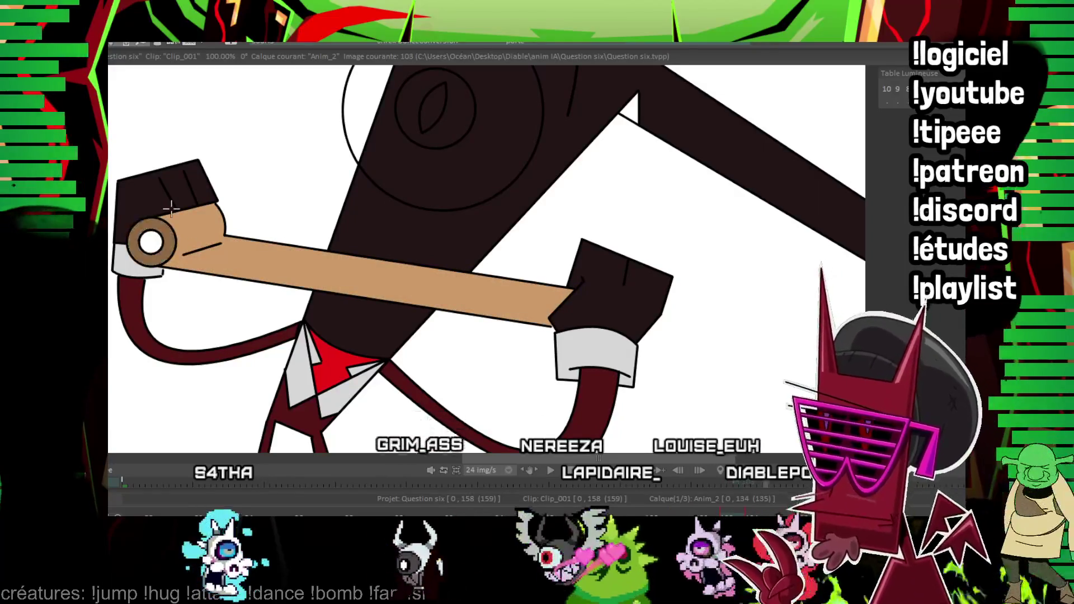
pyautogui.press('Right')
pyautogui.press('Right')
pyautogui.press('Right')
pyautogui.press('Right')
pyautogui.press('Right')
pyautogui.press('Right')
pyautogui.press('Right')
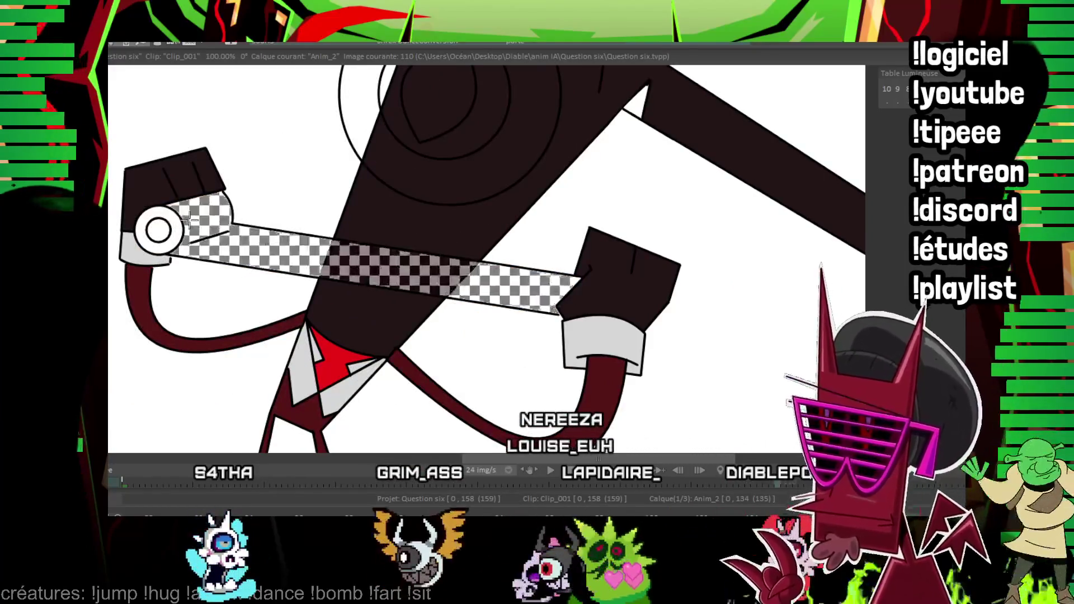
pyautogui.click(190, 220)
pyautogui.press('Right')
pyautogui.press('Right')
pyautogui.press('Right')
pyautogui.click(178, 206)
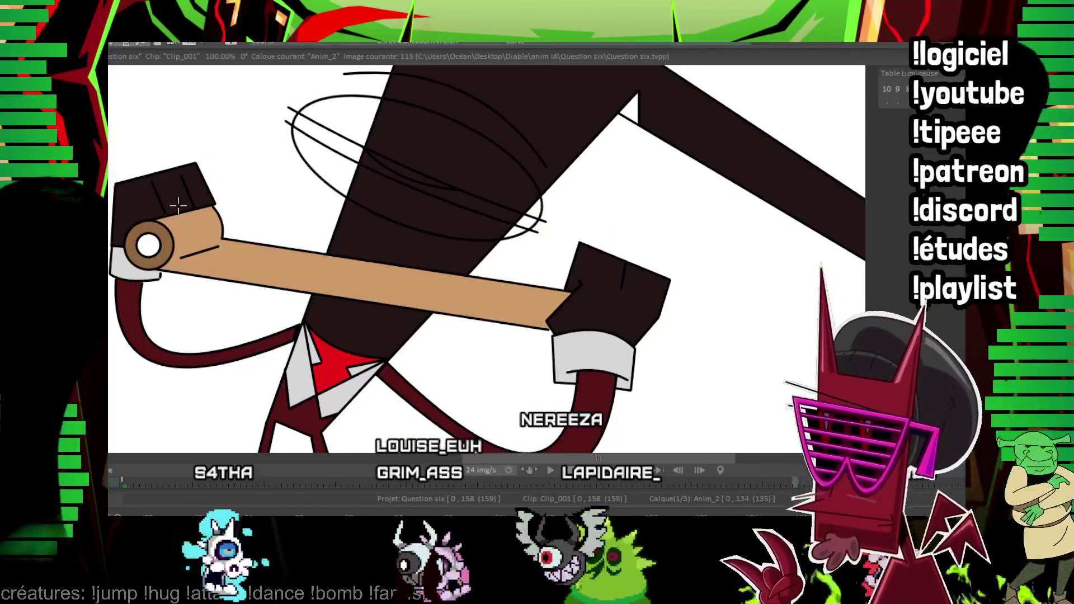
pyautogui.press('Right')
pyautogui.press('Right')
pyautogui.press('Right')
pyautogui.click(178, 210)
# Fill the remaining arm area tan and its ragged tip brown through image 130.
pyautogui.press('Right')
pyautogui.press('Right')
pyautogui.press('Right')
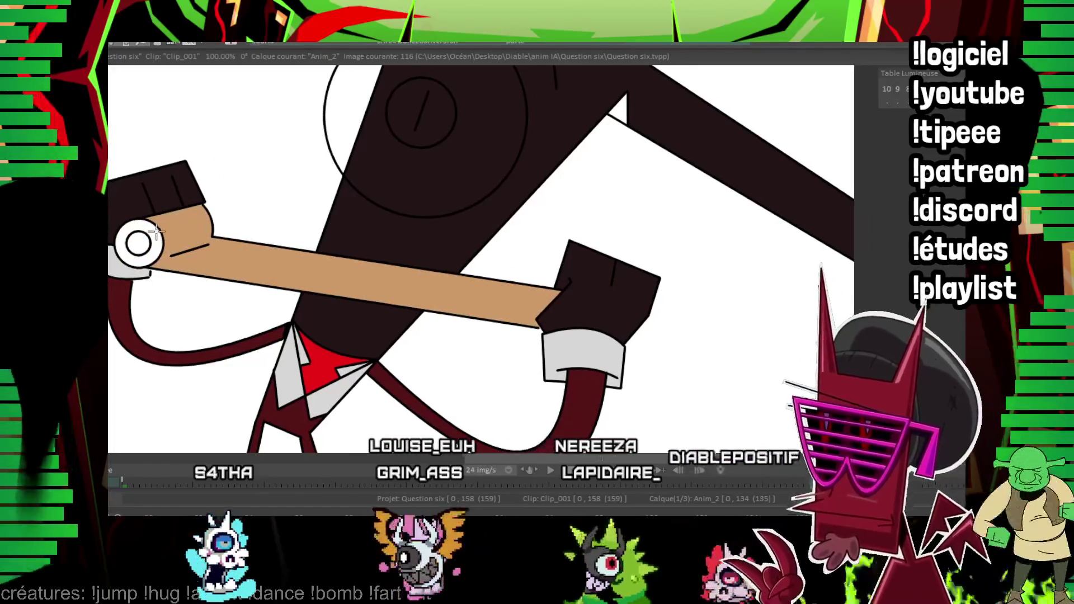
pyautogui.press('Right')
pyautogui.press('Right')
pyautogui.press('Right')
pyautogui.press('Right')
pyautogui.press('Right')
pyautogui.press('Right')
pyautogui.press('Return')
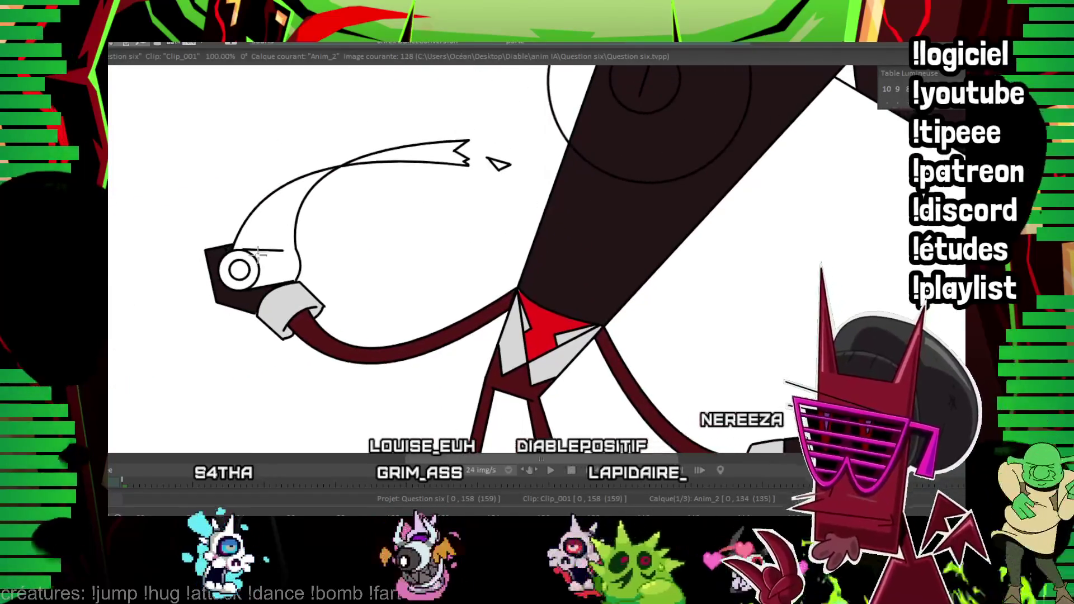
pyautogui.click(282, 206)
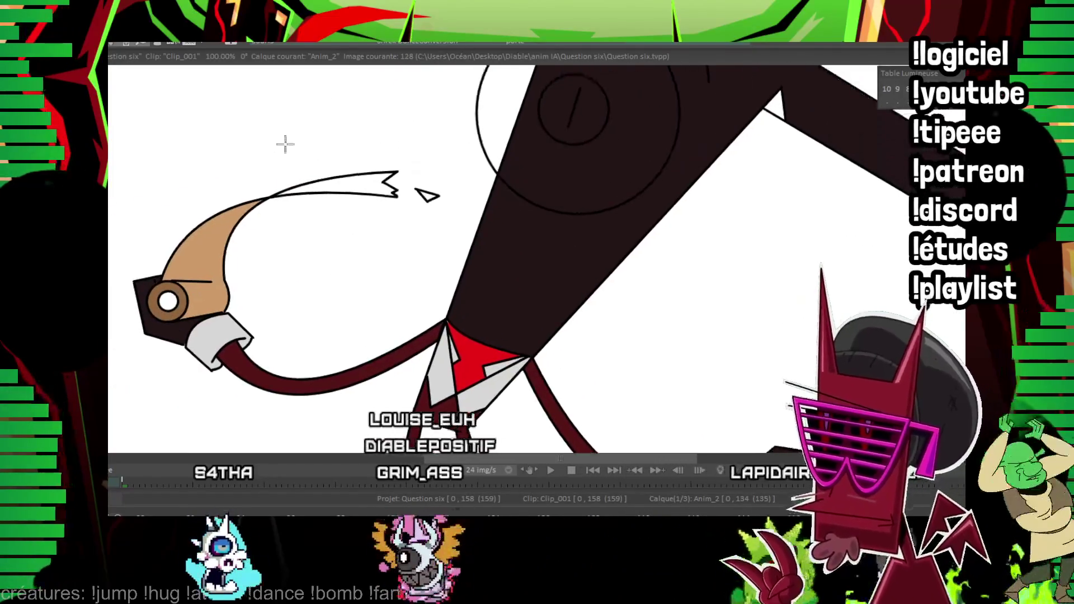
pyautogui.click(342, 183)
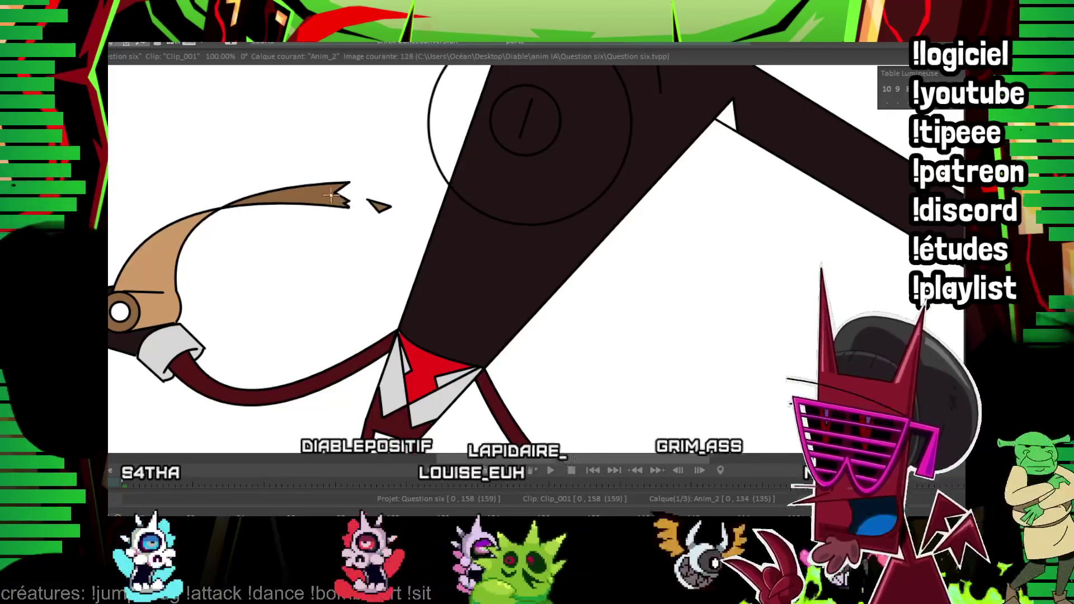
pyautogui.press('Right')
pyautogui.press('Right')
pyautogui.scroll(-1, 321, 242)
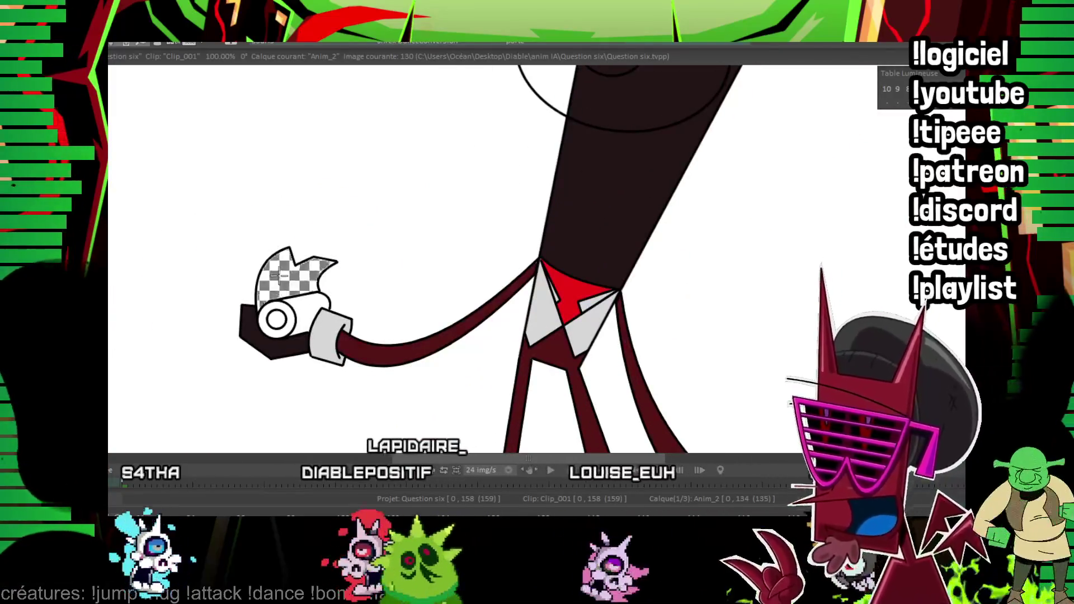
pyautogui.click(281, 284)
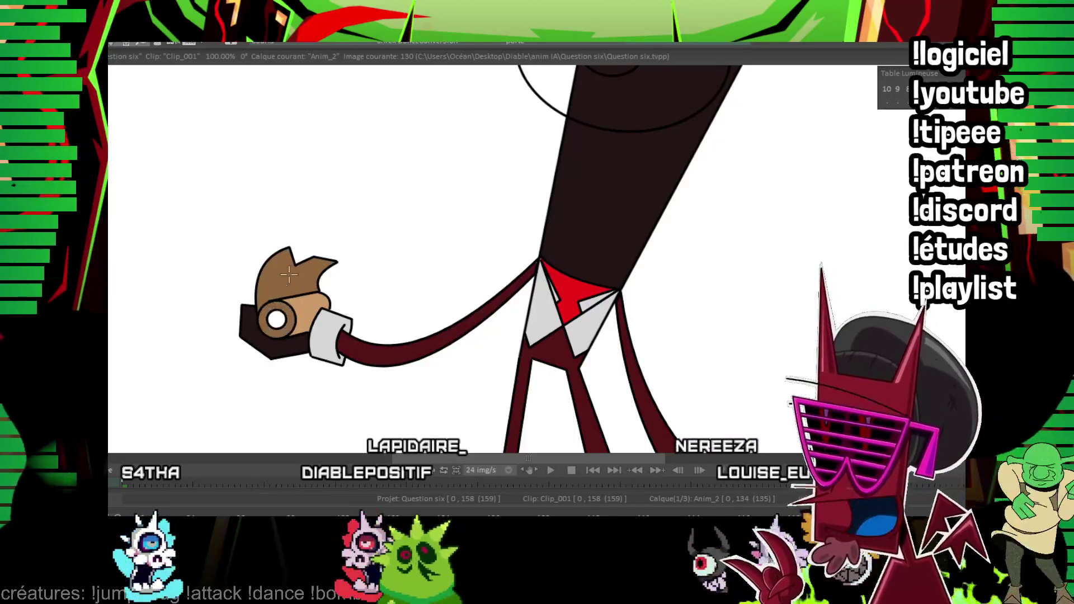
# Fill the hand's upper part brown on image 132, then advance to image 134.
pyautogui.moveTo(289, 275); pyautogui.dragTo(255, 190)
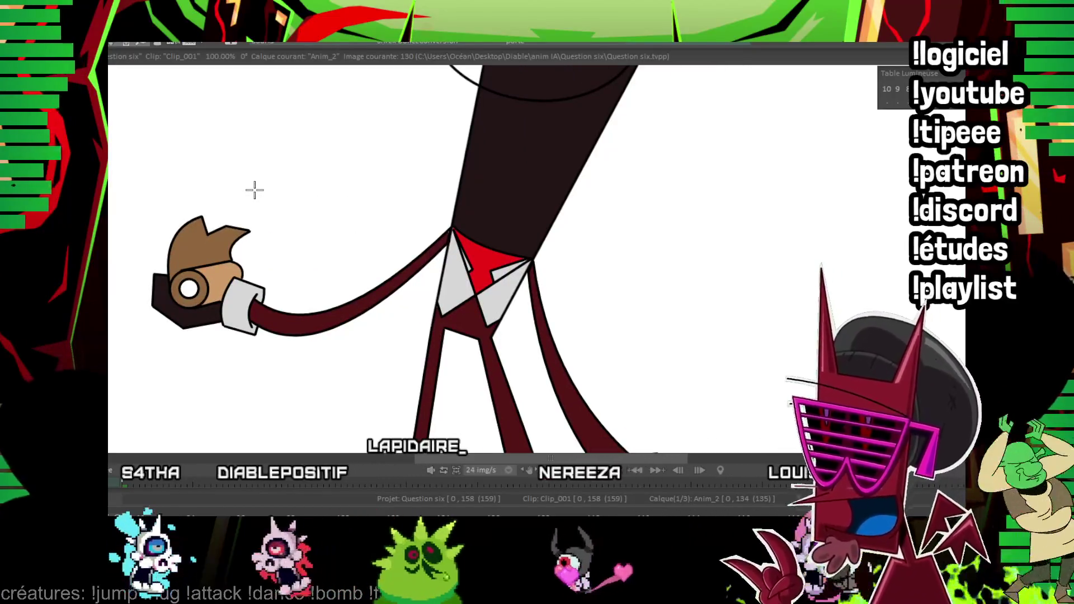
pyautogui.press('Right')
pyautogui.press('Right')
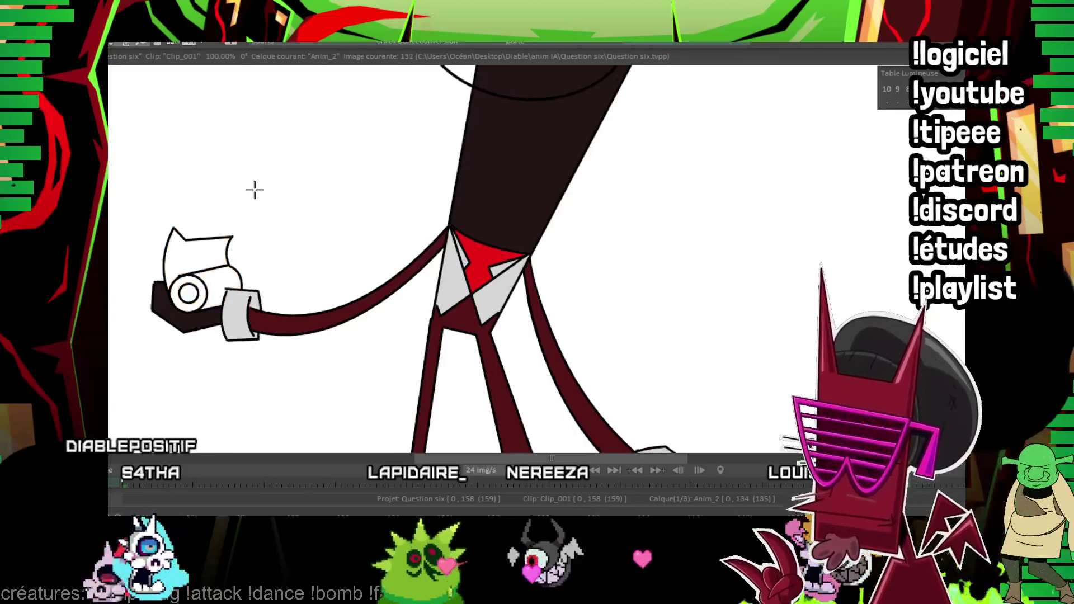
pyautogui.moveTo(192, 194); pyautogui.dragTo(174, 208)
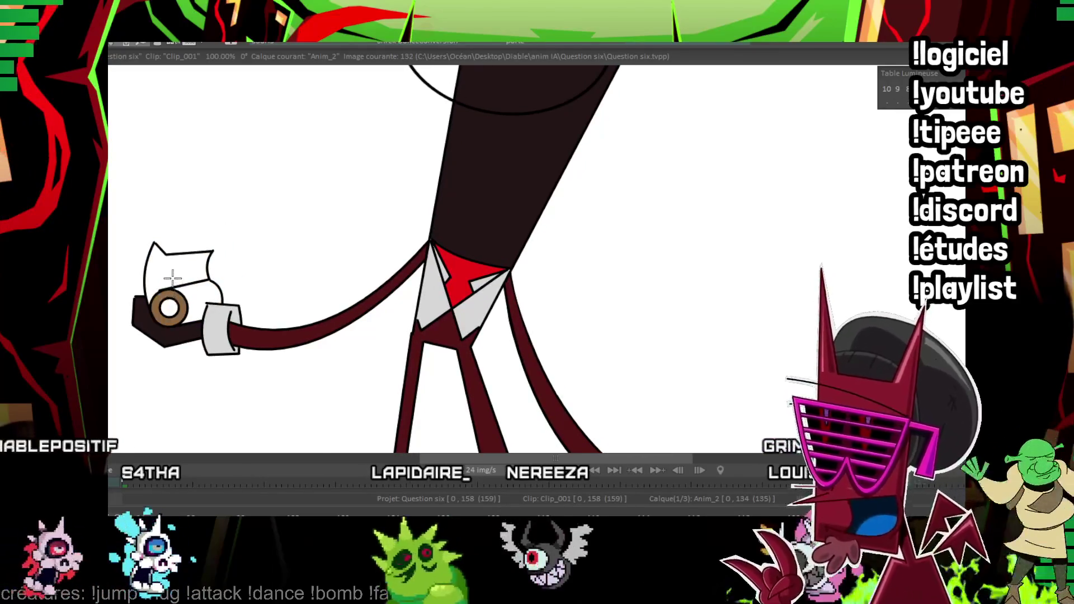
pyautogui.click(190, 285)
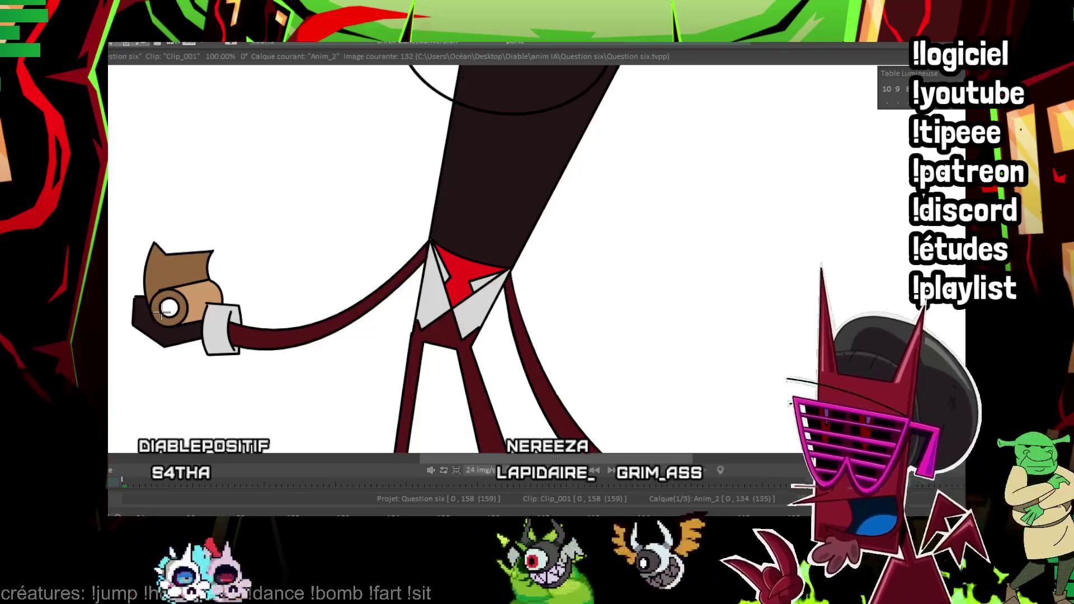
pyautogui.press('Right')
pyautogui.press('Right')
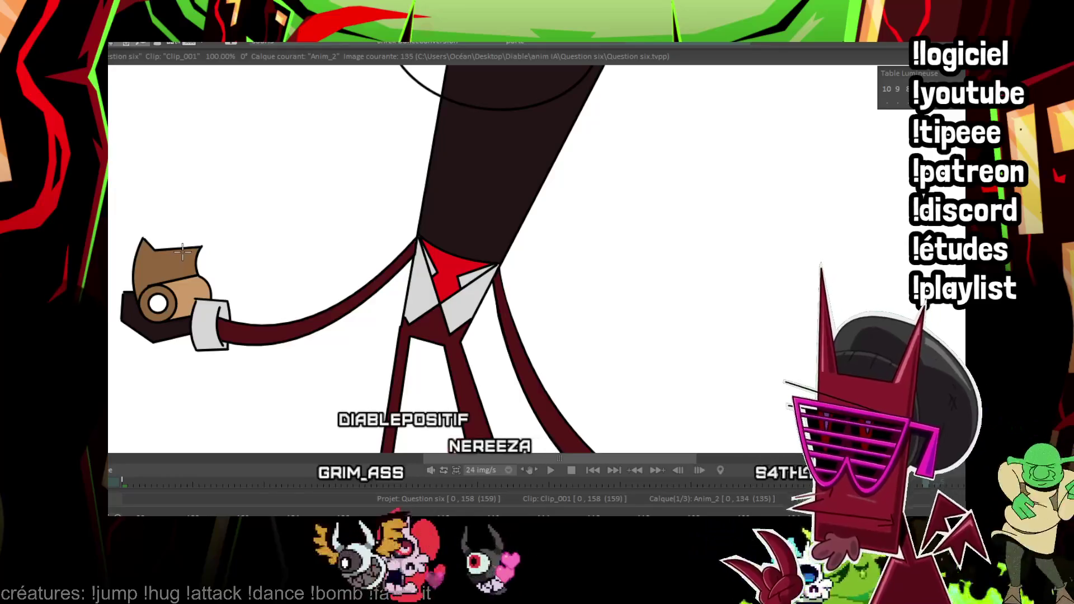
# Step through the arm drawings from image 96 to 135, then play back and stop at image 0.
pyautogui.press('Left')
pyautogui.press('Left')
pyautogui.press('Left')
pyautogui.press('Left')
pyautogui.press('Left')
pyautogui.press('Left')
pyautogui.press('Left')
pyautogui.press('Left')
pyautogui.press('Left')
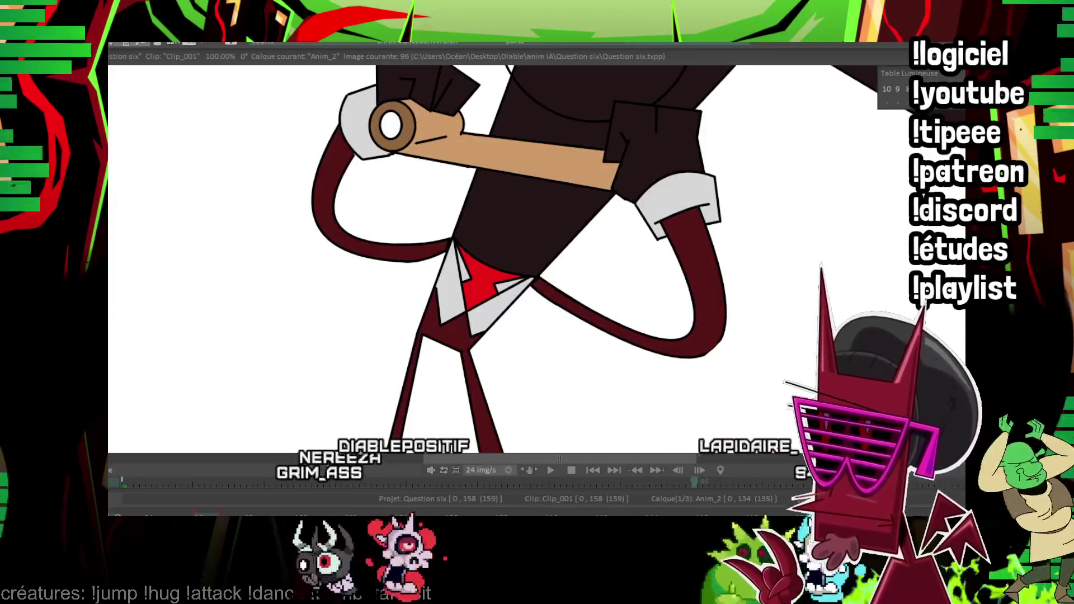
pyautogui.press('Right')
pyautogui.press('Right')
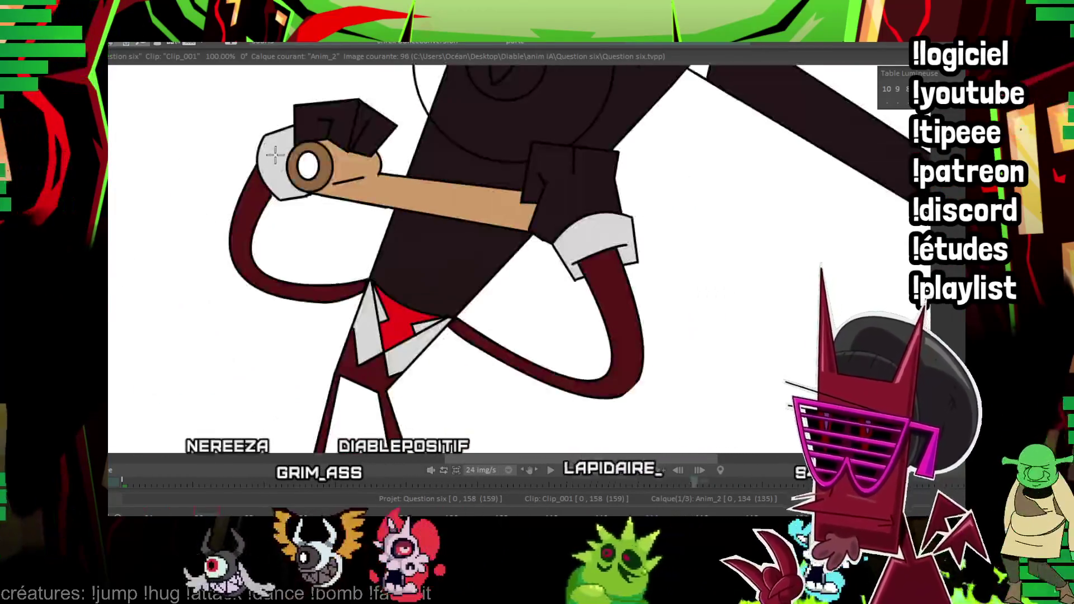
pyautogui.press('Right')
pyautogui.press('Right')
pyautogui.press('Right')
pyautogui.press('Right')
pyautogui.press('Right')
pyautogui.press('Right')
pyautogui.press('Right')
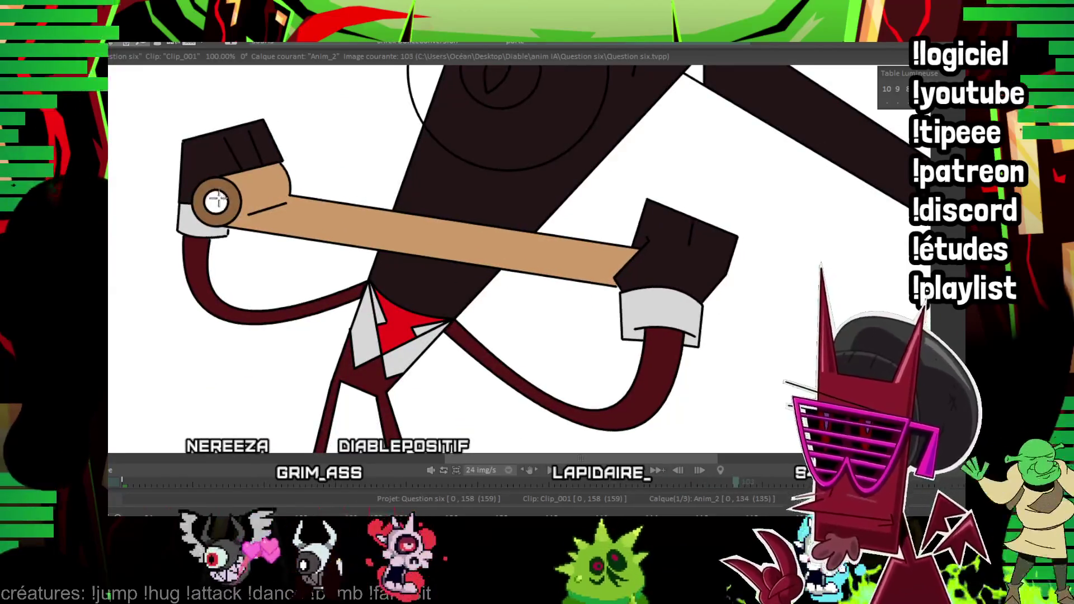
pyautogui.press('Right')
pyautogui.press('Right')
pyautogui.press('Right')
pyautogui.press('Right')
pyautogui.press('Right')
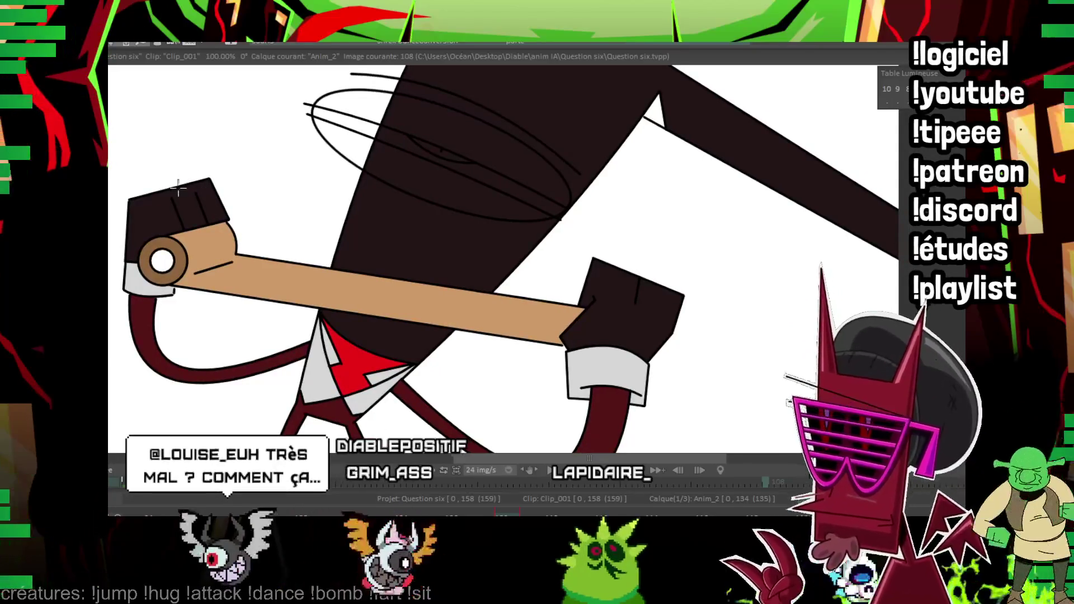
pyautogui.press('Right')
pyautogui.press('Right')
pyautogui.press('Right')
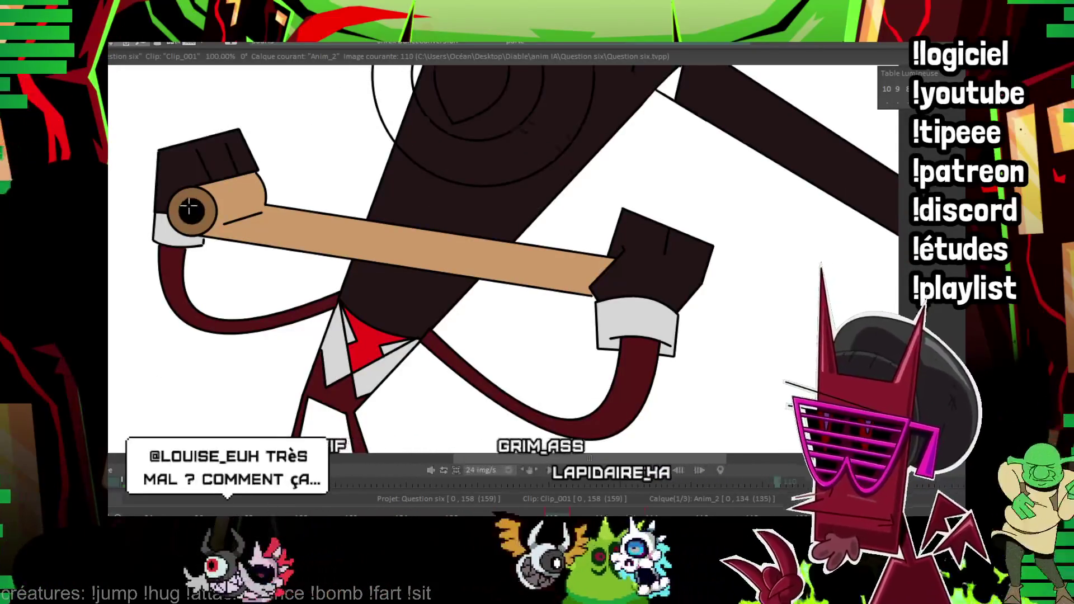
pyautogui.press('Right')
pyautogui.press('Right')
pyautogui.press('Right')
pyautogui.press('Right')
pyautogui.press('Right')
pyautogui.press('Right')
pyautogui.press('Right')
pyautogui.press('Right')
pyautogui.press('Right')
pyautogui.press('Right')
pyautogui.press('Right')
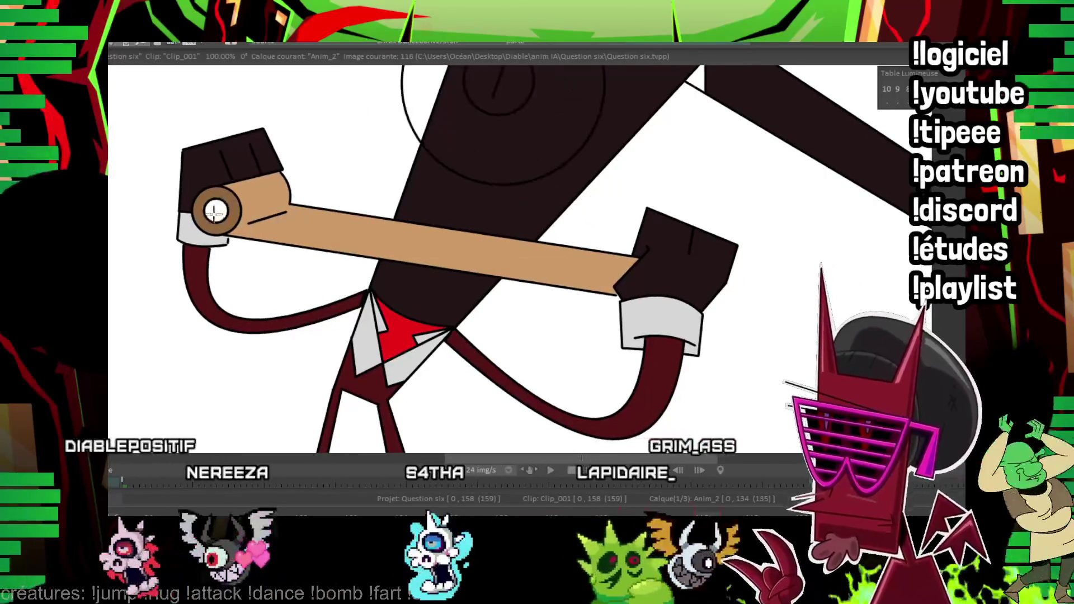
pyautogui.press('Right')
pyautogui.press('Right')
pyautogui.press('Right')
pyautogui.press('Right')
pyautogui.press('Right')
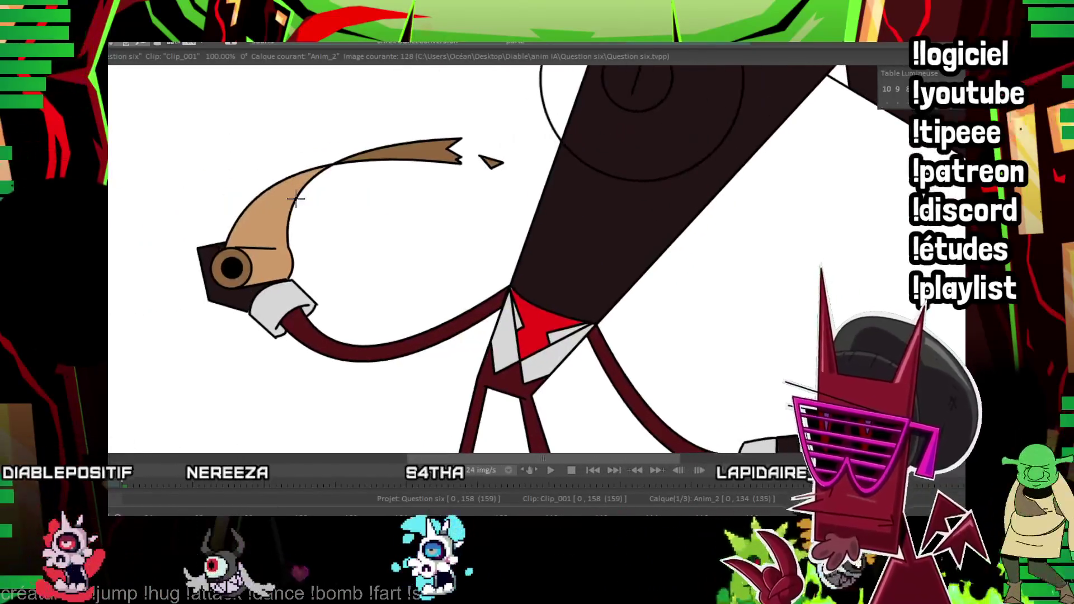
pyautogui.press('Right')
pyautogui.press('Right')
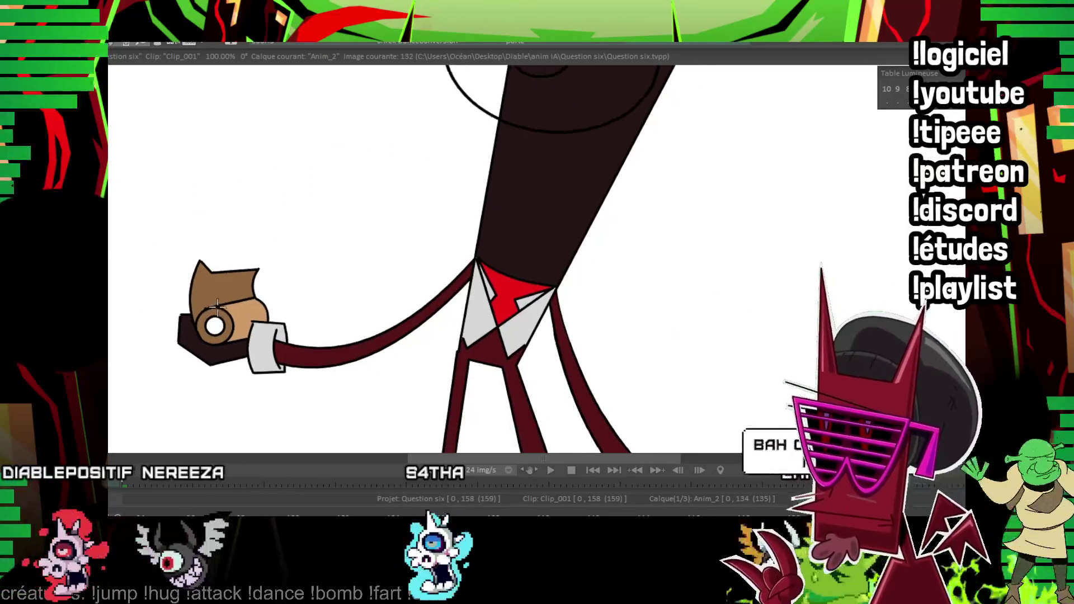
pyautogui.press('Right')
pyautogui.press('Right')
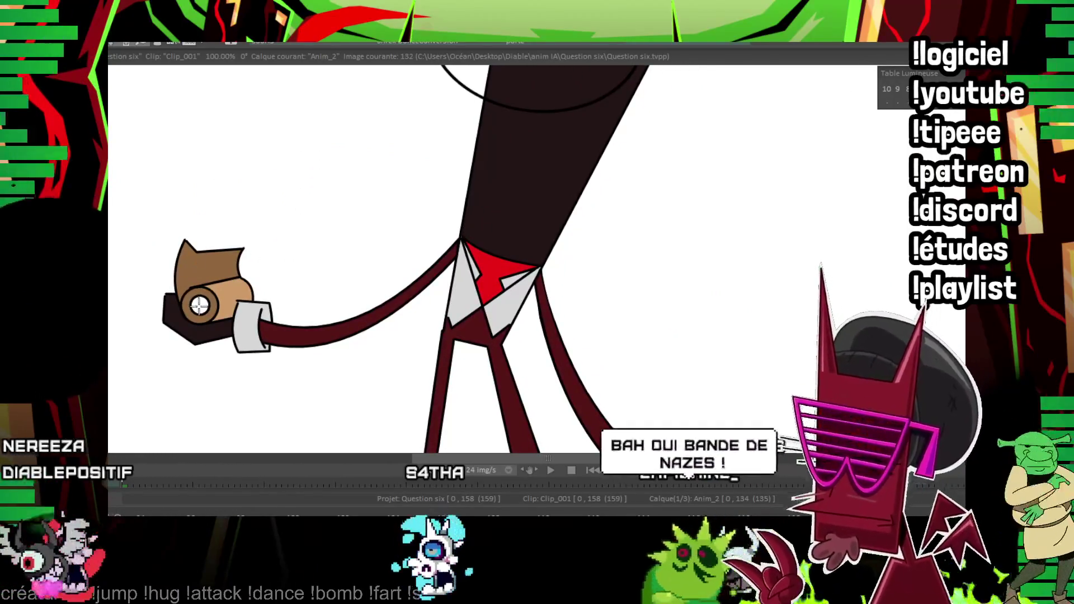
pyautogui.press('Right')
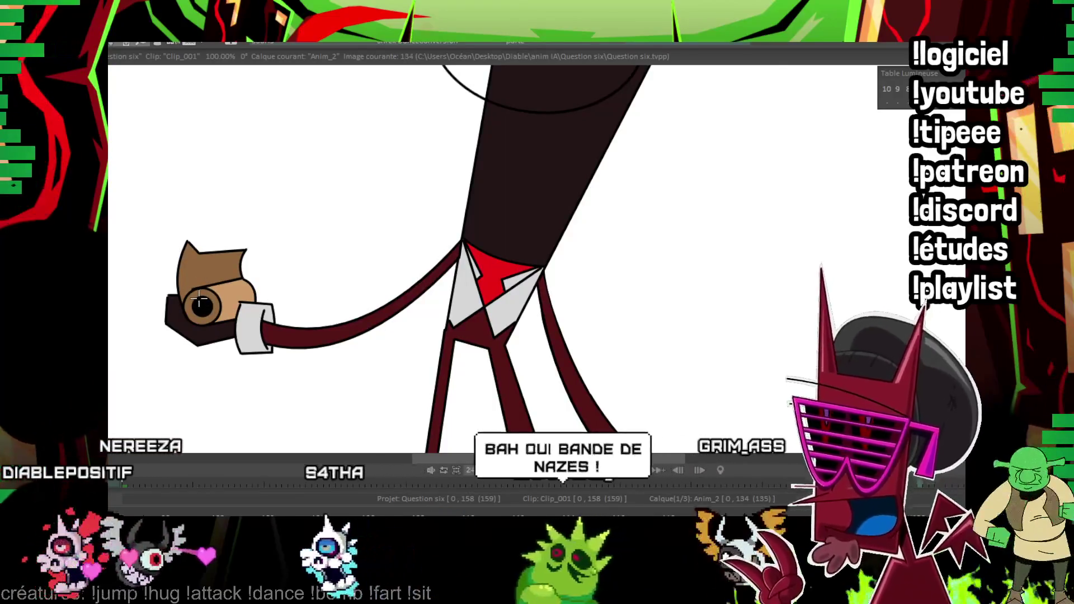
pyautogui.press('Return')
pyautogui.press('Down')
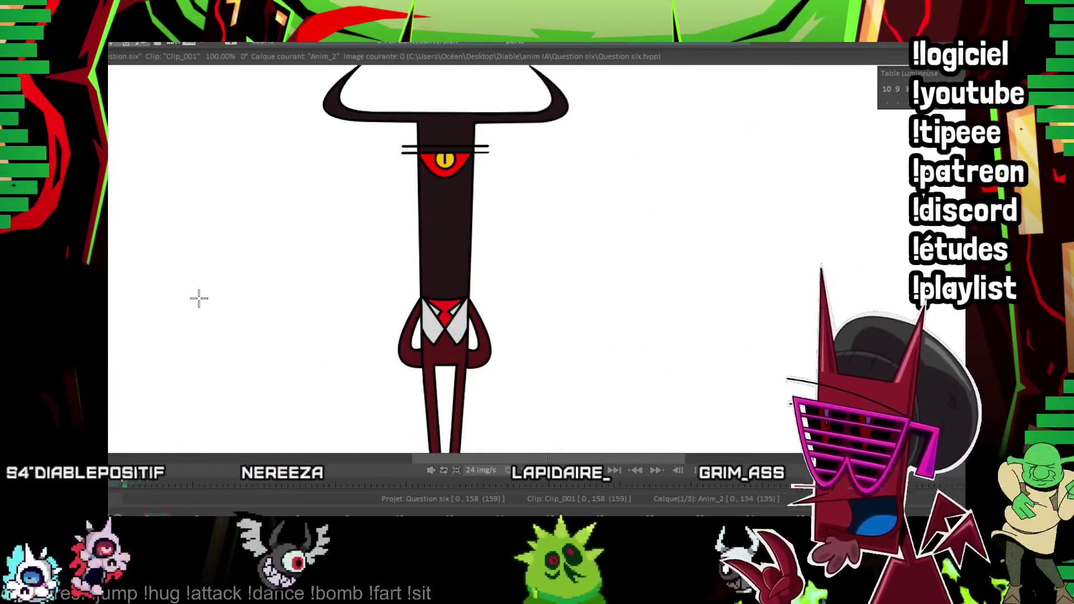
# Compare the eye across the early frames around image 7, then jump to image 73.
pyautogui.press('Right')
pyautogui.press('Right')
pyautogui.press('Right')
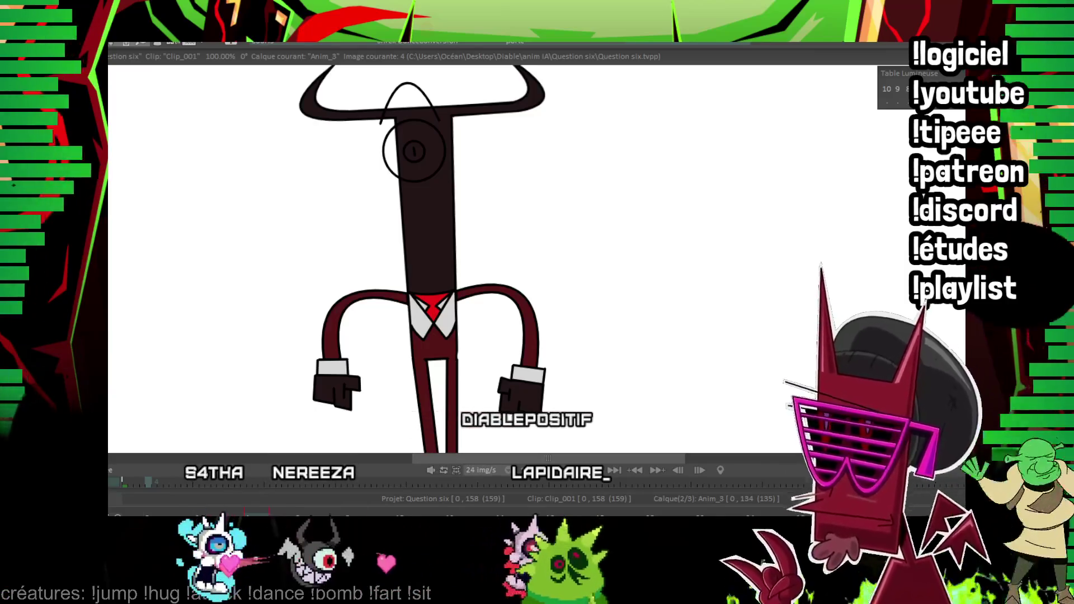
pyautogui.press('Right')
pyautogui.press('Right')
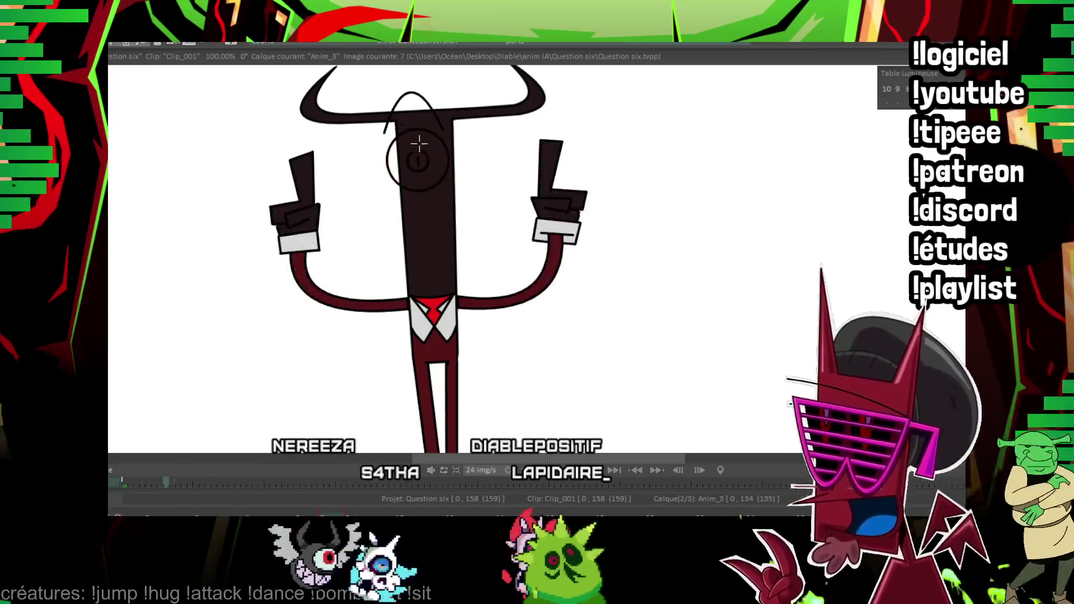
pyautogui.press('Right')
pyautogui.press('Left')
pyautogui.press('Right')
pyautogui.press('Left')
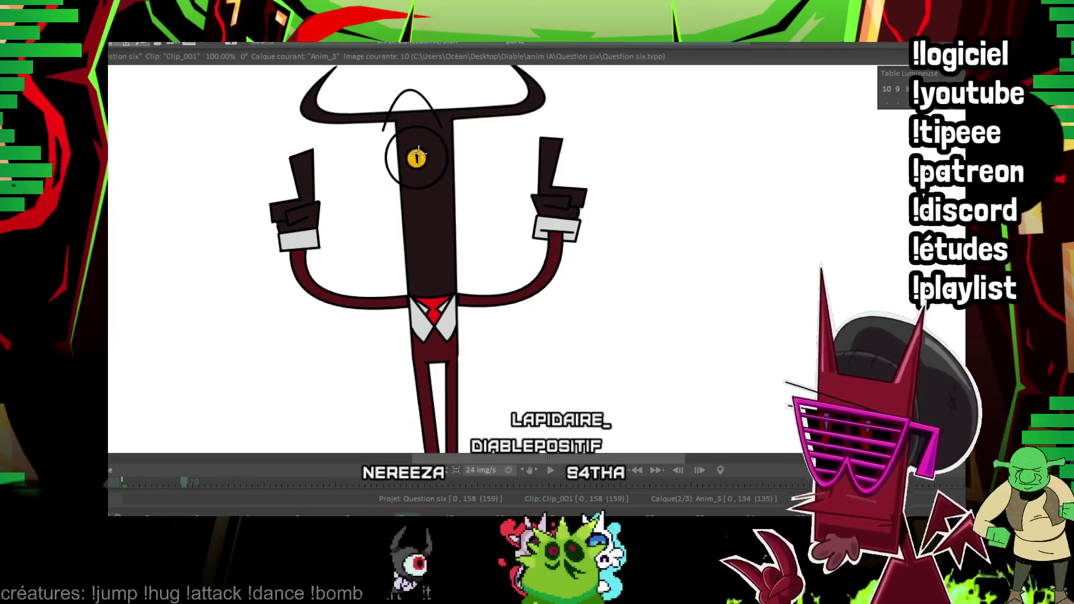
pyautogui.press('Right')
pyautogui.press('Right')
pyautogui.press('Right')
pyautogui.press('Right')
pyautogui.press('Right')
pyautogui.press('Right')
pyautogui.press('Right')
pyautogui.press('Right')
pyautogui.press('Right')
pyautogui.press('Right')
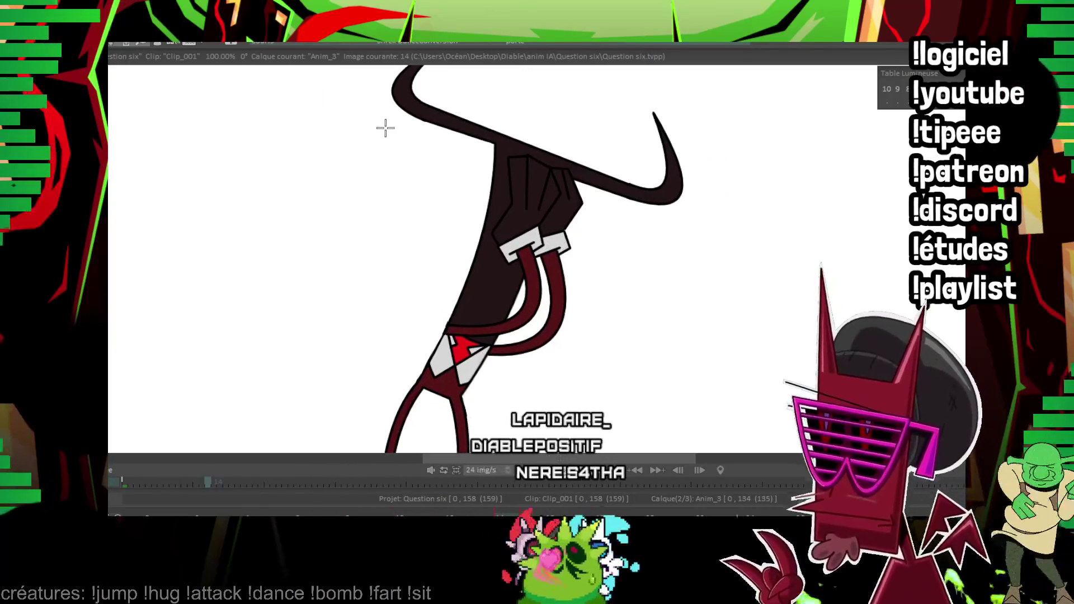
pyautogui.press('Right')
pyautogui.press('Right')
pyautogui.press('Right')
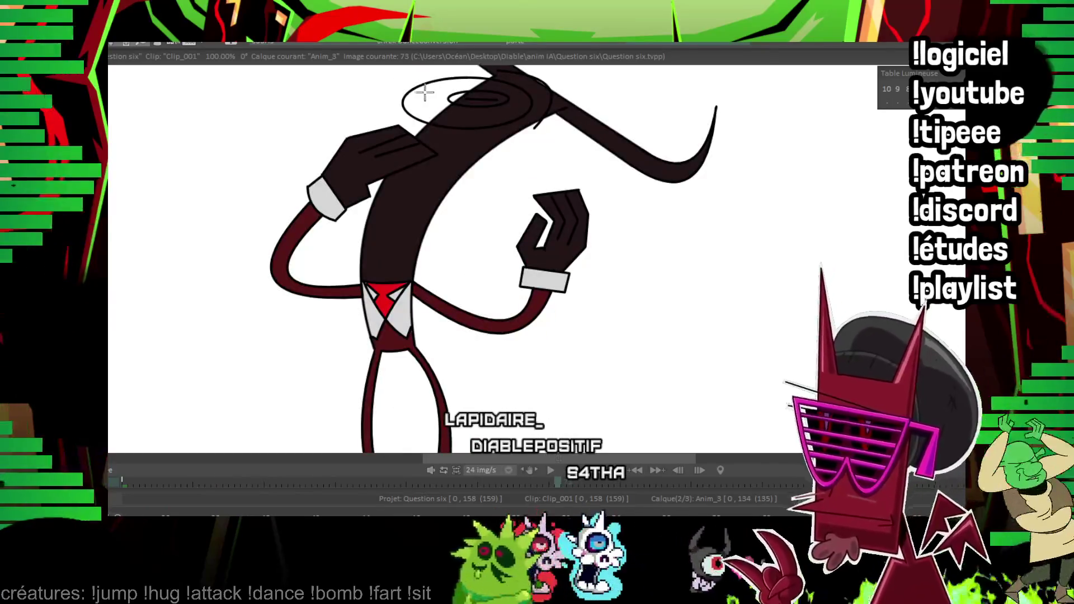
# Fill the eye red on images 73, 75 and 77.
pyautogui.click(463, 97)
pyautogui.press('Right')
pyautogui.press('Right')
pyautogui.click(274, 116)
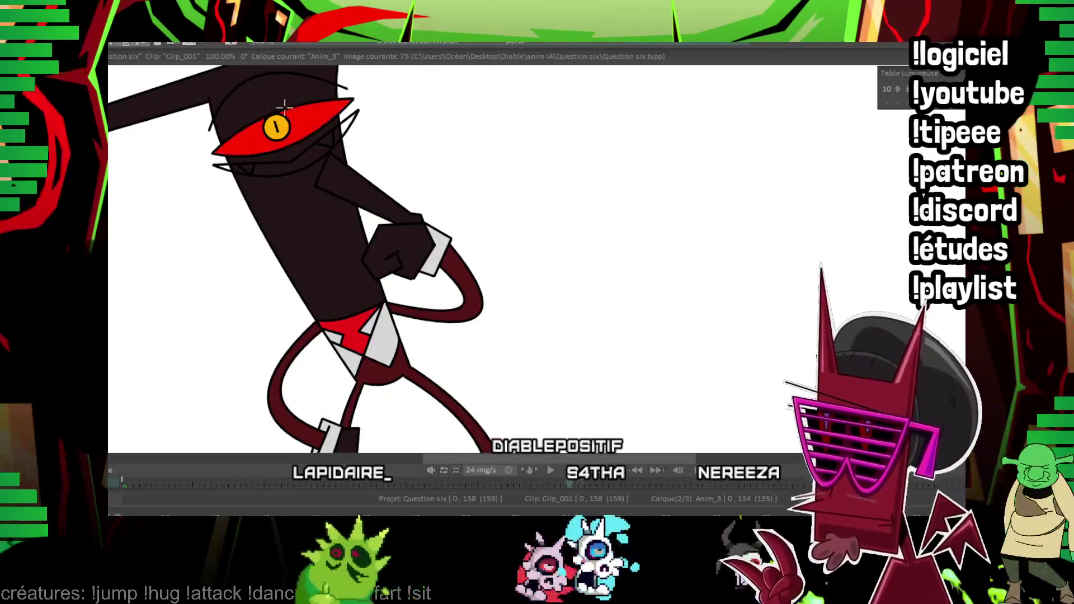
pyautogui.press('Right')
pyautogui.press('Right')
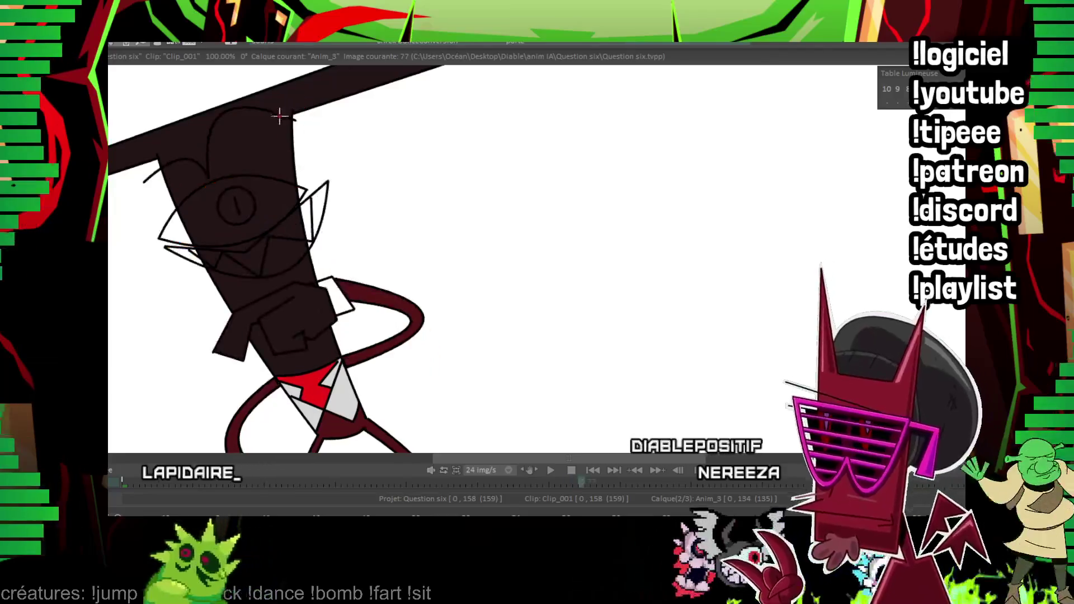
pyautogui.click(245, 192)
# Fill the eye red on image 80; on image 92 fill the eye dark with a red band.
pyautogui.press('Right')
pyautogui.press('Right')
pyautogui.press('Right')
pyautogui.press('Right')
pyautogui.press('Right')
pyautogui.press('Right')
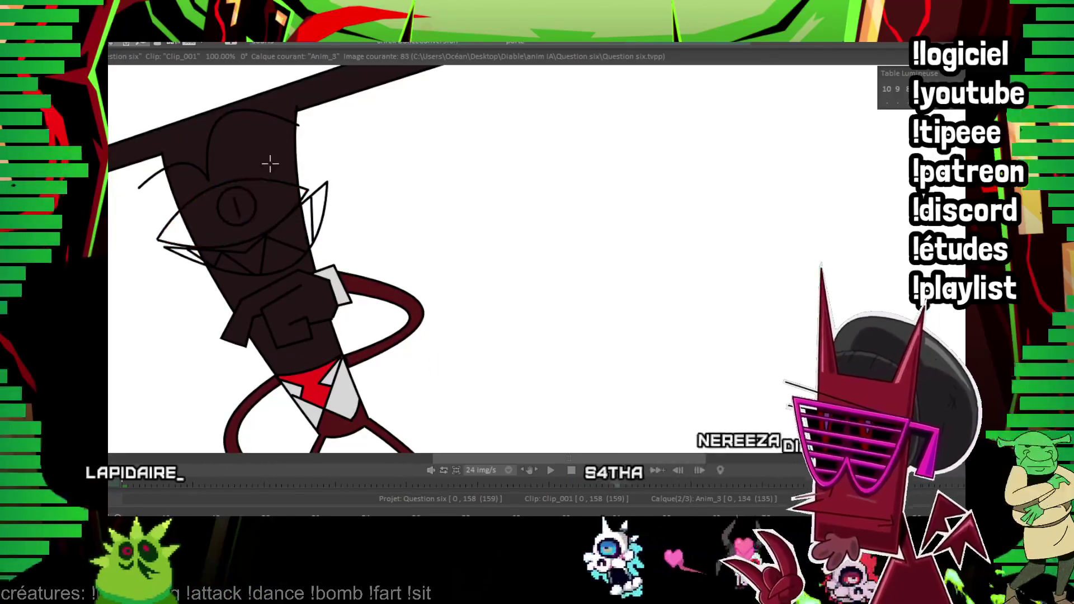
pyautogui.press('Right')
pyautogui.press('Right')
pyautogui.press('Right')
pyautogui.press('Right')
pyautogui.press('Right')
pyautogui.click(246, 183)
pyautogui.press('Right')
pyautogui.press('Right')
pyautogui.press('Right')
pyautogui.press('Right')
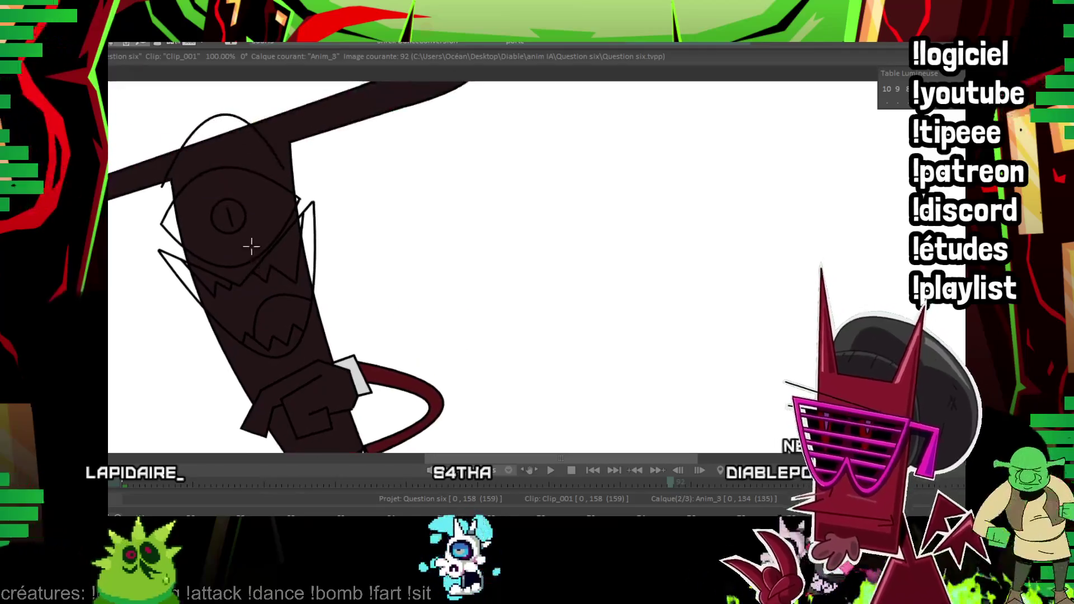
pyautogui.press('Right')
pyautogui.press('Right')
pyautogui.click(269, 267)
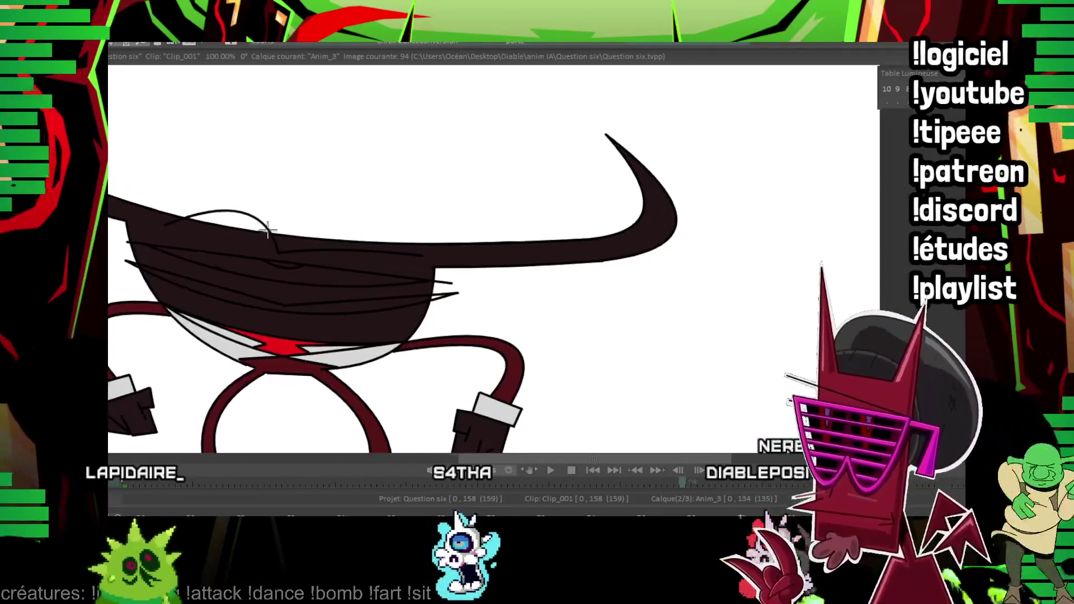
pyautogui.click(288, 265)
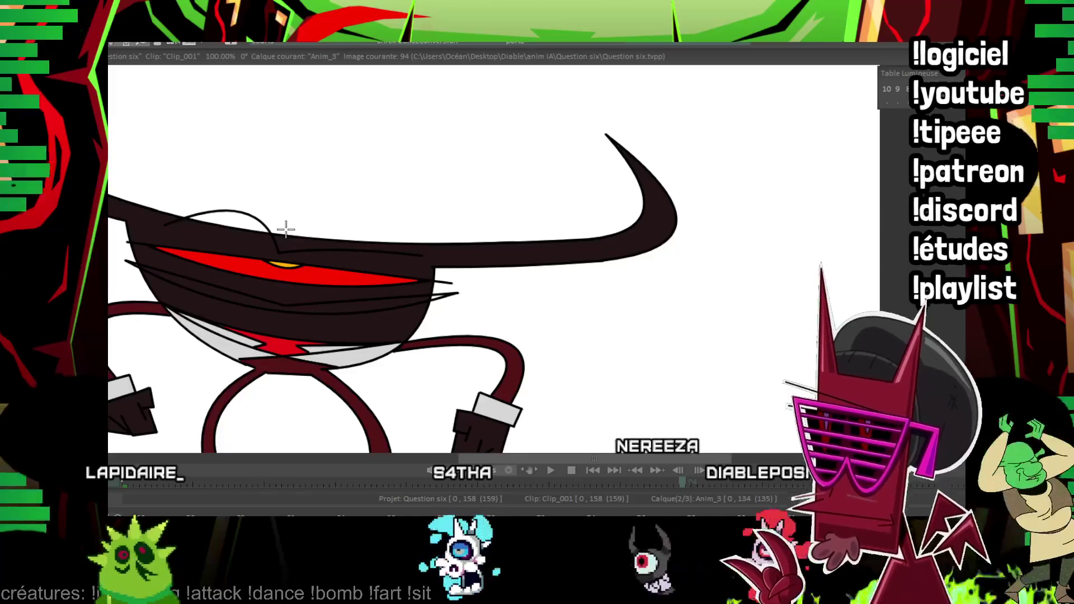
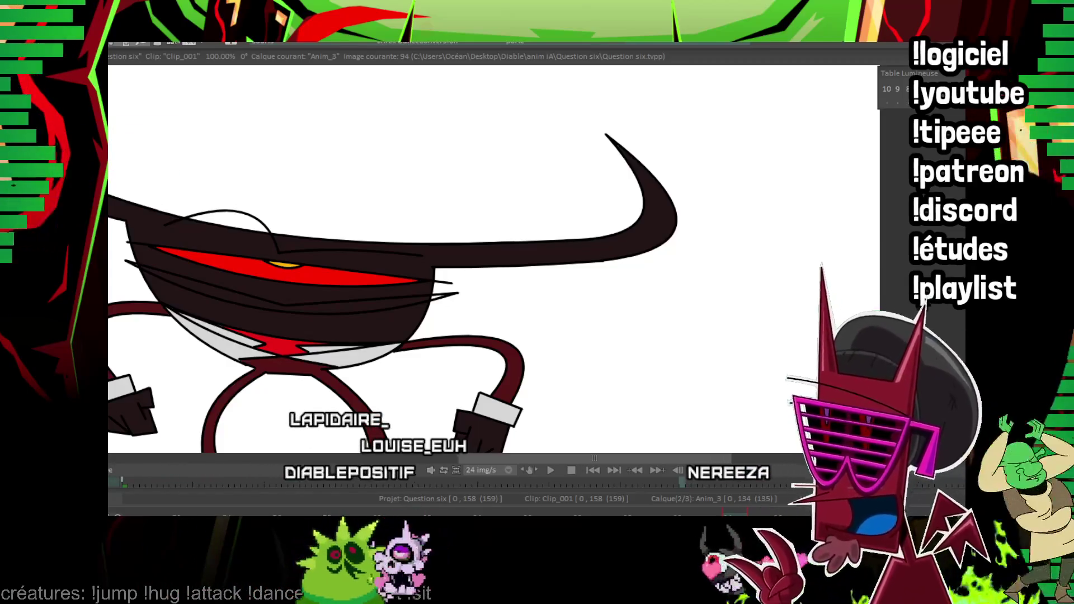
# On the next eye drawing, fill the dark character's eye red with a yellow iris.
pyautogui.moveTo(657, 221); pyautogui.dragTo(536, 266)
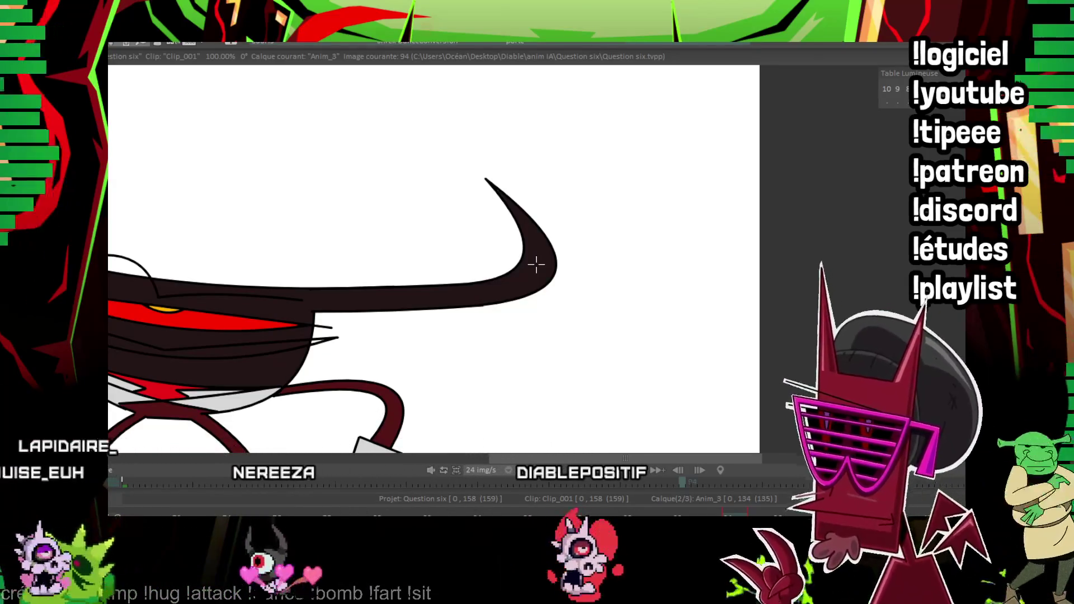
pyautogui.press('Right')
pyautogui.press('Right')
pyautogui.moveTo(409, 275); pyautogui.dragTo(441, 374)
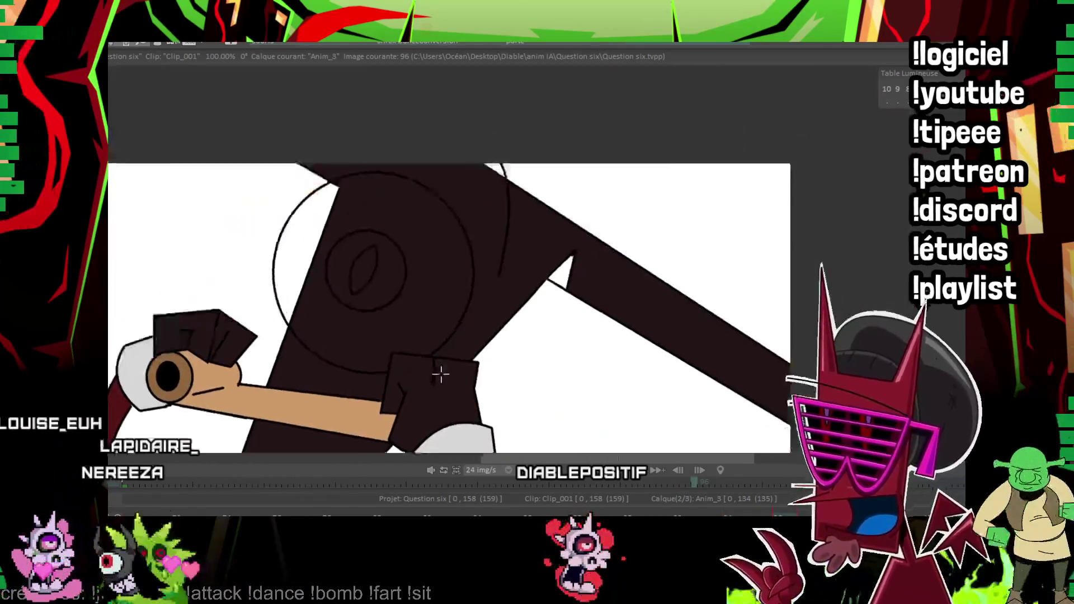
pyautogui.click(360, 305)
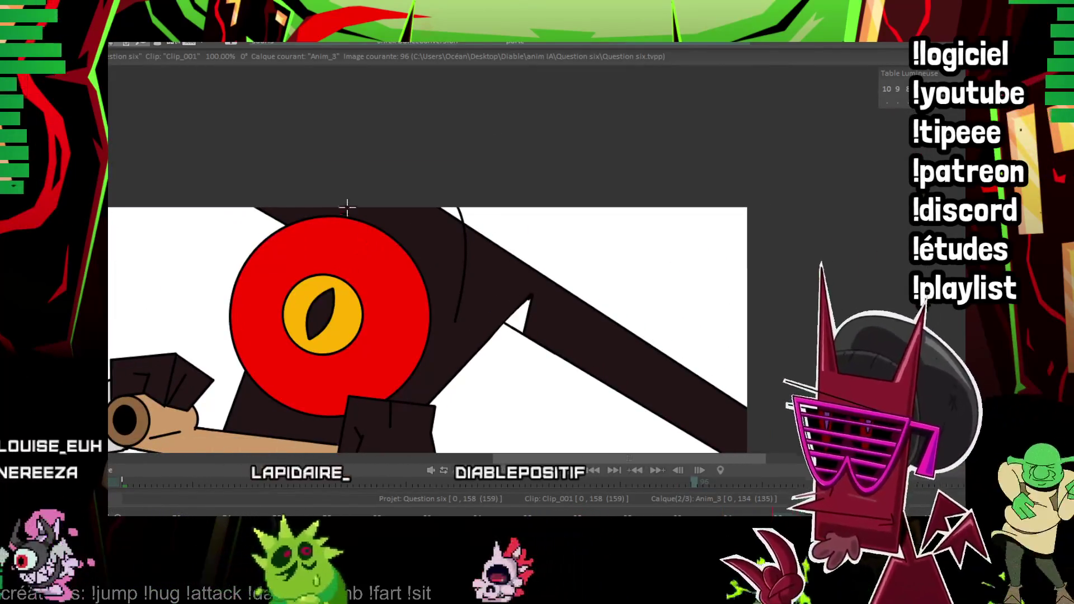
# Several drawings later, fill the eye's outer ring red and colour its inner ring.
pyautogui.press('Right')
pyautogui.press('Right')
pyautogui.press('Right')
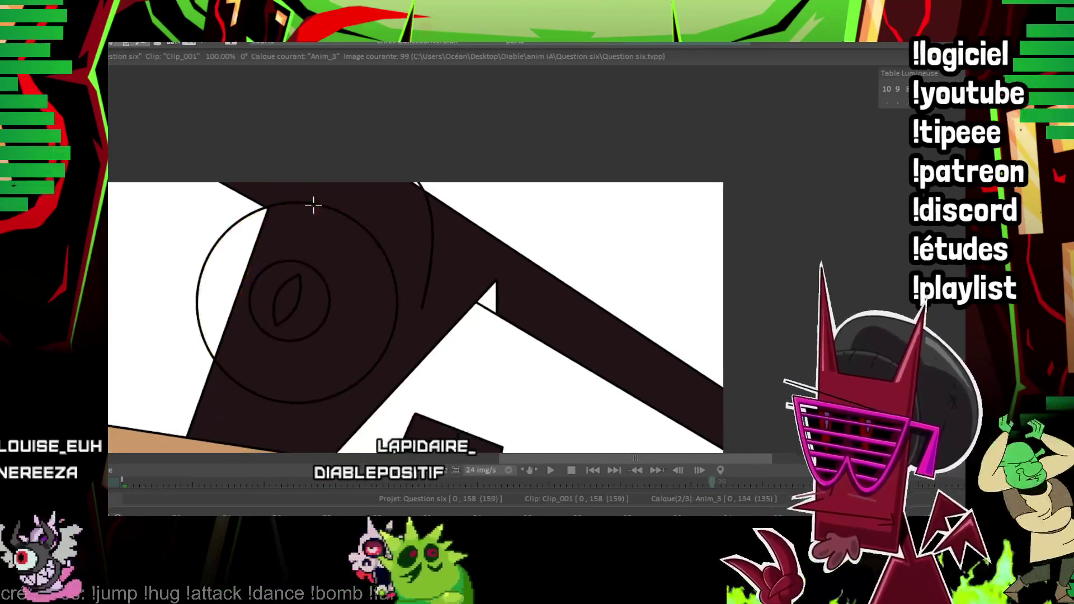
pyautogui.press('Right')
pyautogui.press('Right')
pyautogui.press('Right')
pyautogui.press('Right')
pyautogui.press('Right')
pyautogui.press('Right')
pyautogui.press('Right')
pyautogui.press('Right')
pyautogui.press('Right')
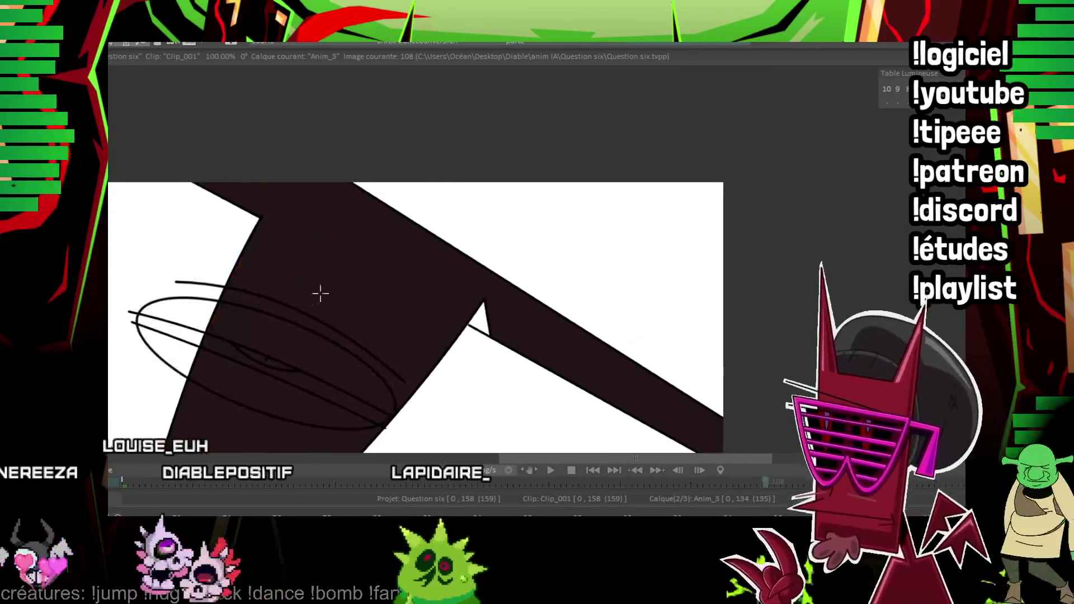
pyautogui.press('Right')
pyautogui.press('Right')
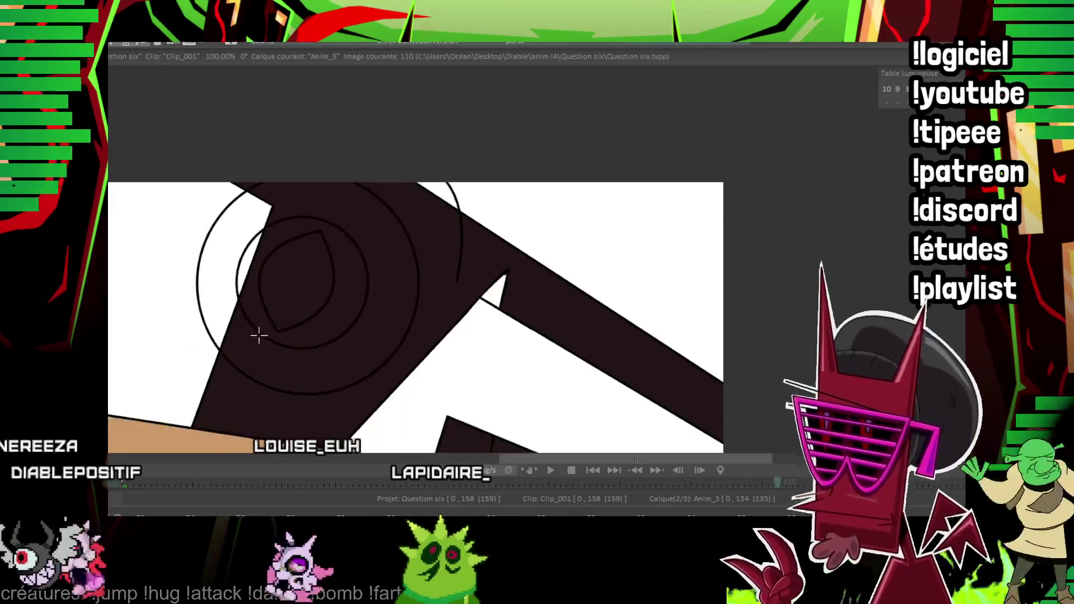
pyautogui.press('Right')
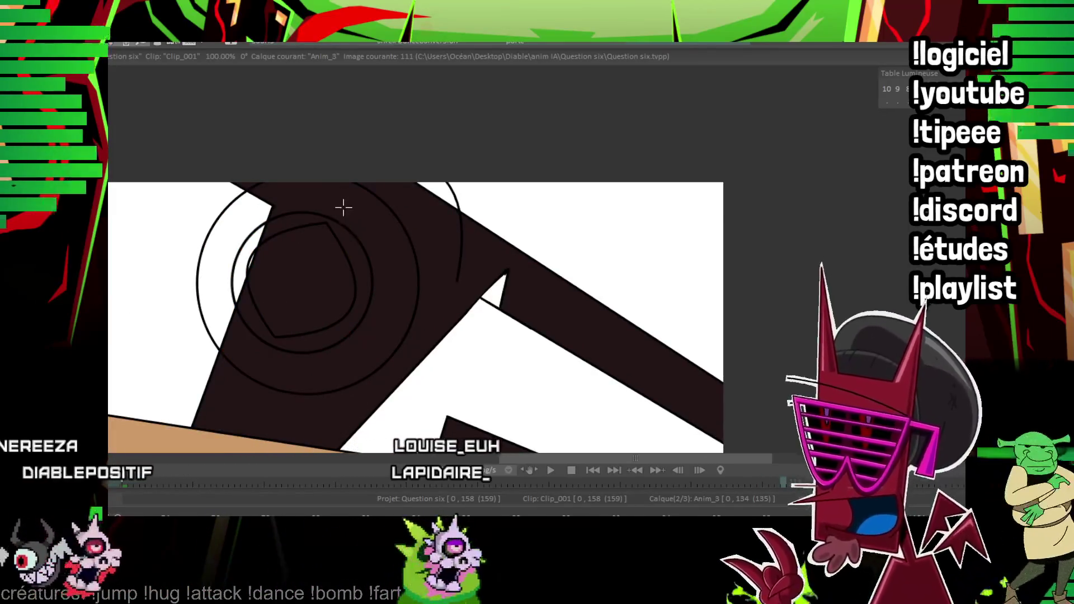
pyautogui.click(344, 207)
pyautogui.click(346, 239)
# Check the following coloured-eye drawings, then return to image 75.
pyautogui.press('Right')
pyautogui.press('Right')
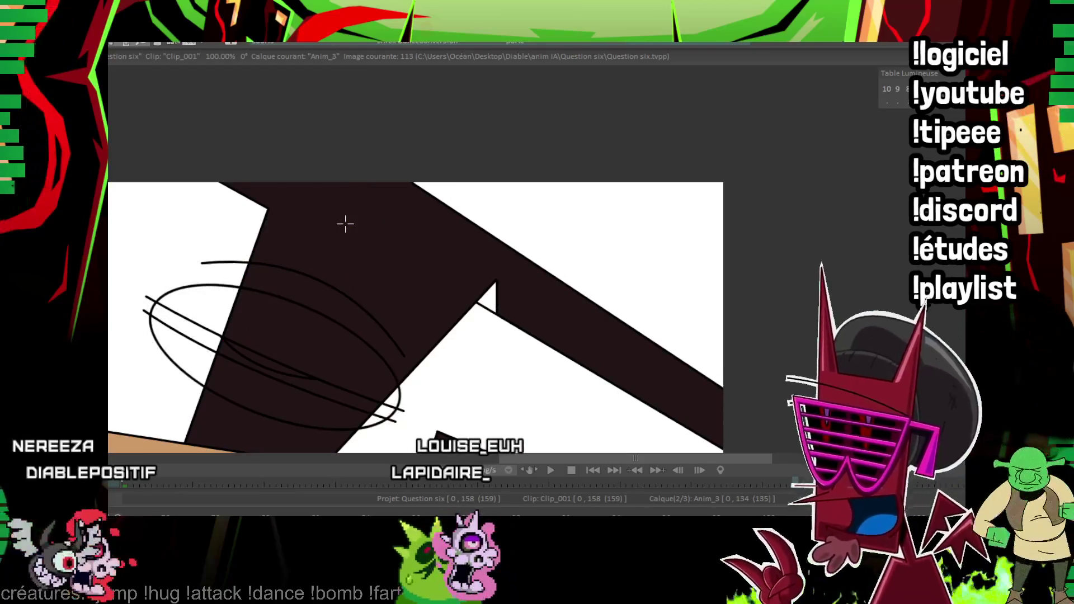
pyautogui.scroll(-1, 273, 335)
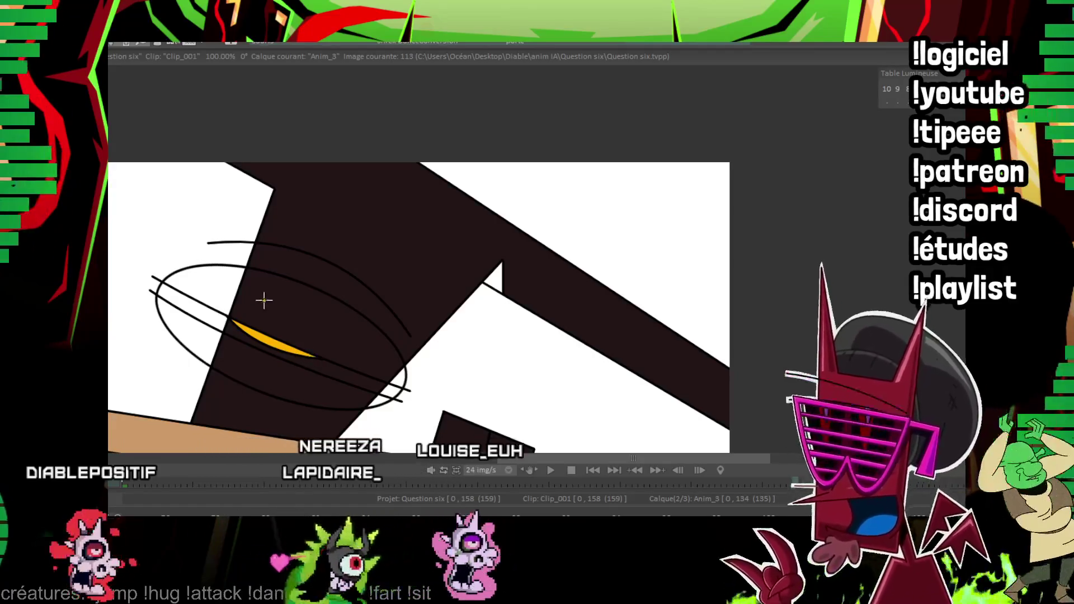
pyautogui.press('Right')
pyautogui.press('Right')
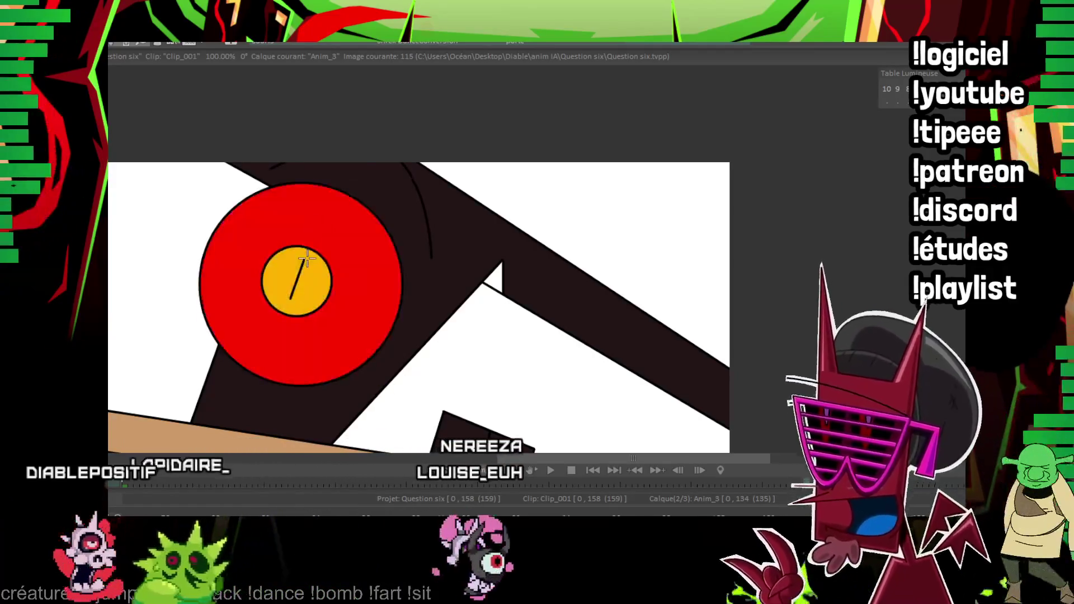
pyautogui.press('Right')
pyautogui.press('Right')
pyautogui.press('Right')
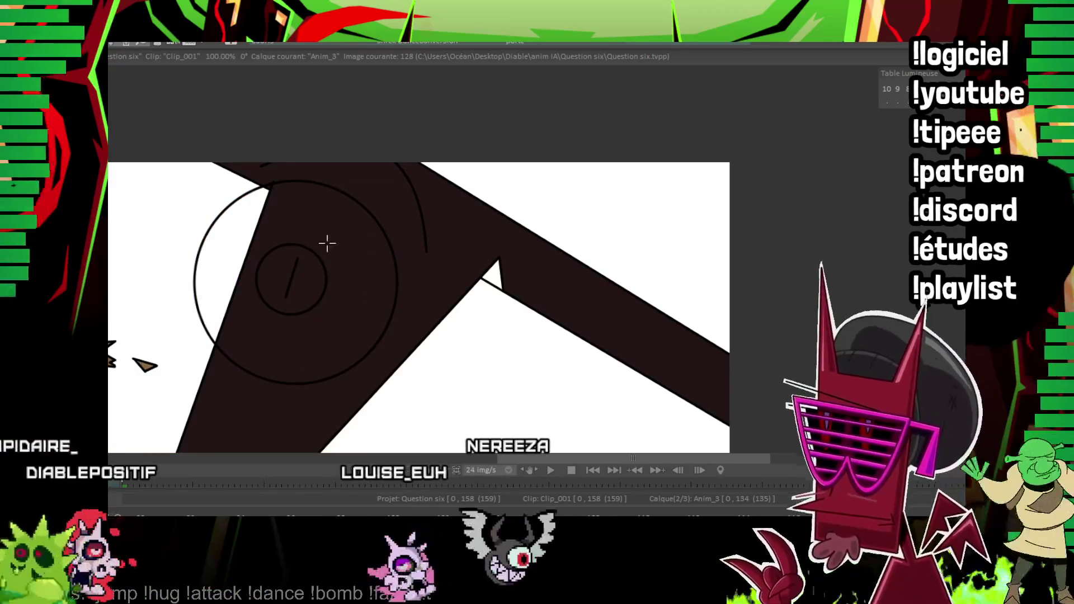
pyautogui.press('Left')
pyautogui.press('Left')
pyautogui.press('Left')
pyautogui.press('Right')
pyautogui.press('Right')
pyautogui.press('Right')
pyautogui.press('Right')
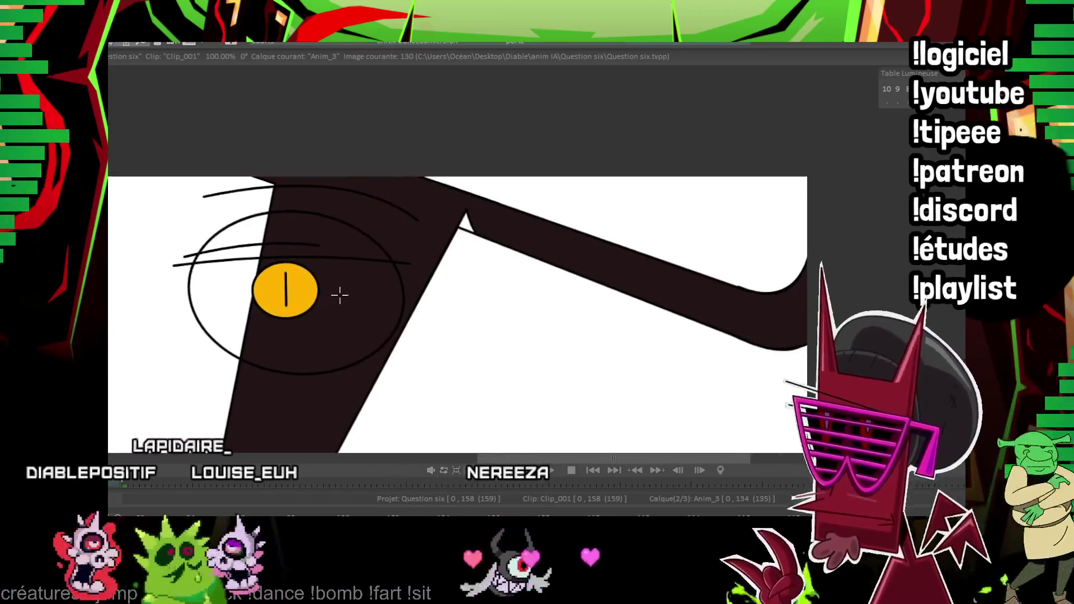
pyautogui.press('Right')
pyautogui.press('Right')
pyautogui.press('Right')
pyautogui.press('Right')
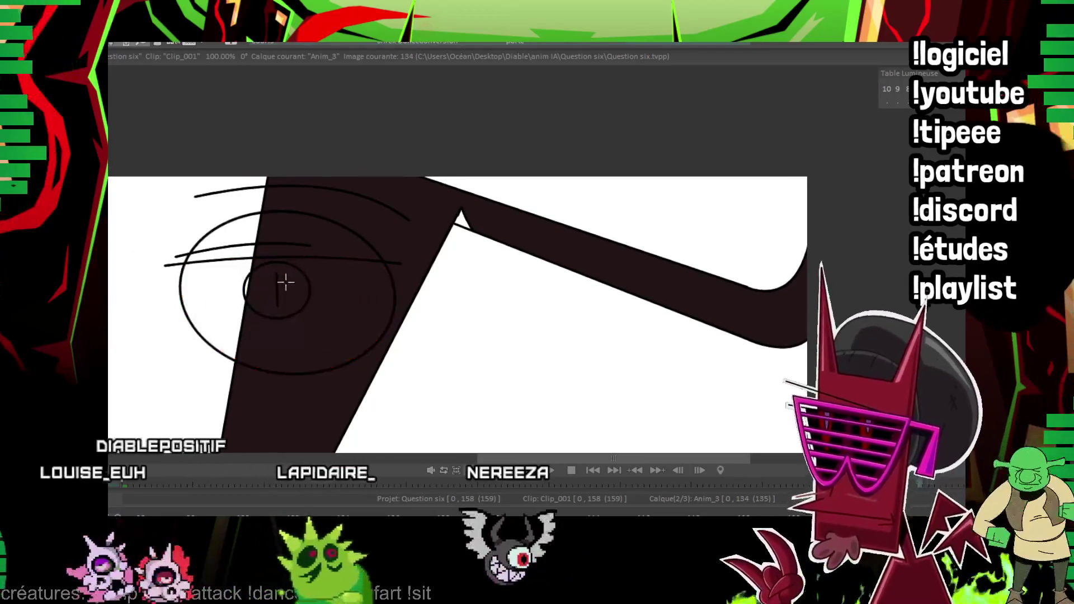
pyautogui.press('Left')
pyautogui.press('Left')
pyautogui.press('Left')
pyautogui.press('Left')
pyautogui.press('Left')
pyautogui.press('Left')
pyautogui.press('Left')
pyautogui.press('Left')
pyautogui.press('Left')
pyautogui.press('Left')
pyautogui.press('Left')
pyautogui.press('Left')
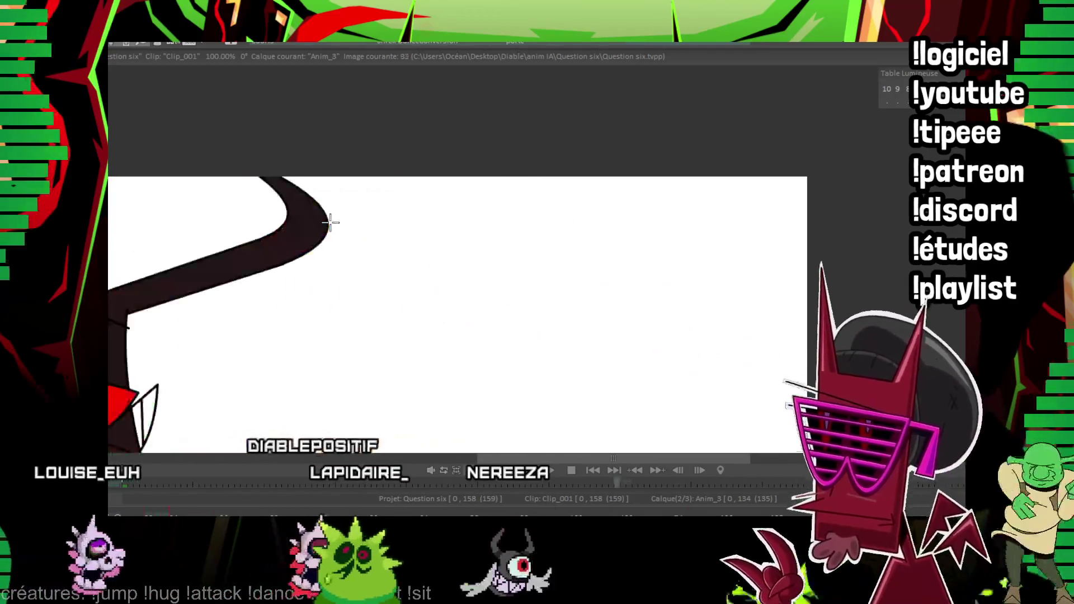
pyautogui.press('Left')
pyautogui.press('Left')
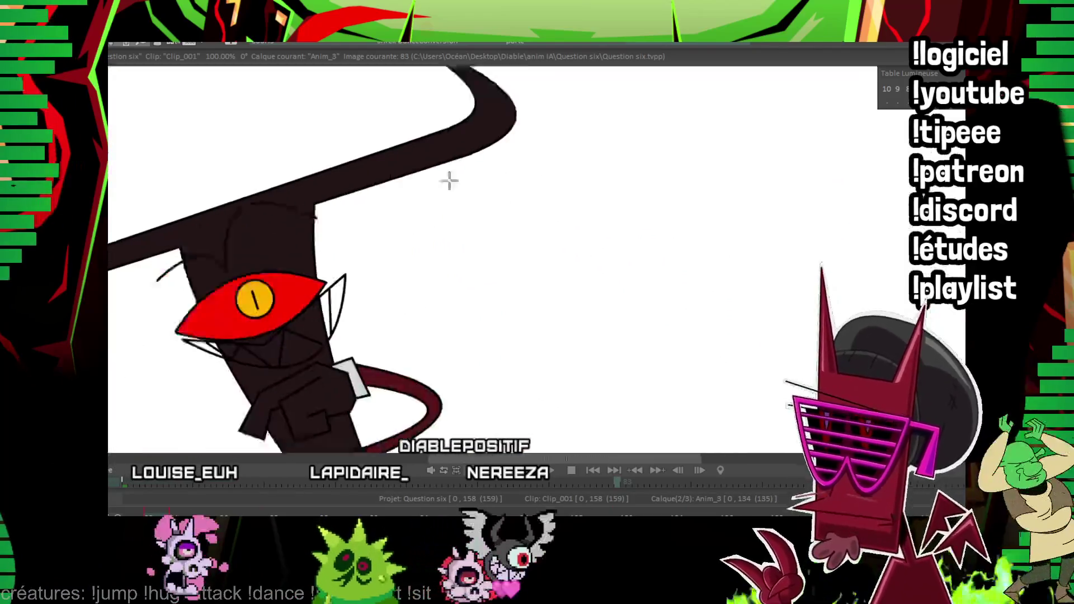
pyautogui.press('Left')
pyautogui.press('Left')
pyautogui.press('Left')
pyautogui.press('Left')
pyautogui.press('Left')
pyautogui.press('Left')
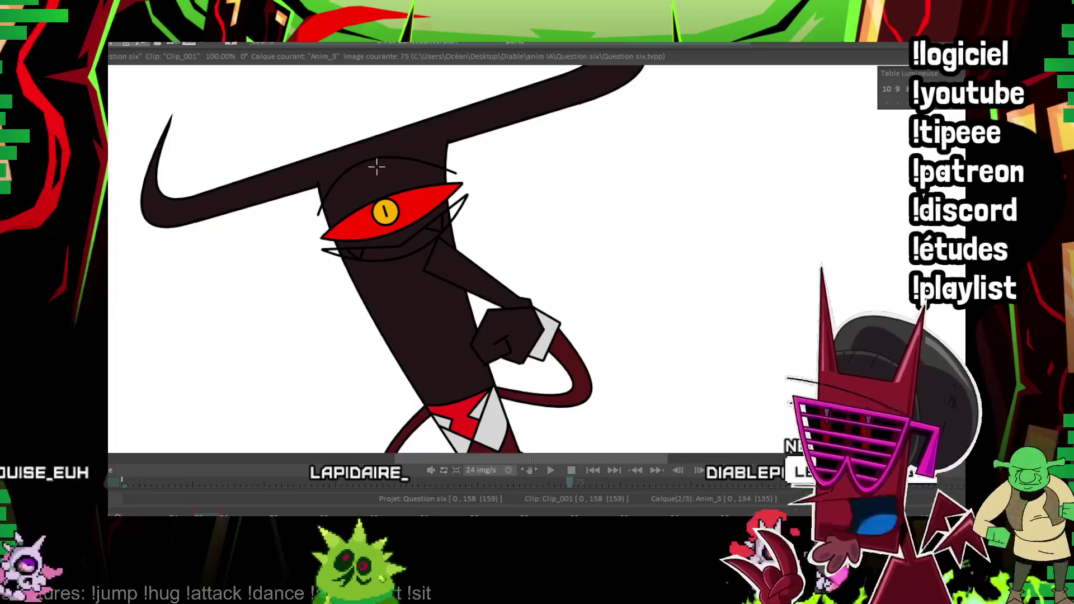
# Fill the band under the eye tan and the shape beside the face dark grey.
pyautogui.moveTo(411, 173); pyautogui.dragTo(330, 196)
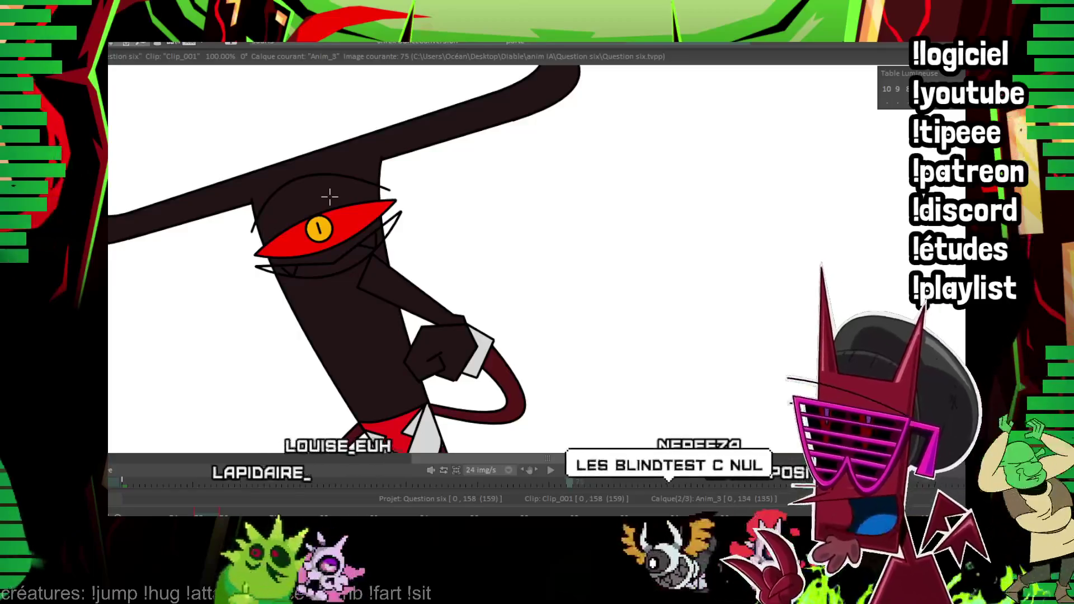
pyautogui.moveTo(325, 124); pyautogui.dragTo(286, 129)
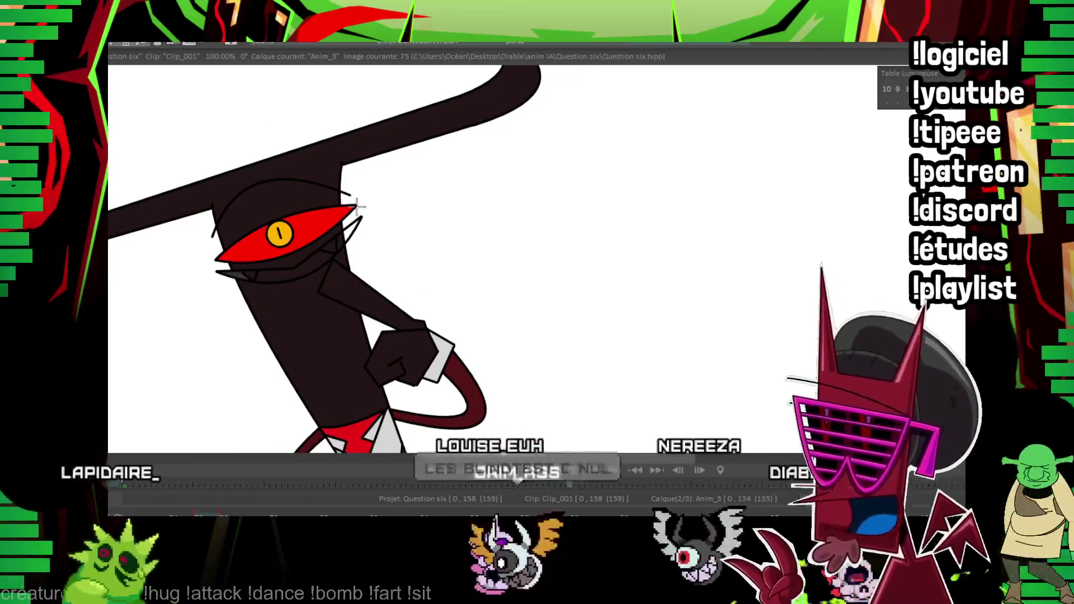
pyautogui.click(351, 227)
pyautogui.click(249, 269)
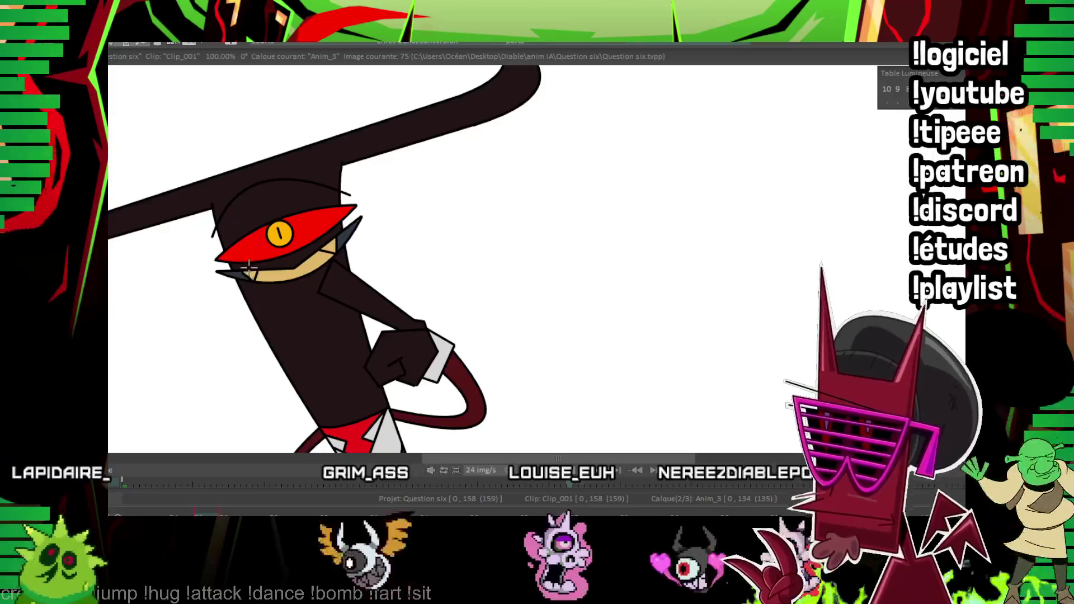
# Through image 80, fill the slivers by the grin and eye dark grey and the mouth tan.
pyautogui.press('Right')
pyautogui.press('Right')
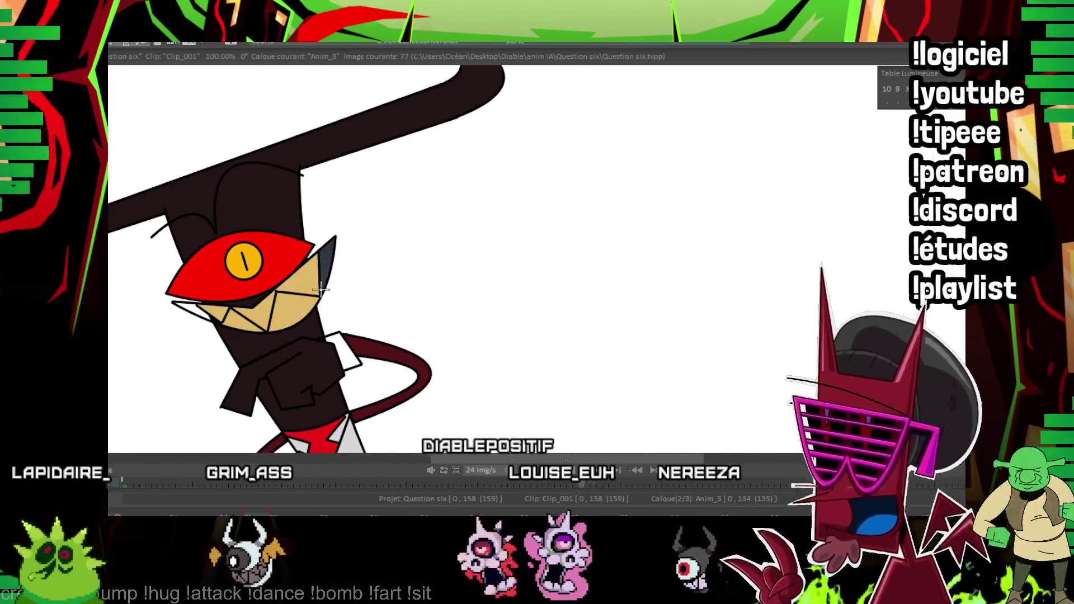
pyautogui.click(220, 321)
pyautogui.press('Right')
pyautogui.press('Right')
pyautogui.press('Right')
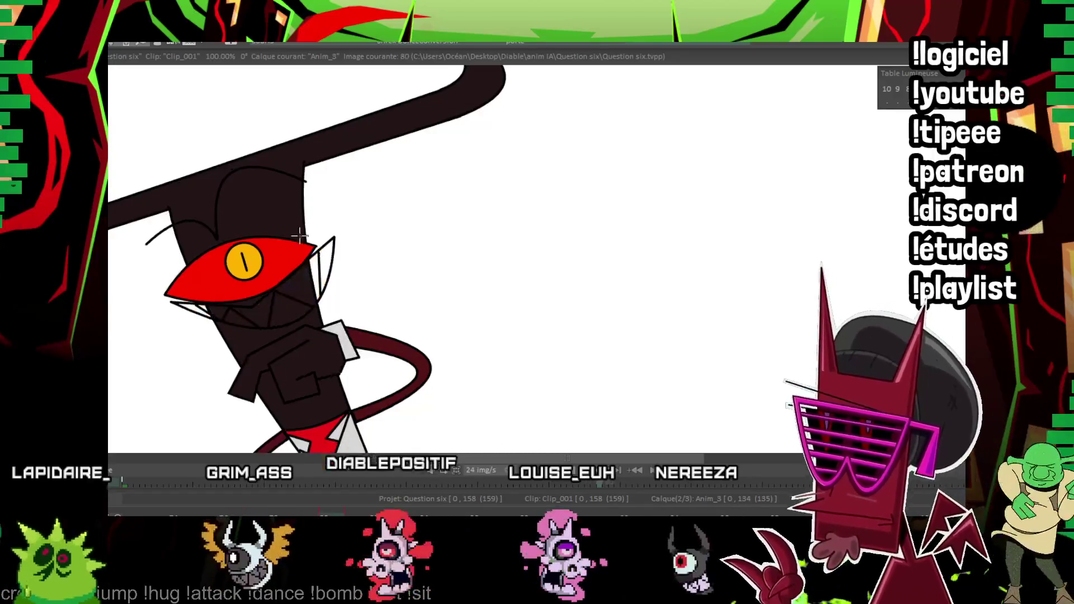
pyautogui.click(325, 259)
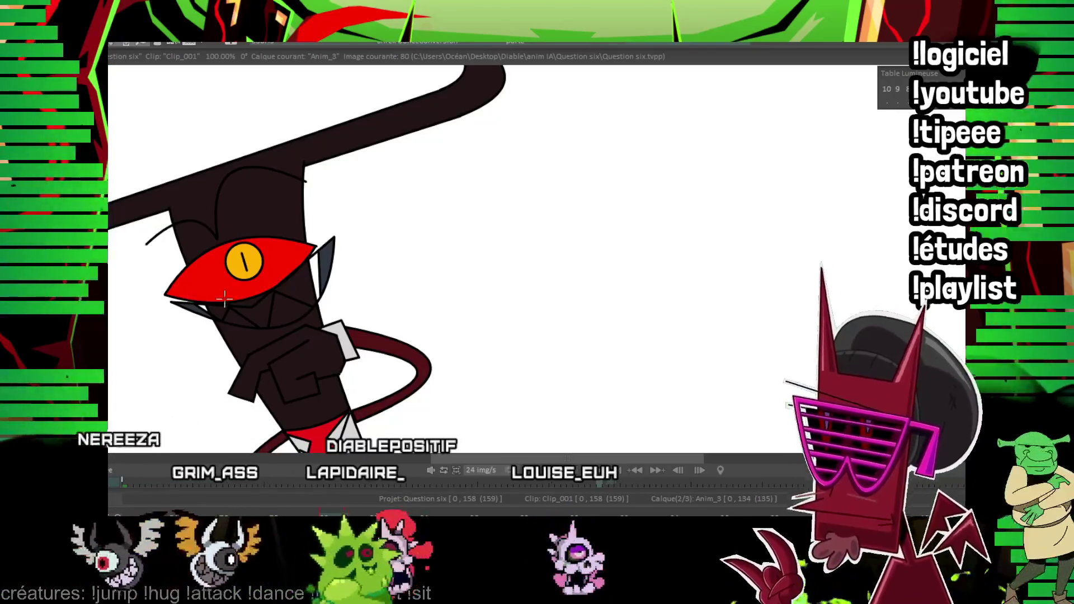
pyautogui.click(302, 282)
# Review the poses from image 83 to image 108, then make Anim_01 the current layer.
pyautogui.press('Right')
pyautogui.press('Right')
pyautogui.press('Right')
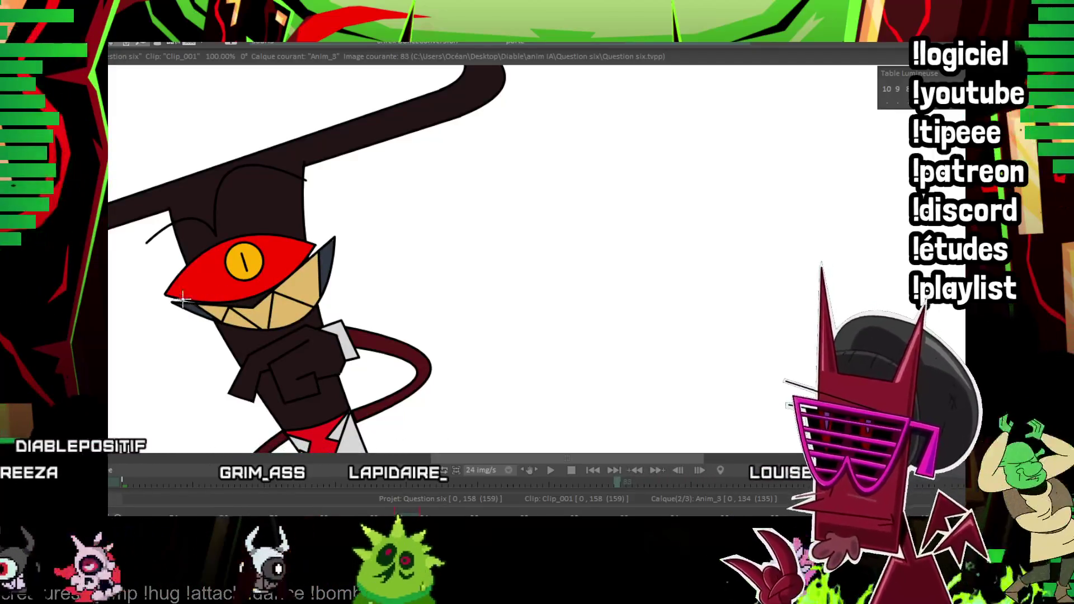
pyautogui.press('Right')
pyautogui.press('Right')
pyautogui.press('Right')
pyautogui.press('Right')
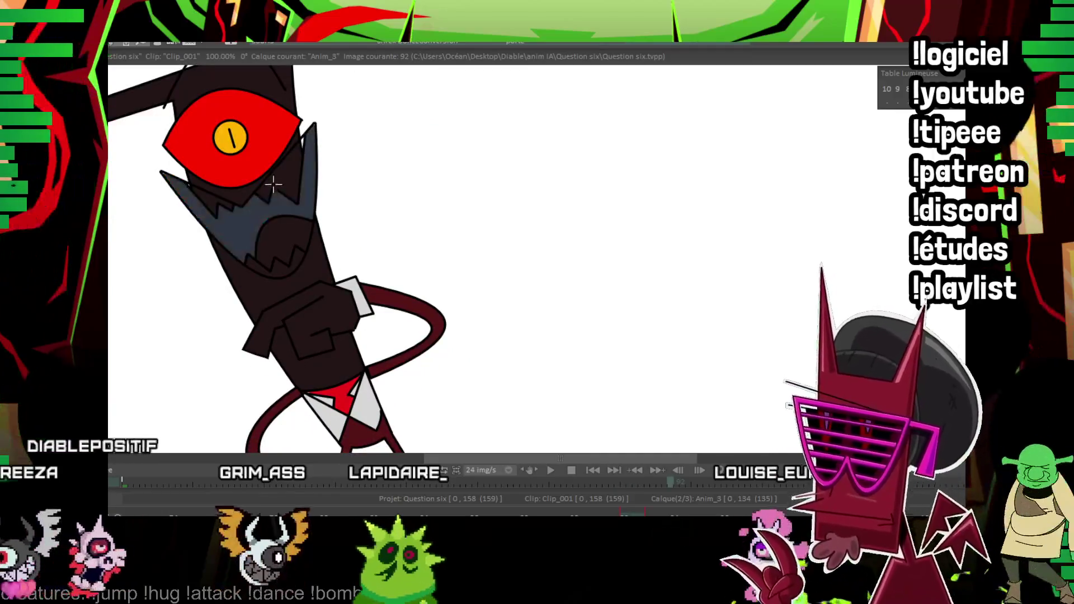
pyautogui.press('Right')
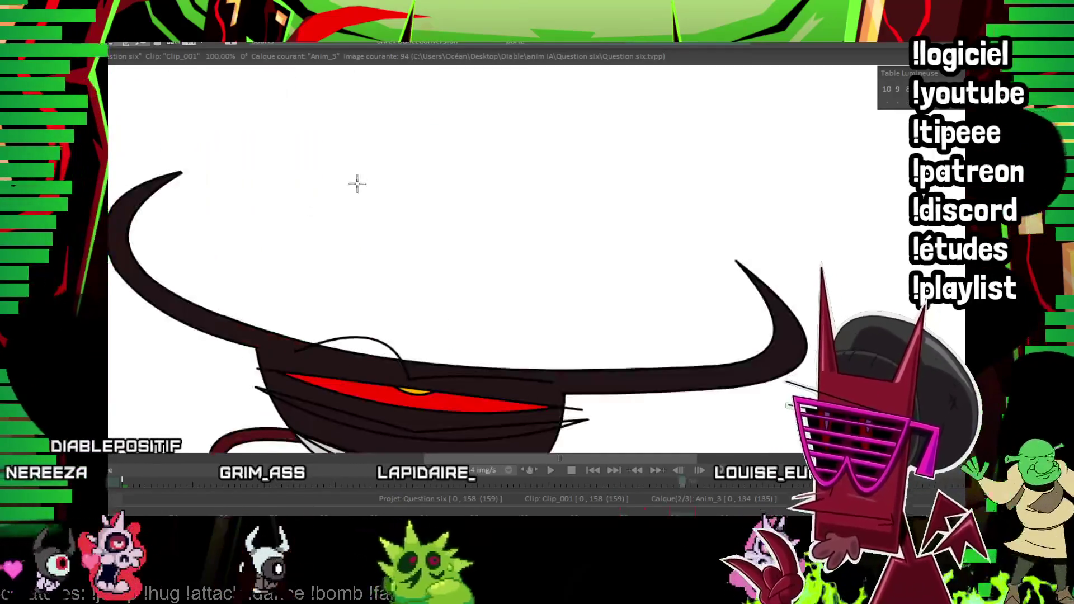
pyautogui.press('Right')
pyautogui.press('Right')
pyautogui.press('Right')
pyautogui.press('Left')
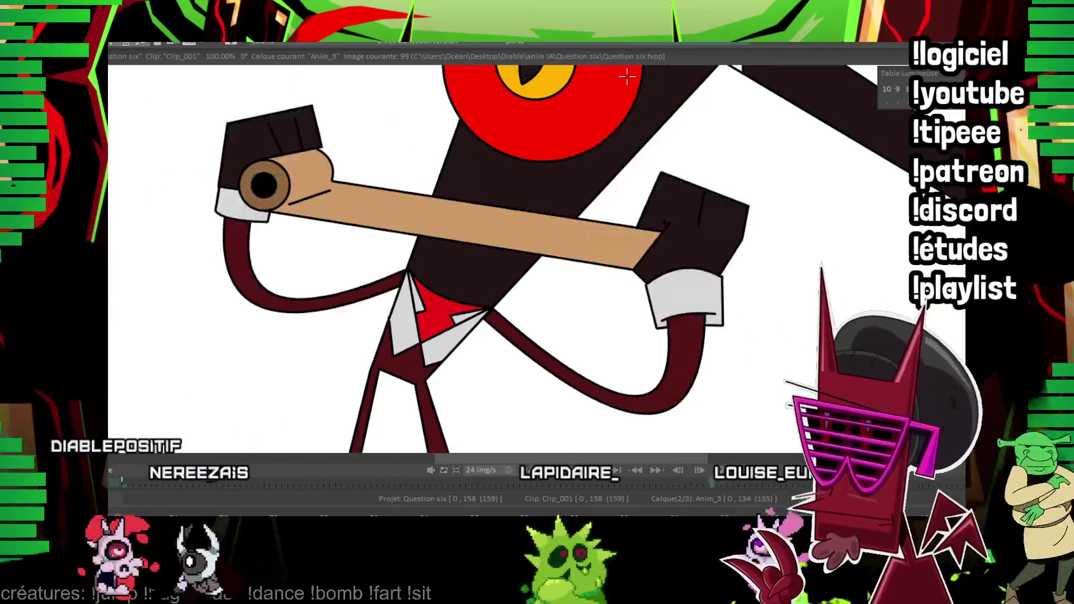
pyautogui.press('Left')
pyautogui.press('Left')
pyautogui.press('Left')
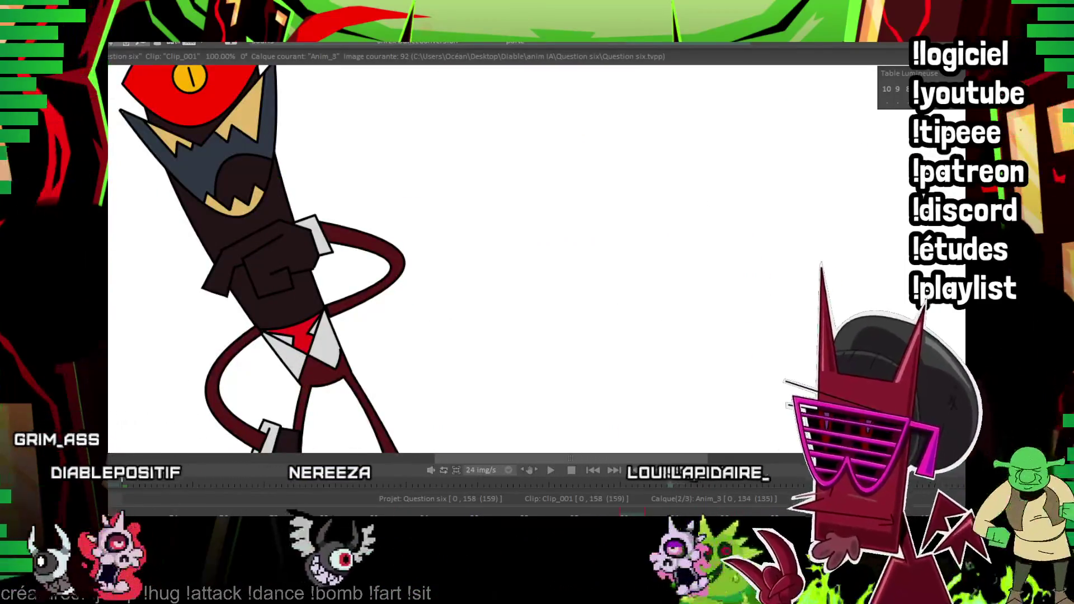
pyautogui.press('Right')
pyautogui.press('Right')
pyautogui.press('Right')
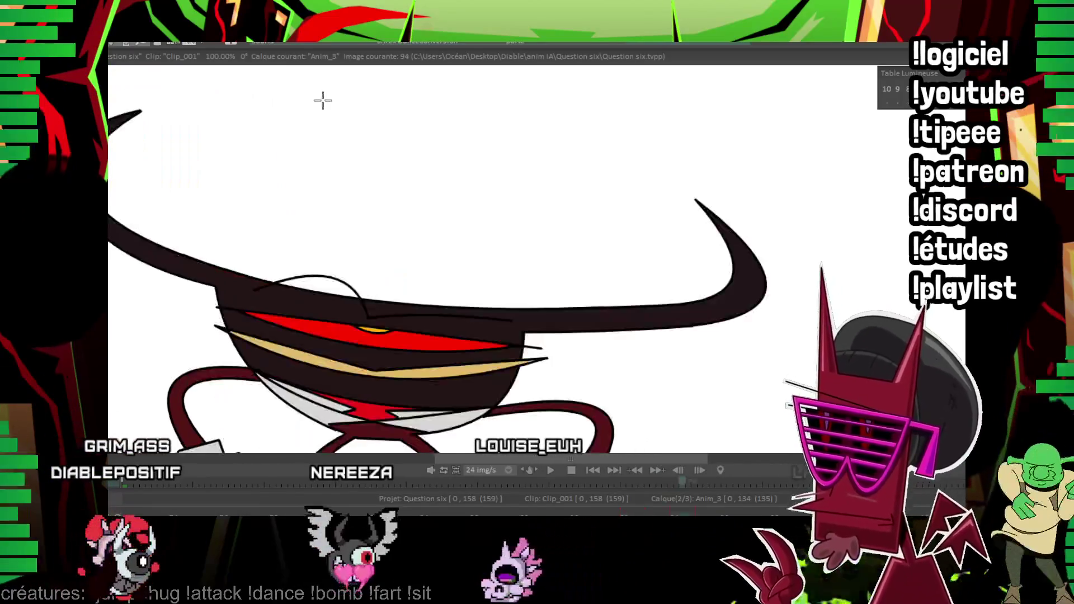
pyautogui.press('Right')
pyautogui.press('Right')
pyautogui.press('Right')
pyautogui.press('Right')
pyautogui.press('Right')
pyautogui.press('Right')
pyautogui.press('Right')
pyautogui.press('Right')
pyautogui.press('Right')
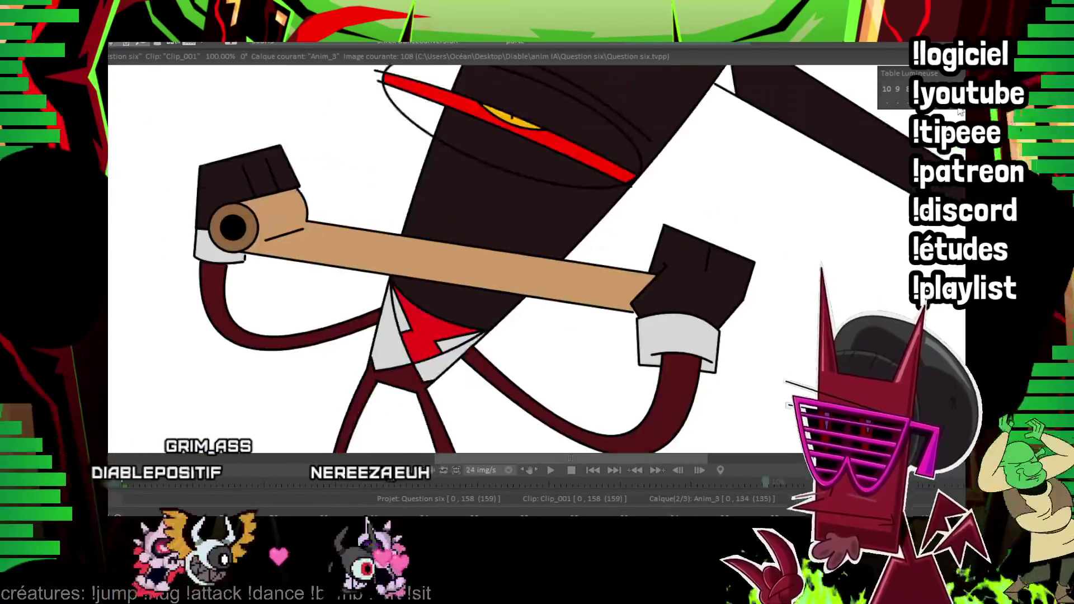
pyautogui.moveTo(616, 73); pyautogui.dragTo(413, 162)
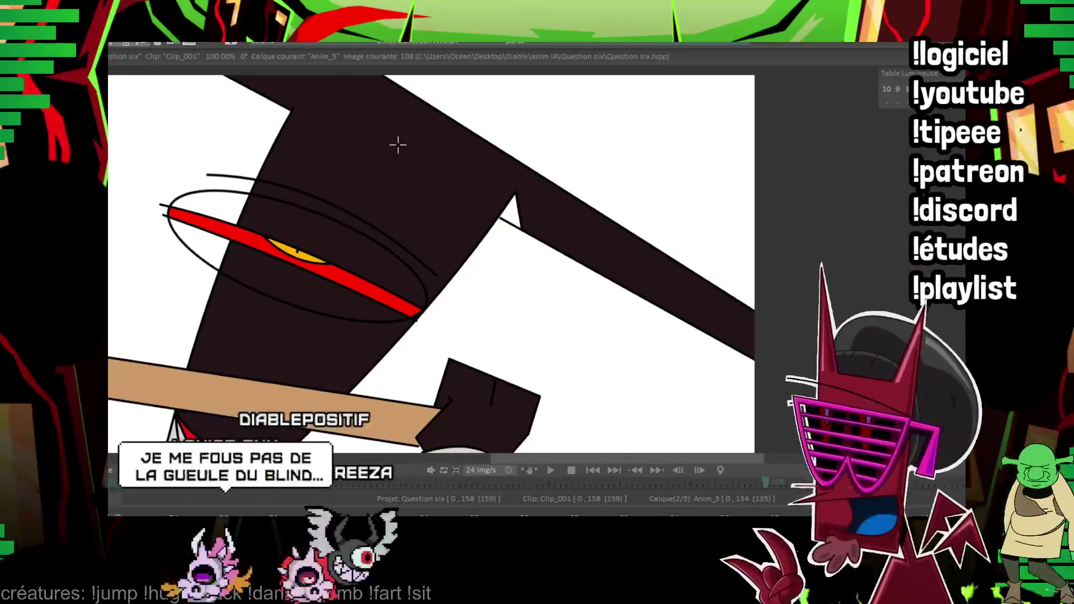
pyautogui.press('Down')
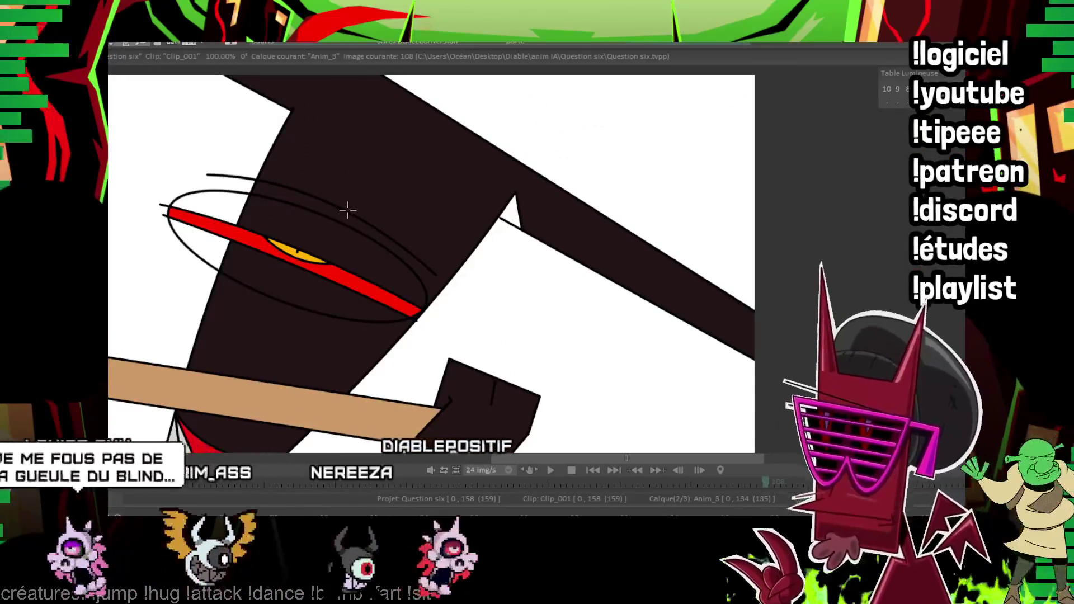
# On Anim_01, check images 96 to 134 and fill the small white notch at 134 dark.
pyautogui.press('Left')
pyautogui.press('Left')
pyautogui.press('Left')
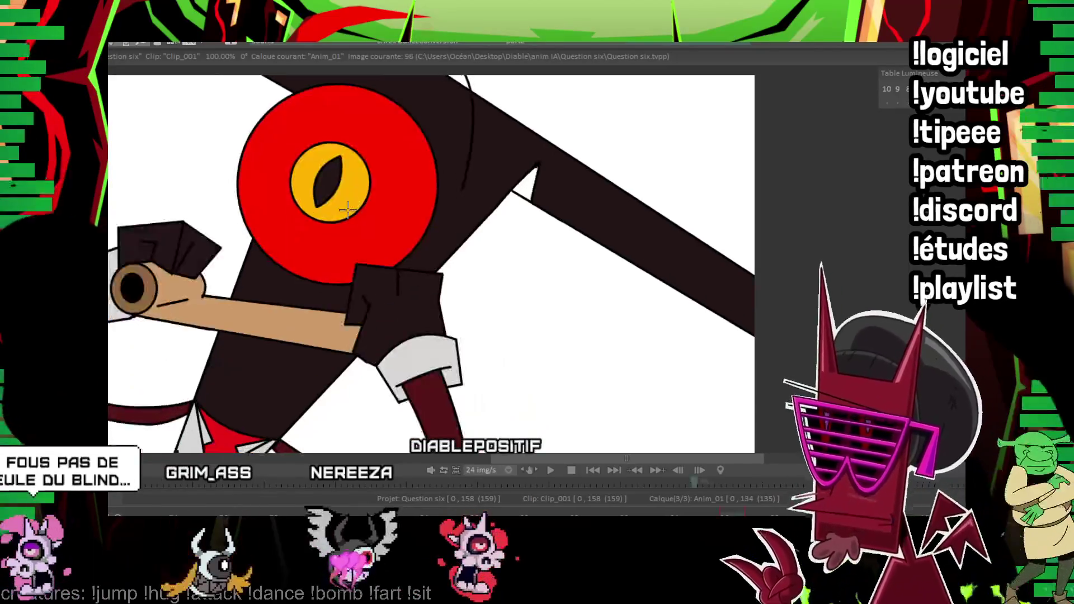
pyautogui.press('Left')
pyautogui.press('Left')
pyautogui.press('Left')
pyautogui.press('Left')
pyautogui.press('Left')
pyautogui.press('Left')
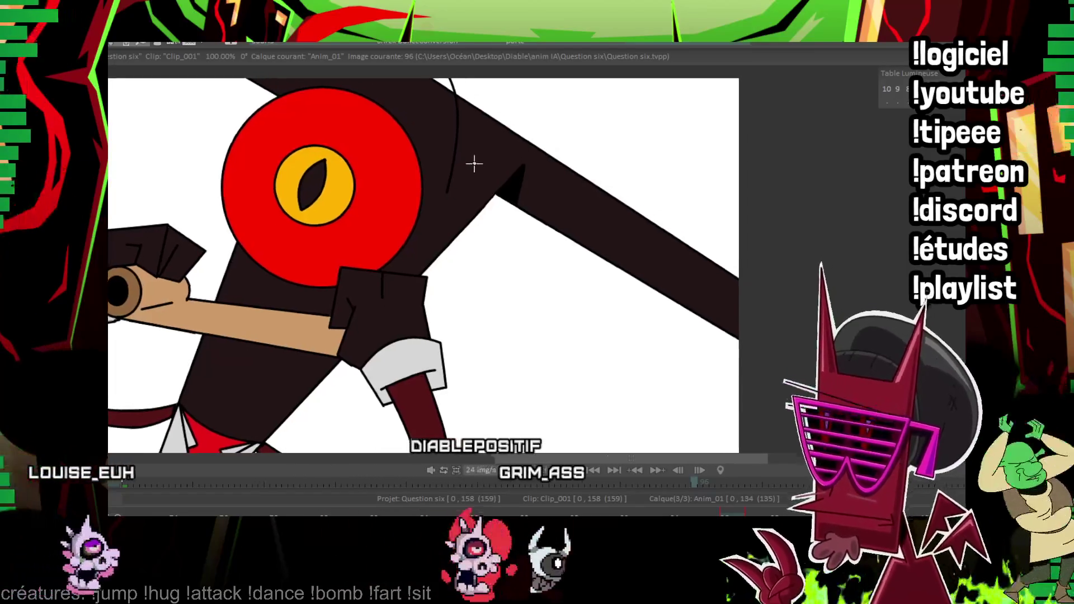
pyautogui.moveTo(489, 153); pyautogui.dragTo(446, 178)
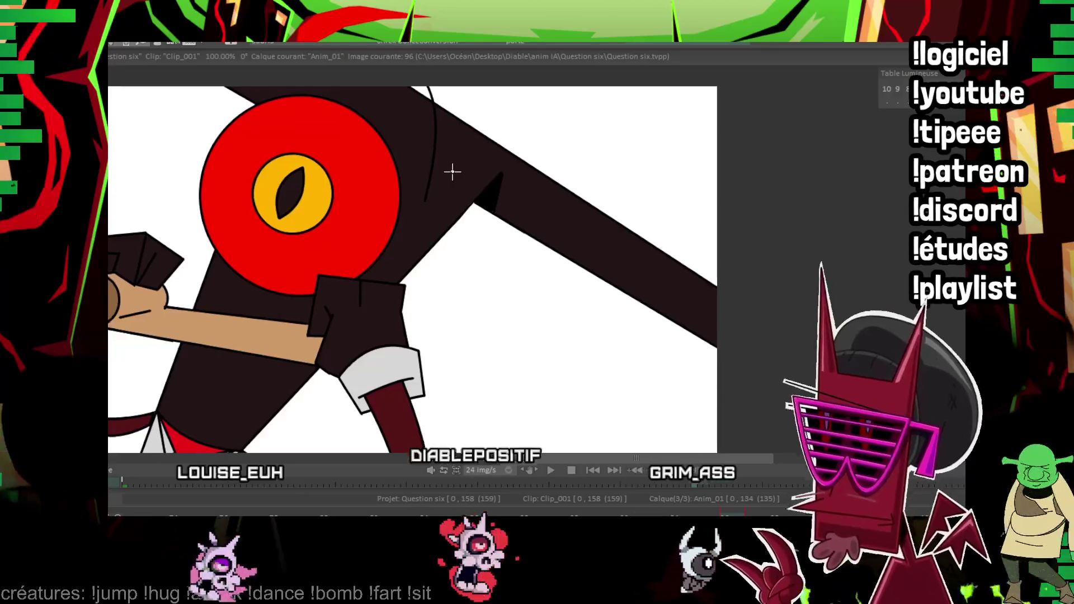
pyautogui.press('Right')
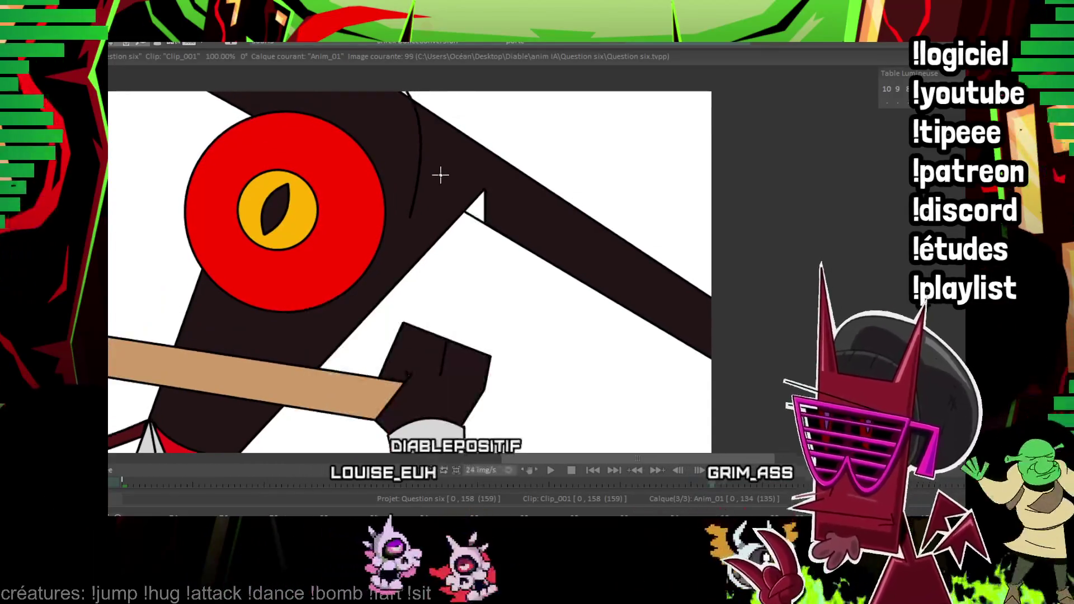
pyautogui.press('Right')
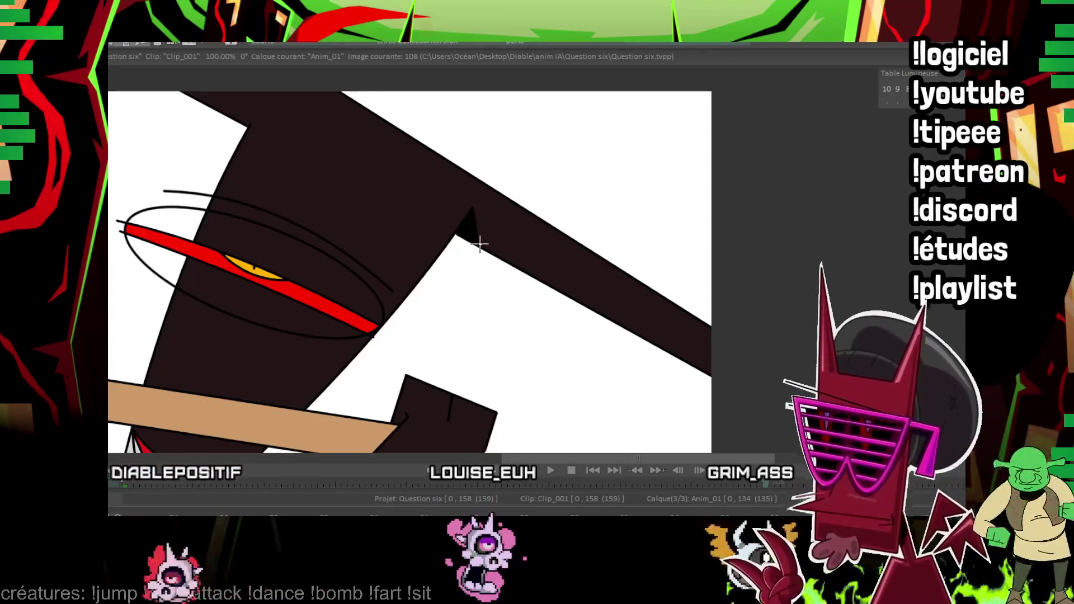
pyautogui.press('Right')
pyautogui.press('Right')
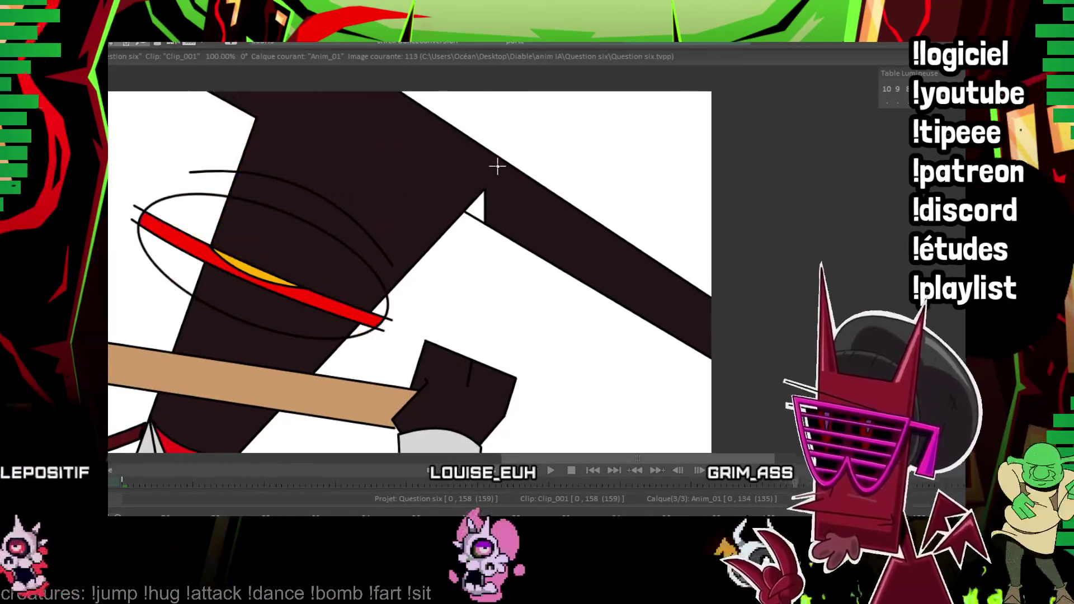
pyautogui.press('Right')
pyautogui.press('Right')
pyautogui.press('Right')
pyautogui.press('Right')
pyautogui.press('Right')
pyautogui.press('Right')
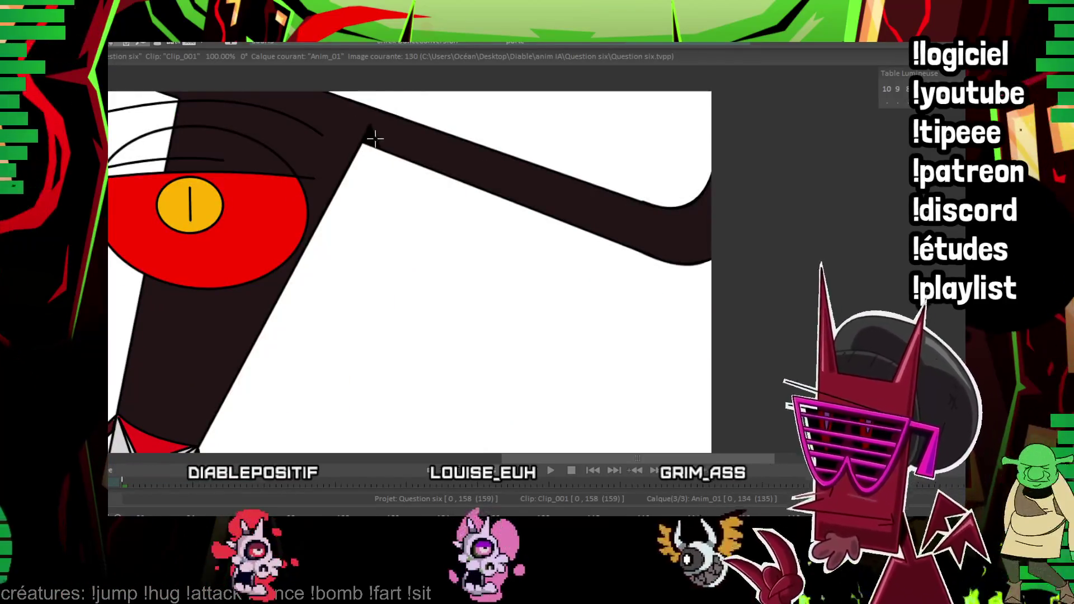
pyautogui.press('Right')
pyautogui.press('Right')
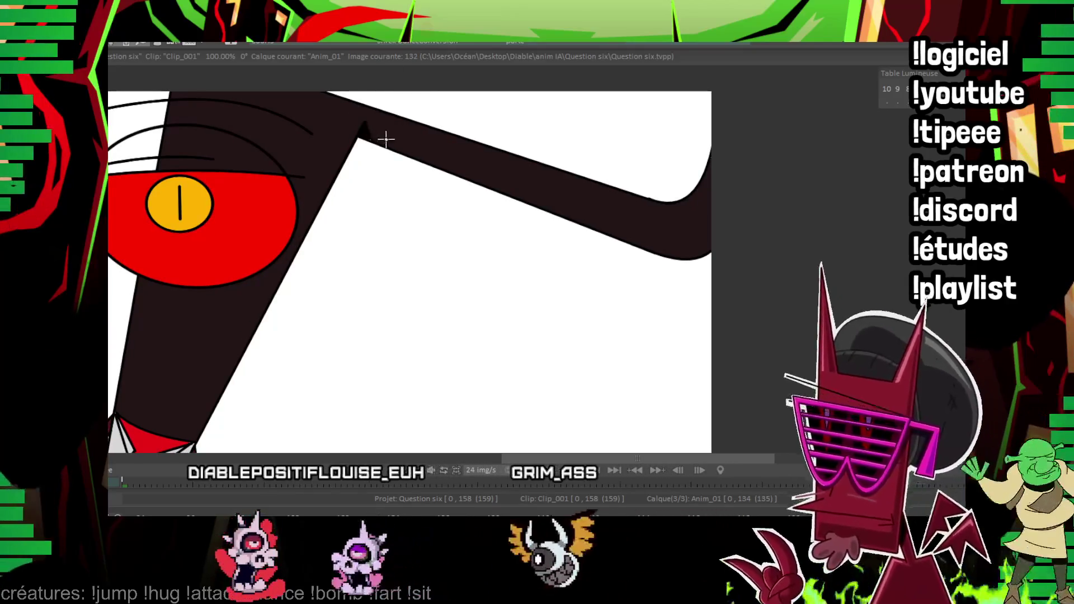
pyautogui.press('Right')
pyautogui.press('Right')
pyautogui.moveTo(382, 118); pyautogui.dragTo(379, 141)
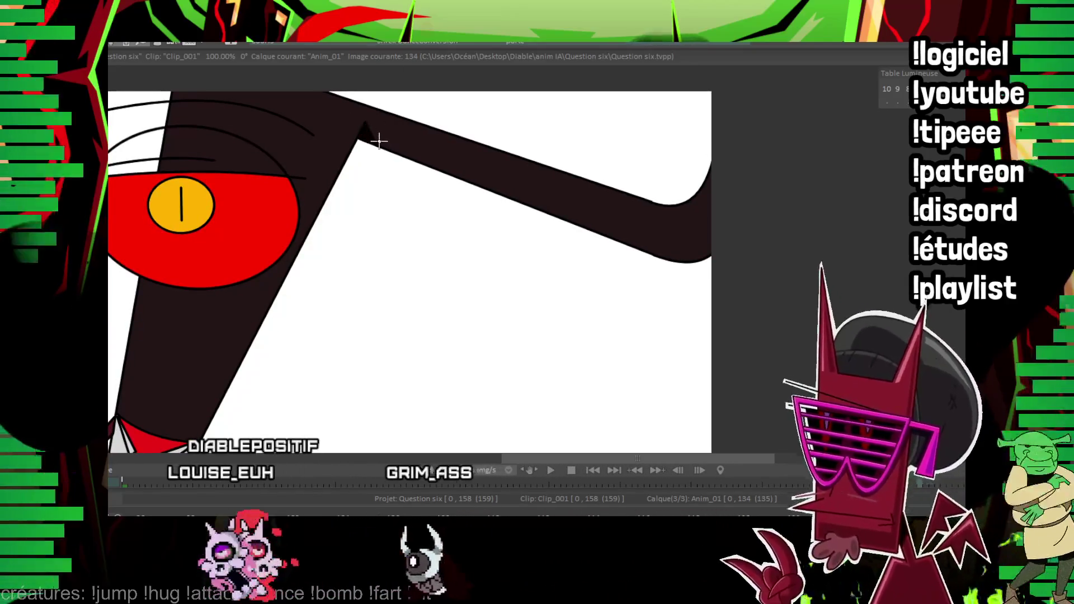
# Return to image 96, switch to the Anim_3 layer, and review images 92–98.
pyautogui.press('Left')
pyautogui.press('Left')
pyautogui.press('Left')
pyautogui.press('Left')
pyautogui.press('Left')
pyautogui.press('Left')
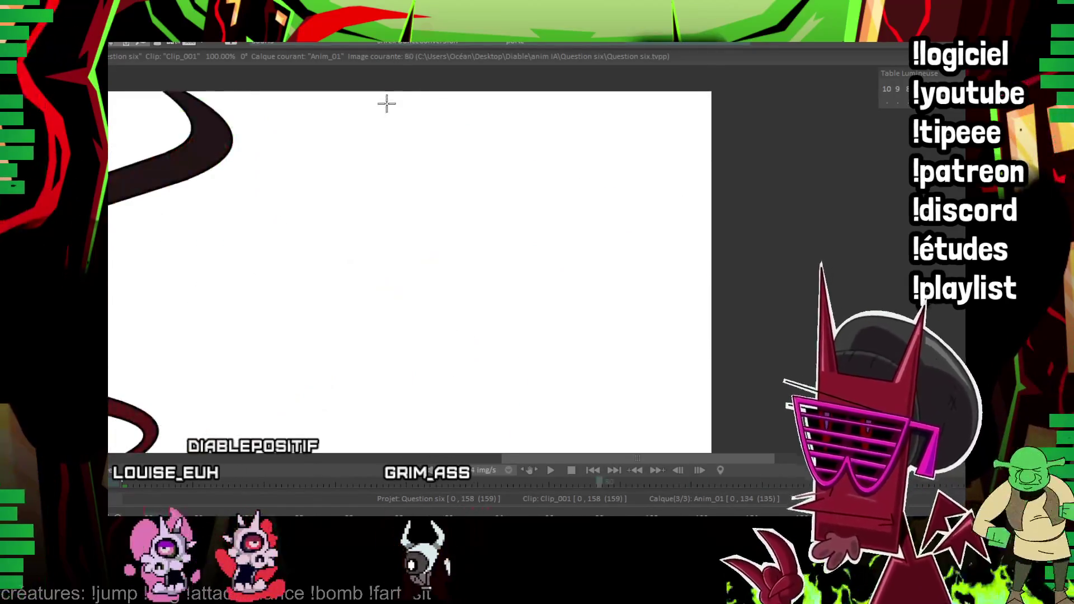
pyautogui.press('Left')
pyautogui.press('Left')
pyautogui.press('Left')
pyautogui.press('Left')
pyautogui.press('Left')
pyautogui.press('Left')
pyautogui.press('Right')
pyautogui.press('Right')
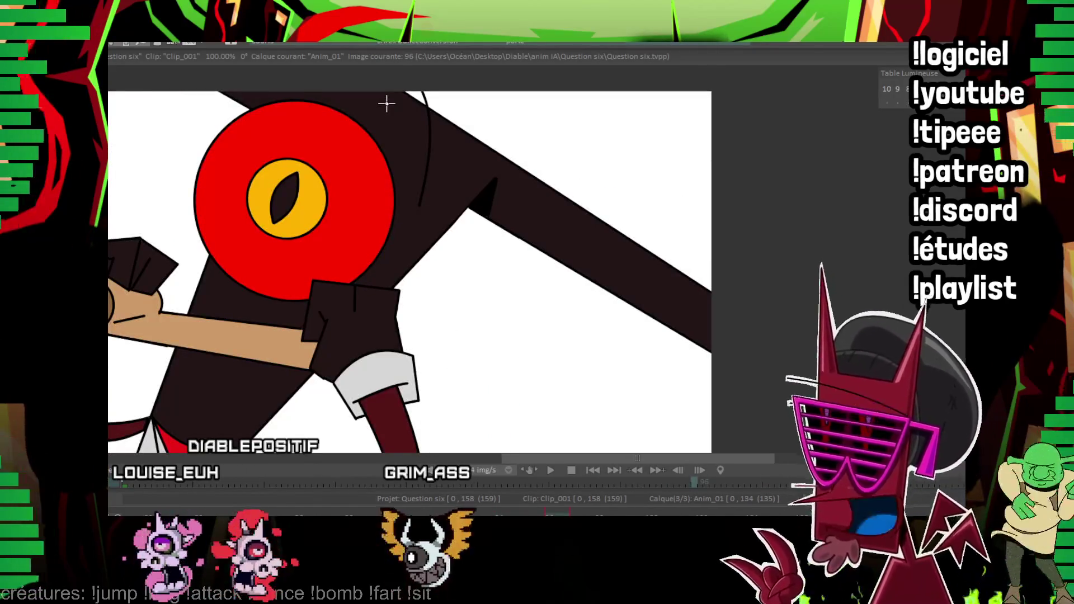
pyautogui.press('Up')
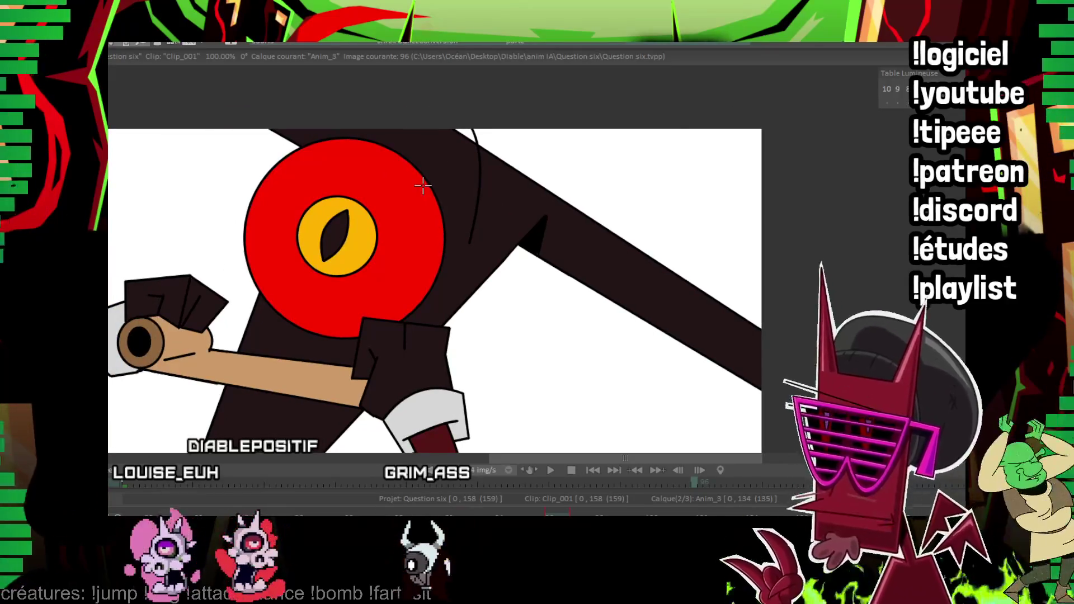
pyautogui.press('Left')
pyautogui.press('Right')
pyautogui.press('Left')
pyautogui.press('Left')
pyautogui.press('Left')
pyautogui.press('Left')
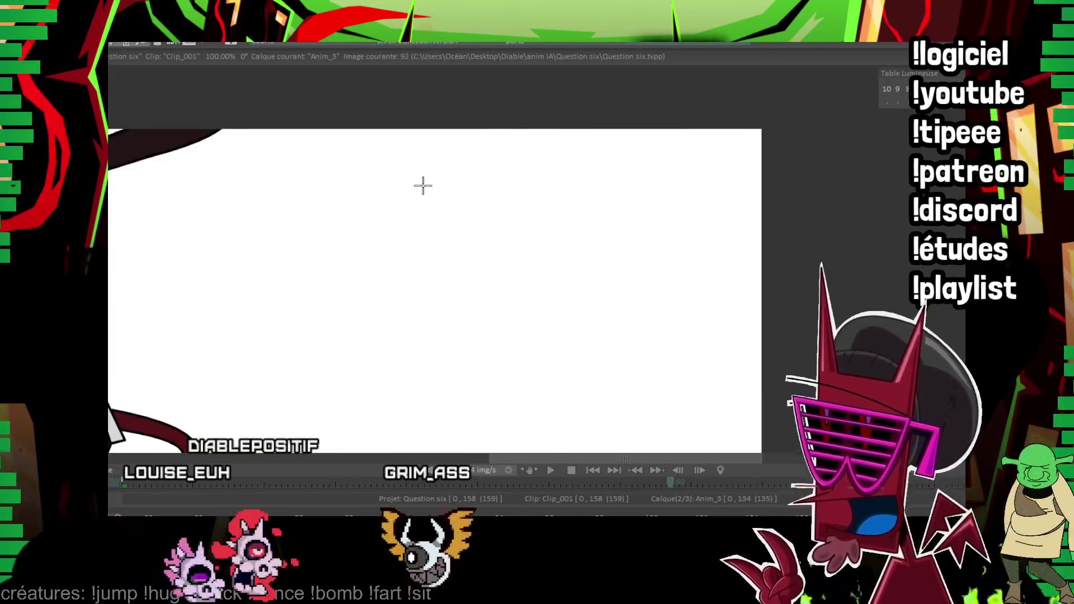
pyautogui.press('Right')
pyautogui.press('Right')
pyautogui.press('Right')
pyautogui.press('Right')
pyautogui.press('Right')
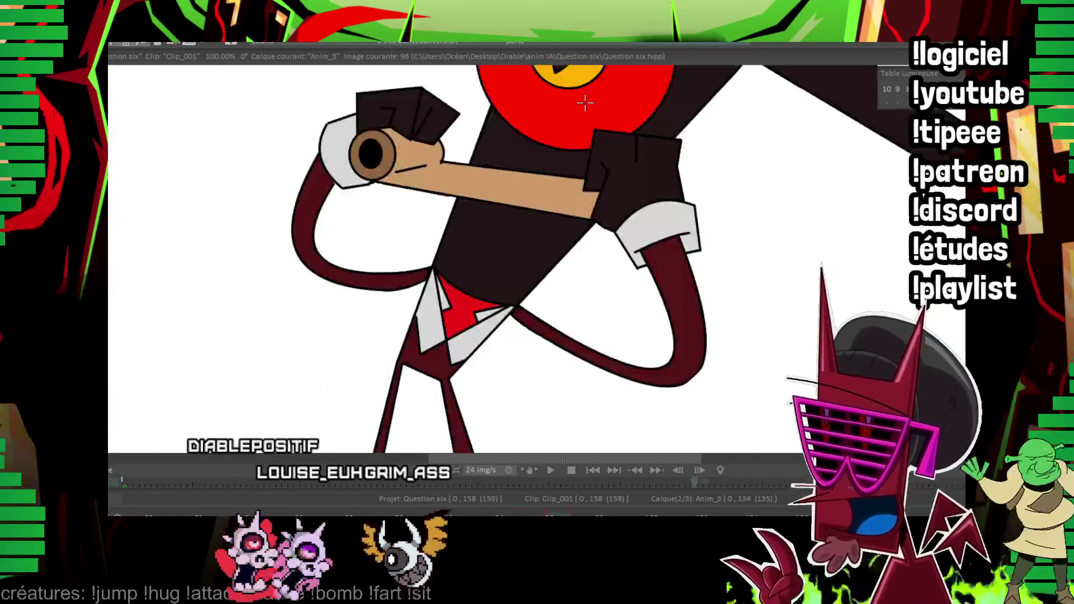
pyautogui.press('Right')
# On Anim_3, fill the eye interior solid black in the blink around images 108–111.
pyautogui.moveTo(613, 197); pyautogui.dragTo(488, 314)
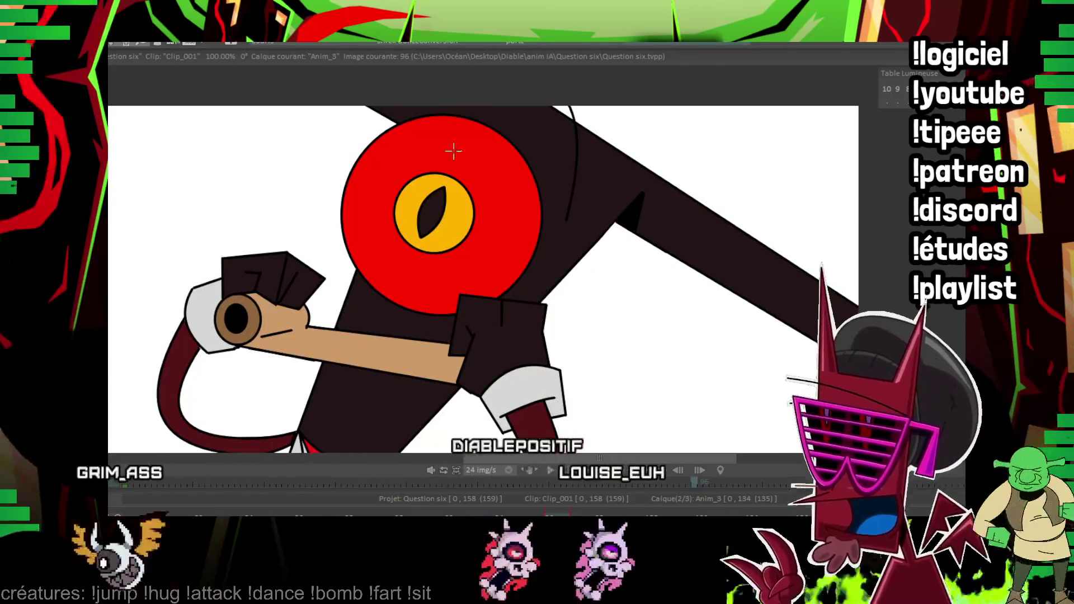
pyautogui.press('Right')
pyautogui.press('Right')
pyautogui.press('Right')
pyautogui.press('Right')
pyautogui.press('Right')
pyautogui.press('Right')
pyautogui.press('Right')
pyautogui.press('Right')
pyautogui.press('Right')
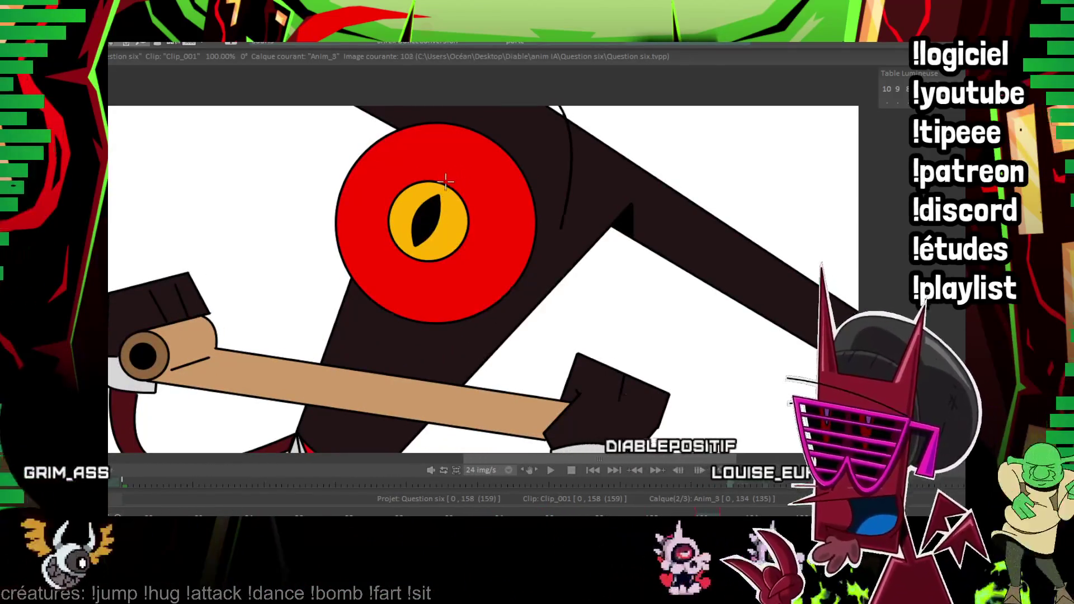
pyautogui.press('Right')
pyautogui.press('Right')
pyautogui.press('Right')
pyautogui.press('Right')
pyautogui.press('Right')
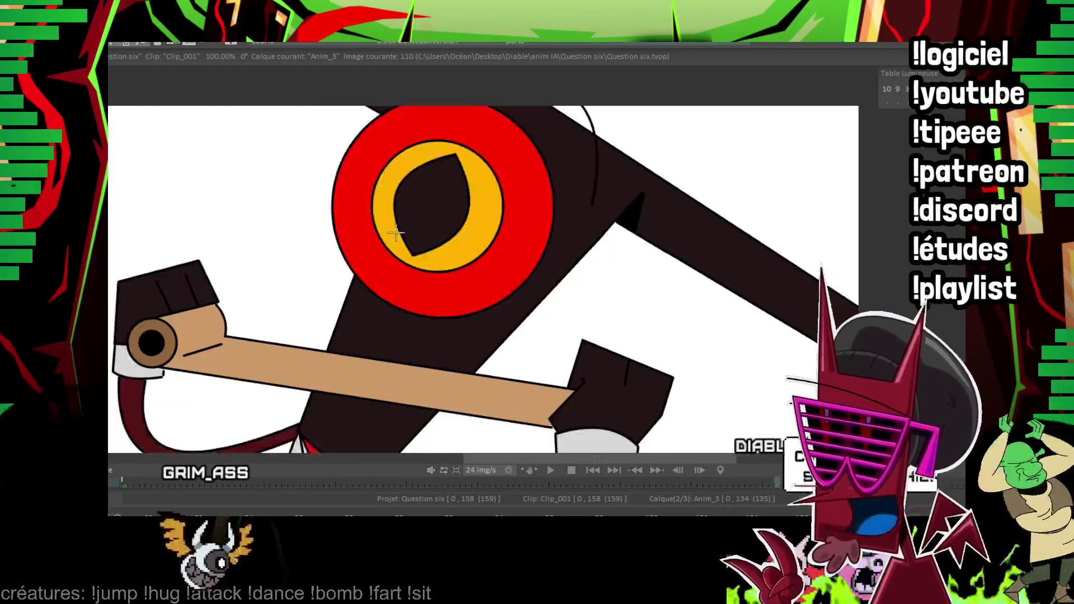
pyautogui.press('Right')
pyautogui.press('Left')
pyautogui.press('Right')
pyautogui.click(423, 197)
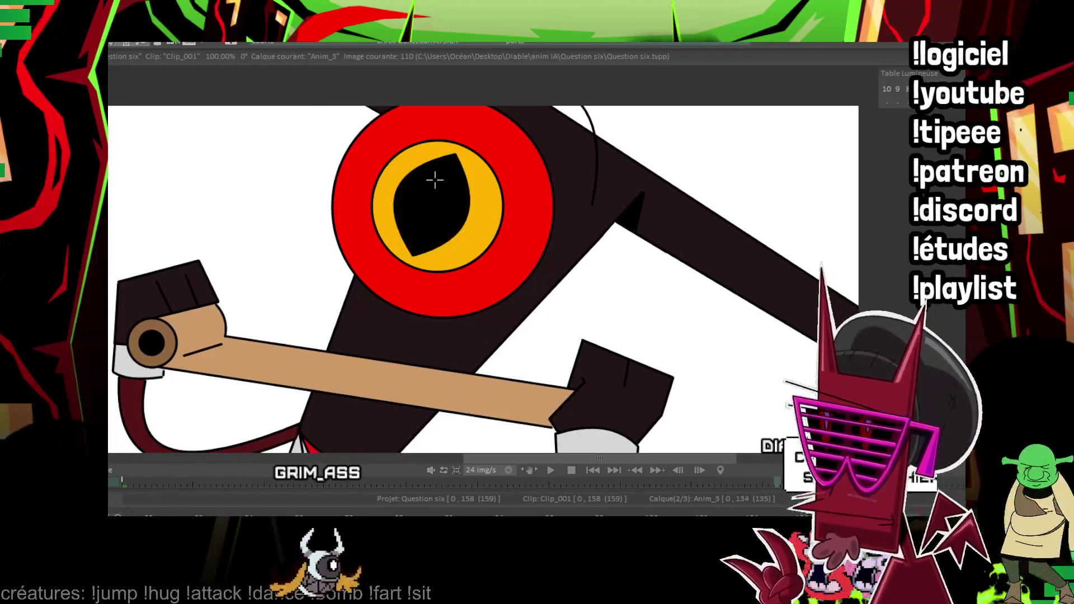
pyautogui.press('Right')
pyautogui.press('Right')
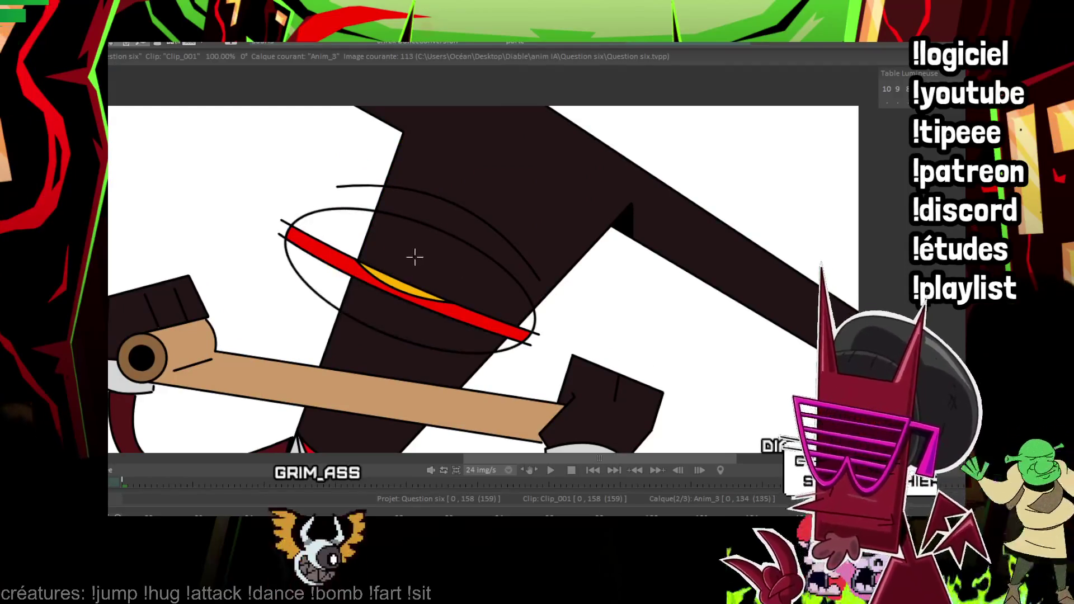
pyautogui.press('Right')
pyautogui.press('Right')
pyautogui.press('Right')
pyautogui.press('Right')
pyautogui.press('Right')
pyautogui.press('Right')
pyautogui.press('Right')
pyautogui.press('Right')
pyautogui.press('Right')
pyautogui.press('Right')
pyautogui.press('Right')
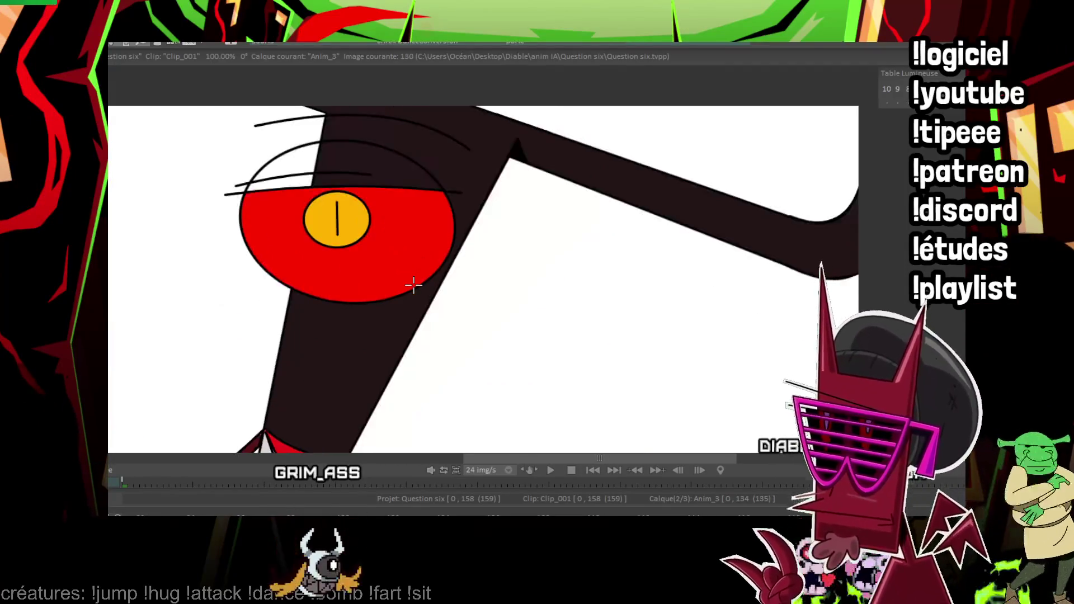
# At image 134, fill the white top of the eye ellipse dark.
pyautogui.moveTo(365, 161); pyautogui.dragTo(375, 178)
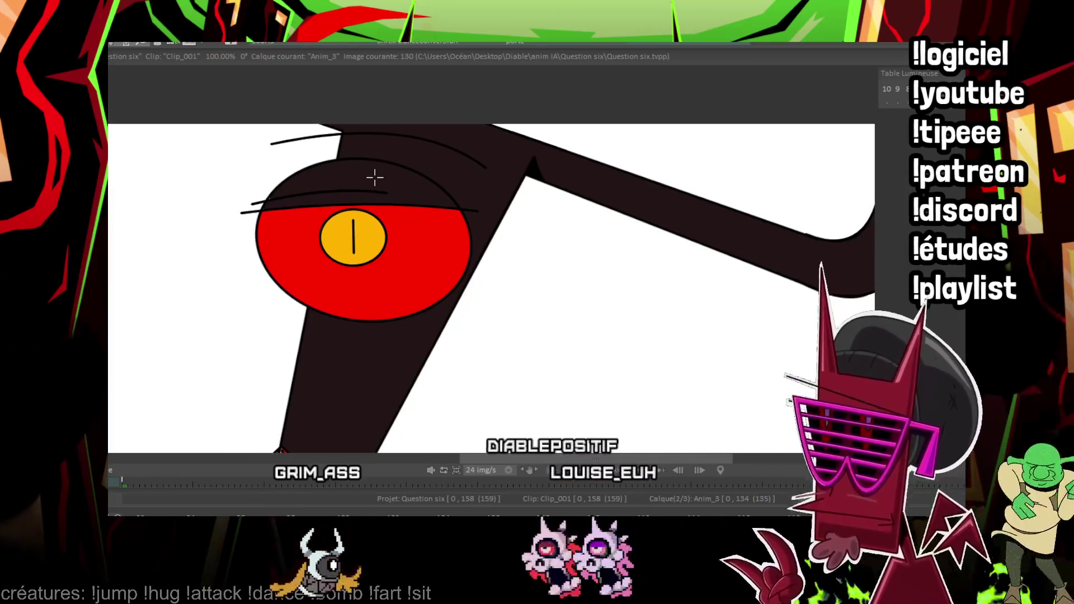
pyautogui.moveTo(375, 178); pyautogui.dragTo(398, 176)
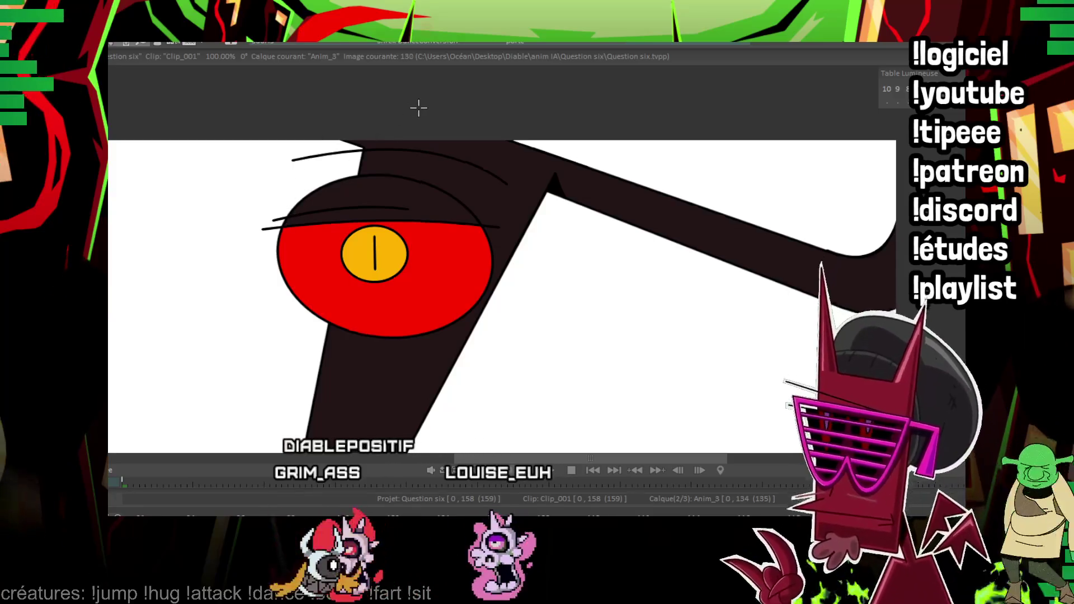
pyautogui.press('Right')
pyautogui.press('Right')
pyautogui.moveTo(354, 171)
pyautogui.mouseDown()
pyautogui.moveTo(353, 189)
pyautogui.moveTo(372, 178)
pyautogui.mouseUp()
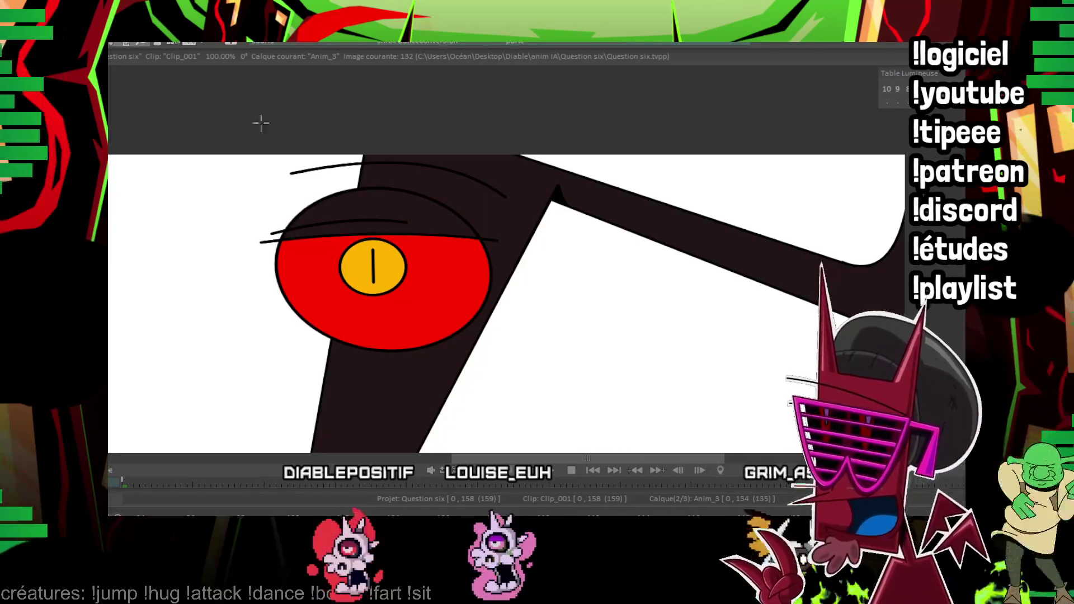
pyautogui.moveTo(109, 185)
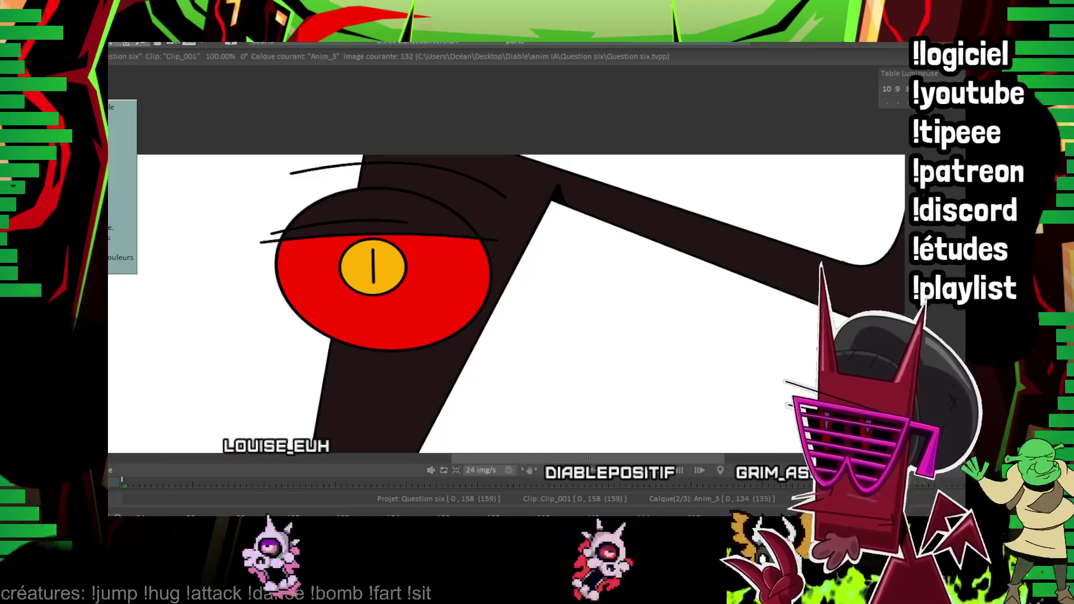
pyautogui.press('Right')
pyautogui.press('Right')
pyautogui.click(449, 185)
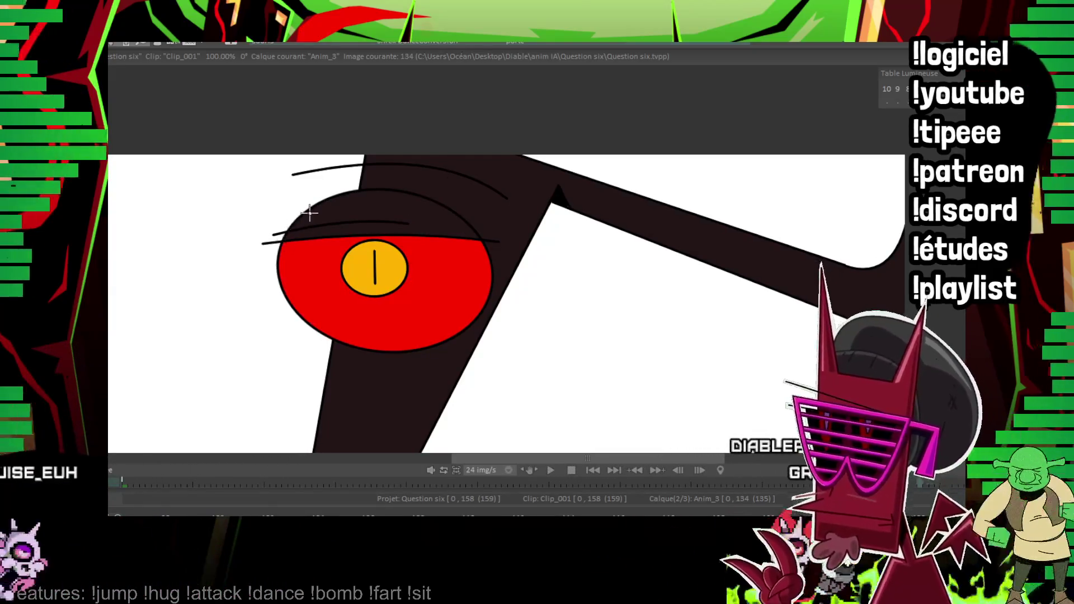
pyautogui.scroll(-3, 575, 204)
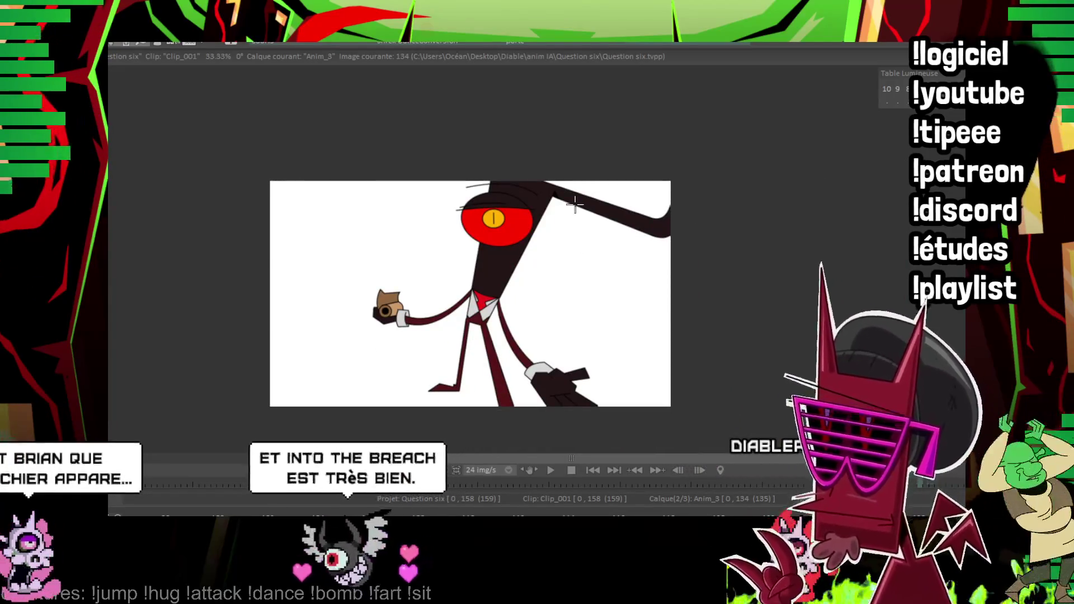
# Preview the full Question six animation, then bring up its export settings with Ctrl+E.
pyautogui.press('Return')
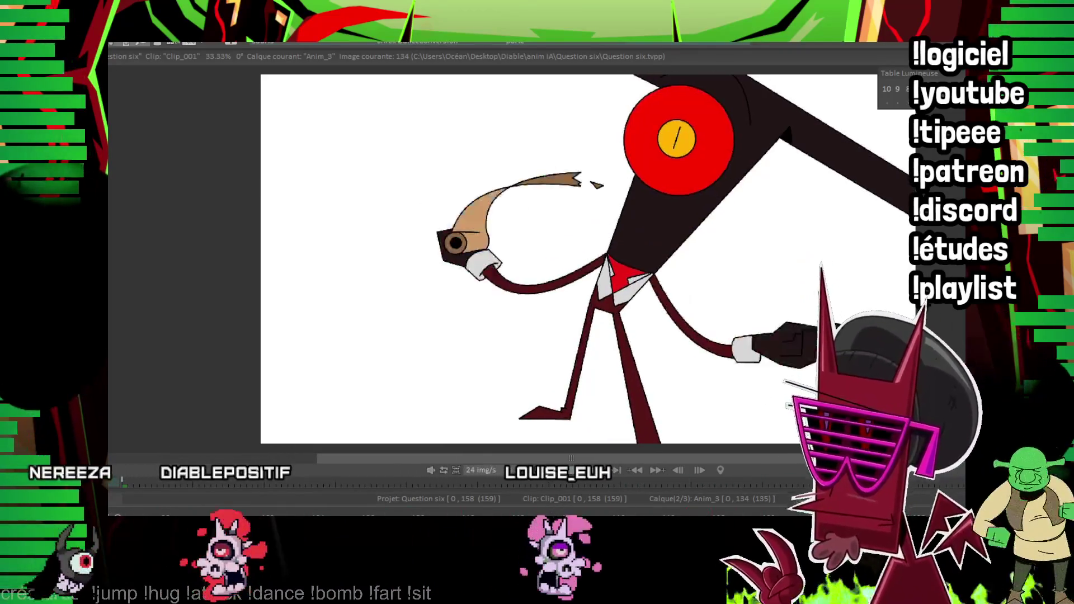
pyautogui.scroll(-2, 475, 246)
pyautogui.hotkey('ctrl', 'e')
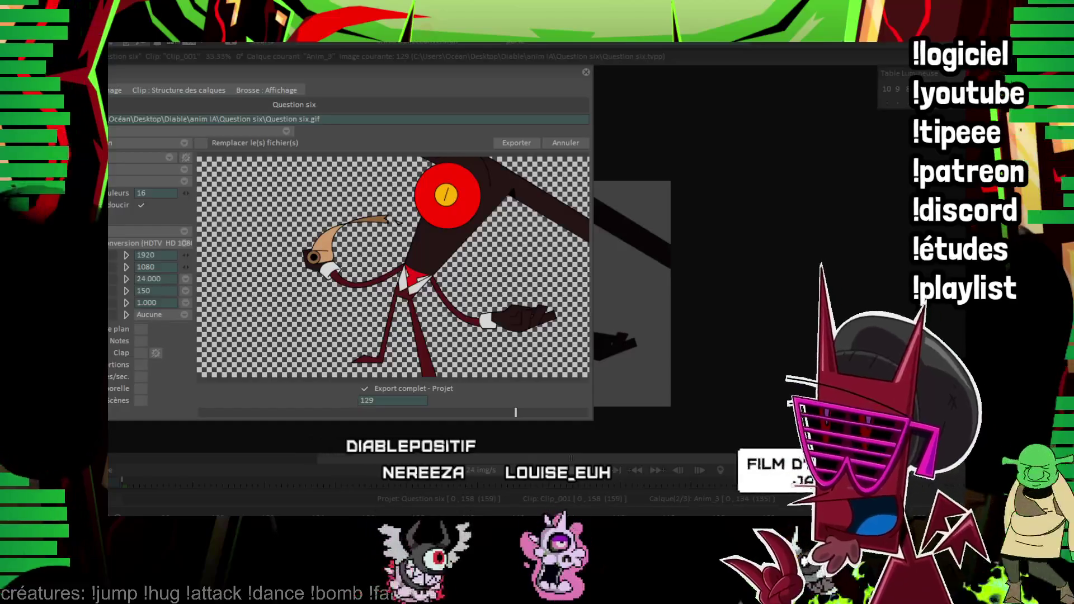
# Export Question six as a PNG image sequence, then go to the 'porte' project.
pyautogui.click(147, 158)
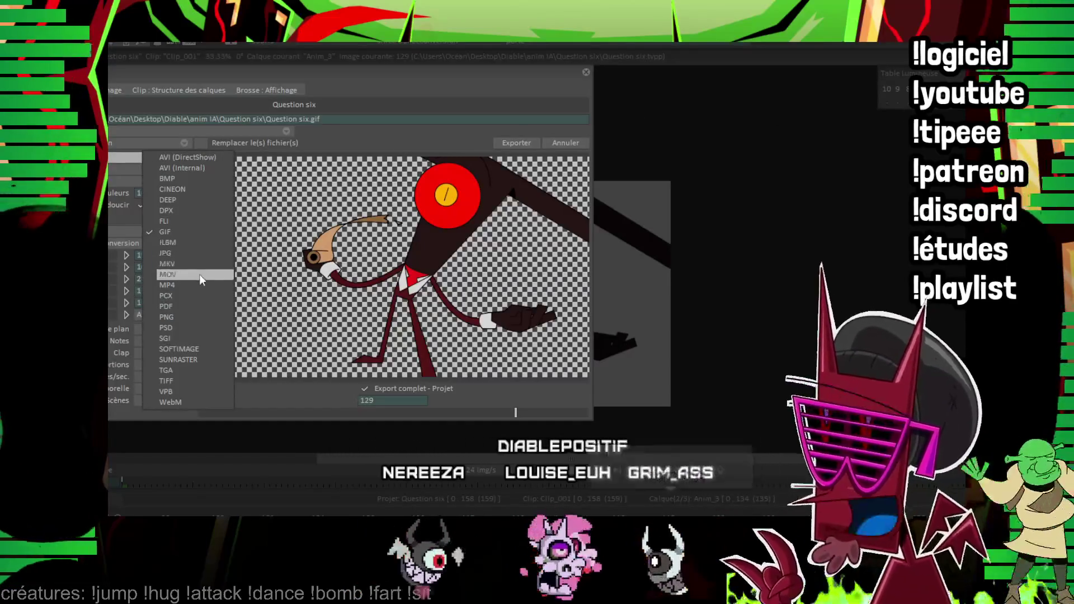
pyautogui.click(199, 317)
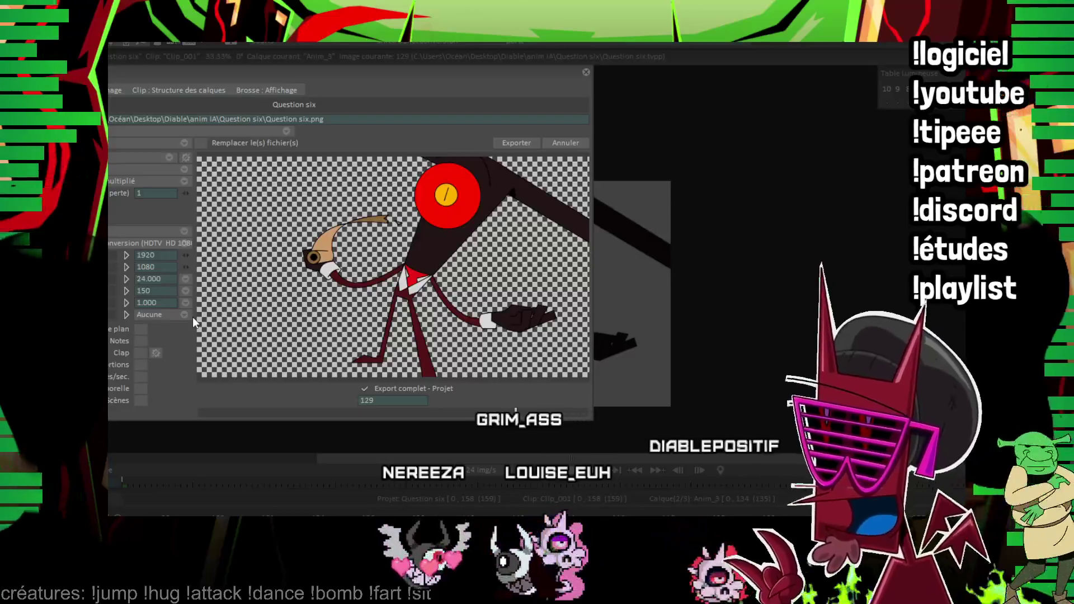
pyautogui.click(512, 136)
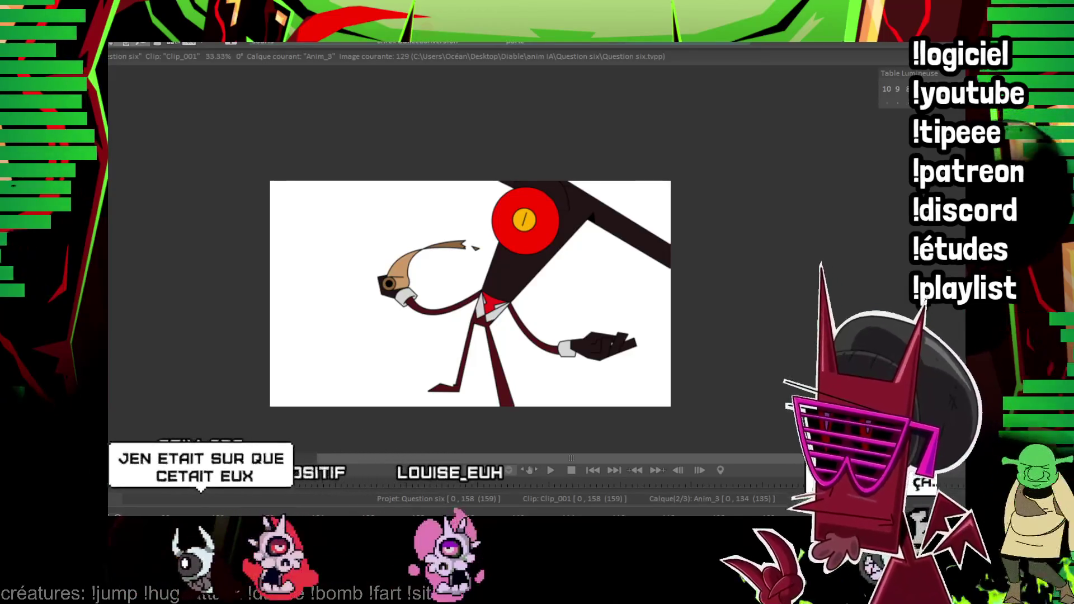
pyautogui.click(535, 42)
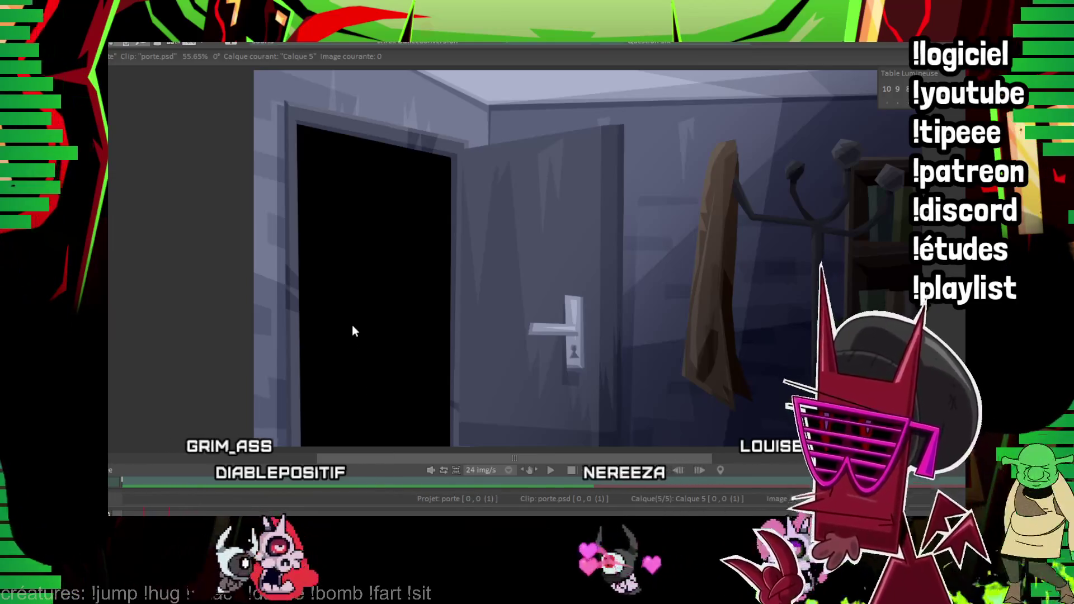
# Load the 468-frame footage over the door scene and play it at 24 img/s.
pyautogui.click(354, 247)
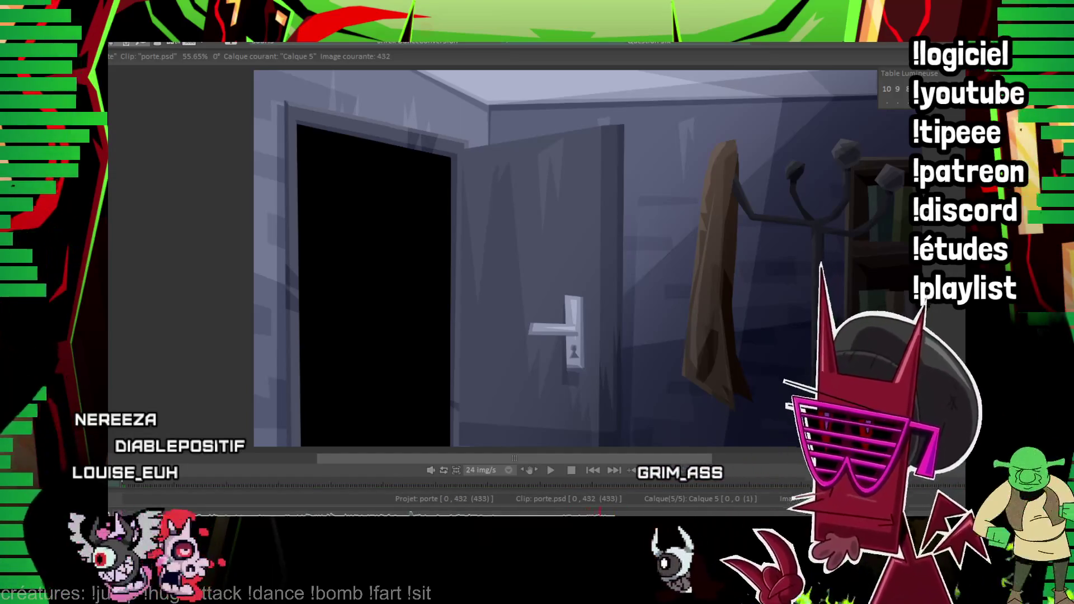
pyautogui.press('space')
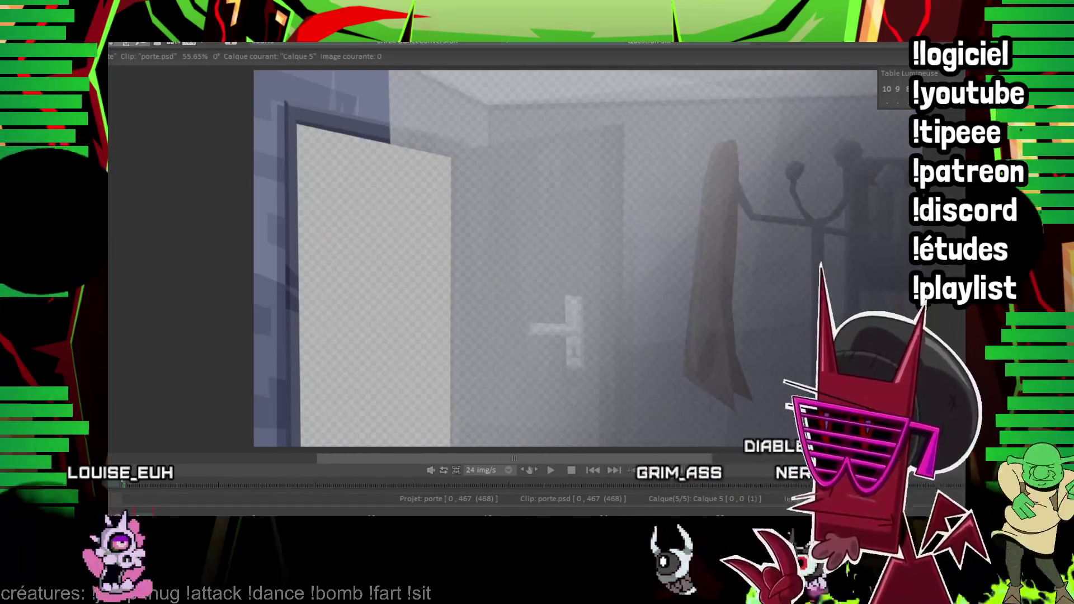
# Add an Anim_0 layer above Image Insérée and draw a vertical line up from the bottom edge.
pyautogui.press('Up')
pyautogui.press('Up')
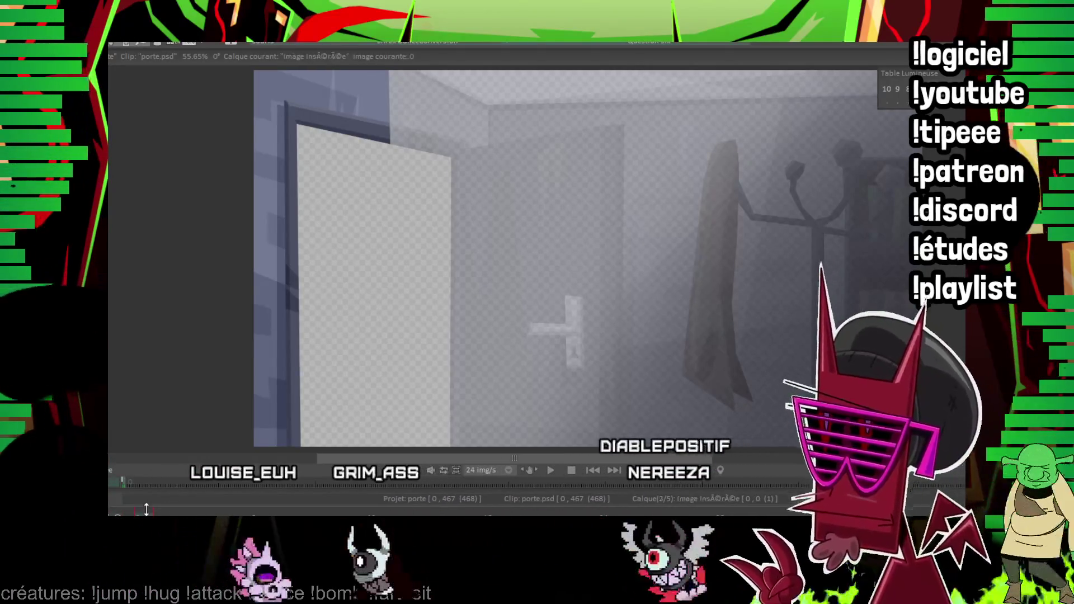
pyautogui.hotkey('ctrl', 'shift', 'n')
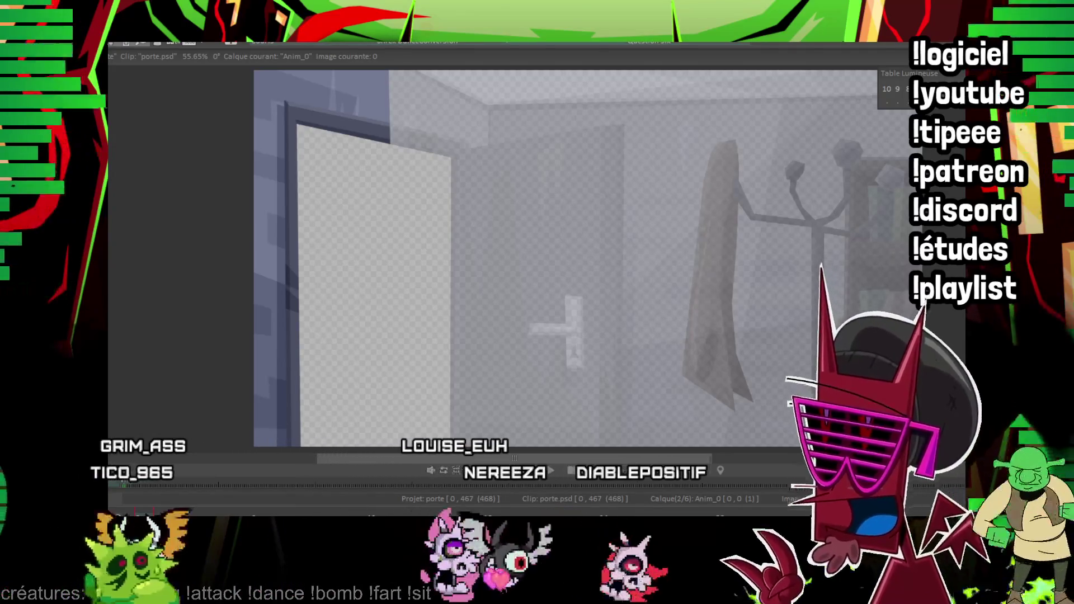
pyautogui.moveTo(491, 289); pyautogui.dragTo(417, 226)
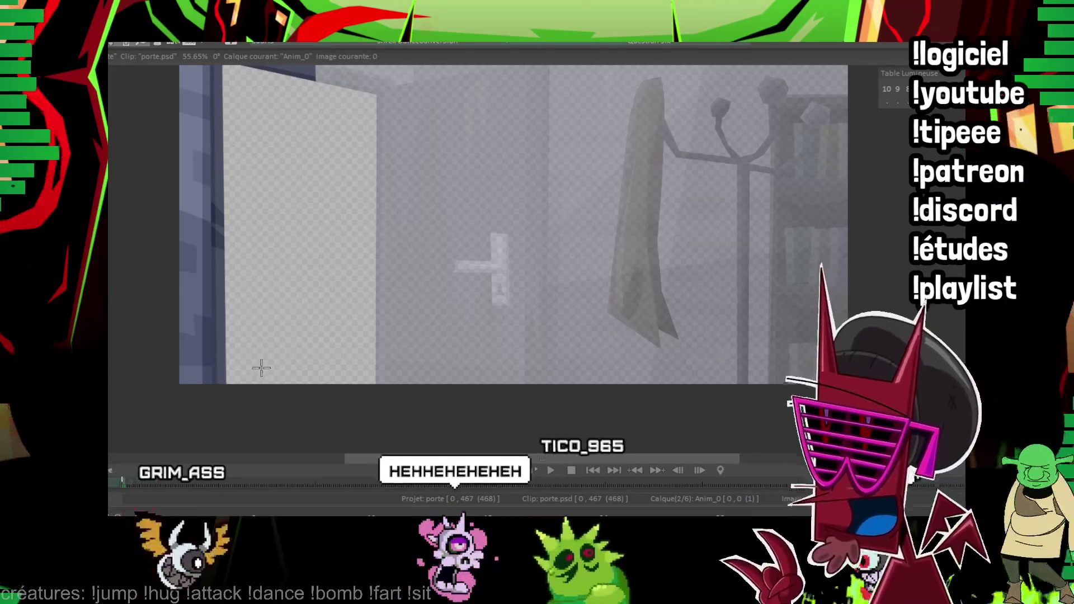
pyautogui.moveTo(261, 390); pyautogui.dragTo(254, 258)
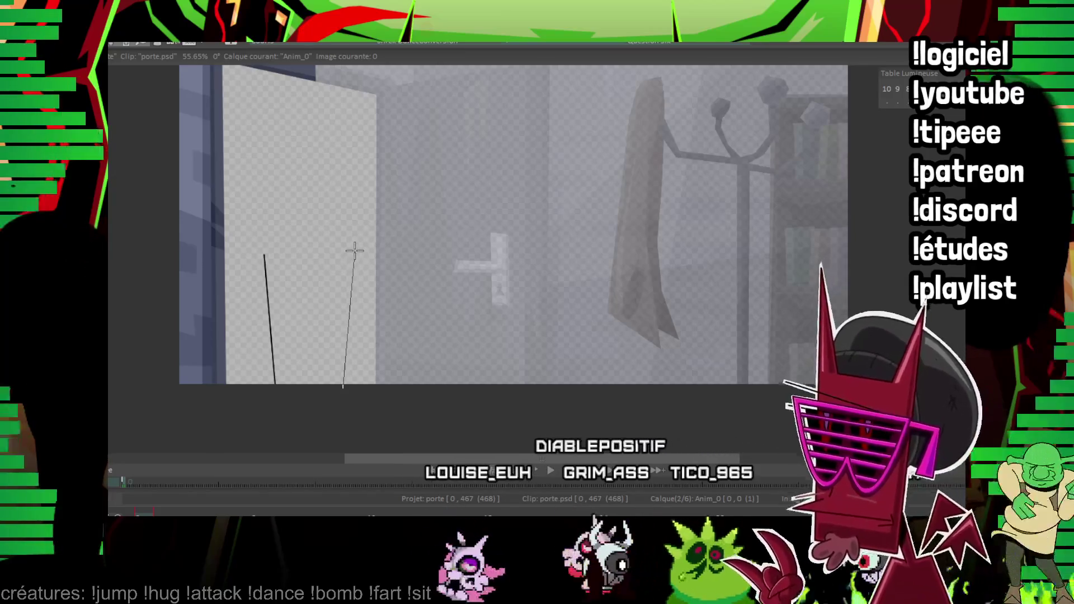
# Draw the top line joining the two vertical side lines.
pyautogui.scroll(2, 370, 235)
pyautogui.scroll(2, 353, 241)
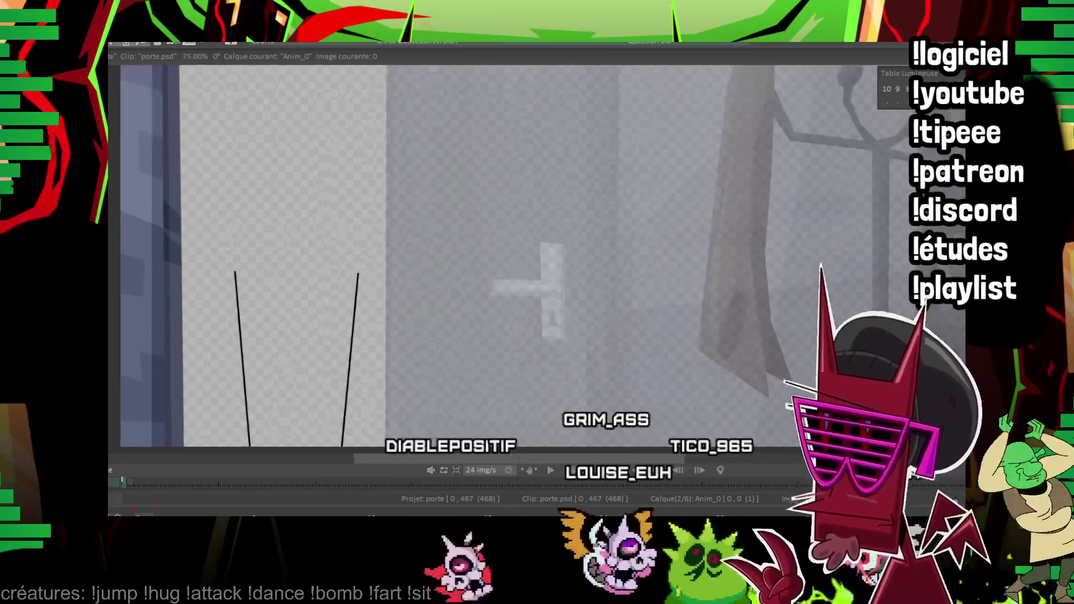
pyautogui.scroll(2, 336, 249)
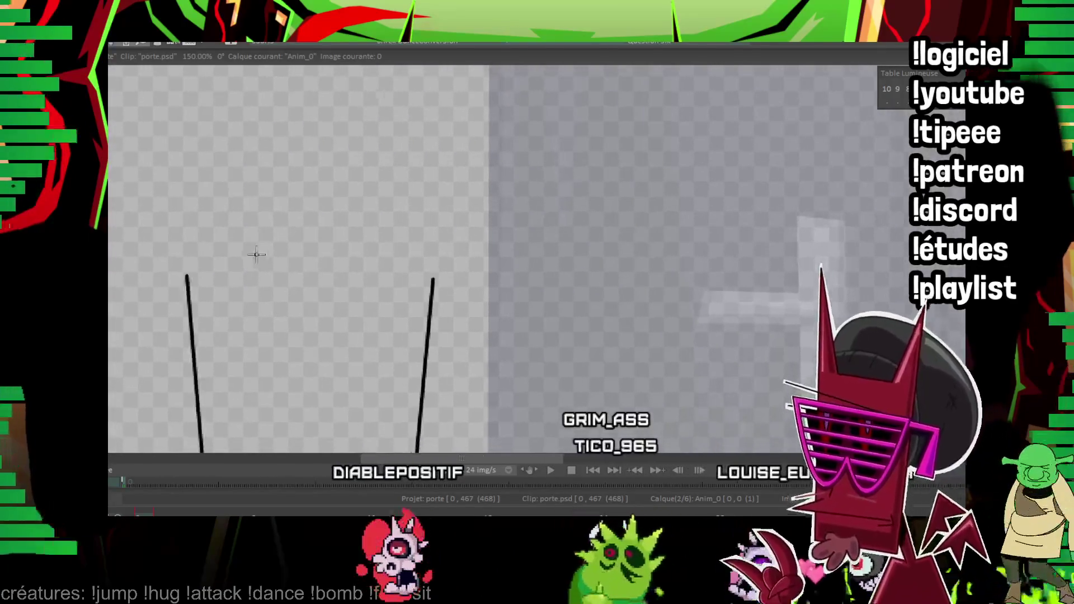
pyautogui.moveTo(187, 274)
pyautogui.mouseDown()
pyautogui.moveTo(454, 274)
pyautogui.moveTo(434, 274)
pyautogui.mouseUp()
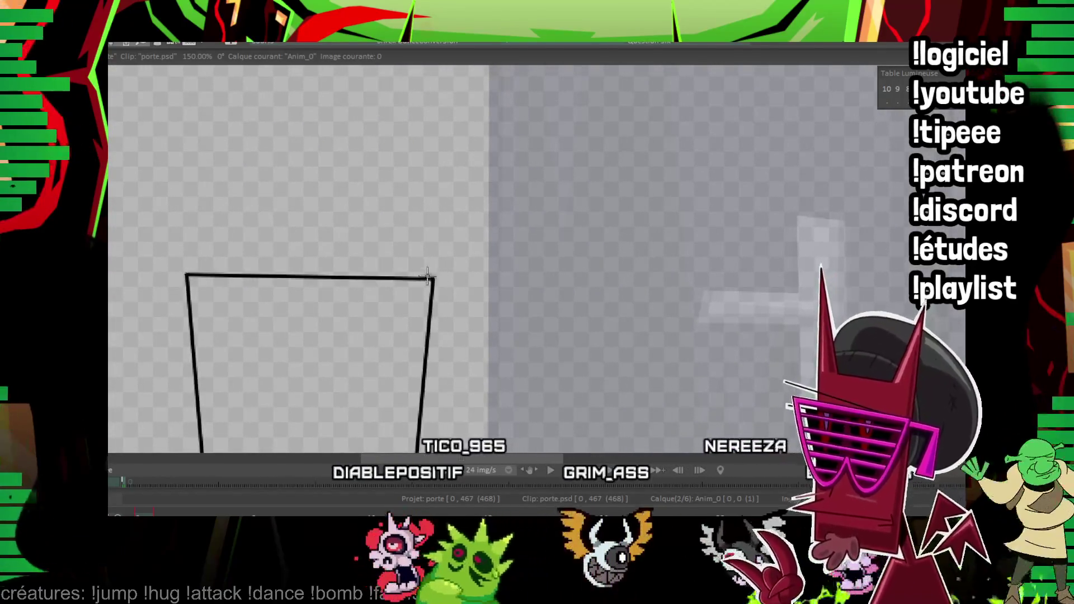
pyautogui.scroll(-3, 403, 168)
pyautogui.scroll(3, 335, 140)
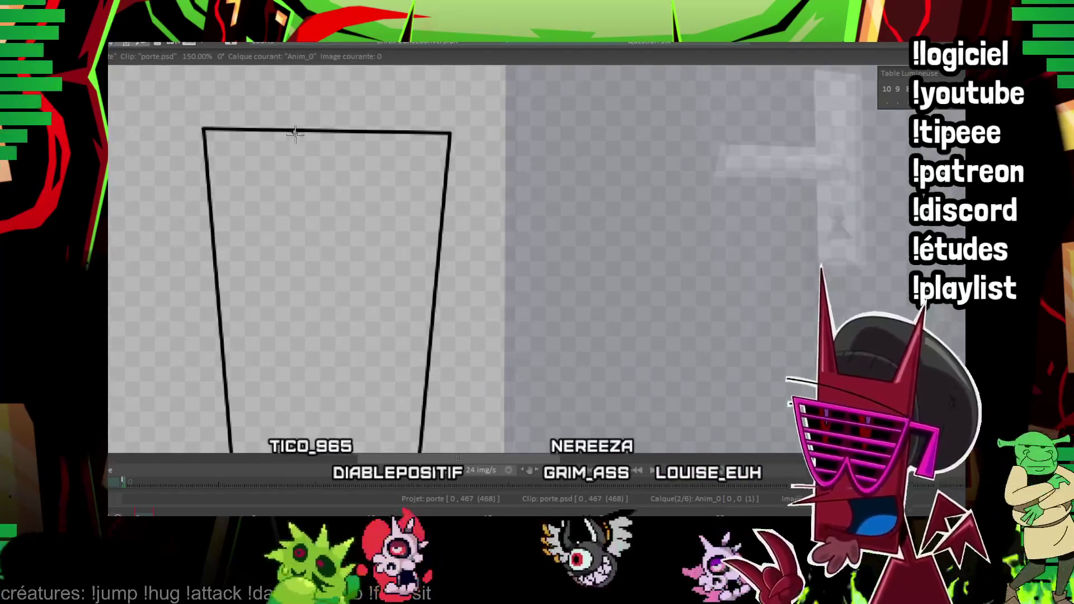
# Draw a diagonal line and a vertical line down from the top edge, undoing misplaced attempts.
pyautogui.moveTo(295, 133); pyautogui.dragTo(371, 386)
pyautogui.hotkey('ctrl', 'z')
pyautogui.moveTo(298, 132); pyautogui.dragTo(369, 335)
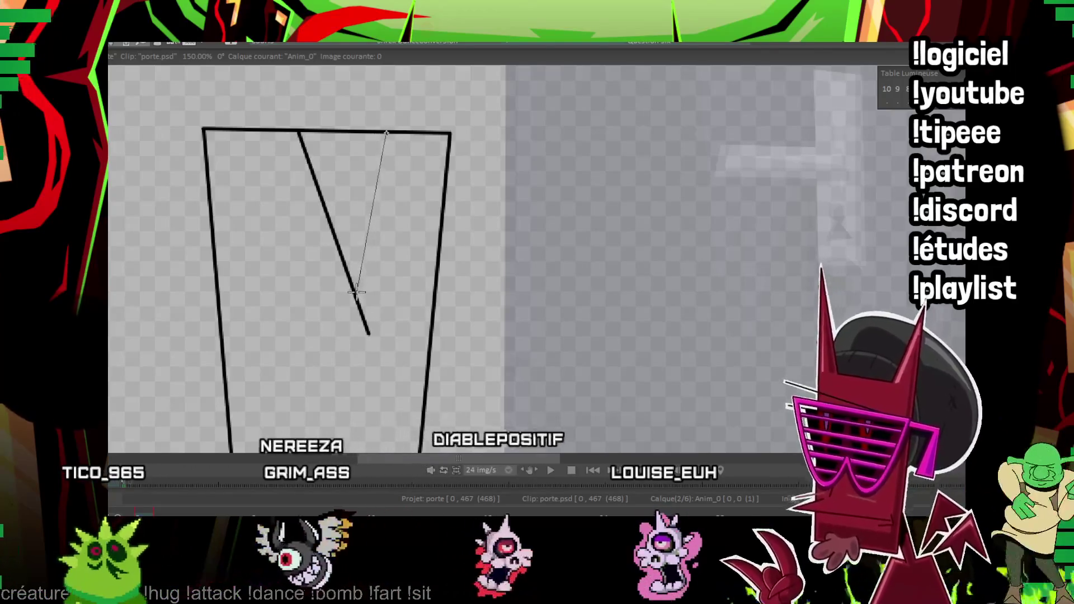
pyautogui.moveTo(384, 132); pyautogui.dragTo(364, 329)
pyautogui.hotkey('ctrl', 'z')
pyautogui.hotkey('ctrl', 'z')
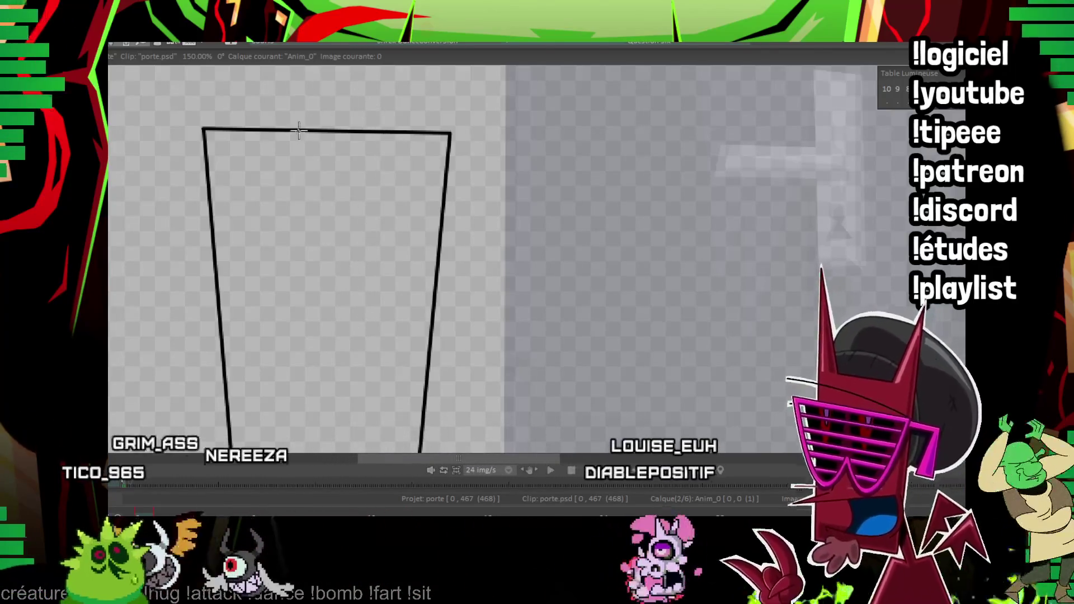
pyautogui.moveTo(299, 133); pyautogui.dragTo(356, 307)
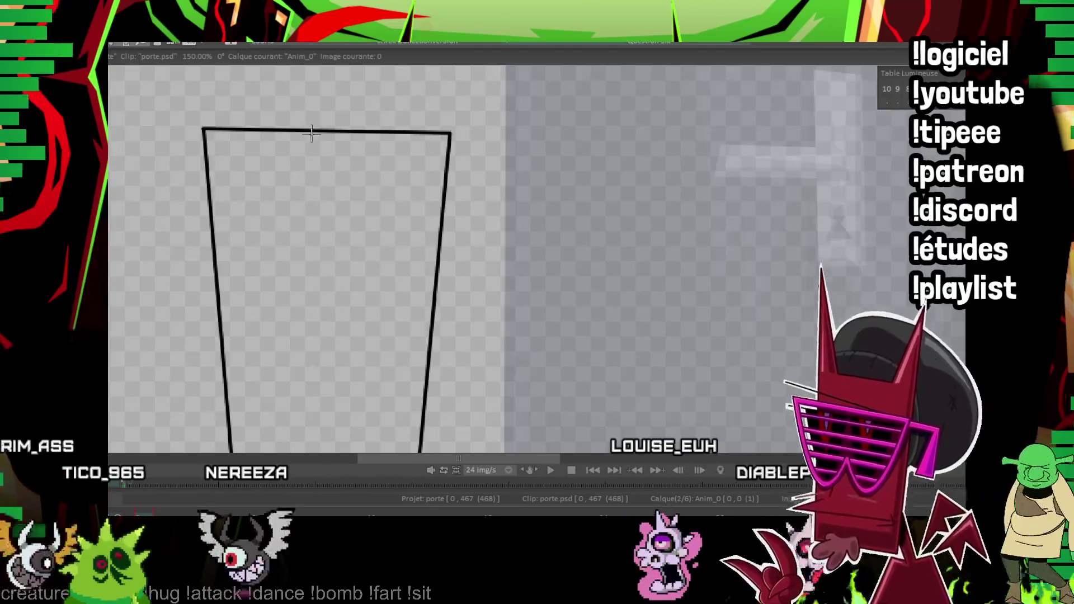
pyautogui.moveTo(311, 133); pyautogui.dragTo(318, 91)
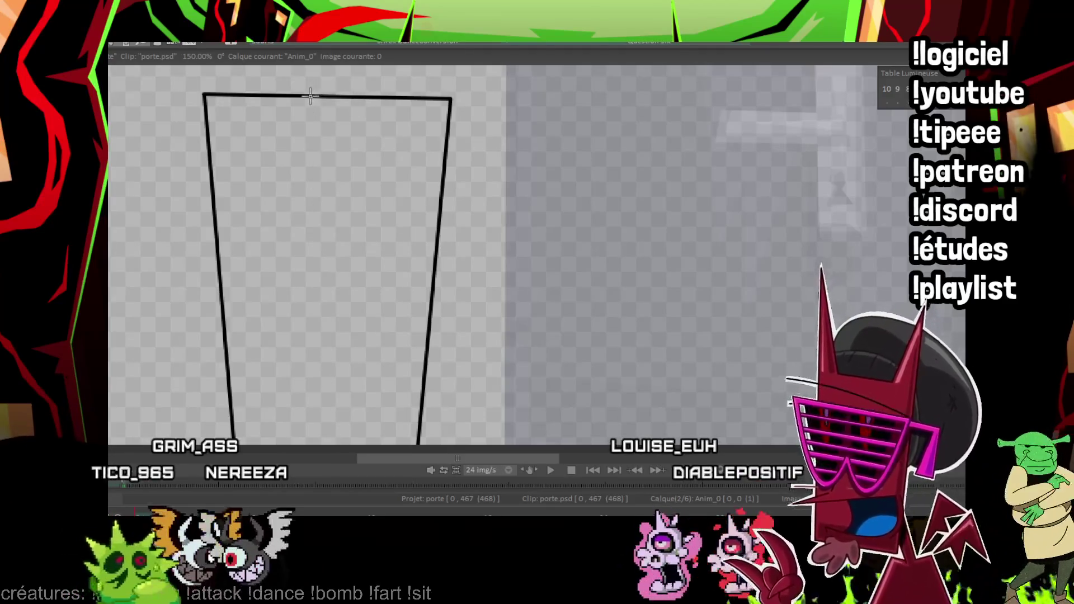
pyautogui.moveTo(371, 97); pyautogui.dragTo(353, 445)
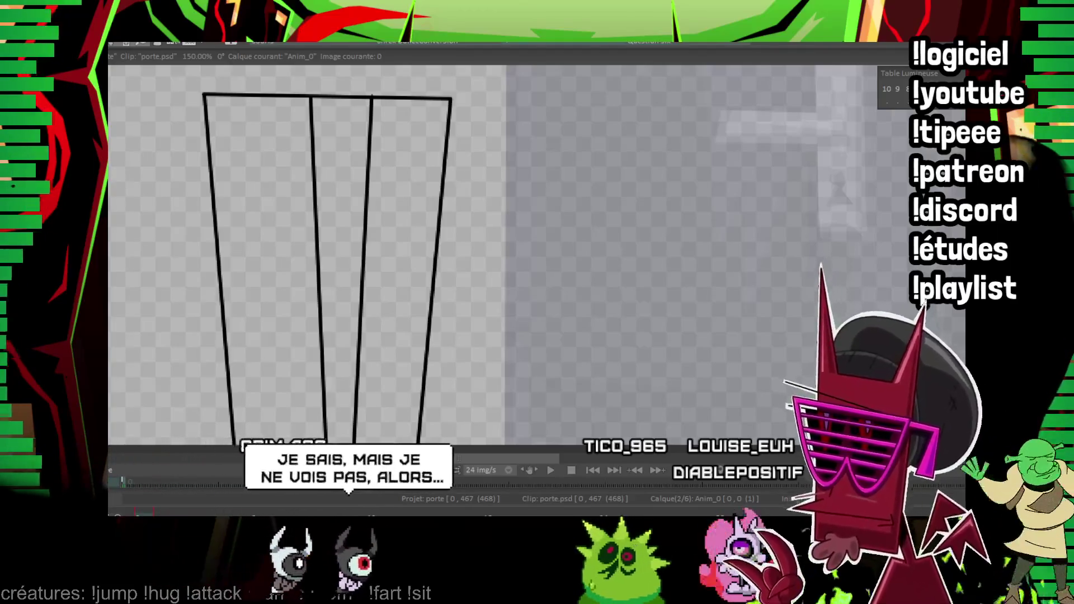
pyautogui.moveTo(429, 174); pyautogui.dragTo(395, 168)
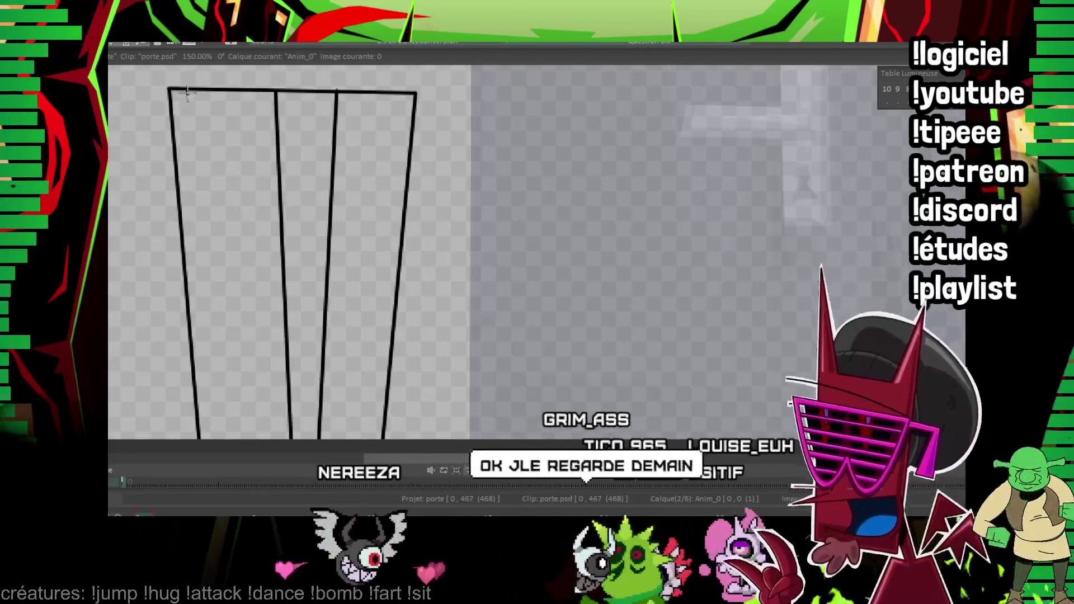
# Draw the zigzag lapel line, the collar notch, and a V shape at the bottom centre.
pyautogui.moveTo(170, 94)
pyautogui.mouseDown()
pyautogui.moveTo(267, 230)
pyautogui.moveTo(240, 232)
pyautogui.mouseUp()
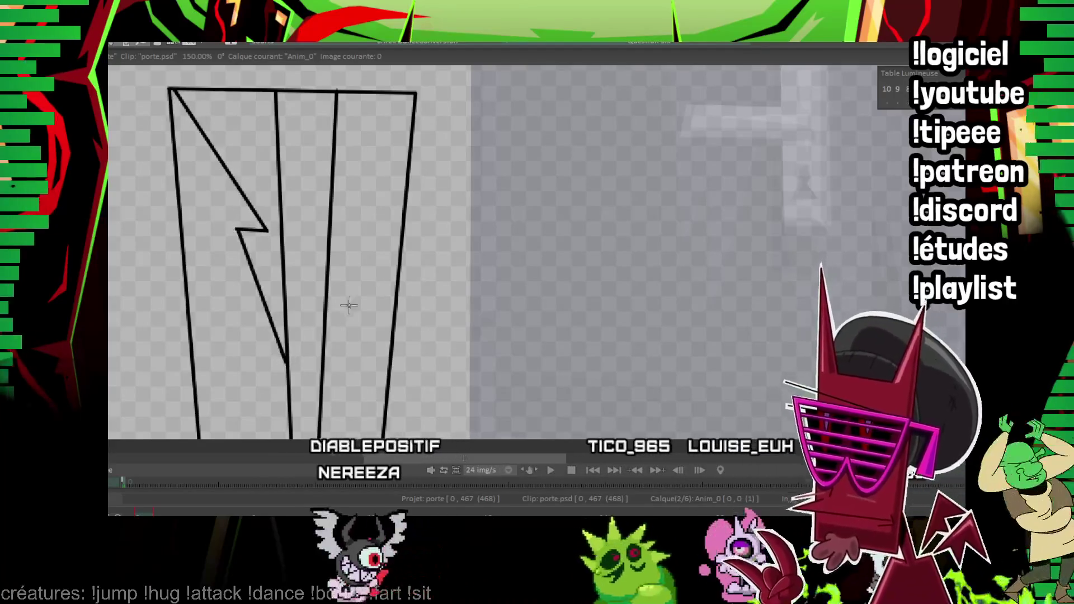
pyautogui.click(374, 238)
pyautogui.click(341, 235)
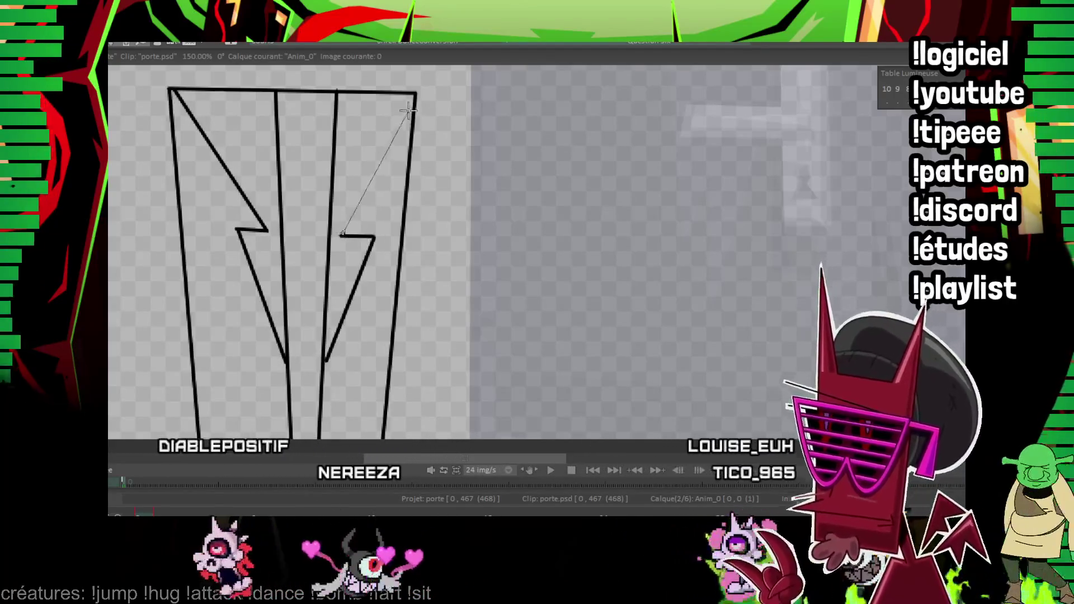
pyautogui.moveTo(400, 99); pyautogui.dragTo(352, 187)
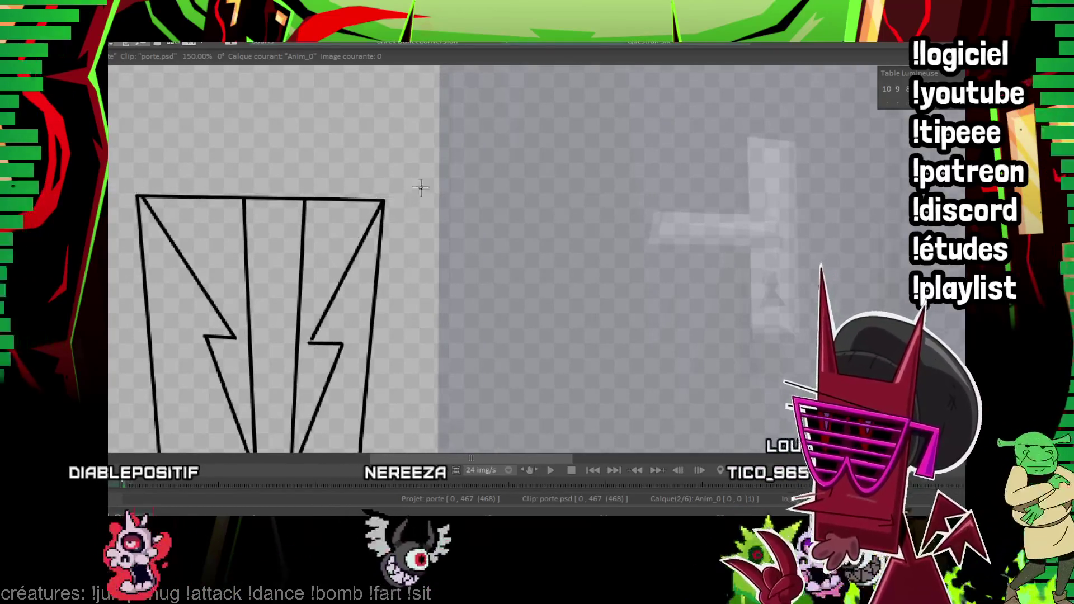
pyautogui.moveTo(420, 188); pyautogui.dragTo(412, 73)
pyautogui.click(273, 137)
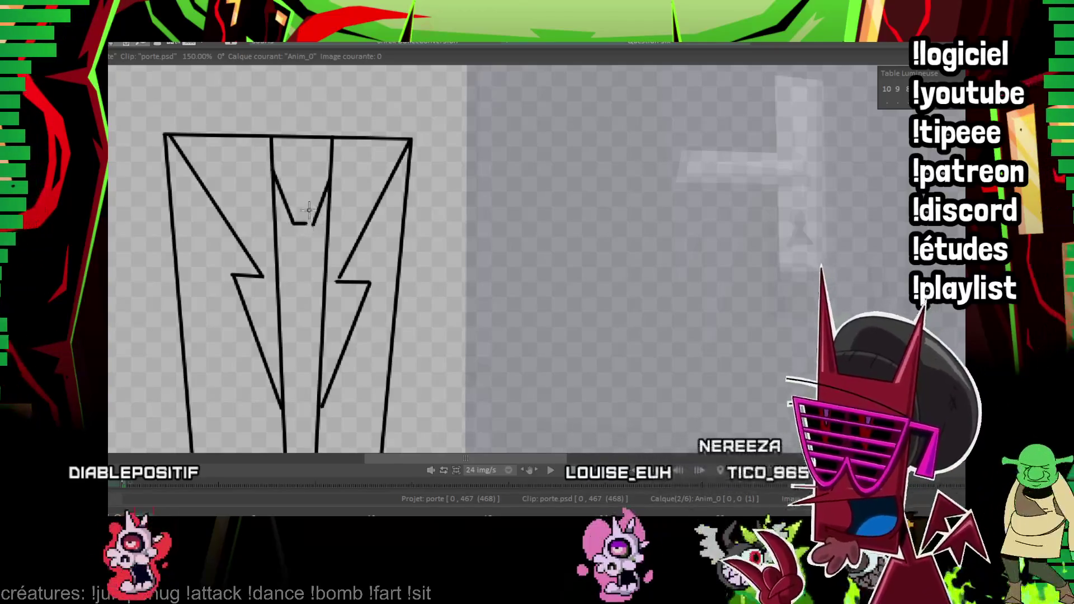
pyautogui.moveTo(309, 210); pyautogui.dragTo(295, 186)
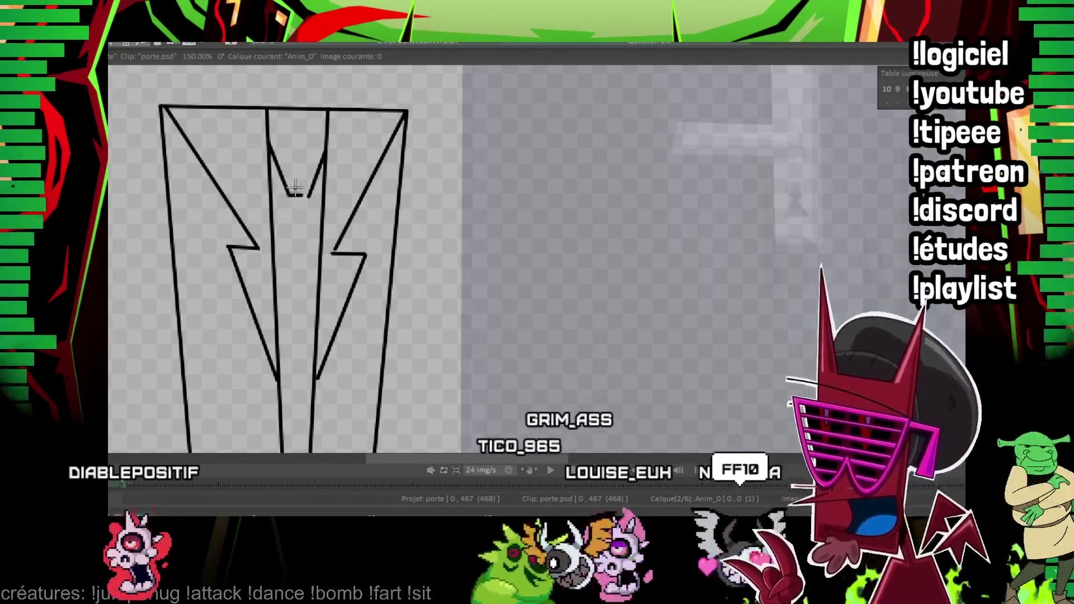
pyautogui.moveTo(305, 196); pyautogui.dragTo(273, 240)
pyautogui.moveTo(308, 196); pyautogui.dragTo(320, 255)
pyautogui.moveTo(278, 382); pyautogui.dragTo(296, 410)
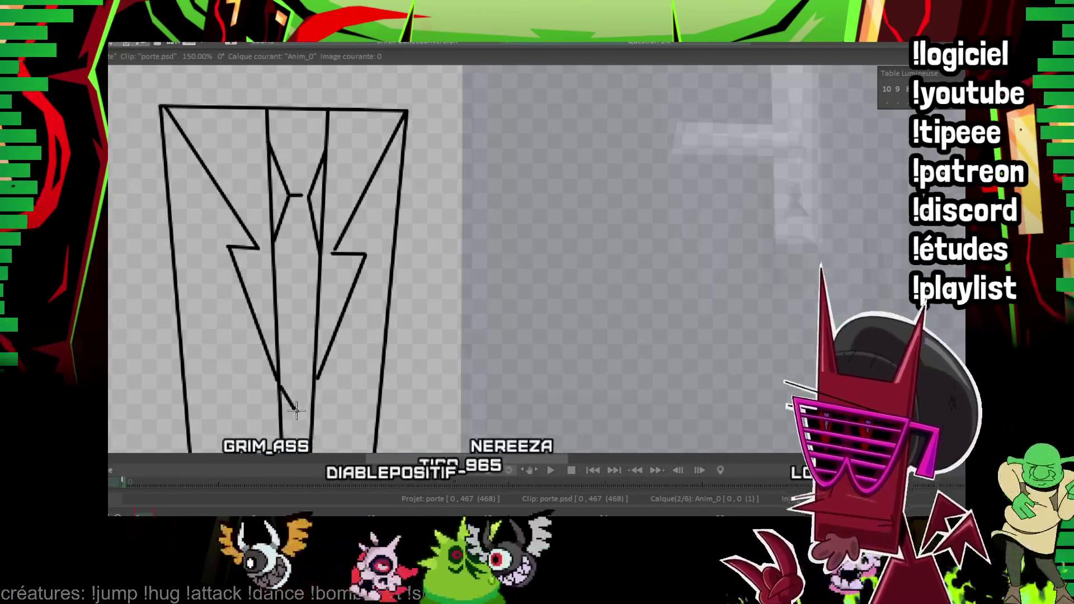
pyautogui.hotkey('ctrl', 'z')
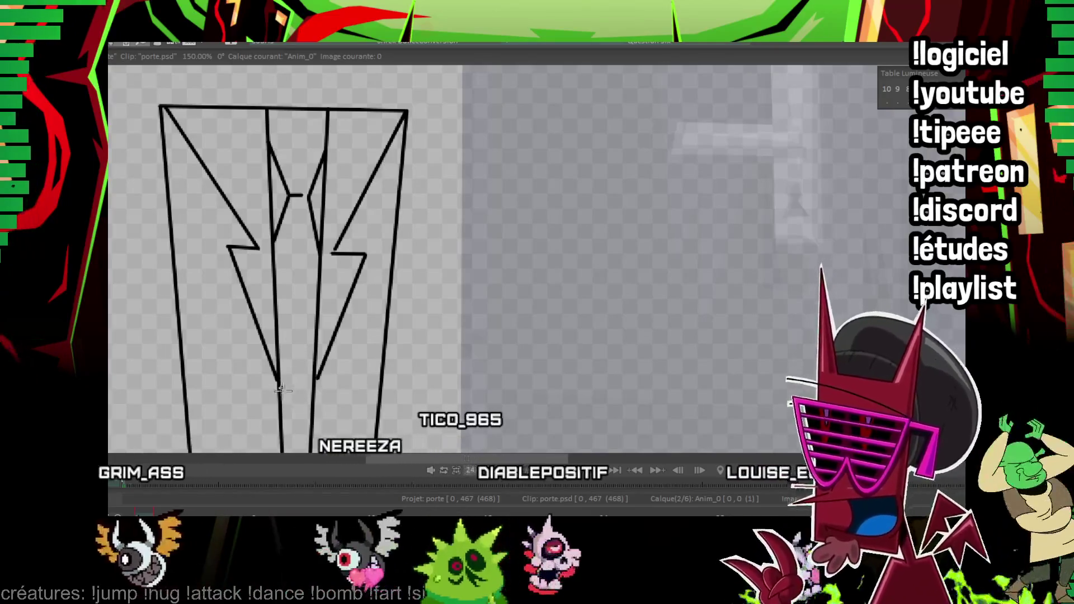
pyautogui.moveTo(276, 384); pyautogui.dragTo(312, 390)
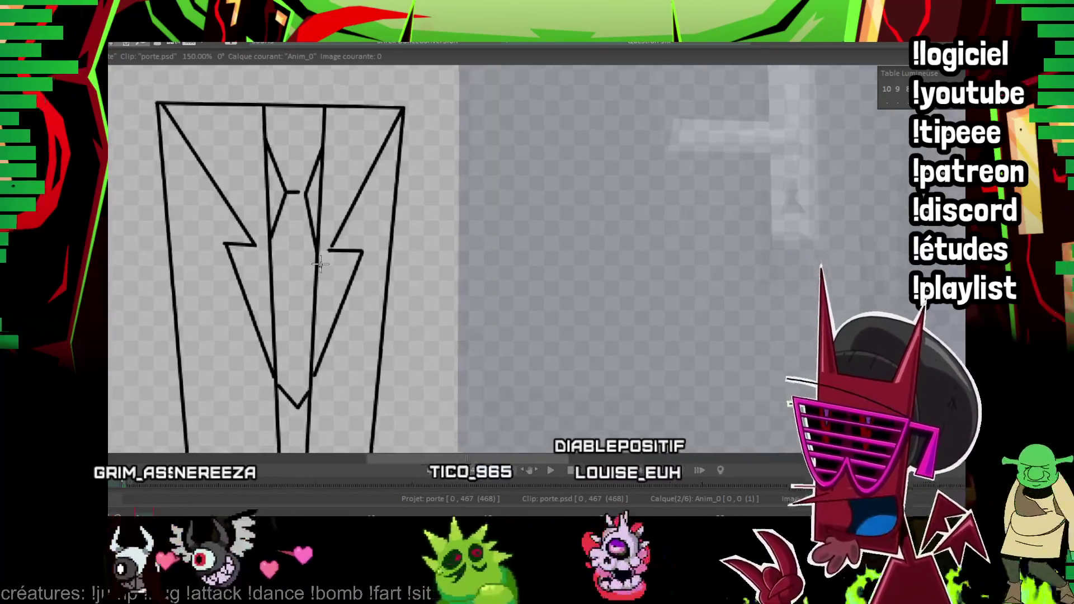
# Draw the thick lapel line down to the zigzag and extend it toward the jacket's bottom.
pyautogui.scroll(1, 306, 208)
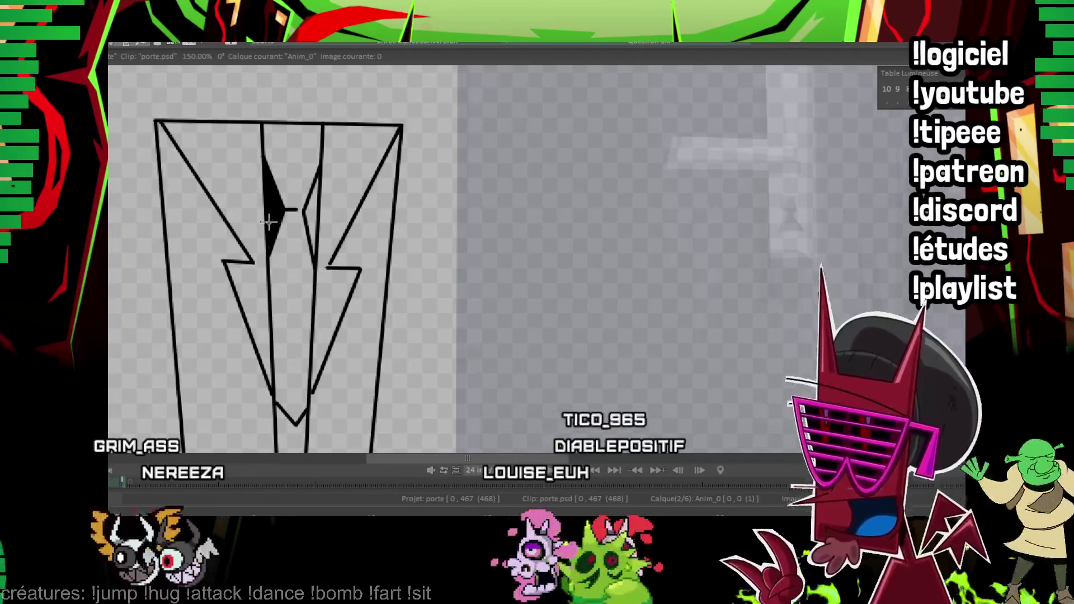
pyautogui.scroll(-3, 291, 169)
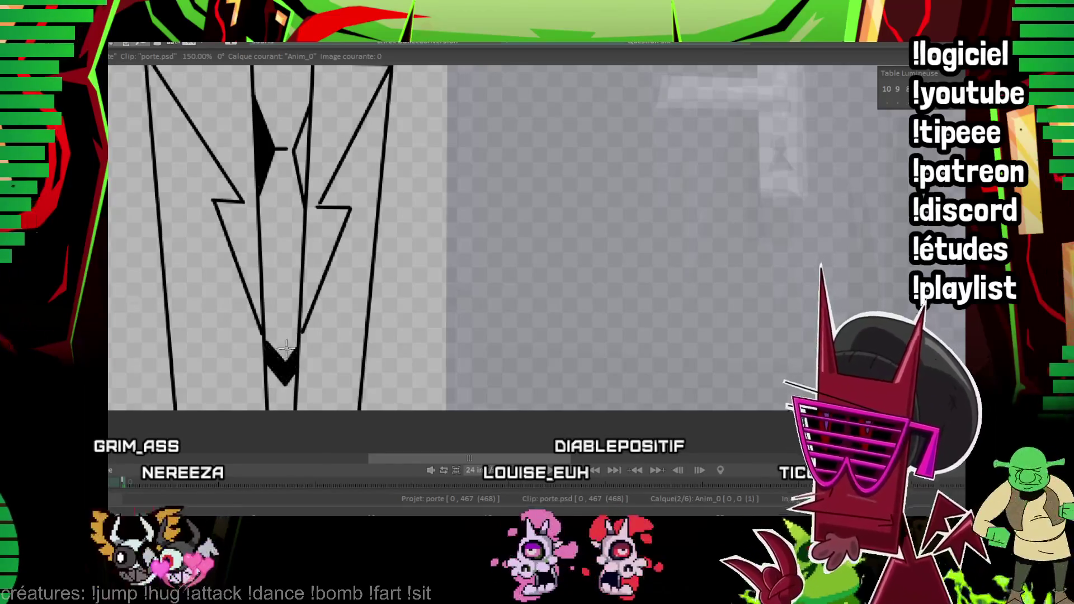
pyautogui.scroll(4, 297, 303)
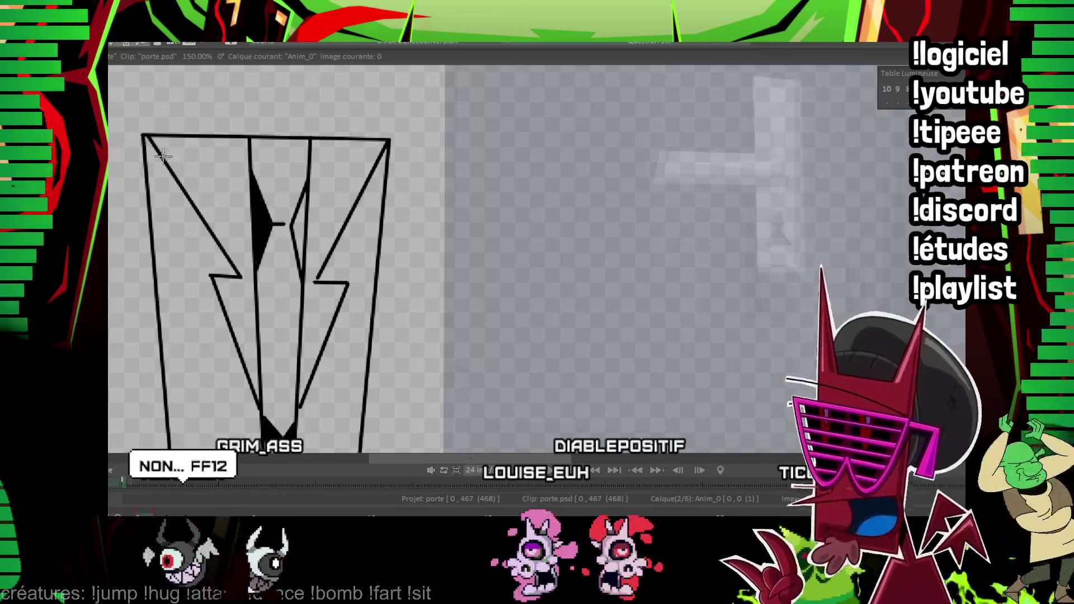
pyautogui.moveTo(168, 197); pyautogui.dragTo(238, 276)
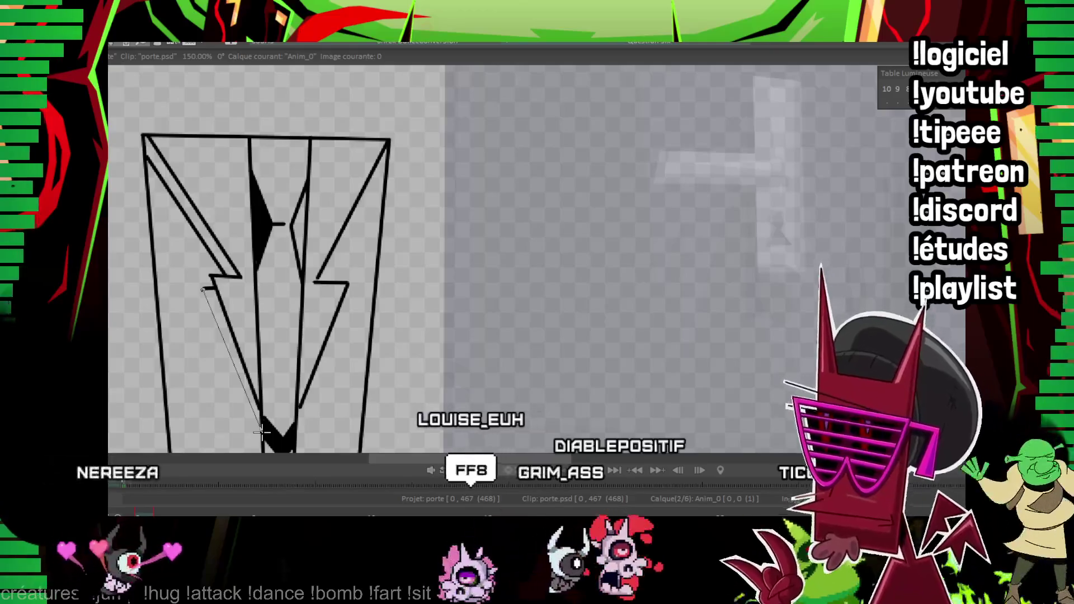
pyautogui.moveTo(261, 431); pyautogui.dragTo(262, 428)
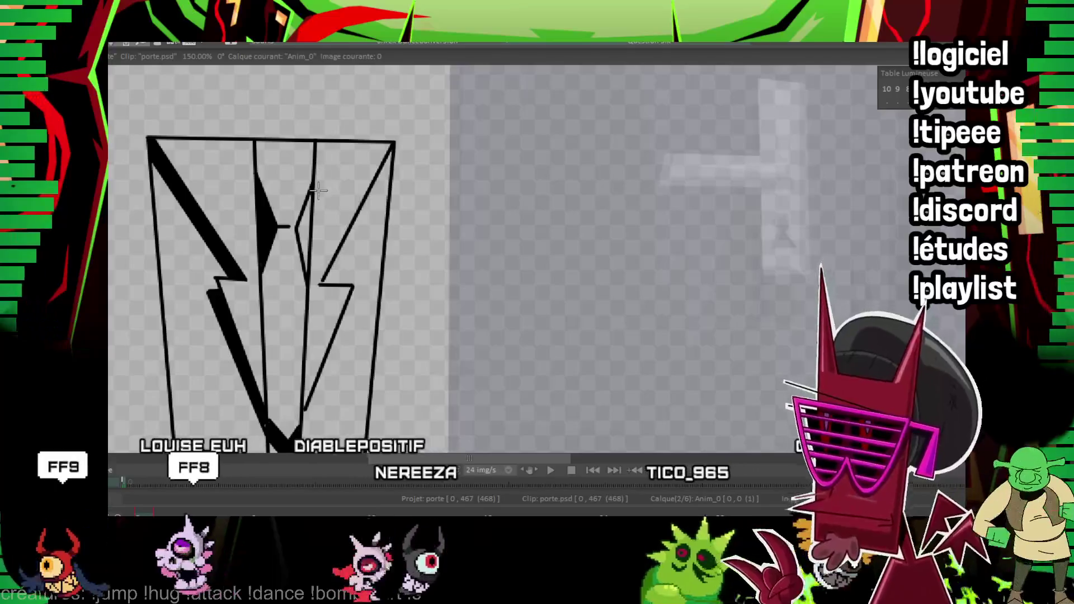
pyautogui.scroll(-2, 310, 204)
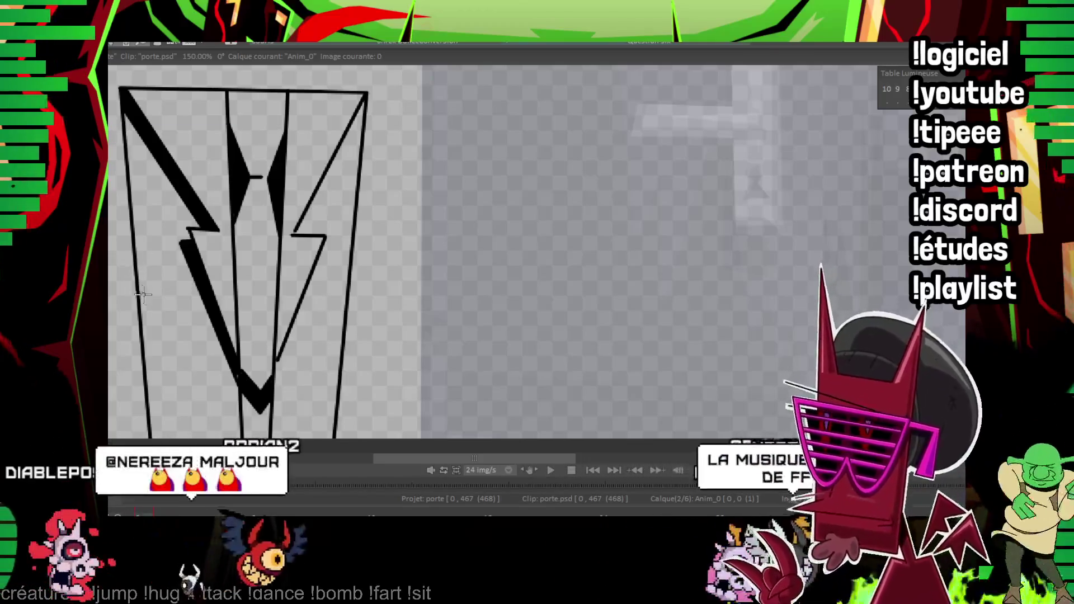
pyautogui.moveTo(161, 260); pyautogui.dragTo(197, 256)
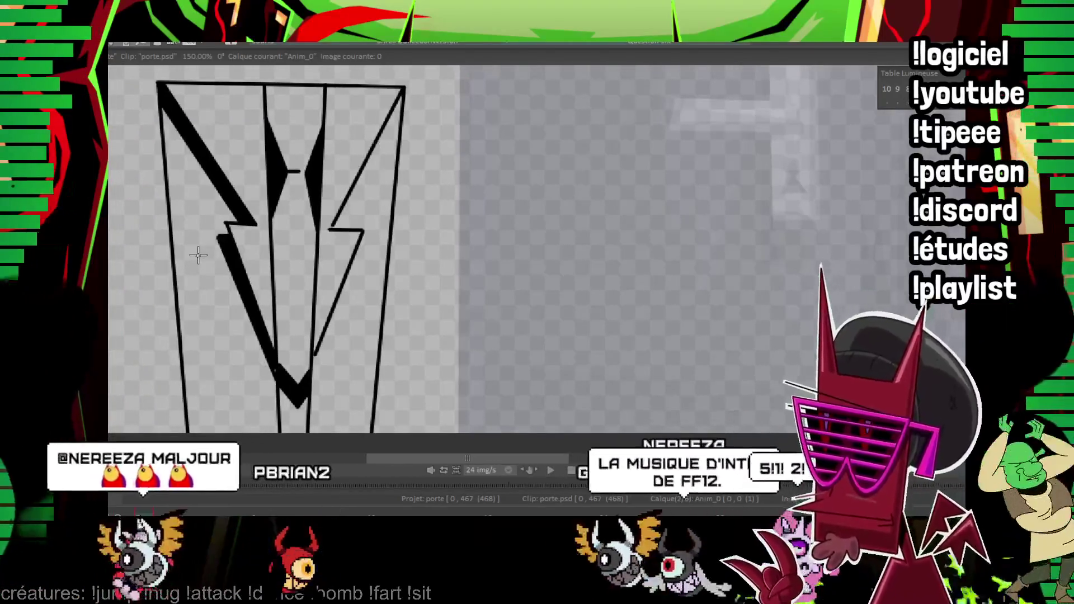
# Hatch the left jacket panel with parallel diagonal stripes and begin stripes on the right side.
pyautogui.moveTo(181, 362); pyautogui.dragTo(246, 432)
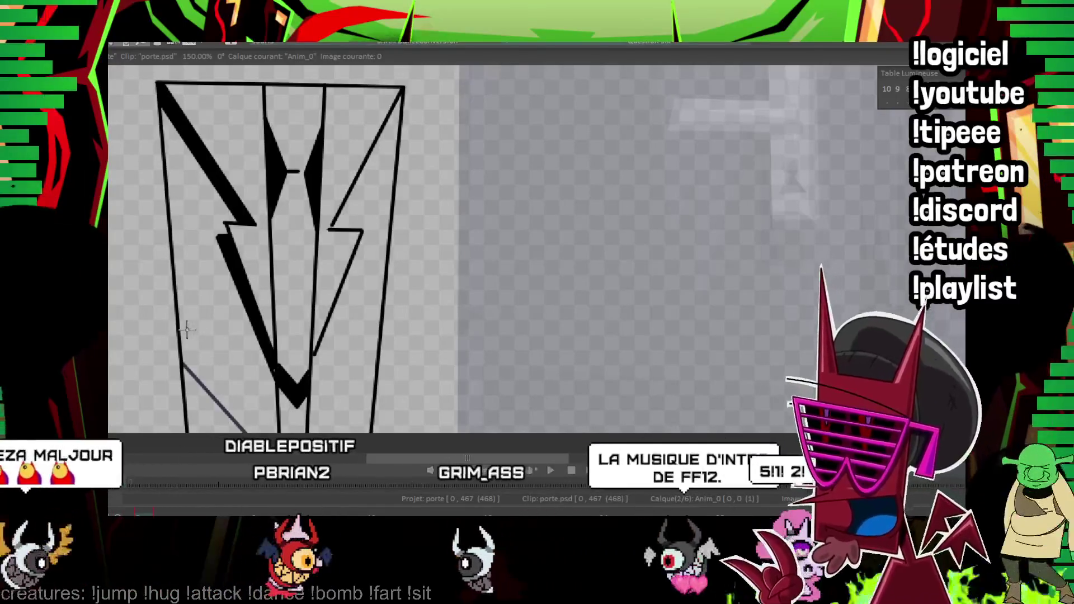
pyautogui.moveTo(181, 318); pyautogui.dragTo(276, 404)
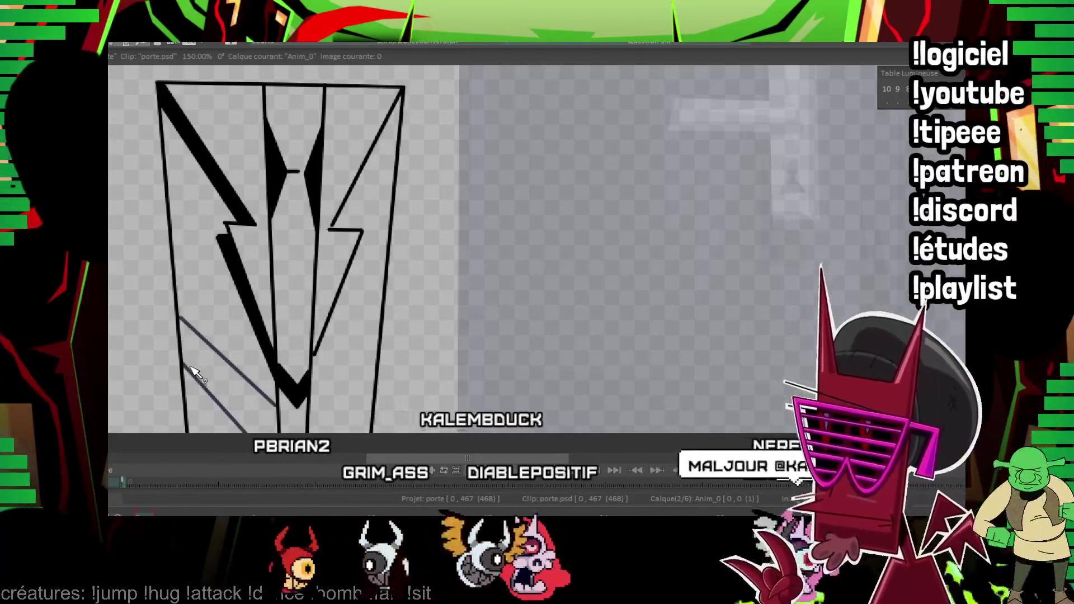
pyautogui.scroll(2, 195, 301)
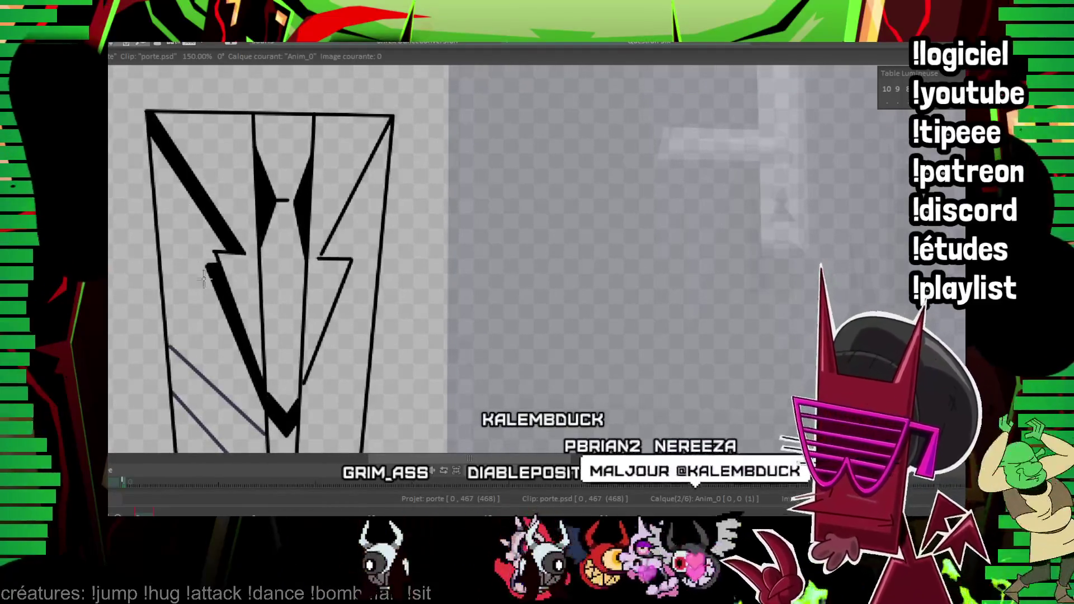
pyautogui.moveTo(253, 374); pyautogui.dragTo(253, 373)
pyautogui.moveTo(160, 251); pyautogui.dragTo(254, 327)
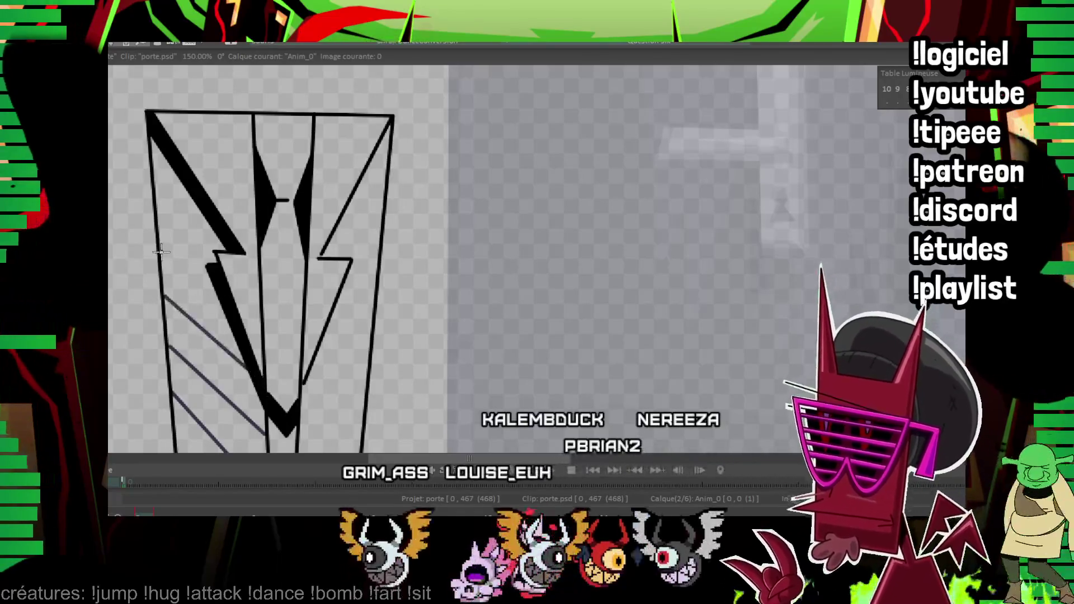
pyautogui.moveTo(157, 194); pyautogui.dragTo(257, 254)
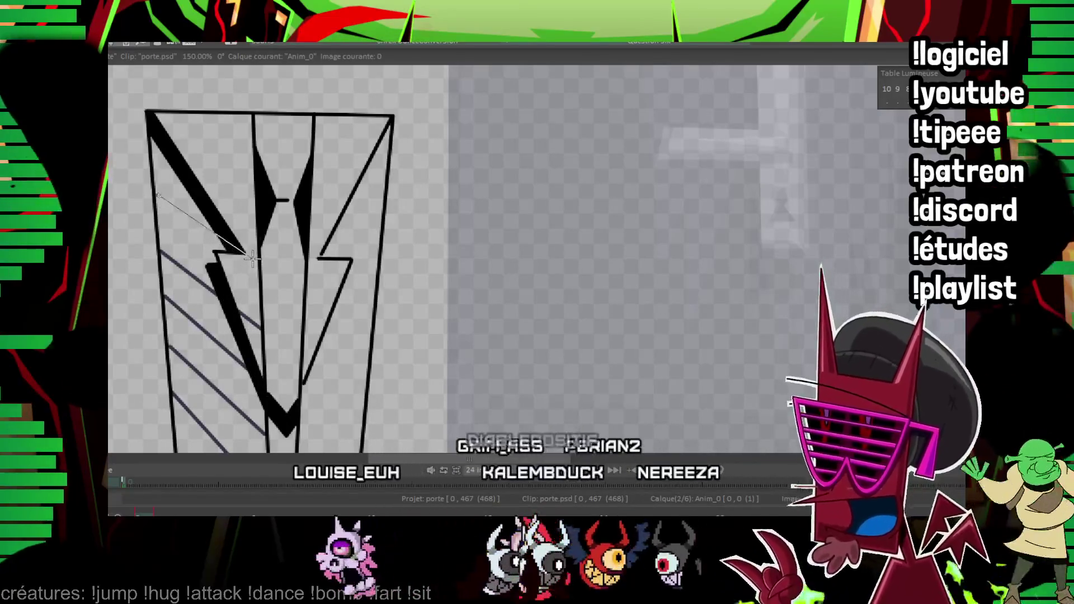
pyautogui.moveTo(154, 133); pyautogui.dragTo(258, 203)
pyautogui.moveTo(188, 112); pyautogui.dragTo(252, 148)
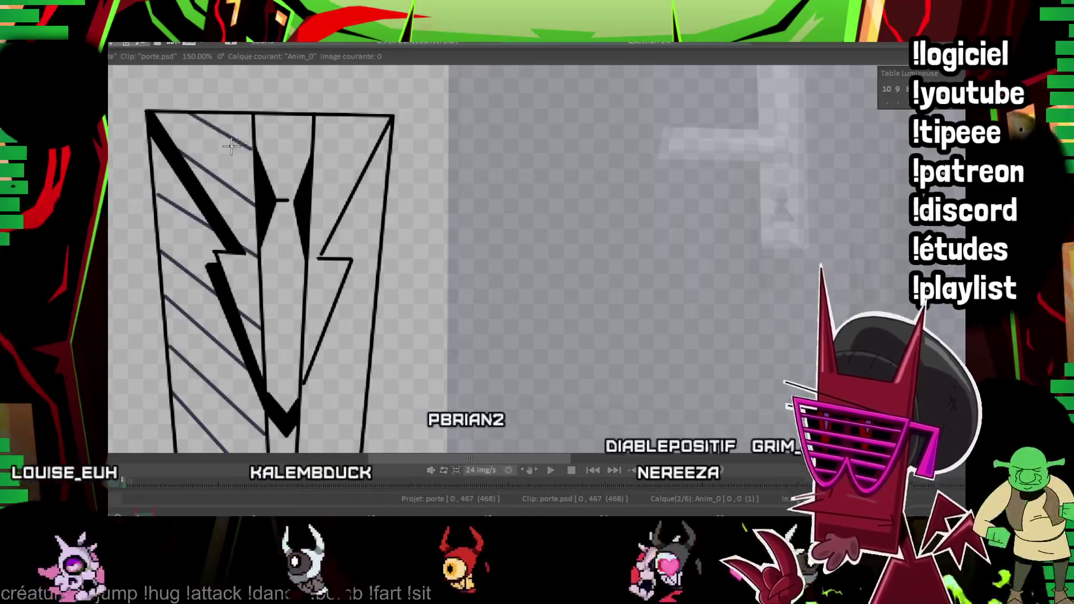
pyautogui.moveTo(298, 439); pyautogui.dragTo(343, 469)
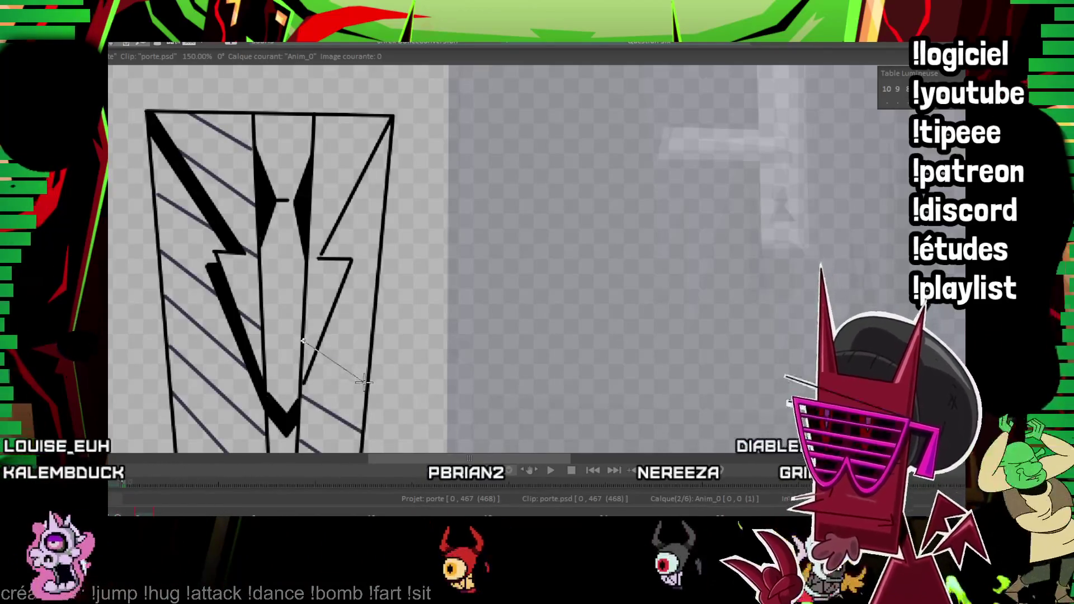
pyautogui.moveTo(337, 249); pyautogui.dragTo(277, 210)
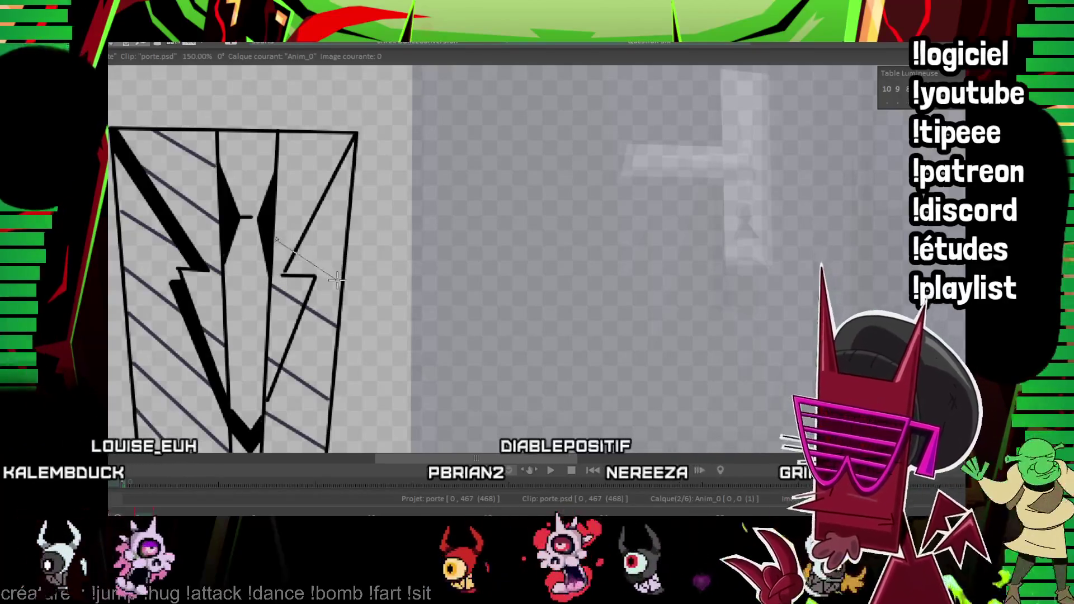
pyautogui.moveTo(278, 176); pyautogui.dragTo(344, 215)
# Fill the jacket panels and the strips beside the lapels dark blue.
pyautogui.click(220, 257)
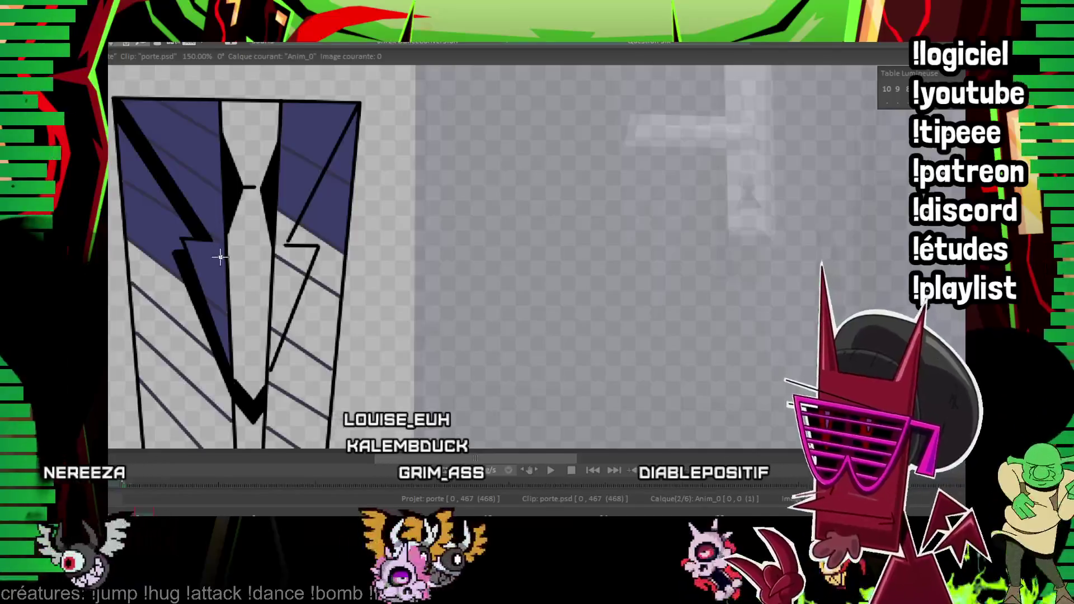
pyautogui.click(185, 326)
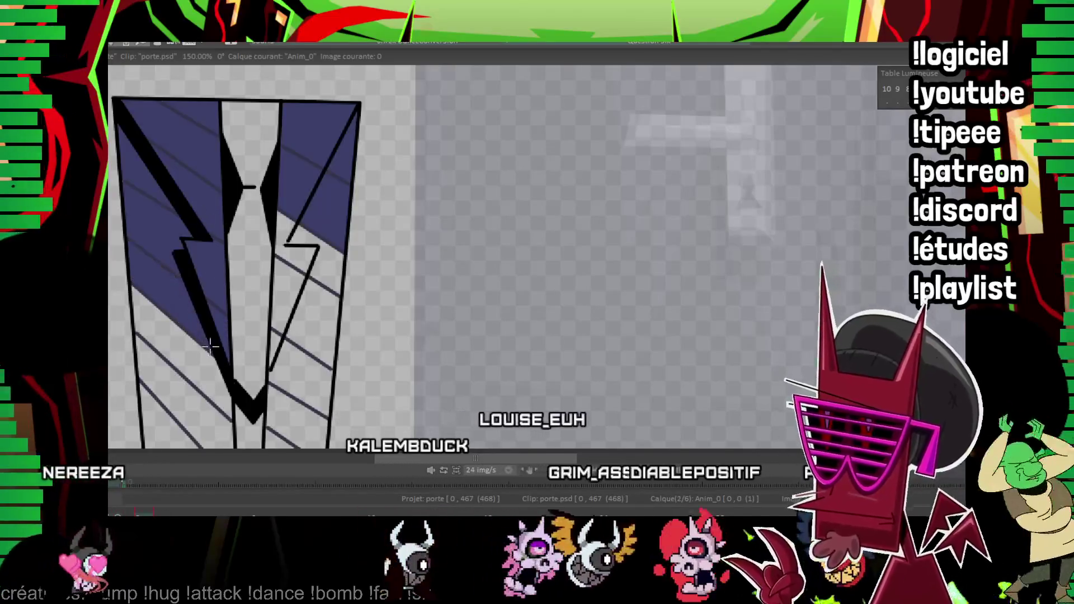
pyautogui.click(184, 325)
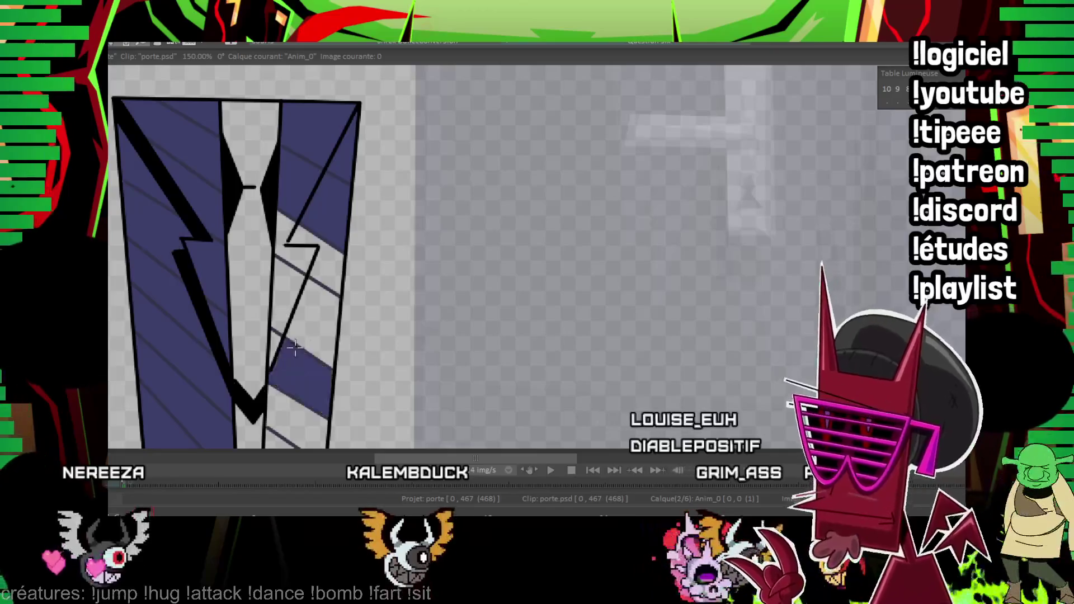
pyautogui.click(295, 345)
pyautogui.click(315, 257)
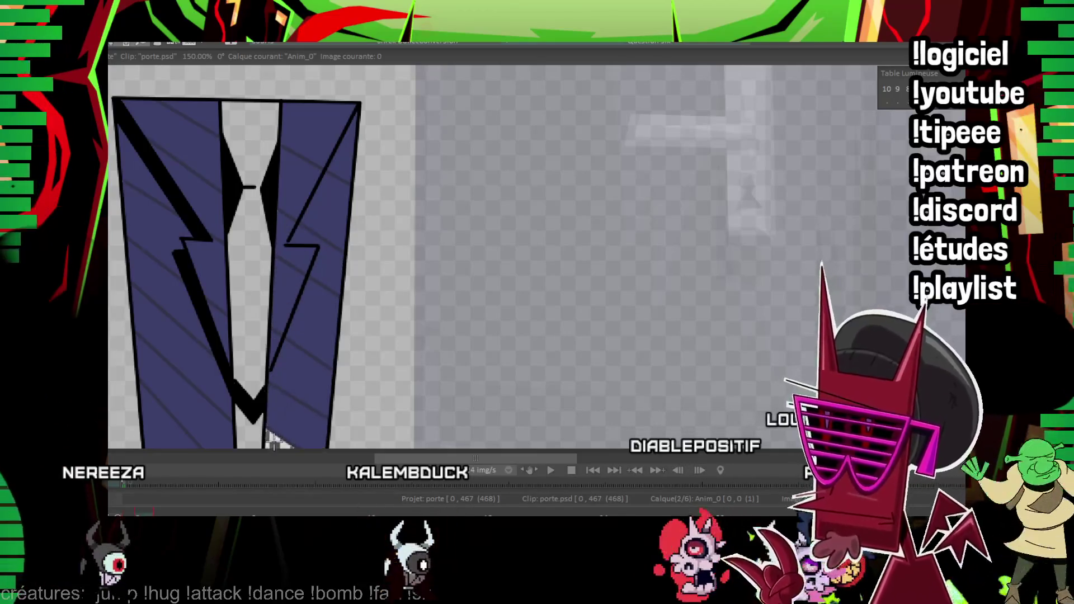
pyautogui.moveTo(273, 442); pyautogui.dragTo(298, 436)
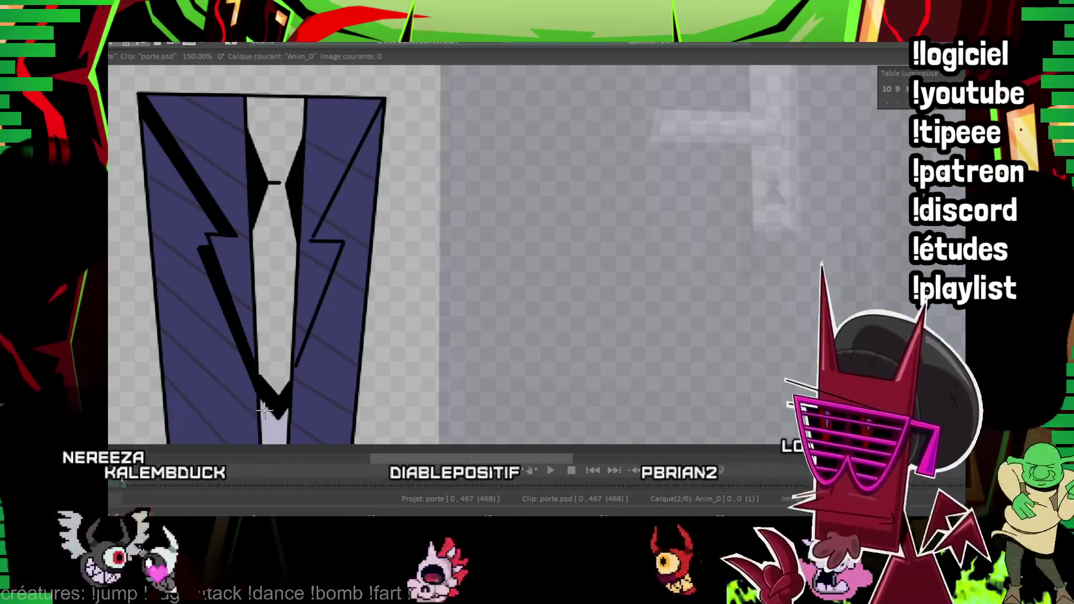
# Try sage green and brown on the tie, undo both, then fill it dark grey.
pyautogui.click(274, 428)
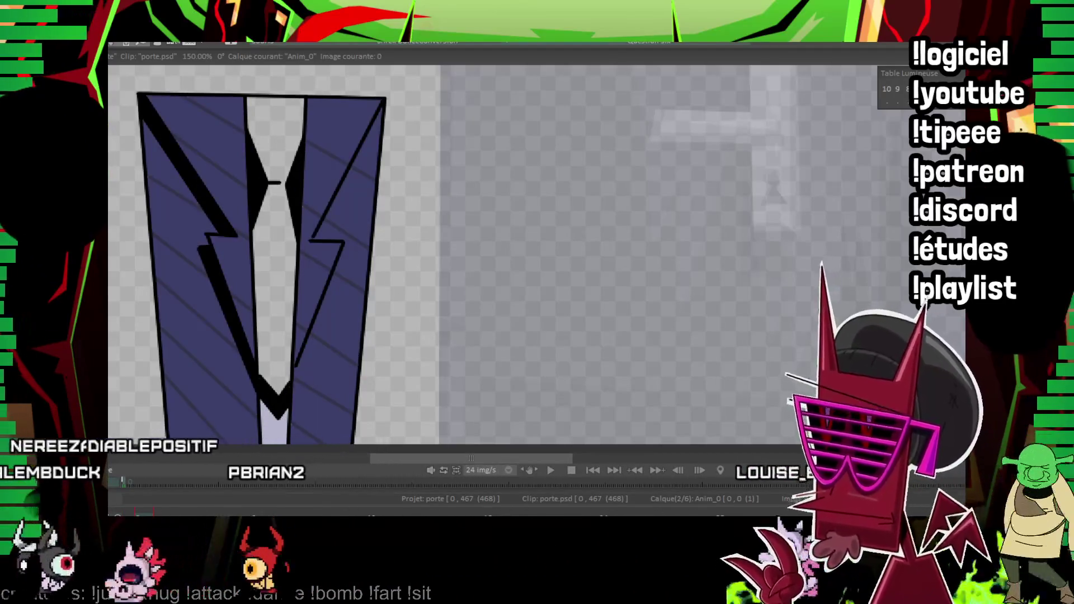
pyautogui.click(274, 251)
pyautogui.scroll(1, 432, 239)
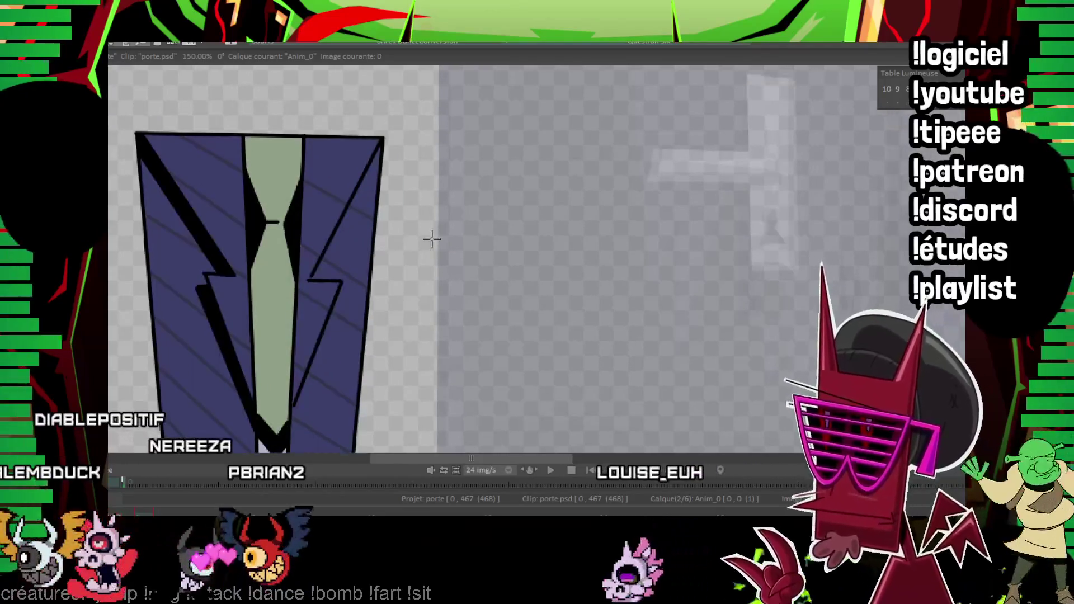
pyautogui.hotkey('ctrl', 'z')
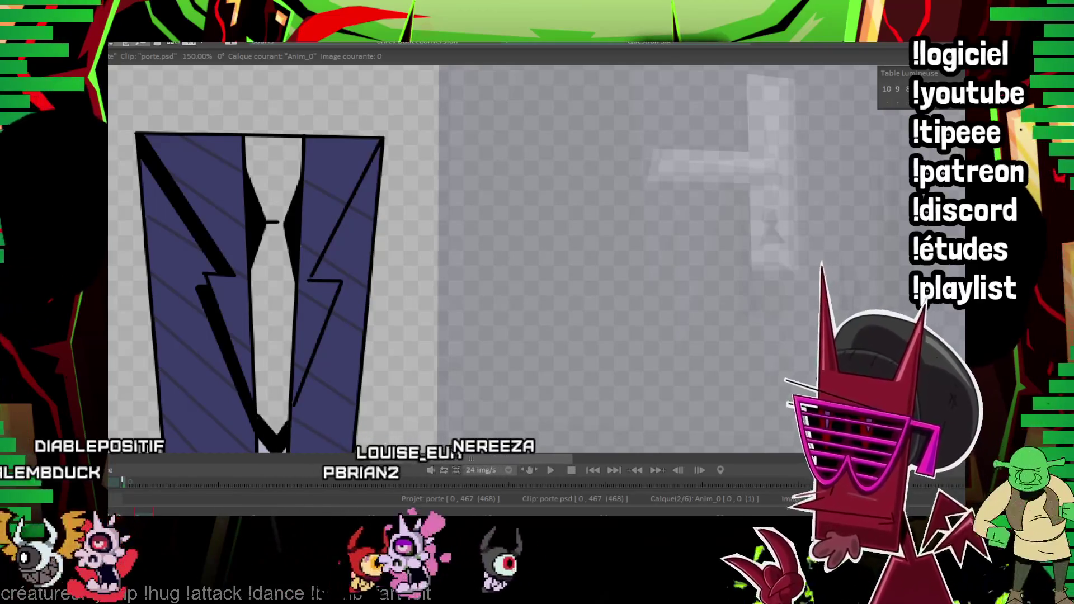
pyautogui.click(297, 228)
pyautogui.hotkey('ctrl', 'z')
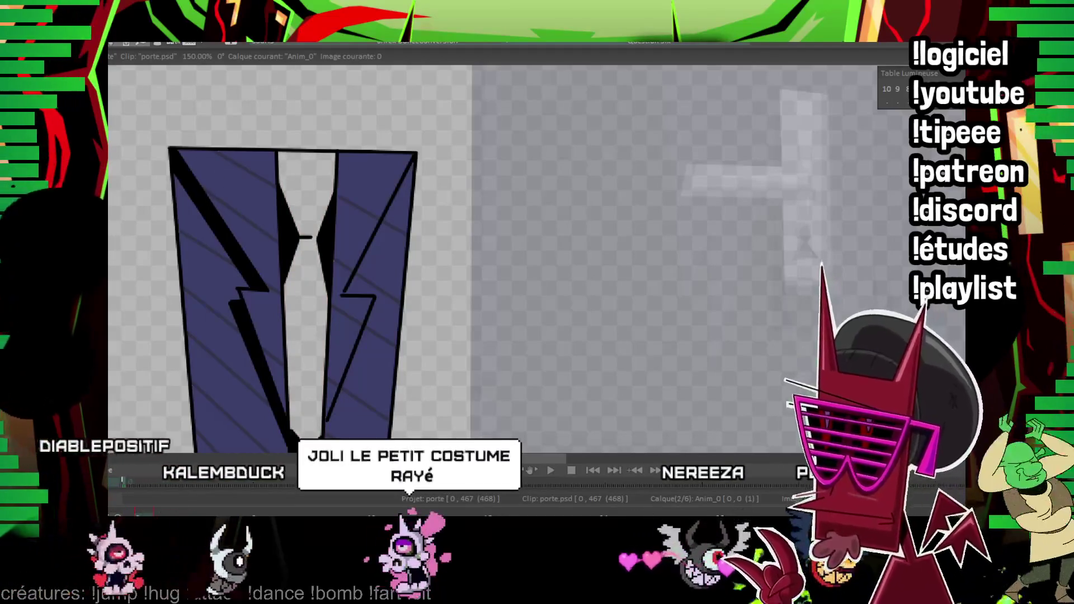
pyautogui.click(298, 187)
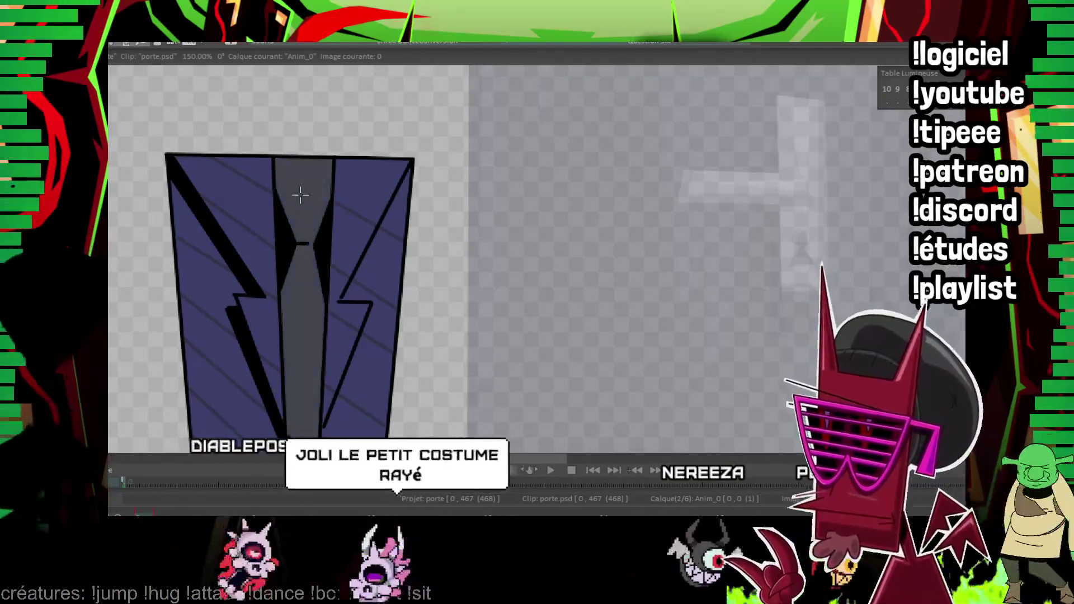
pyautogui.scroll(-2, 463, 127)
# Zoom out to review the suit, then create the Anim_1 layer with Ctrl+N and select it.
pyautogui.scroll(-3, 464, 127)
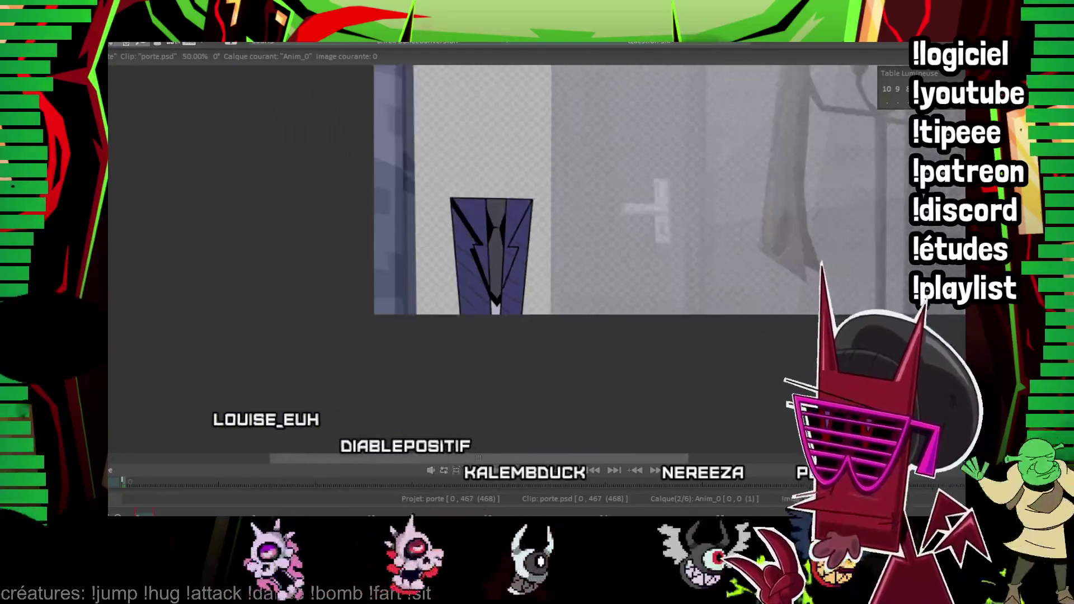
pyautogui.scroll(2, 463, 127)
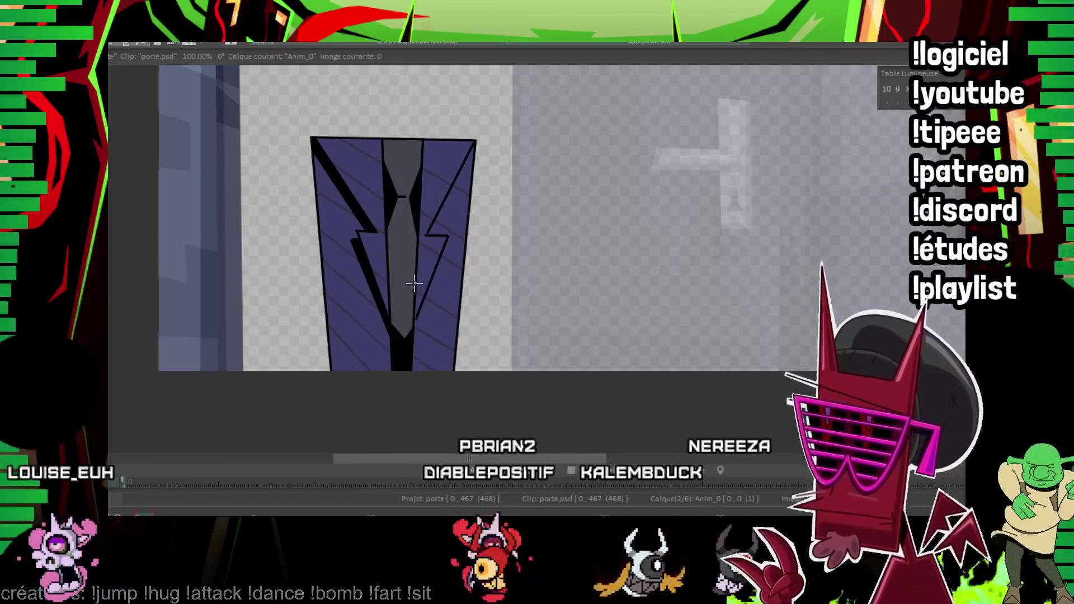
pyautogui.scroll(-3, 398, 344)
pyautogui.scroll(2, 409, 290)
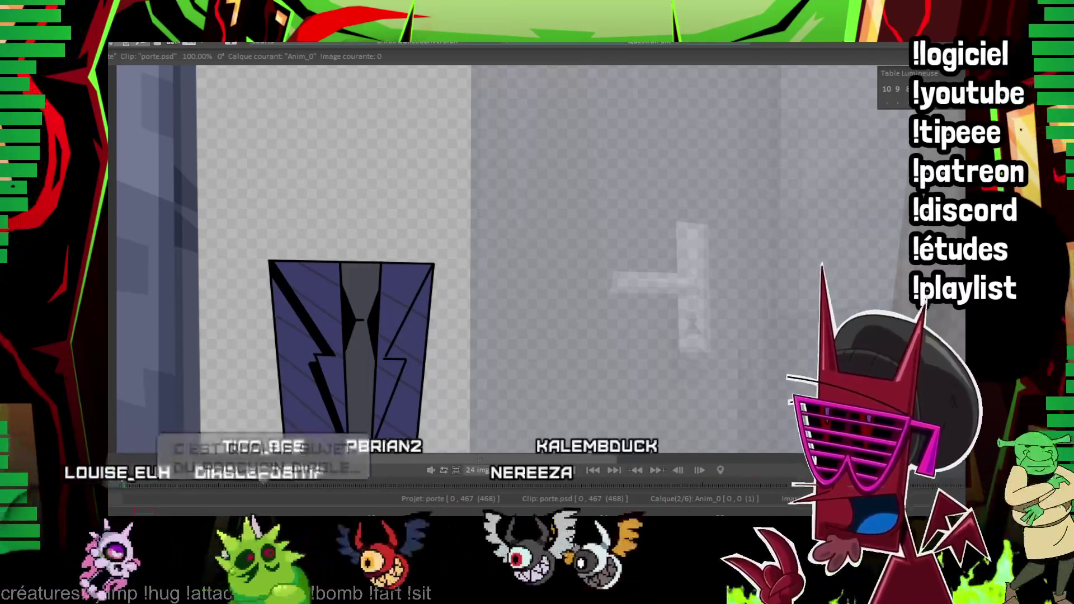
pyautogui.hotkey('ctrl', 'n')
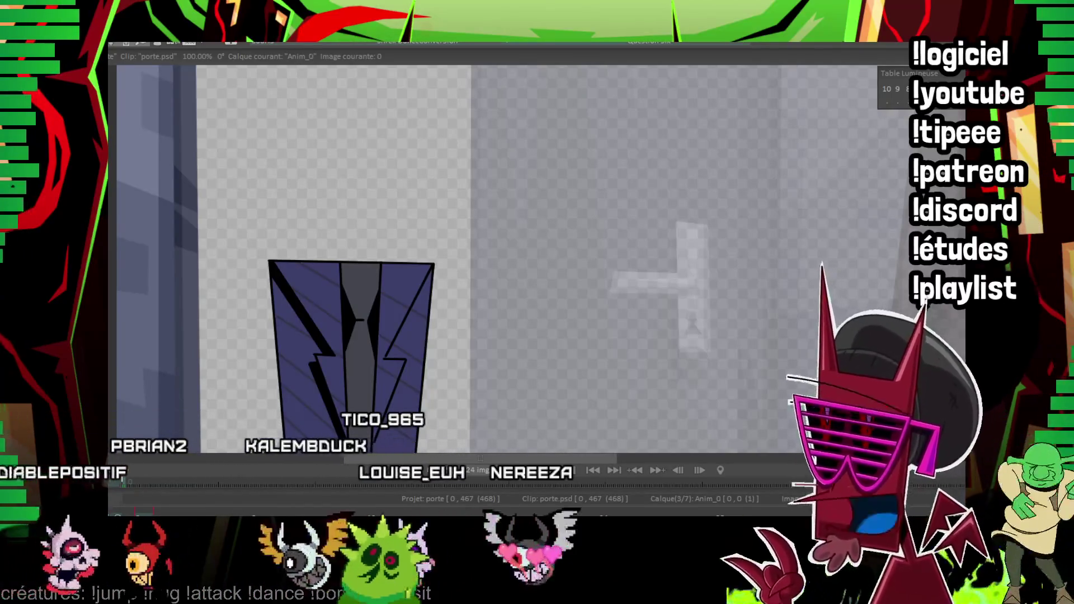
pyautogui.press('Up')
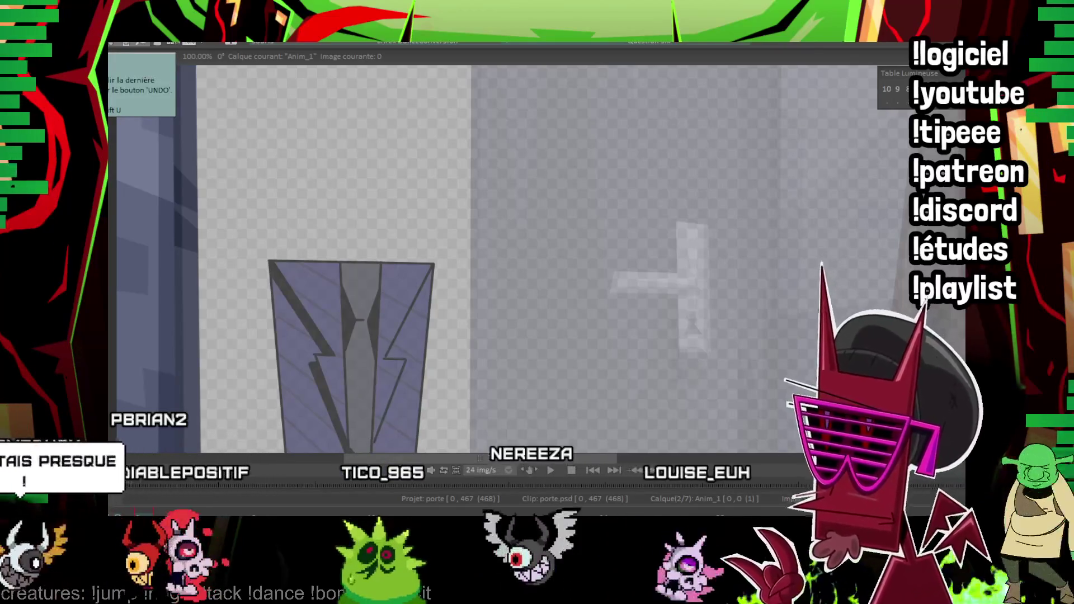
# Outline the door's corners with thick lines, undoing a stray line inside the hand.
pyautogui.scroll(2, 358, 194)
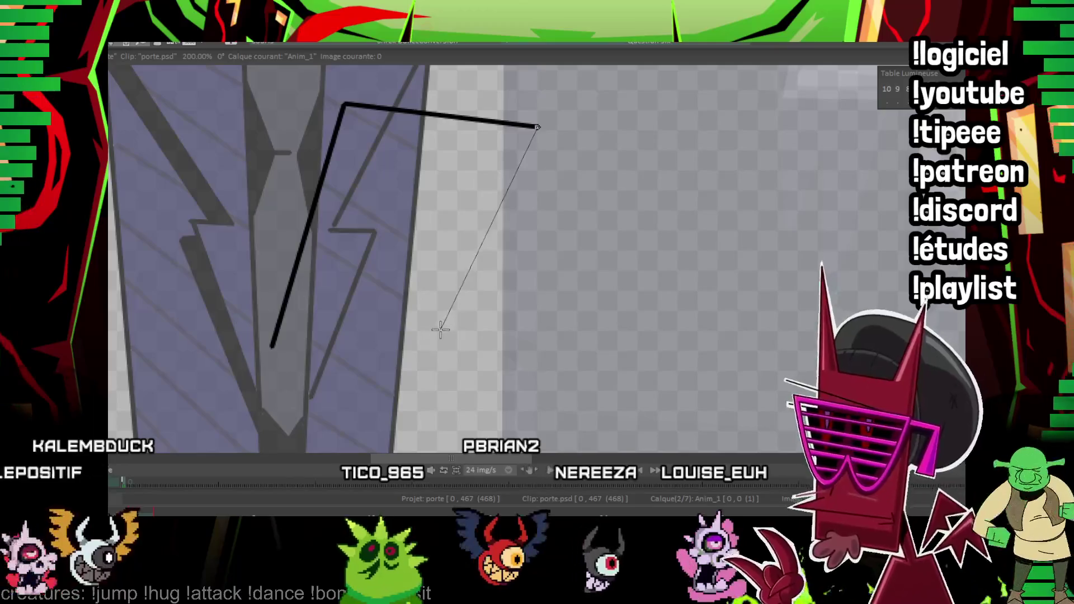
pyautogui.click(438, 337)
pyautogui.click(325, 262)
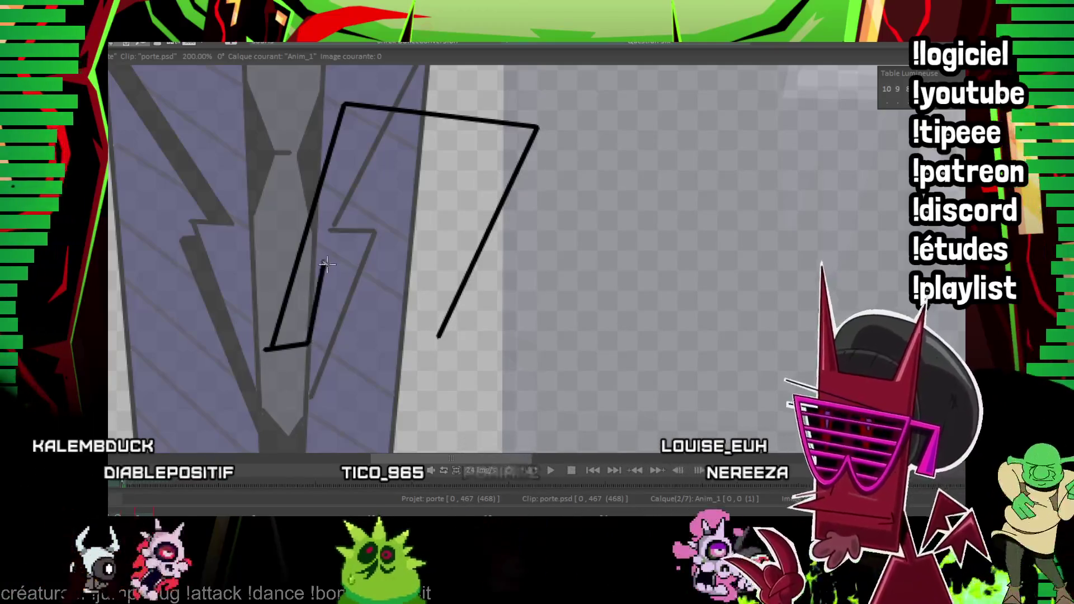
pyautogui.click(414, 369)
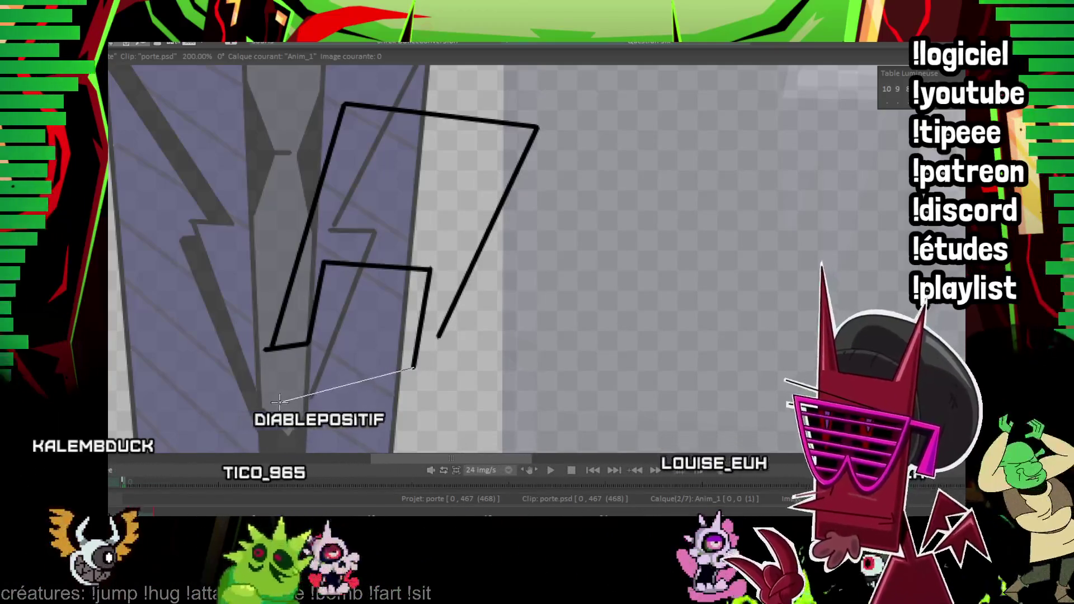
pyautogui.click(282, 401)
pyautogui.moveTo(364, 269); pyautogui.dragTo(359, 357)
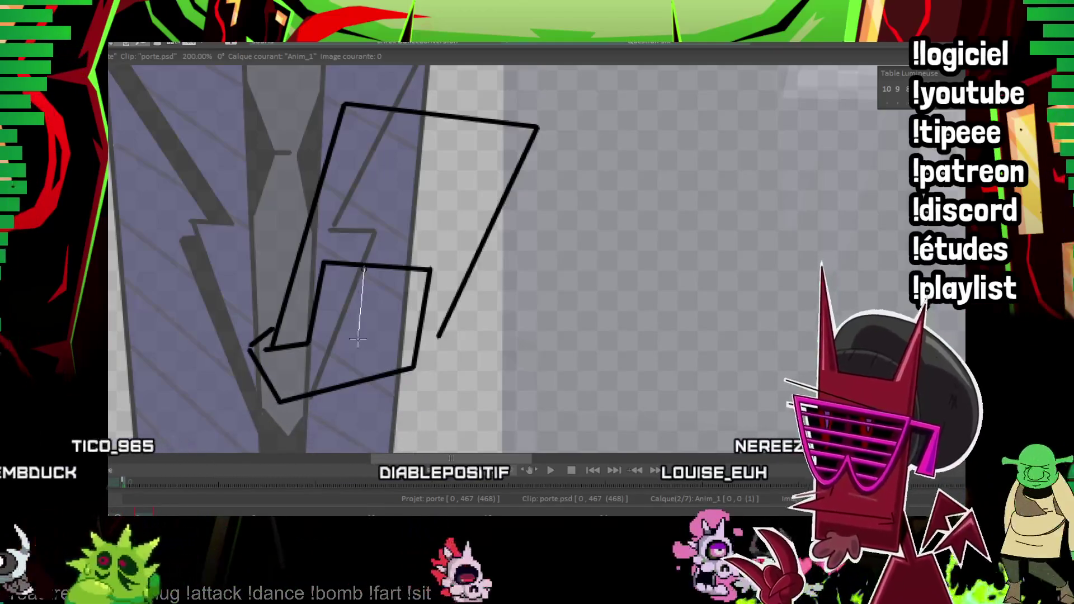
pyautogui.hotkey('ctrl', 'z')
pyautogui.hotkey('ctrl', 'z')
# Join the hand to the door edge, extend the lower edge, and add a hinge on the right edge.
pyautogui.moveTo(438, 337); pyautogui.dragTo(420, 341)
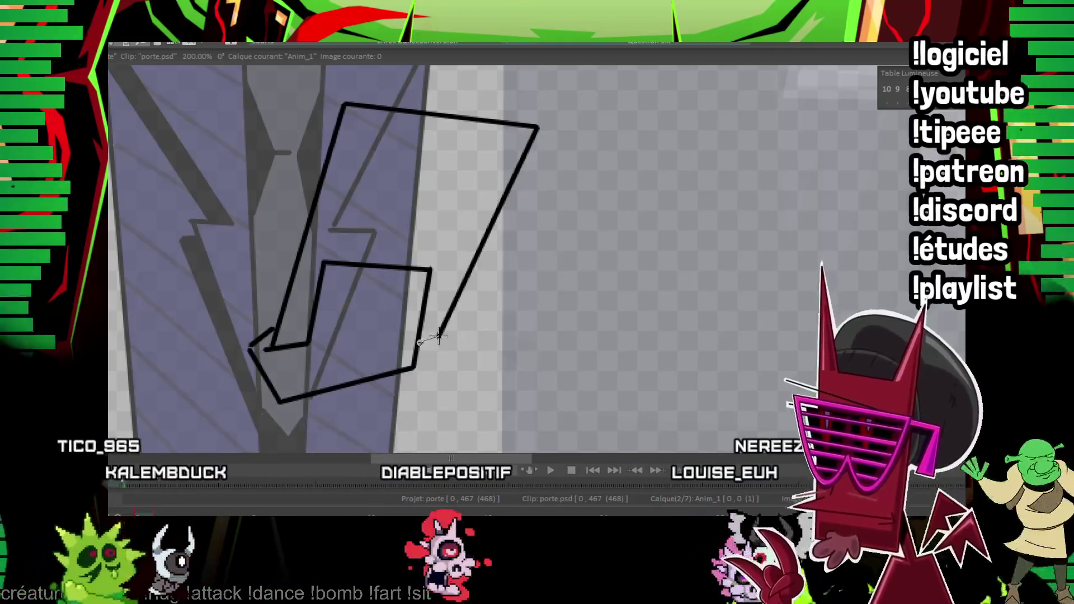
pyautogui.moveTo(355, 117)
pyautogui.mouseDown()
pyautogui.moveTo(291, 316)
pyautogui.moveTo(337, 77)
pyautogui.moveTo(406, 103)
pyautogui.mouseUp()
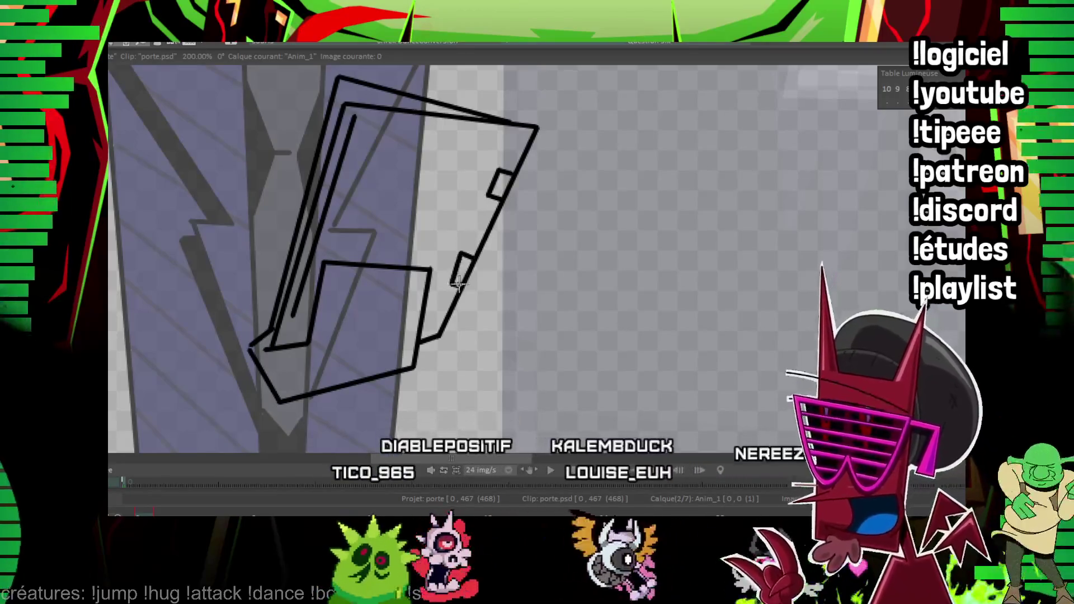
pyautogui.moveTo(460, 254); pyautogui.dragTo(454, 288)
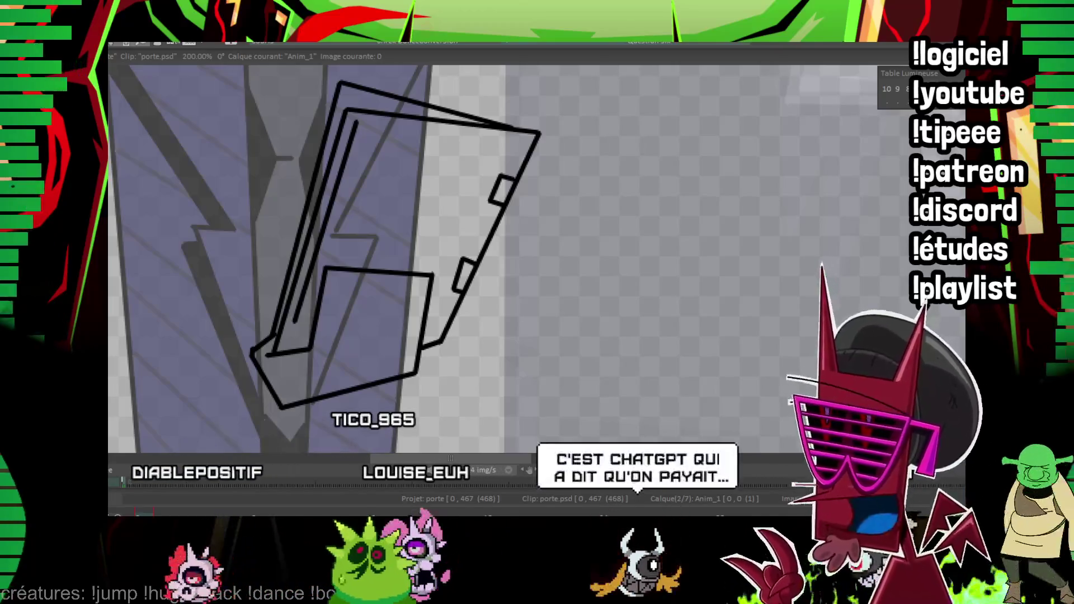
pyautogui.moveTo(342, 210); pyautogui.dragTo(313, 243)
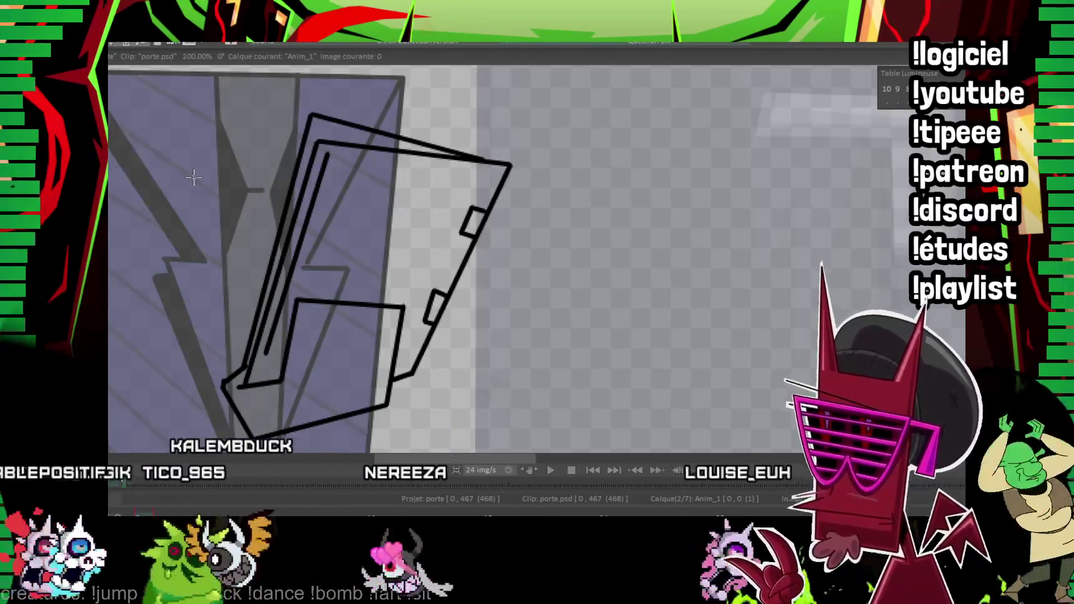
pyautogui.hscroll(2, 305, 186)
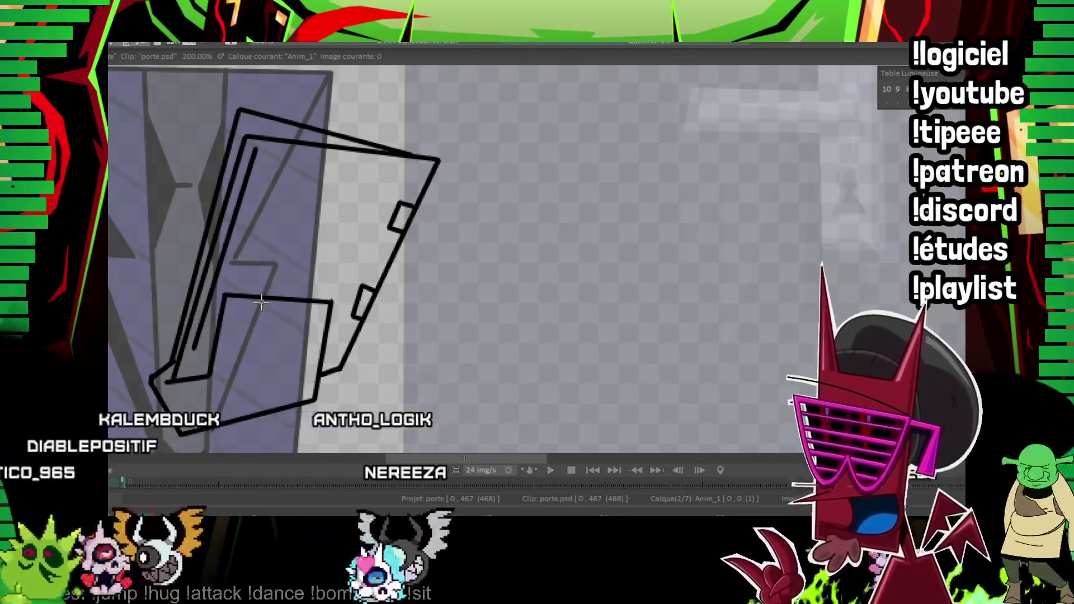
# Bucket-fill the hand shape with tan and the door panel with grey-brown.
pyautogui.moveTo(252, 375)
pyautogui.mouseDown()
pyautogui.moveTo(260, 302)
pyautogui.moveTo(284, 376)
pyautogui.mouseUp()
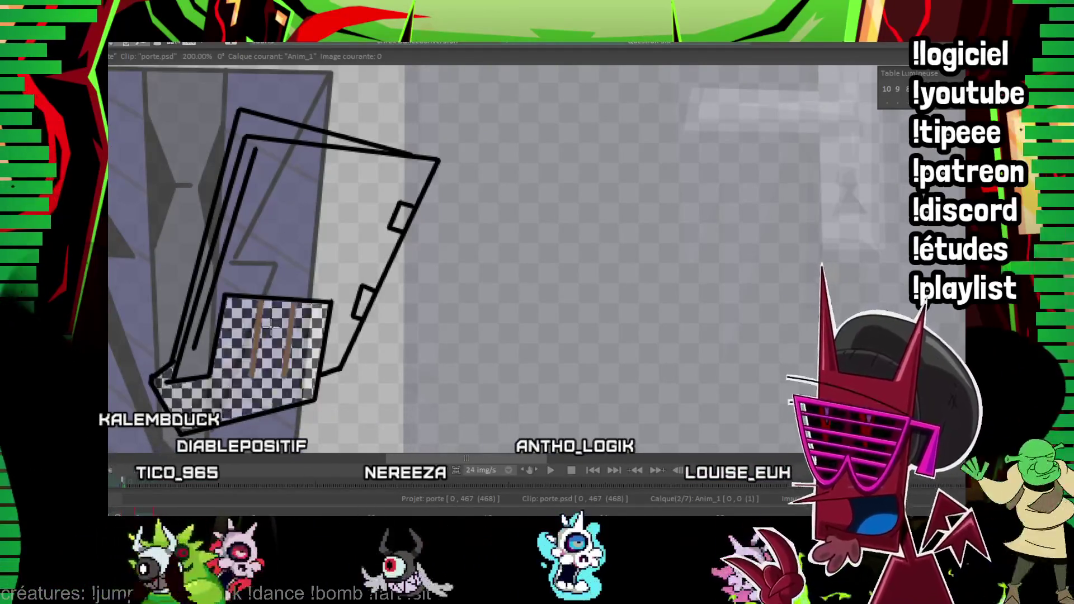
pyautogui.click(268, 315)
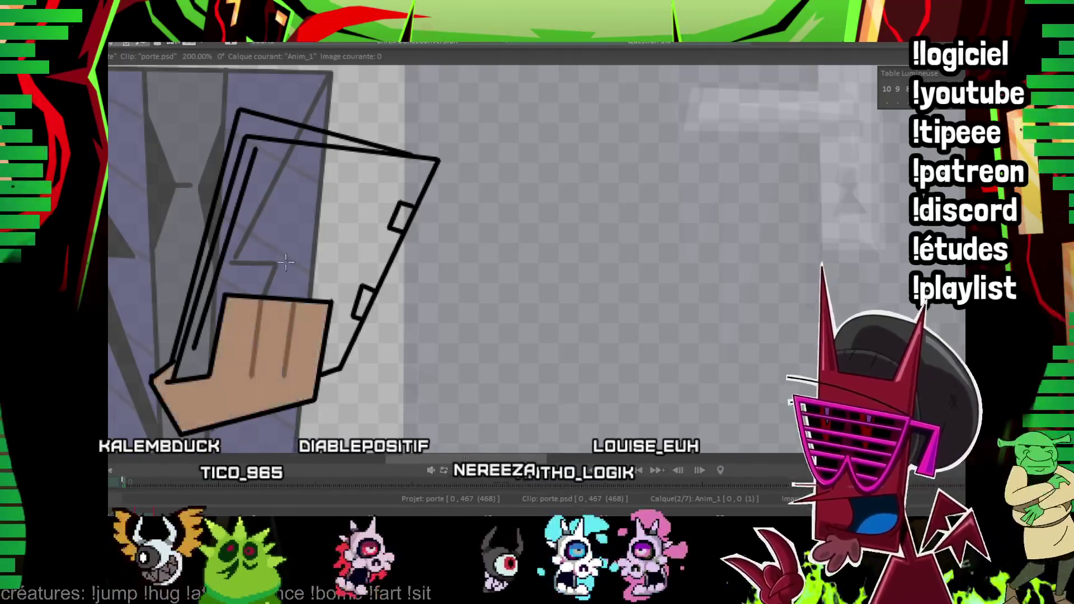
pyautogui.moveTo(337, 243)
pyautogui.mouseDown()
pyautogui.moveTo(354, 279)
pyautogui.moveTo(406, 278)
pyautogui.mouseUp()
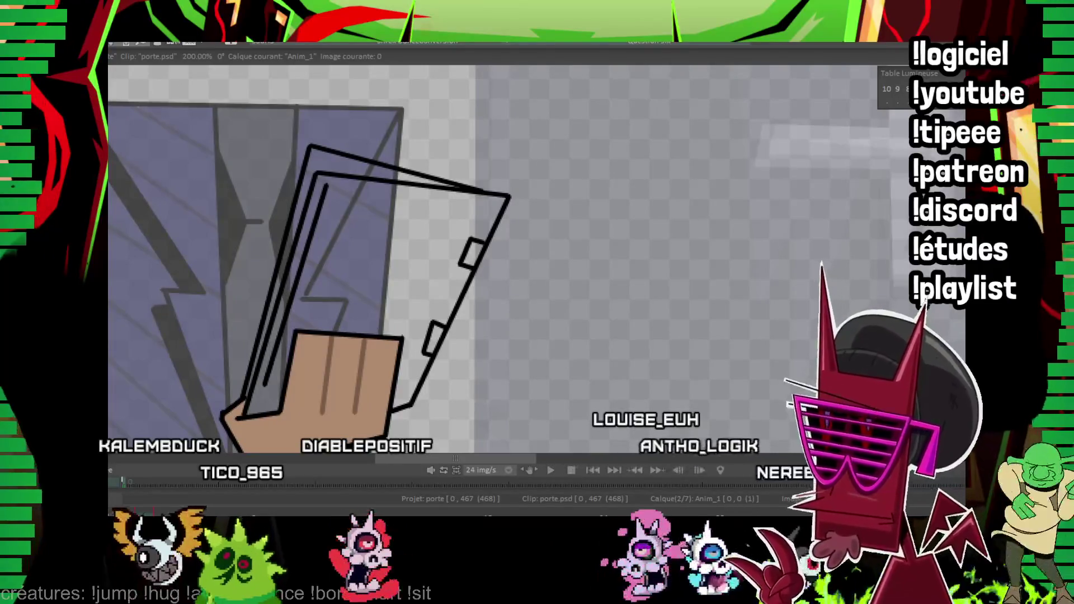
pyautogui.click(398, 237)
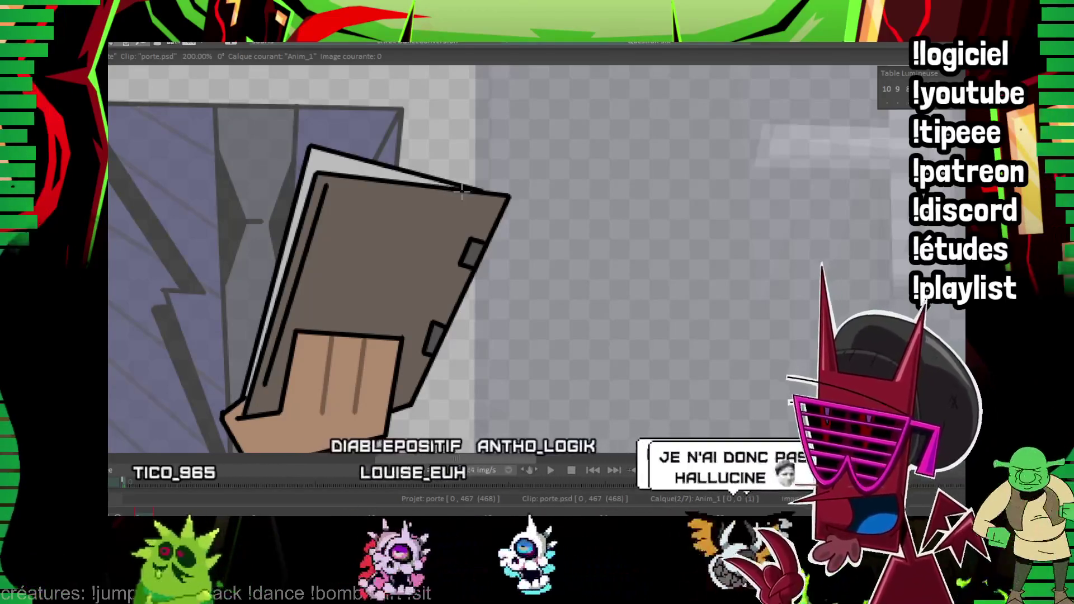
pyautogui.scroll(1, 420, 192)
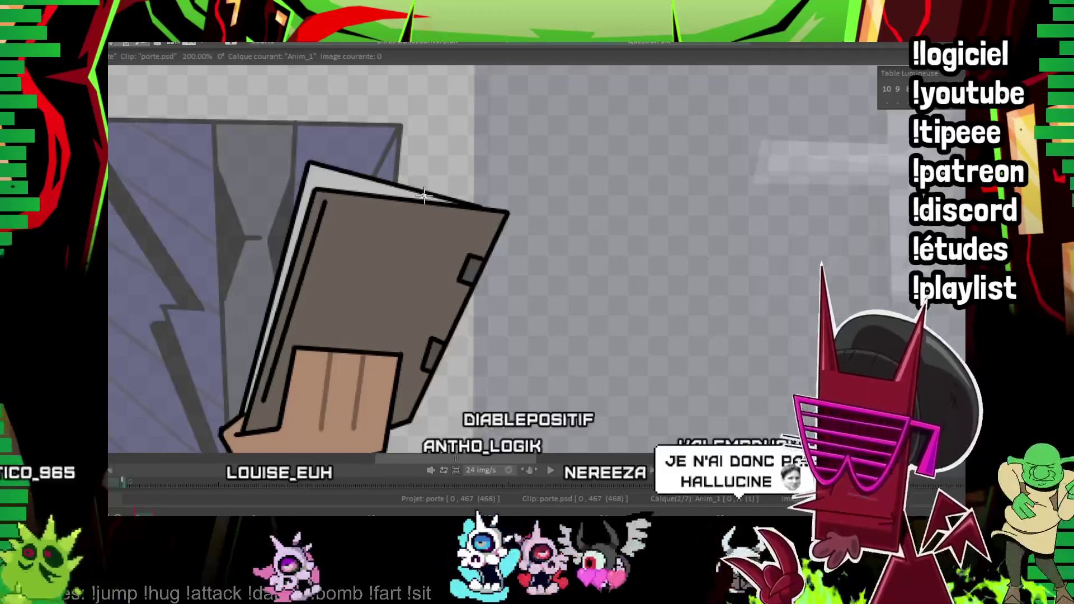
pyautogui.scroll(-3, 890, 128)
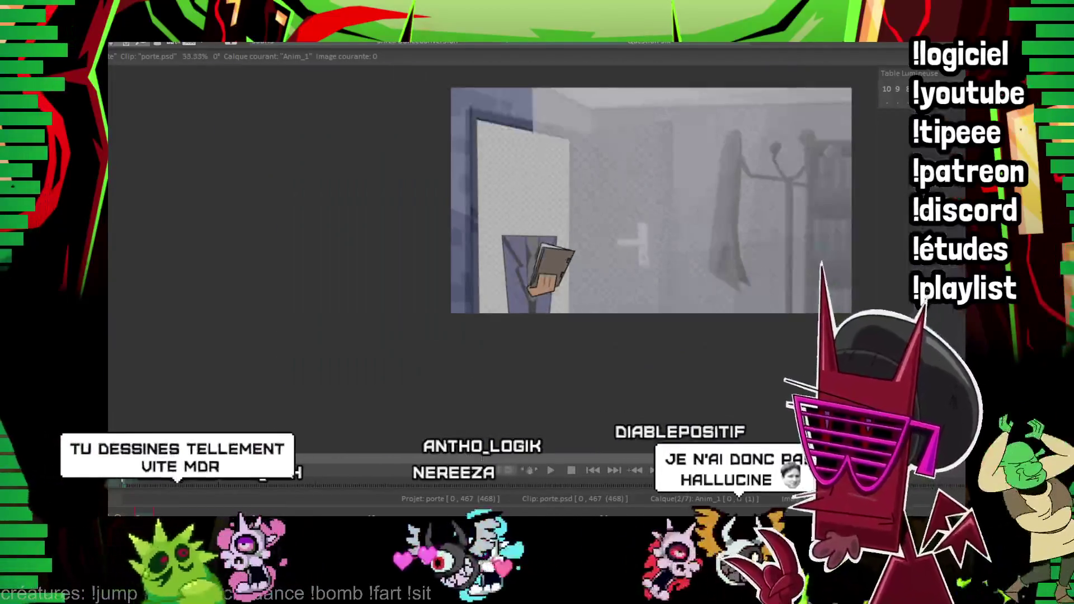
# On the Anim_2 layer, draw the notched quadrilateral outline with an inner edge down the left side.
pyautogui.scroll(2, 890, 128)
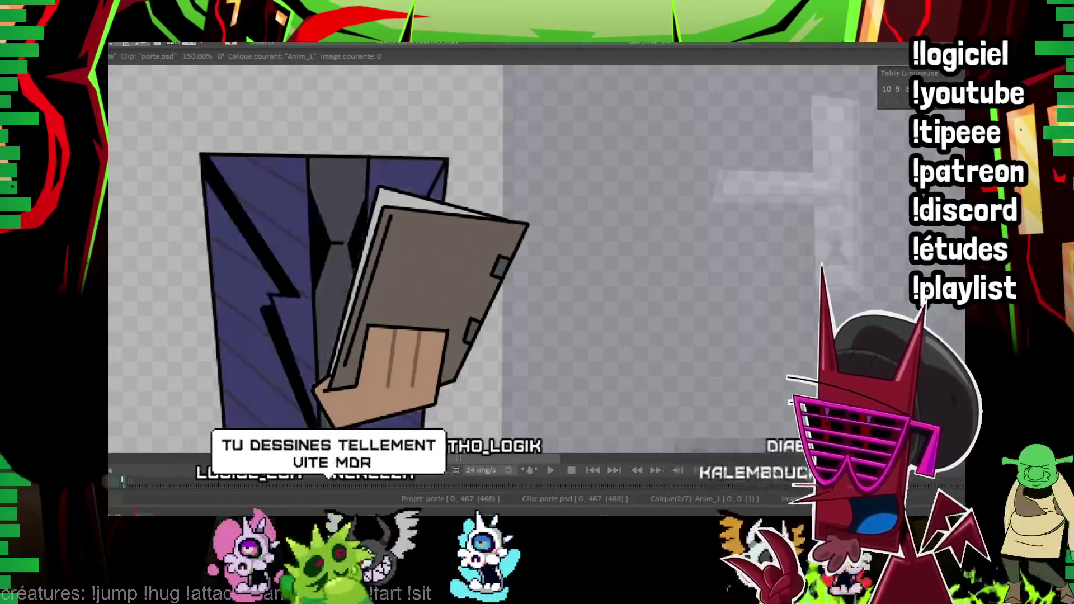
pyautogui.scroll(4, 423, 386)
pyautogui.click(226, 487)
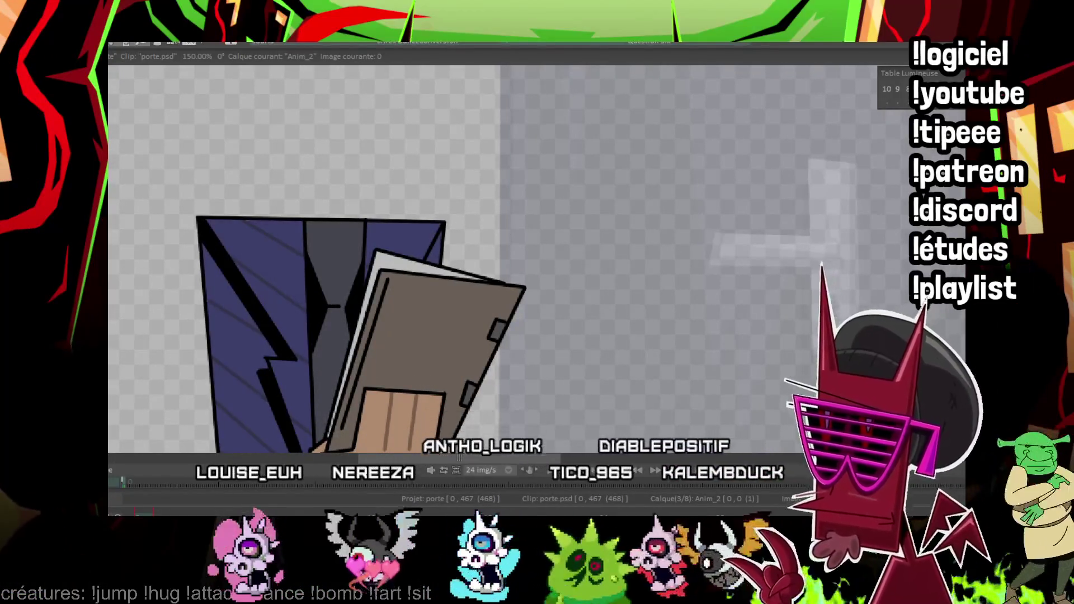
pyautogui.scroll(8, 276, 239)
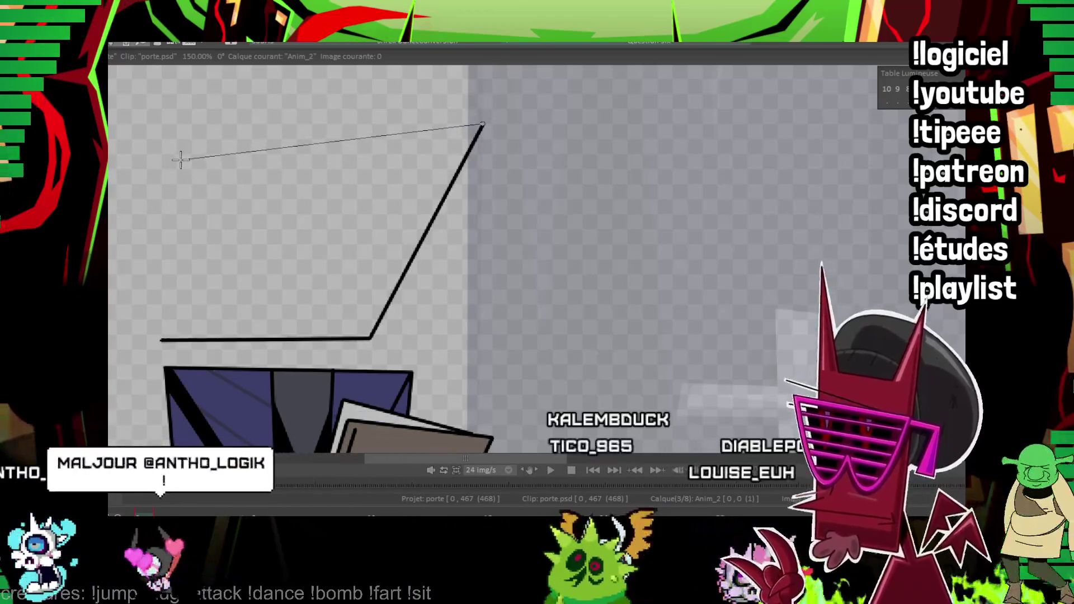
pyautogui.click(180, 160)
pyautogui.scroll(3, 404, 164)
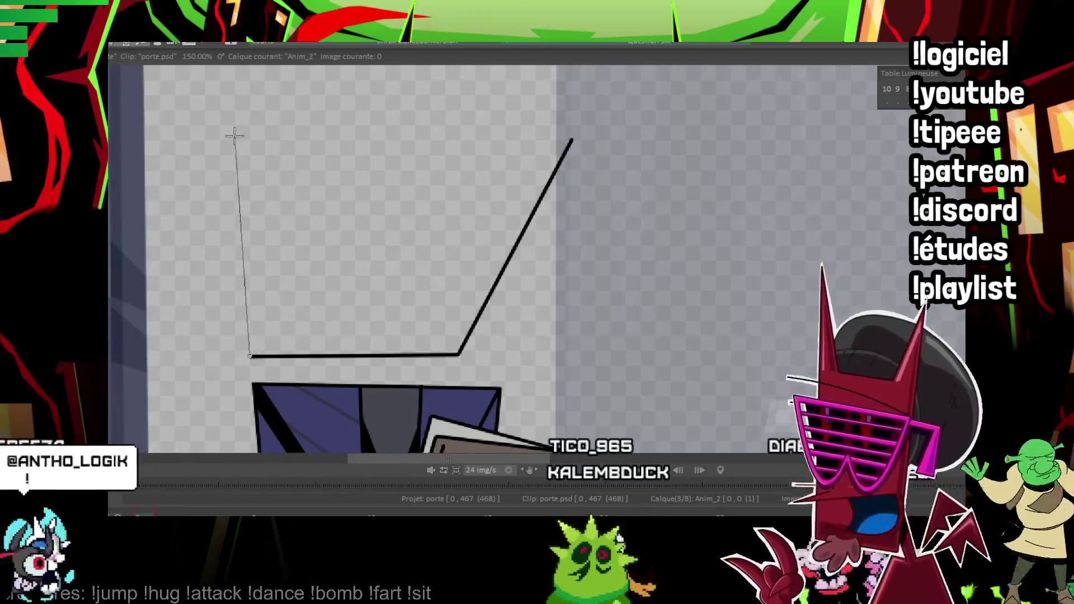
pyautogui.click(562, 85)
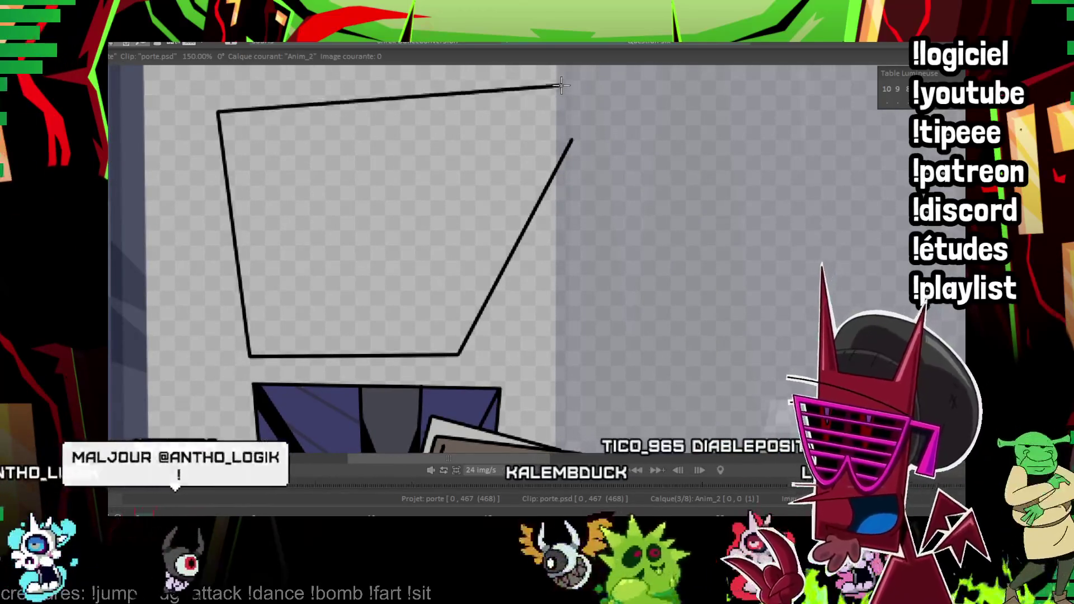
pyautogui.click(496, 146)
pyautogui.click(571, 139)
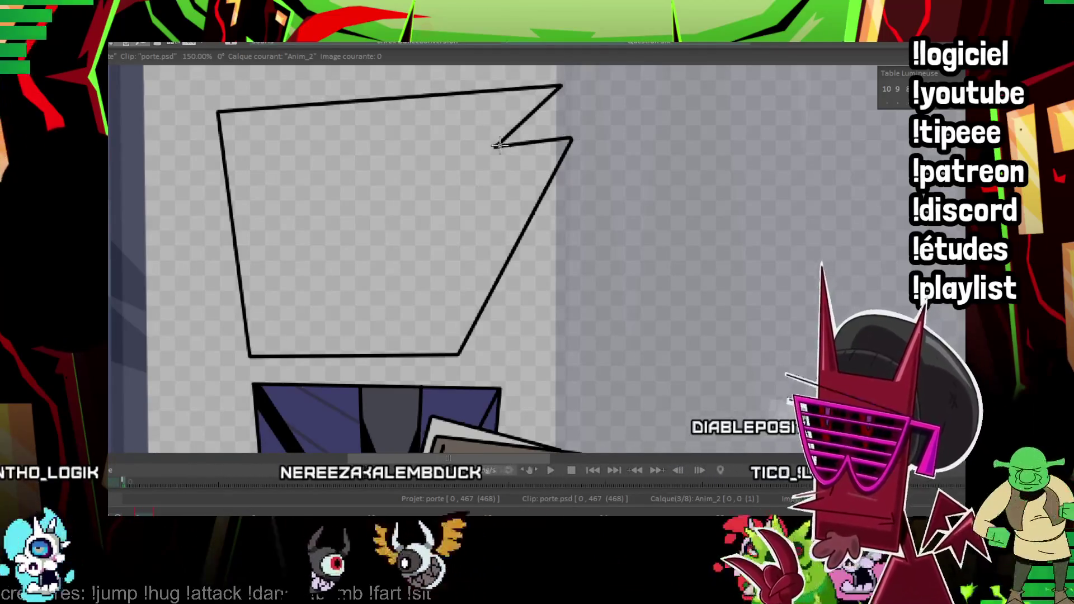
pyautogui.click(270, 170)
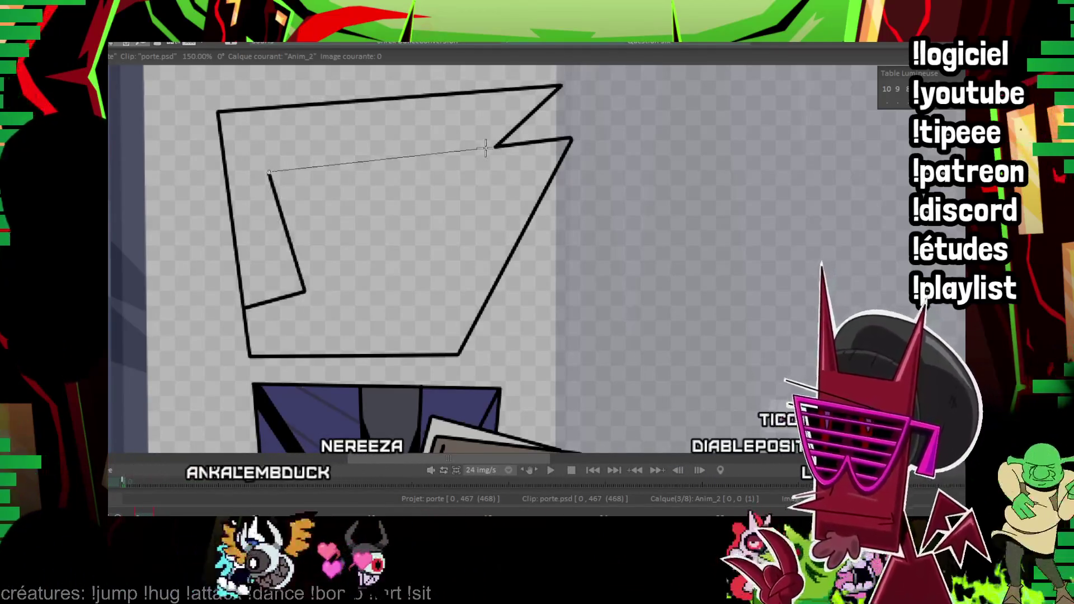
pyautogui.click(570, 140)
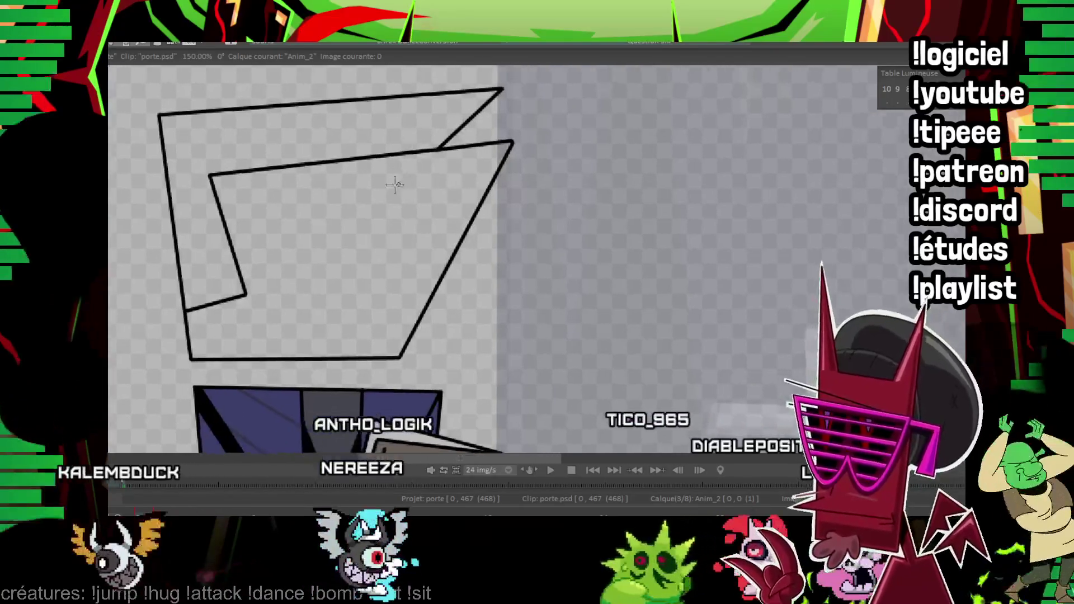
# Fill the band between the outer and inner outlines solid black.
pyautogui.moveTo(274, 104); pyautogui.dragTo(255, 249)
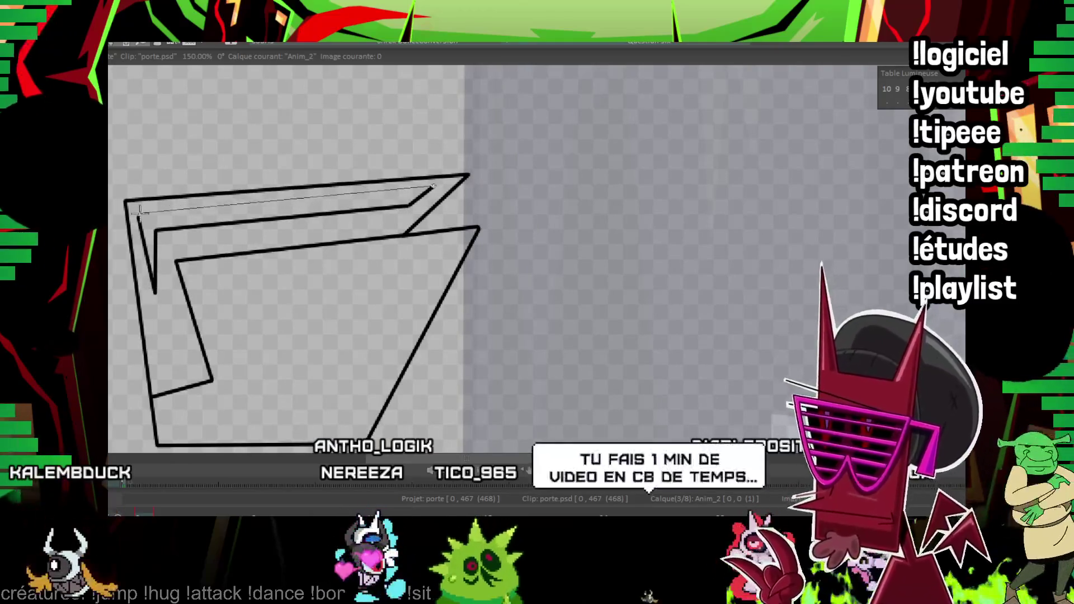
pyautogui.click(143, 209)
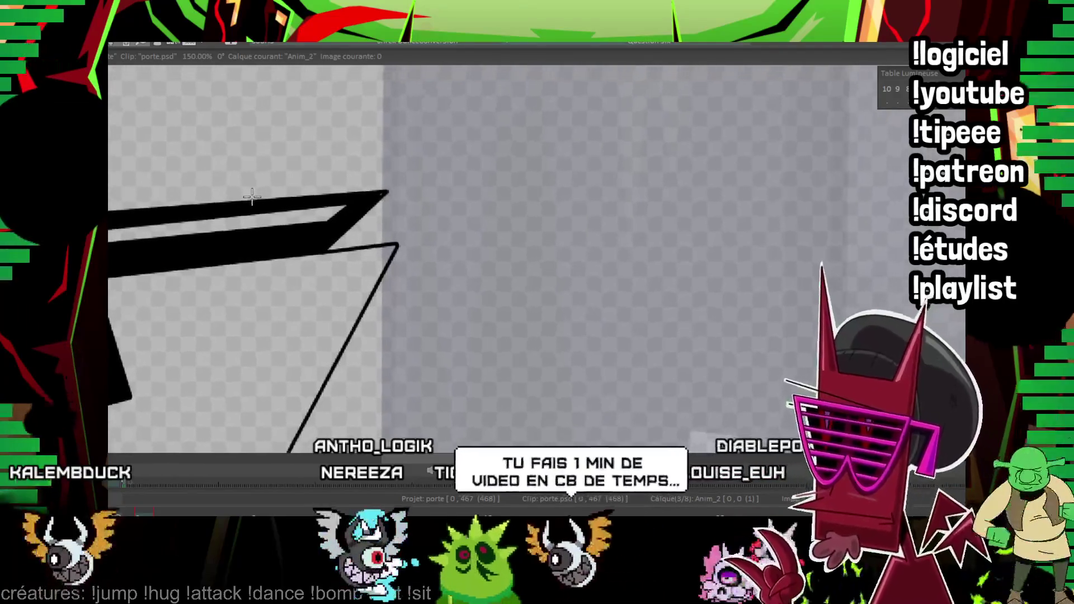
pyautogui.moveTo(269, 167); pyautogui.dragTo(277, 194)
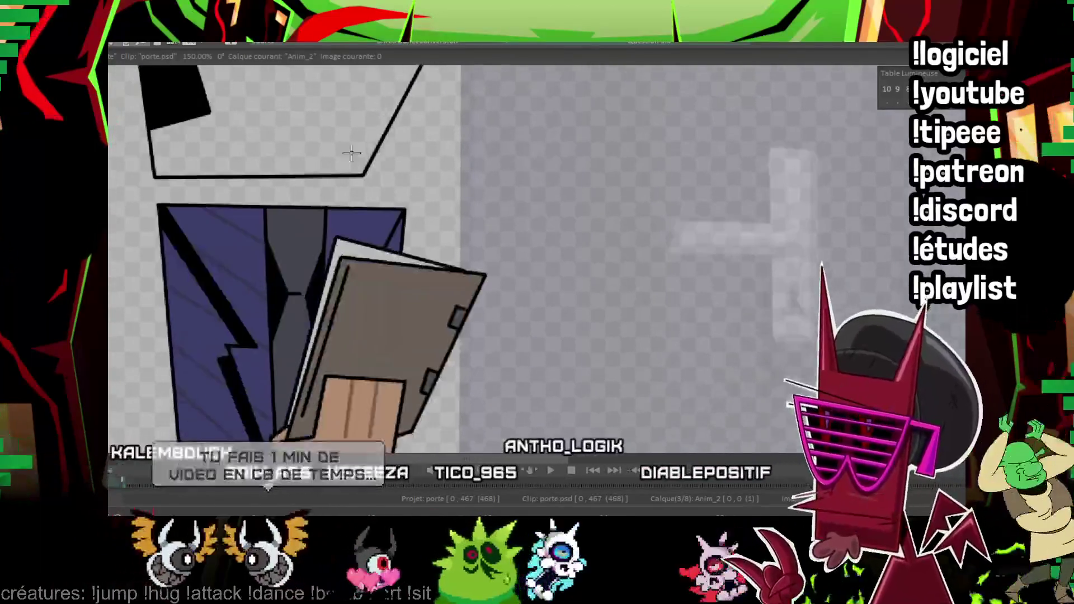
pyautogui.moveTo(404, 194); pyautogui.dragTo(403, 250)
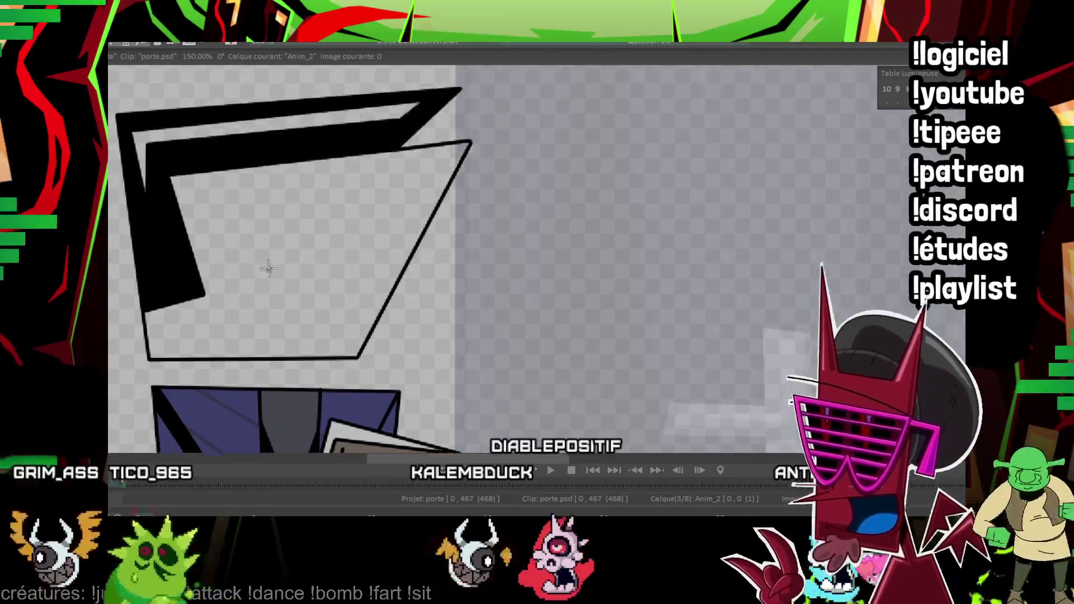
pyautogui.moveTo(309, 260); pyautogui.dragTo(313, 295)
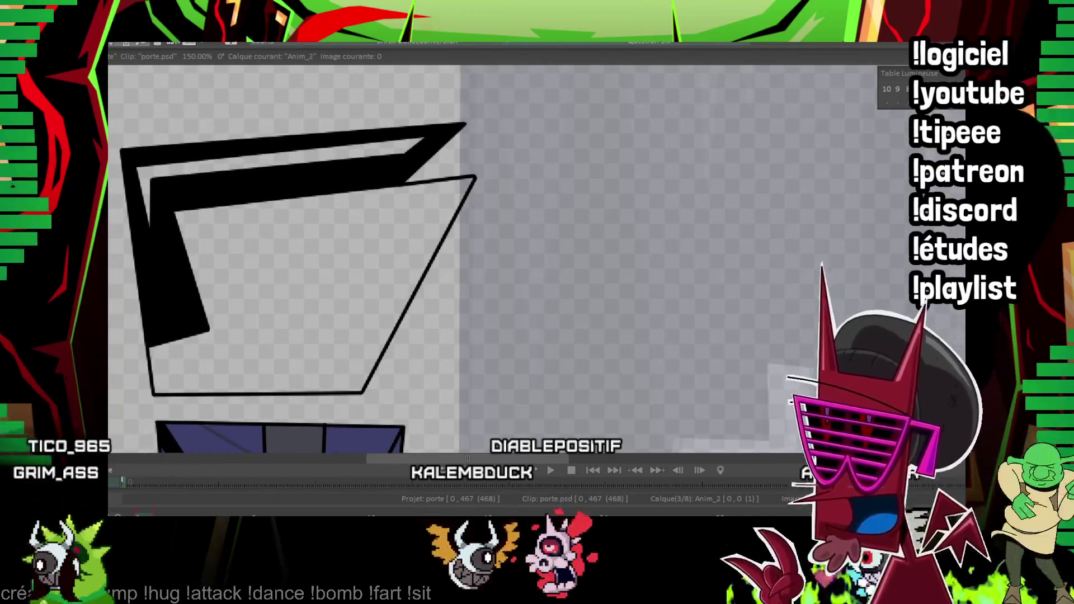
# Fill the thin strip inside the black band white.
pyautogui.click(212, 166)
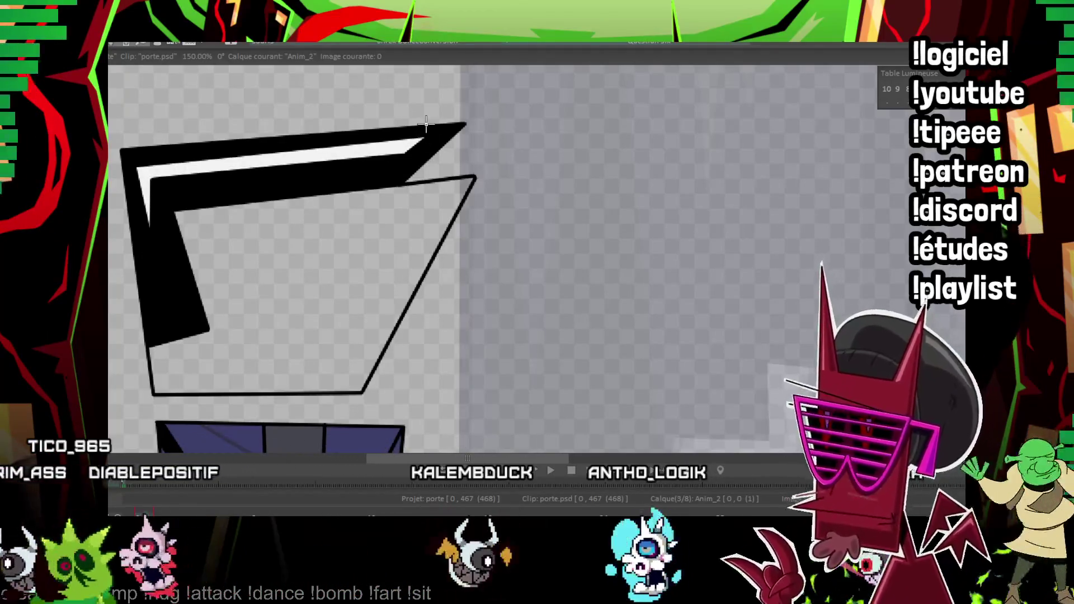
pyautogui.scroll(-4, 402, 296)
pyautogui.scroll(3, 402, 295)
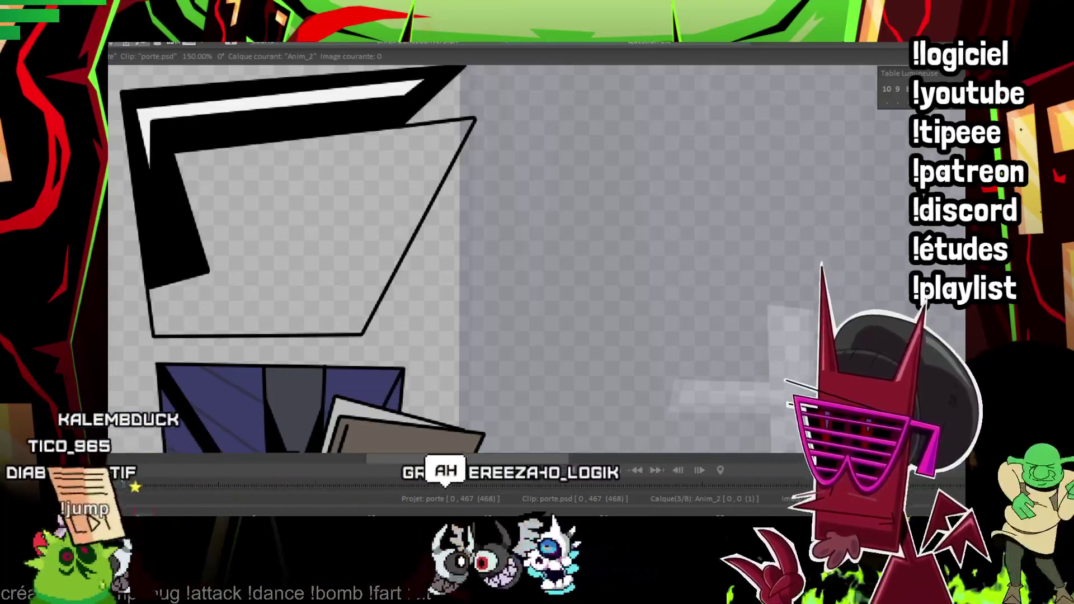
pyautogui.moveTo(306, 325); pyautogui.dragTo(206, 189)
pyautogui.moveTo(252, 338); pyautogui.dragTo(296, 302)
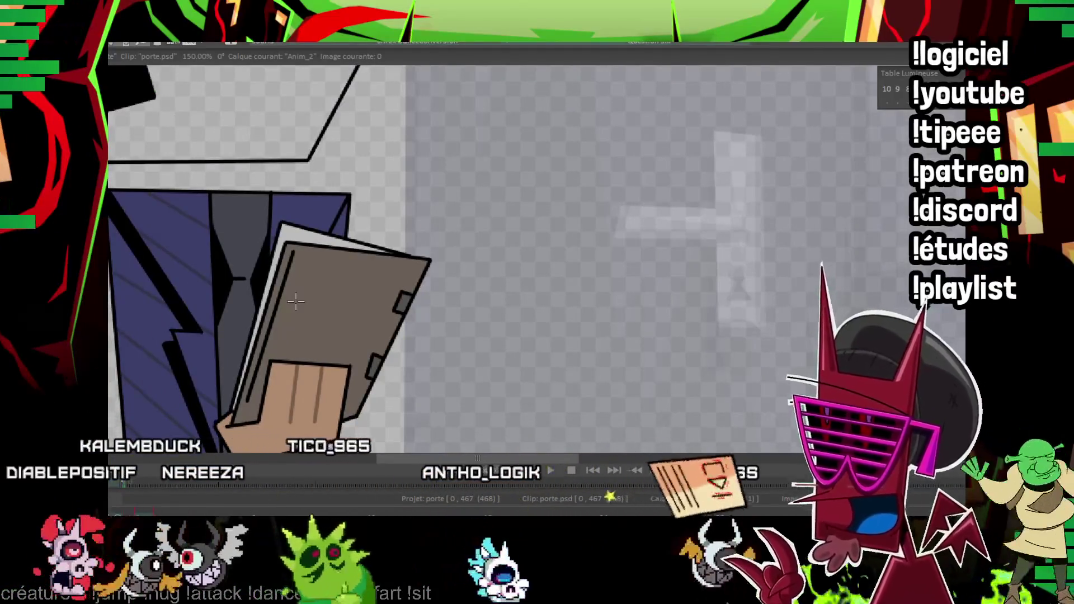
pyautogui.scroll(3, 370, 302)
pyautogui.scroll(2, 362, 295)
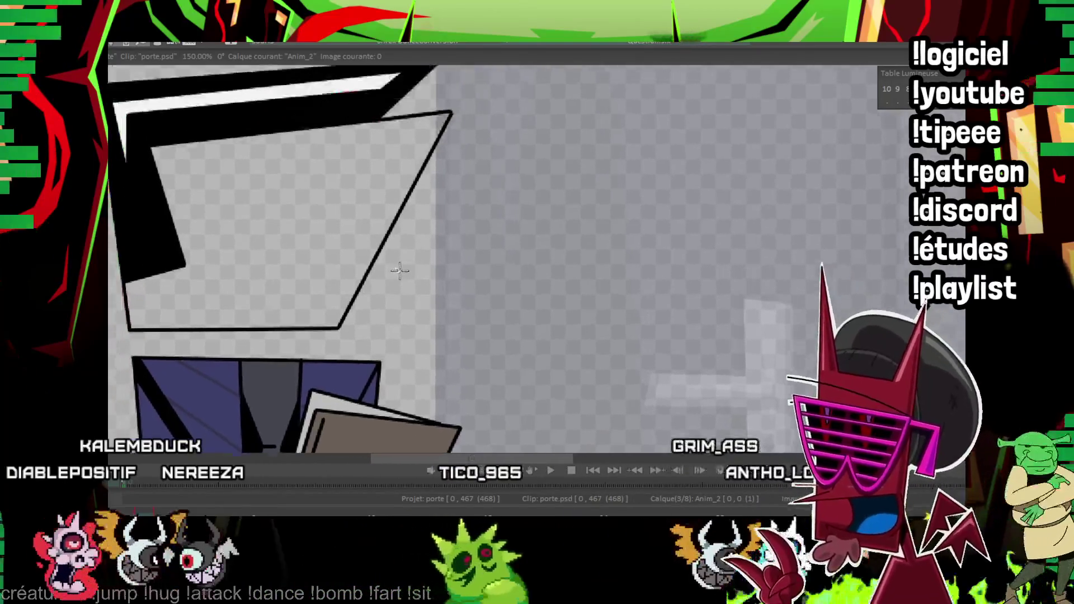
pyautogui.scroll(1, 280, 240)
pyautogui.scroll(1, 198, 191)
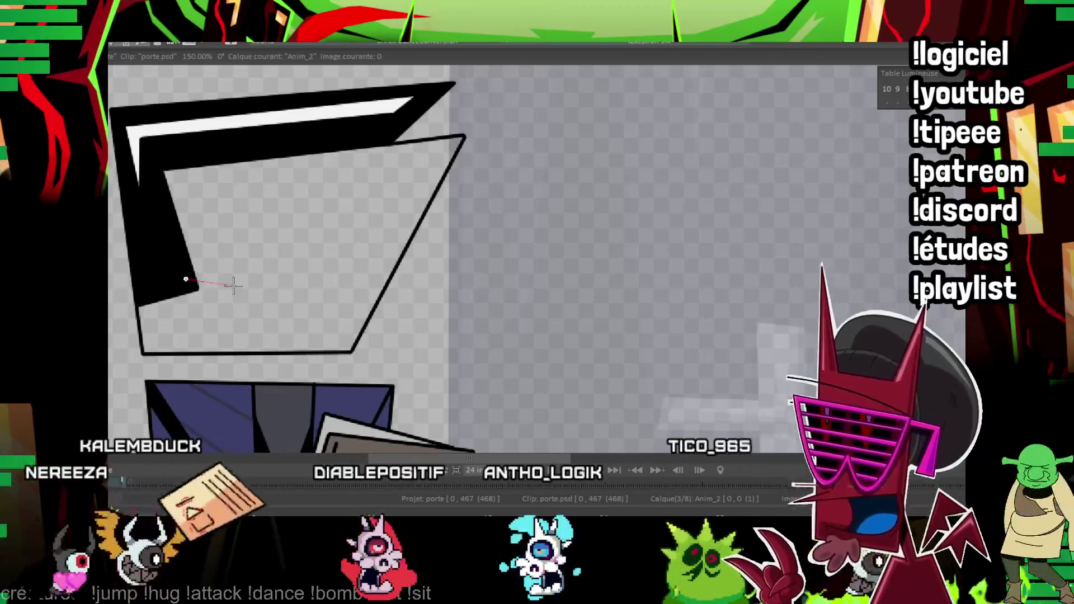
# Draw the curved line dividing the face into its tan upper and grey lower areas.
pyautogui.click(284, 302)
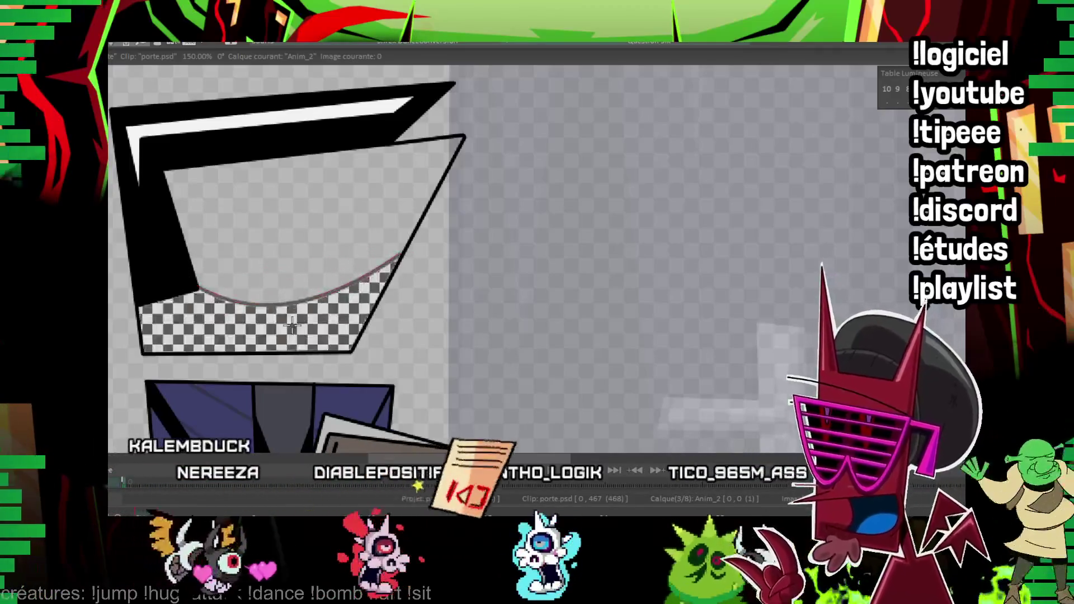
pyautogui.click(314, 201)
pyautogui.moveTo(432, 237)
pyautogui.mouseDown()
pyautogui.moveTo(469, 176)
pyautogui.moveTo(422, 220)
pyautogui.mouseUp()
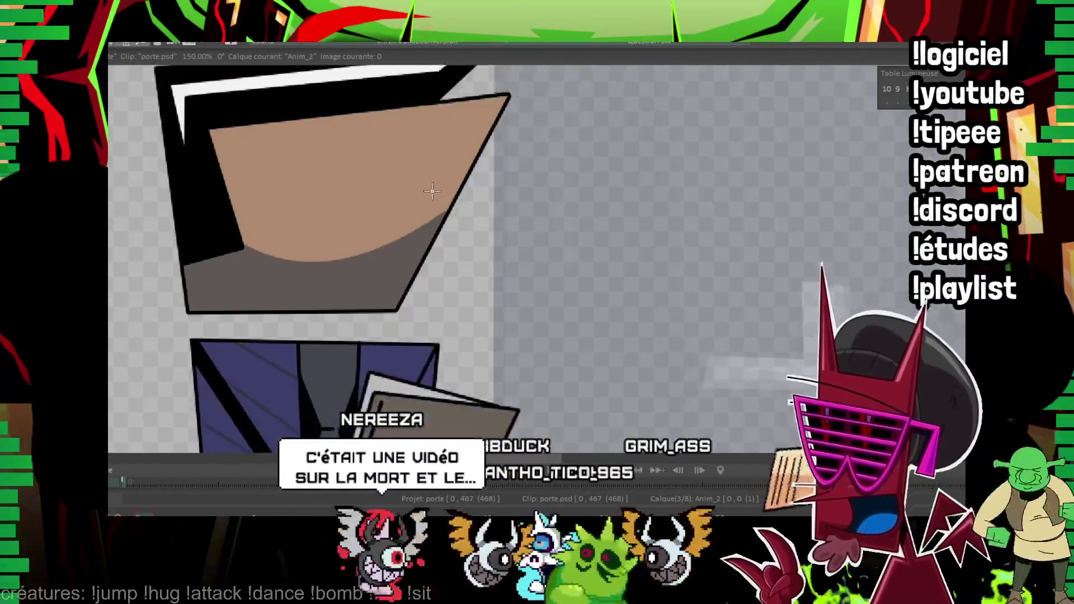
pyautogui.moveTo(390, 260); pyautogui.dragTo(432, 191)
# Reframe the character and create the new Anim_3 layer for the glasses with Ctrl+Shift+N.
pyautogui.scroll(-3, 432, 191)
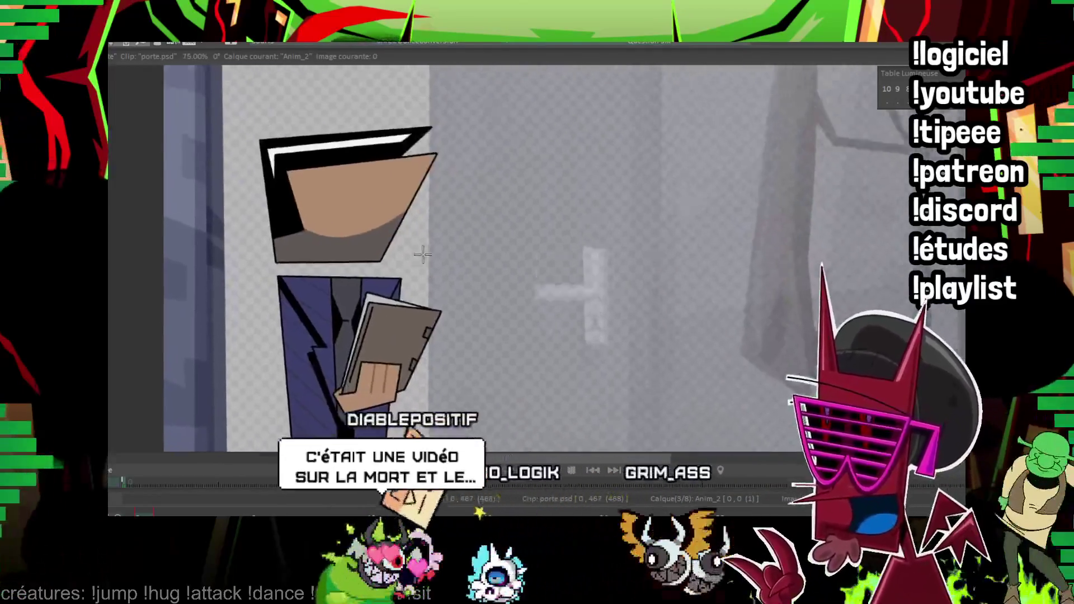
pyautogui.moveTo(423, 254); pyautogui.dragTo(431, 338)
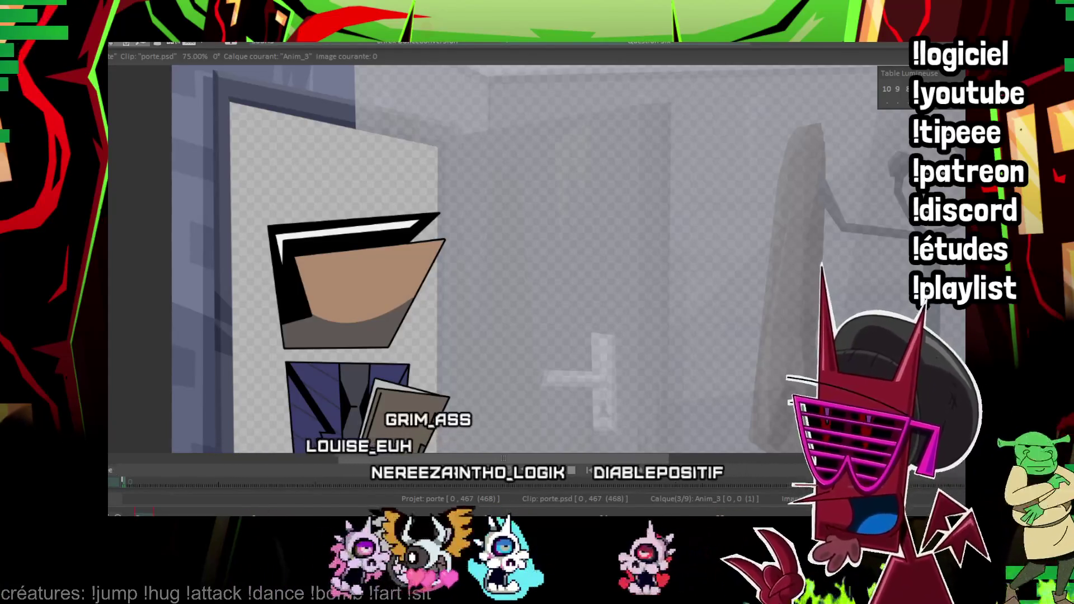
pyautogui.hotkey('ctrl', 'shift', 'n')
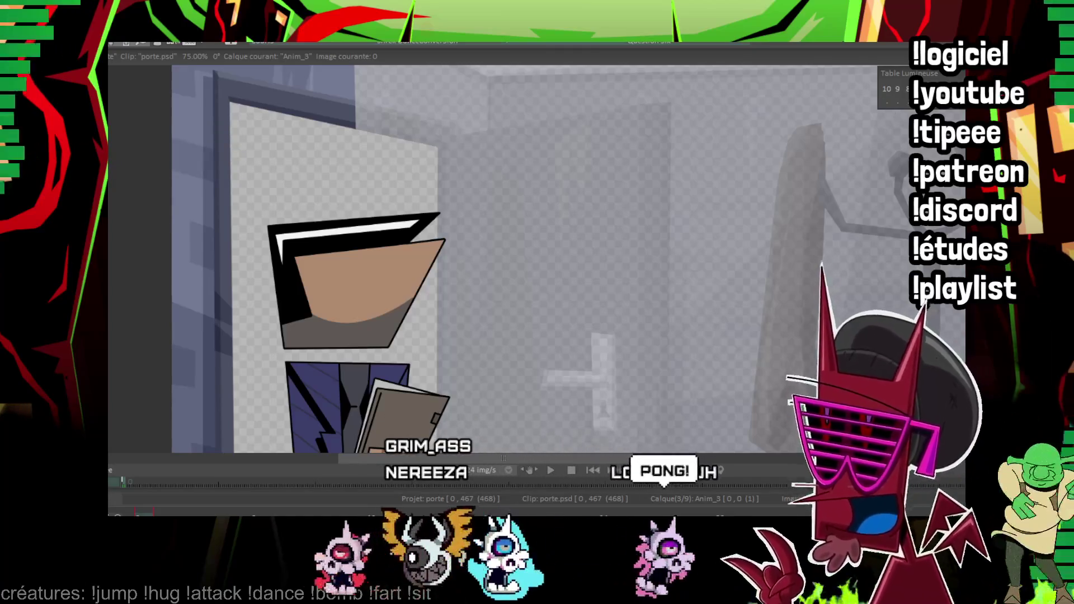
pyautogui.scroll(2, 419, 297)
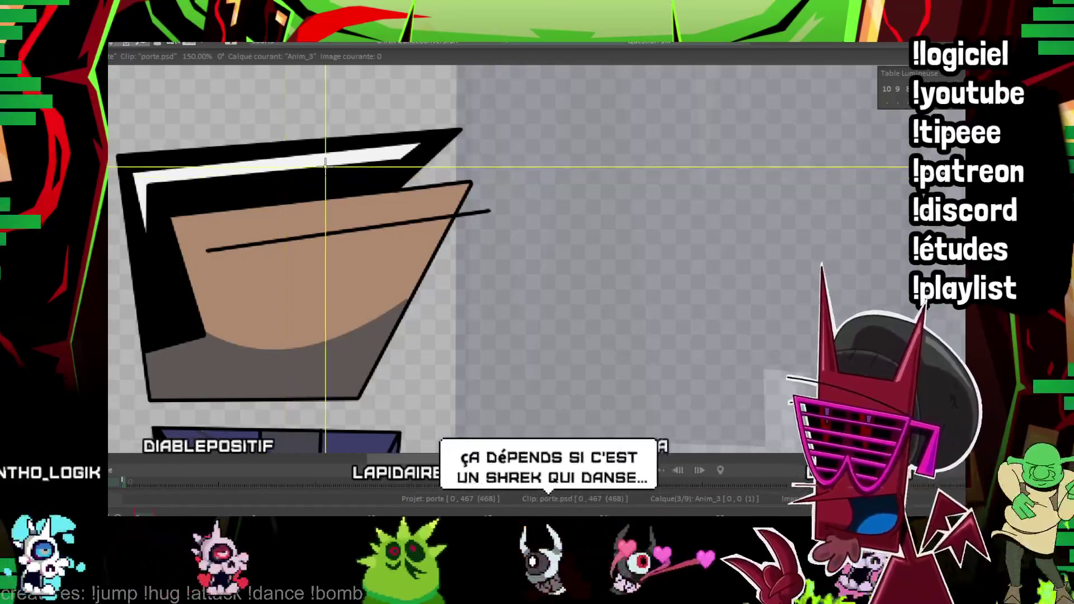
# Draw two oval lens ellipses side by side on the face.
pyautogui.scroll(1, 311, 190)
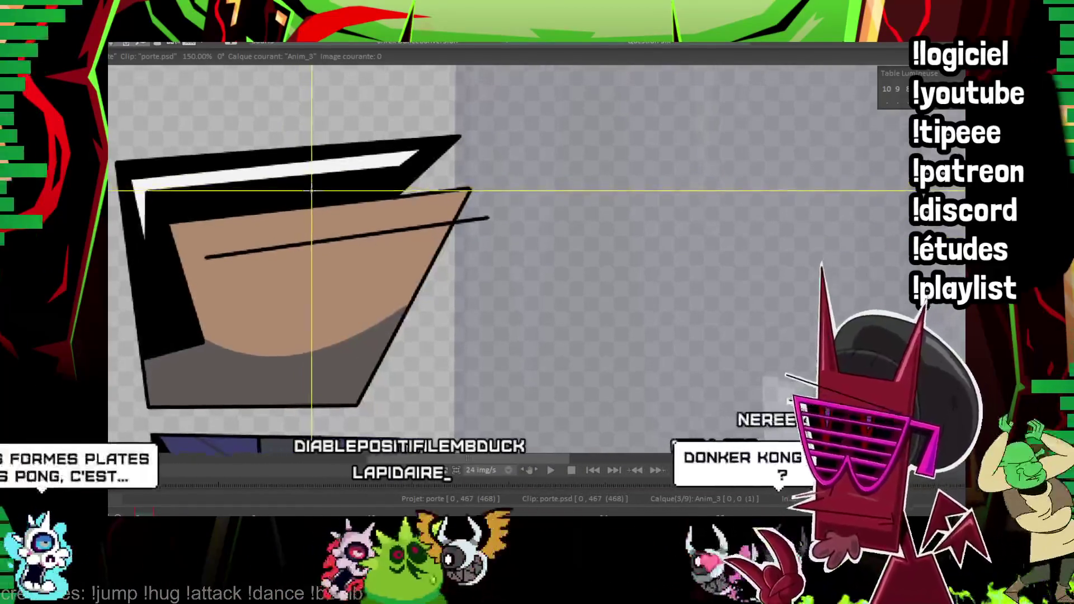
pyautogui.scroll(2, 305, 190)
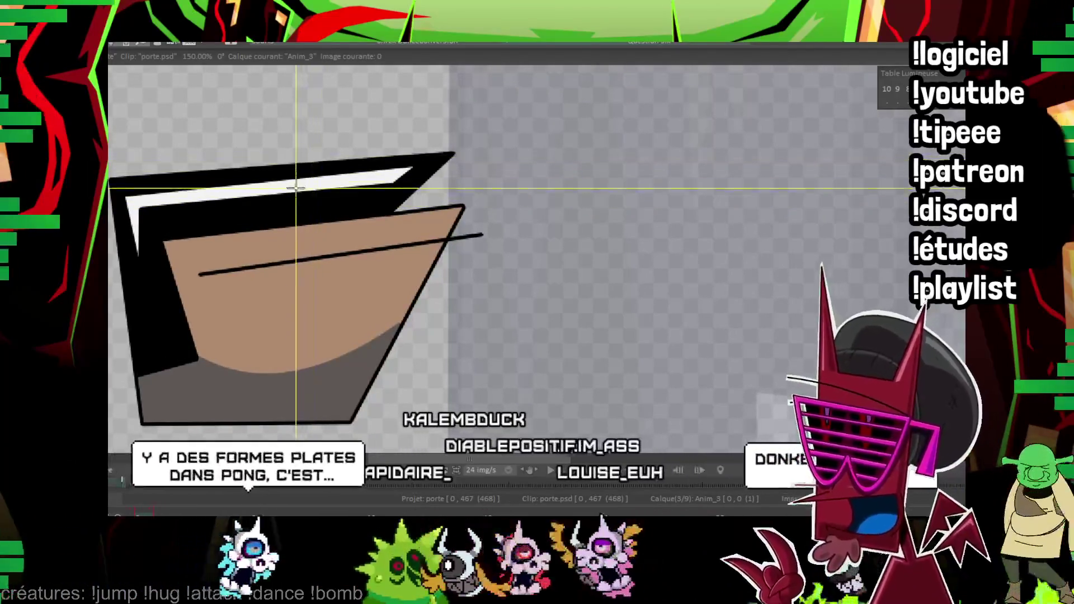
pyautogui.moveTo(266, 302); pyautogui.dragTo(329, 333)
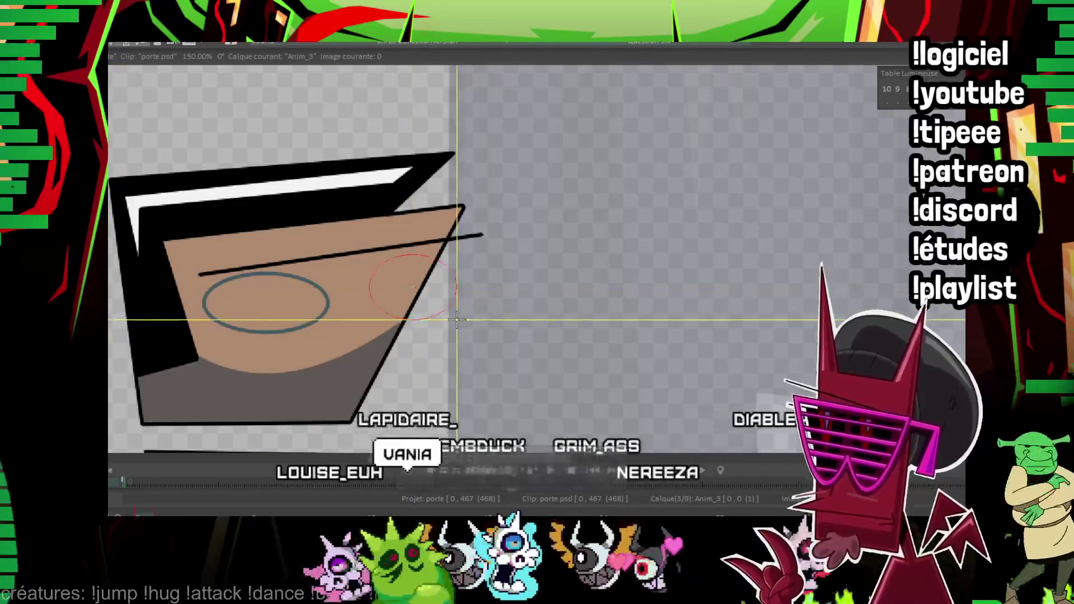
pyautogui.moveTo(413, 287); pyautogui.dragTo(471, 320)
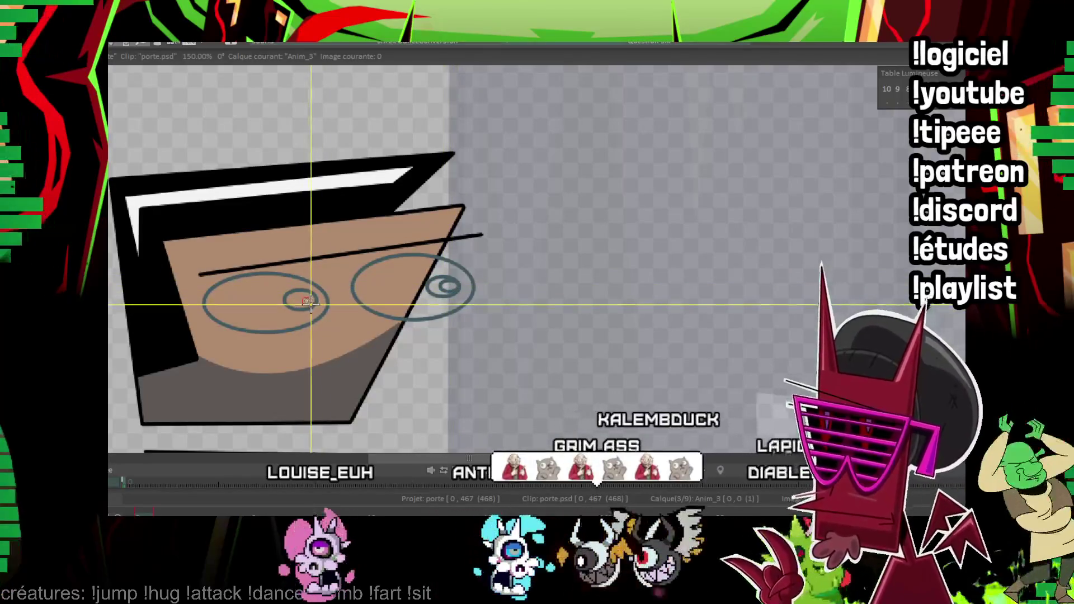
pyautogui.moveTo(325, 264); pyautogui.dragTo(309, 272)
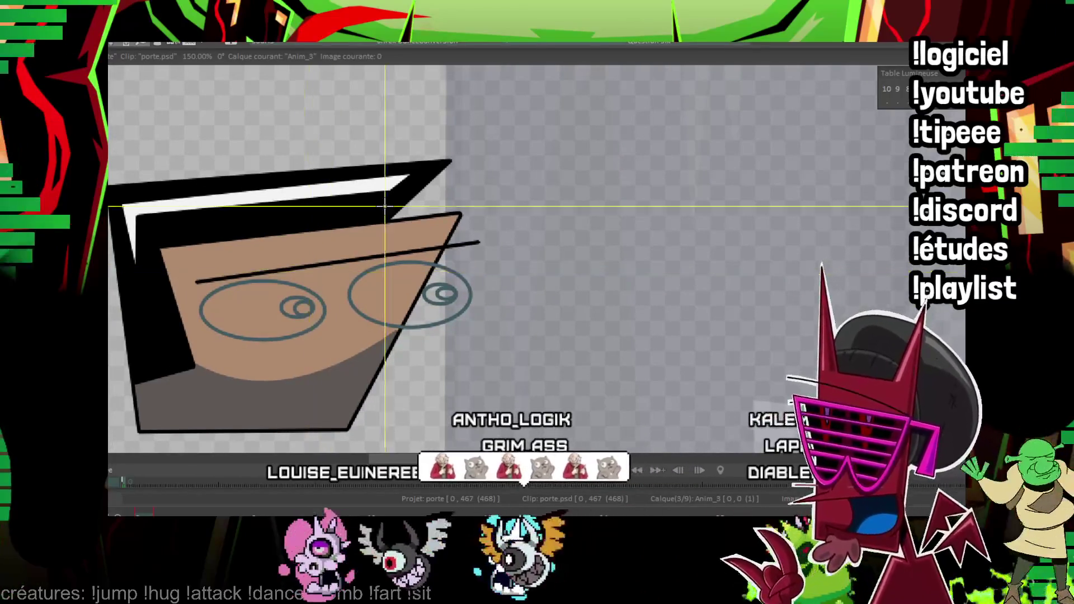
pyautogui.moveTo(385, 207); pyautogui.dragTo(240, 315)
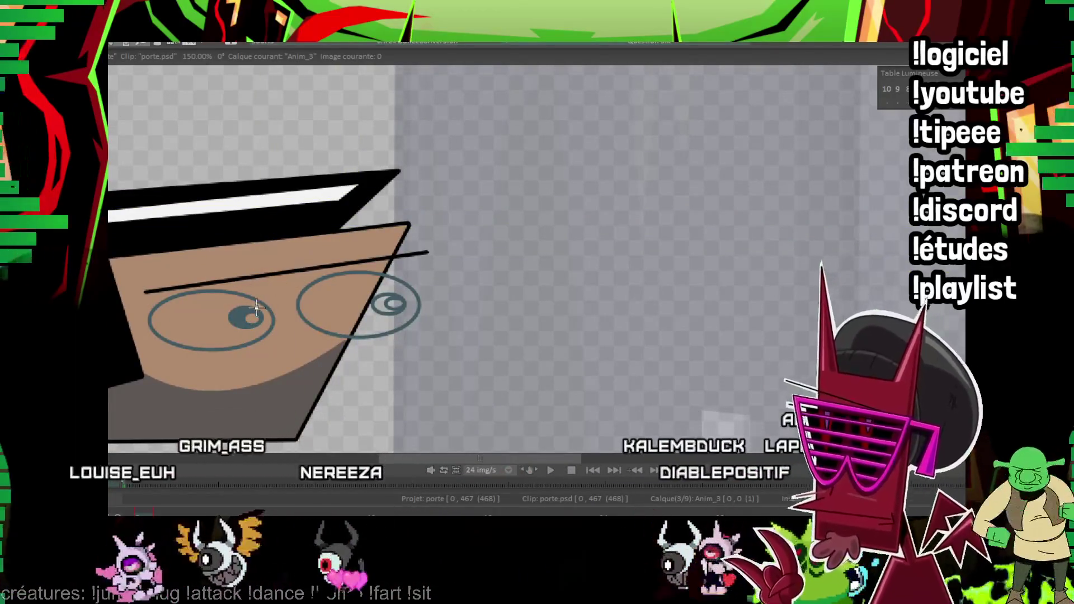
pyautogui.moveTo(380, 257); pyautogui.dragTo(307, 279)
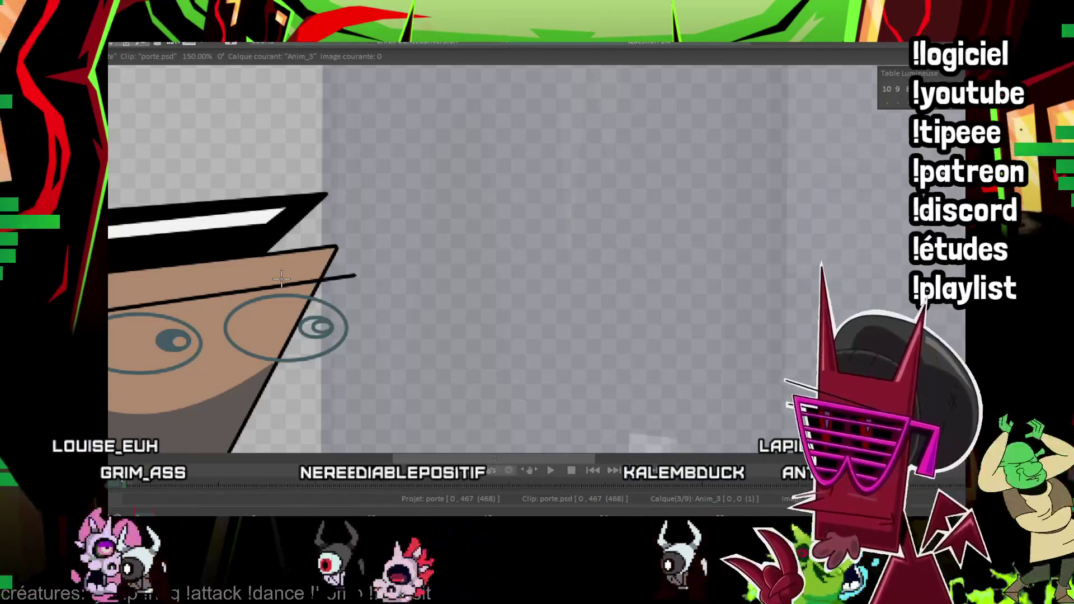
pyautogui.moveTo(281, 278); pyautogui.dragTo(317, 299)
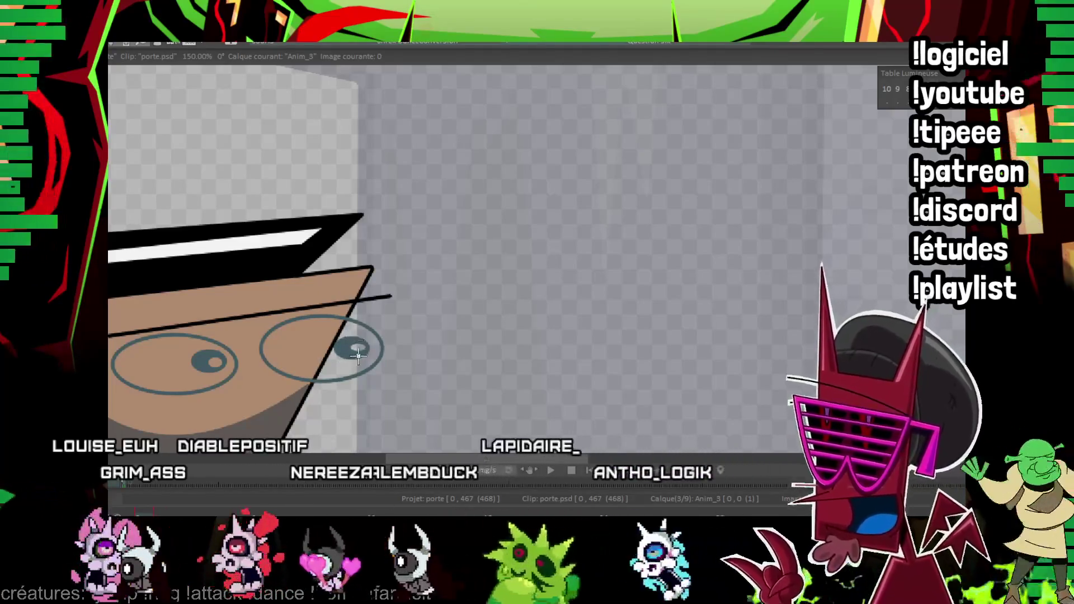
pyautogui.moveTo(330, 298); pyautogui.dragTo(285, 300)
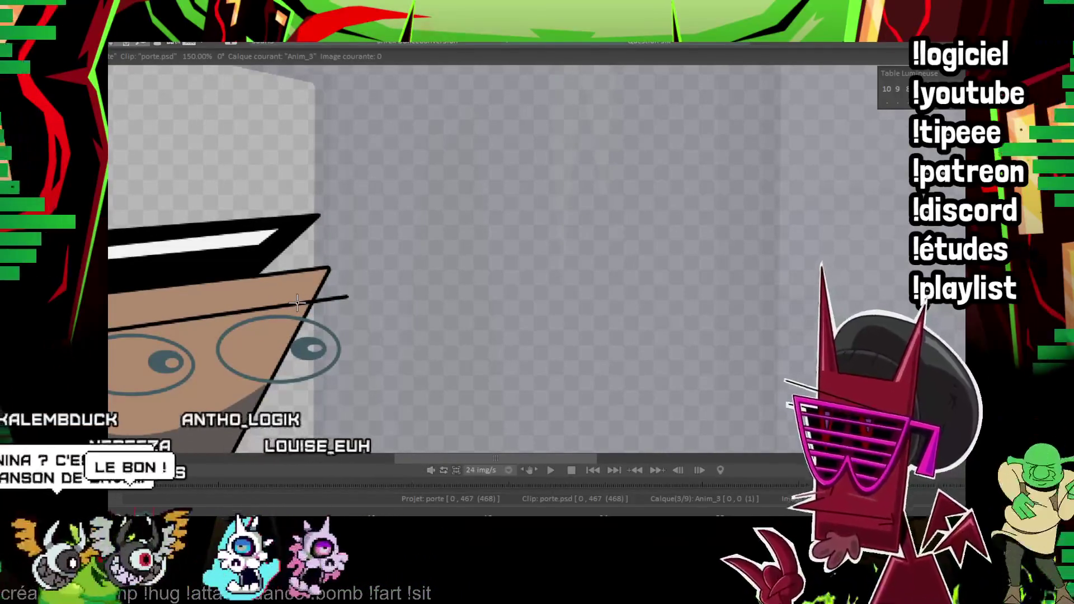
pyautogui.moveTo(297, 303); pyautogui.dragTo(311, 281)
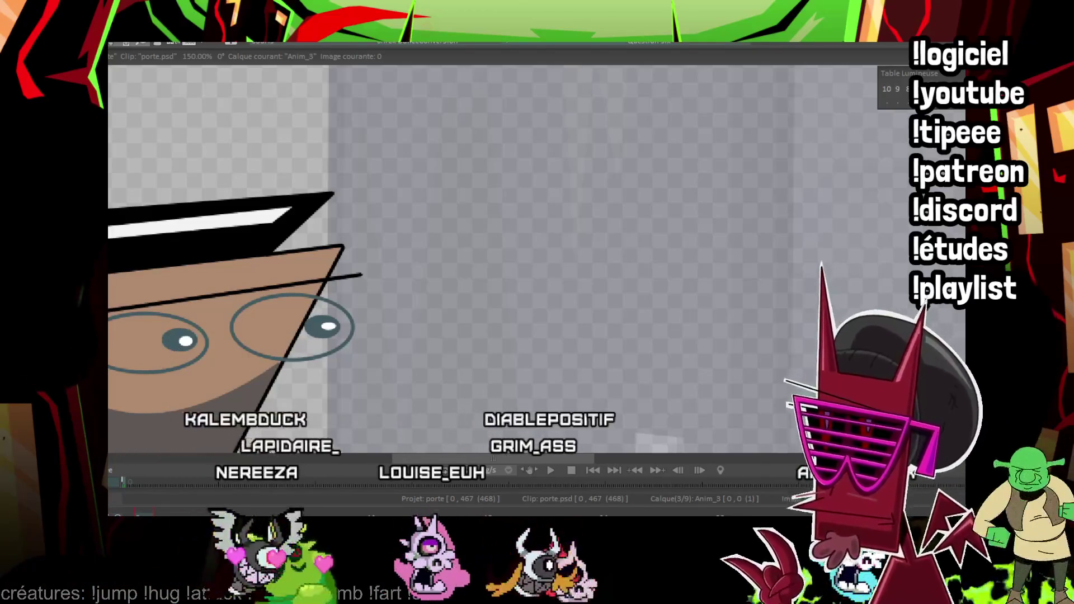
# Fill both eyes light blue, undo and redo the fills, then zoom out to the whole frame.
pyautogui.click(143, 350)
pyautogui.click(269, 331)
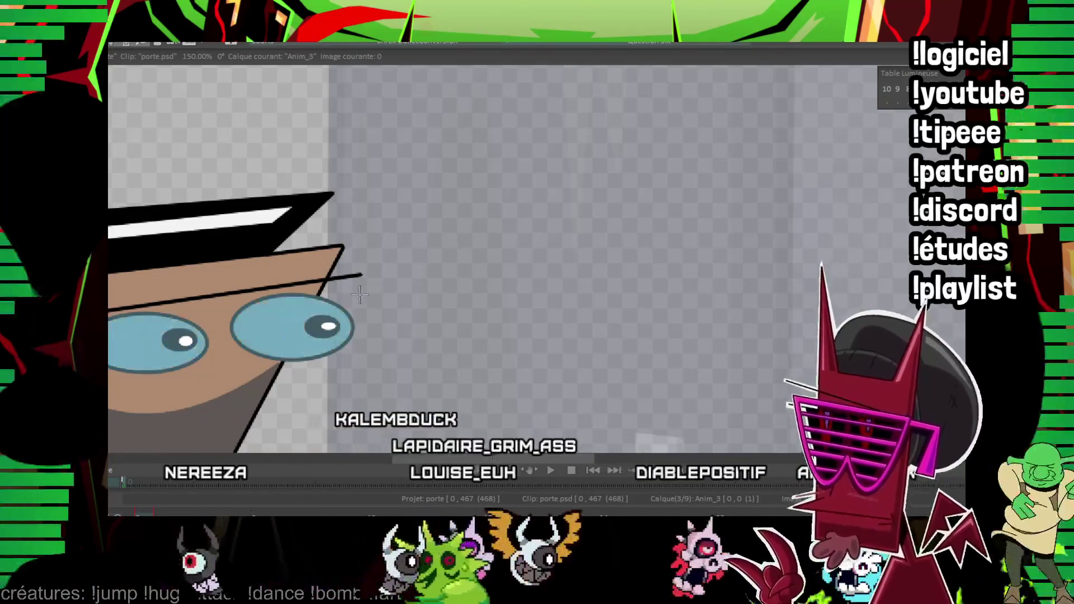
pyautogui.moveTo(360, 295); pyautogui.dragTo(475, 188)
pyautogui.hotkey('ctrl', 'z')
pyautogui.hotkey('ctrl', 'z')
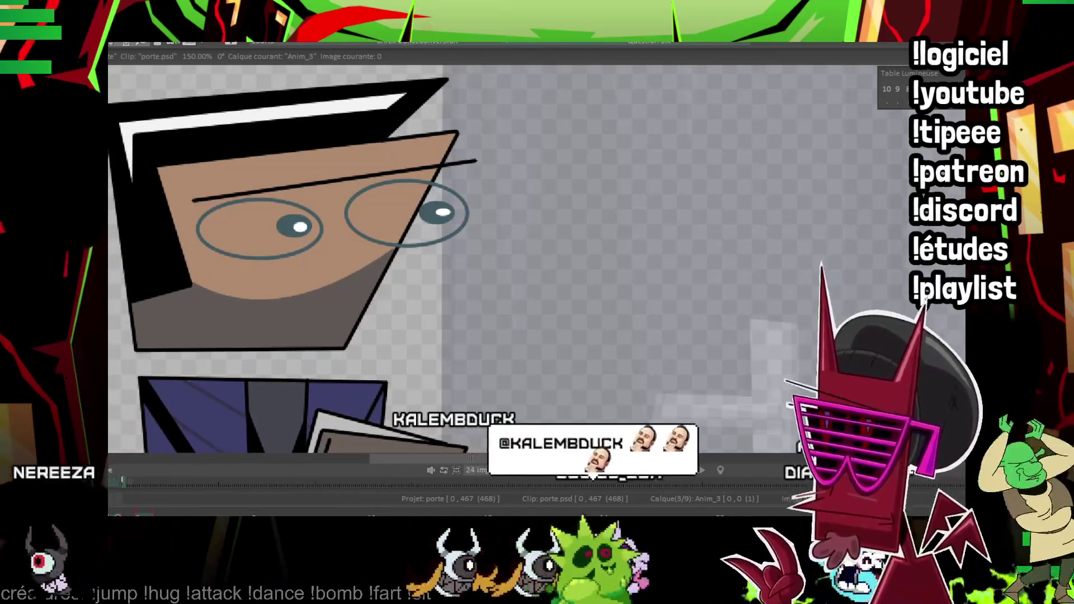
pyautogui.hotkey('ctrl', 'y')
pyautogui.hotkey('ctrl', 'y')
pyautogui.moveTo(708, 148); pyautogui.dragTo(697, 96)
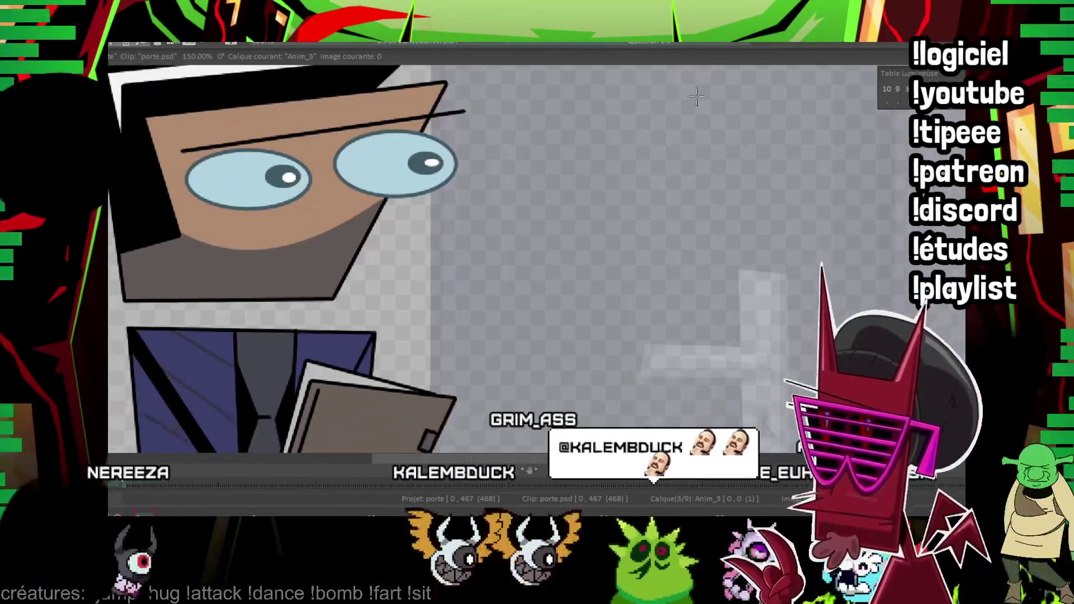
pyautogui.scroll(-1, 363, 156)
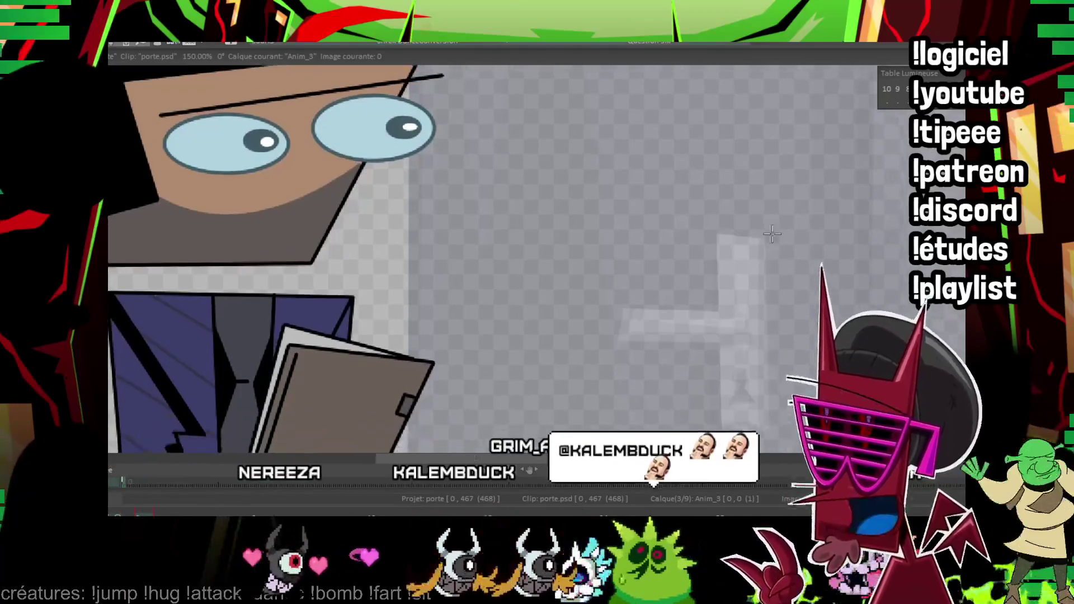
pyautogui.scroll(-2, 363, 156)
pyautogui.scroll(-2, 363, 157)
pyautogui.moveTo(687, 183); pyautogui.dragTo(584, 186)
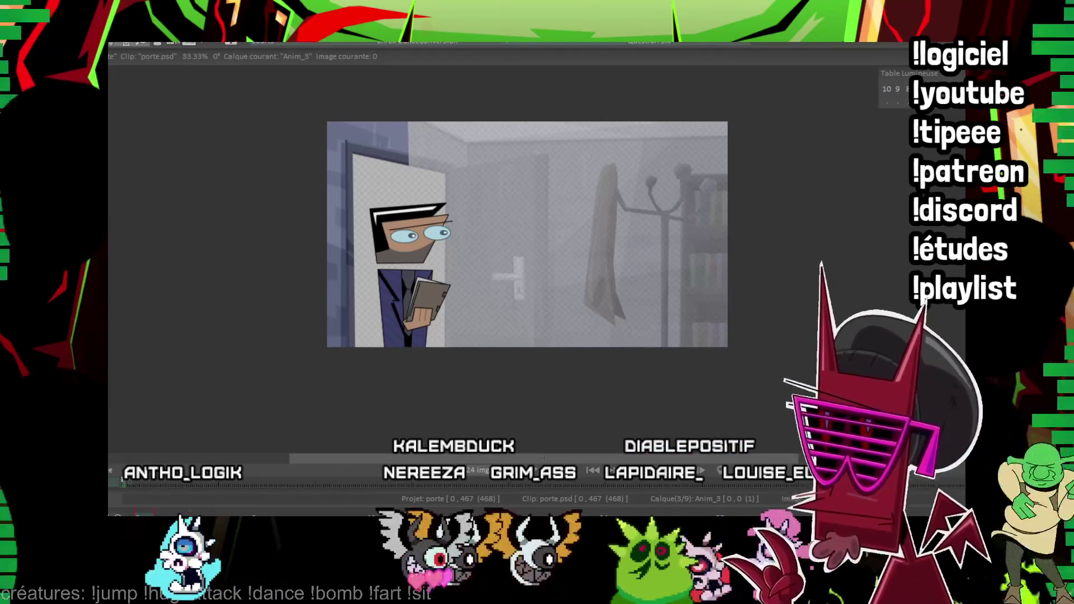
# Step down through Anim_3 and Anim_0 to the Image Insérée layer and centre on the door.
pyautogui.press('Down')
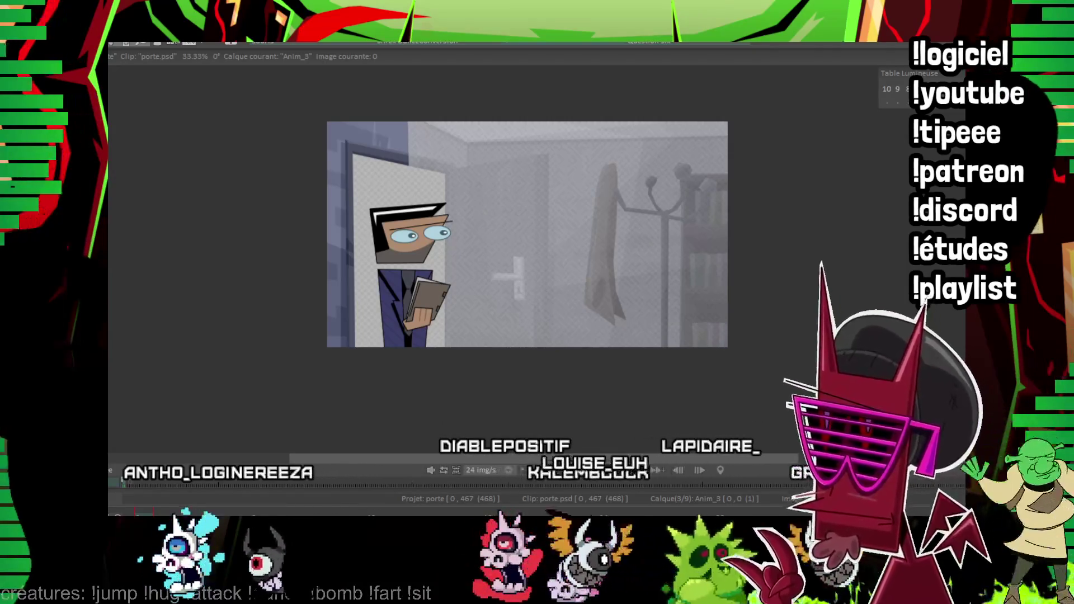
pyautogui.press('Down')
pyautogui.press('Down')
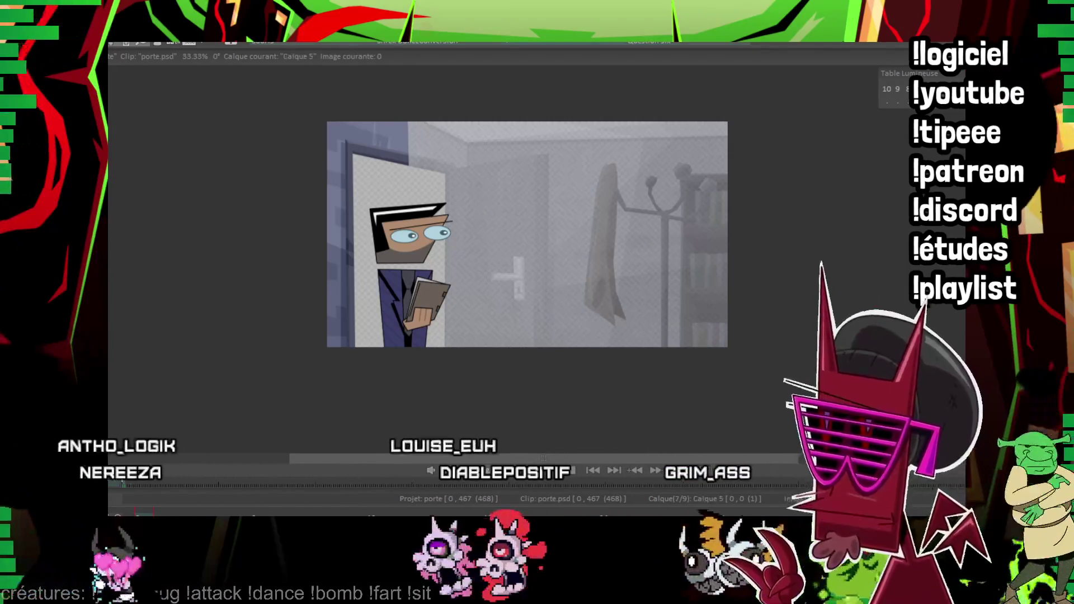
pyautogui.press('Down')
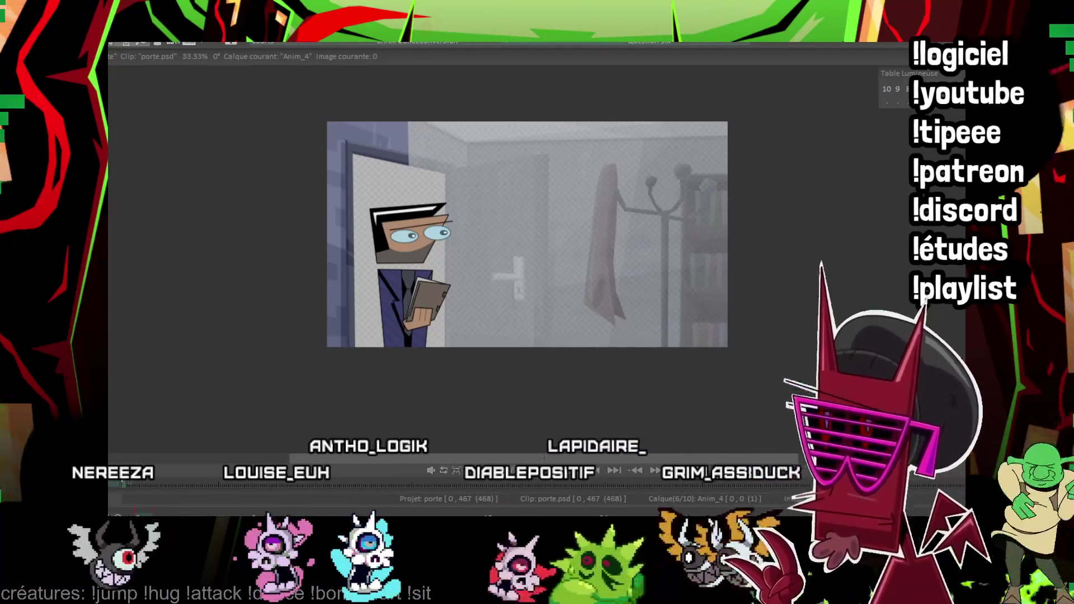
pyautogui.moveTo(724, 212); pyautogui.dragTo(649, 195)
pyautogui.scroll(3, 493, 117)
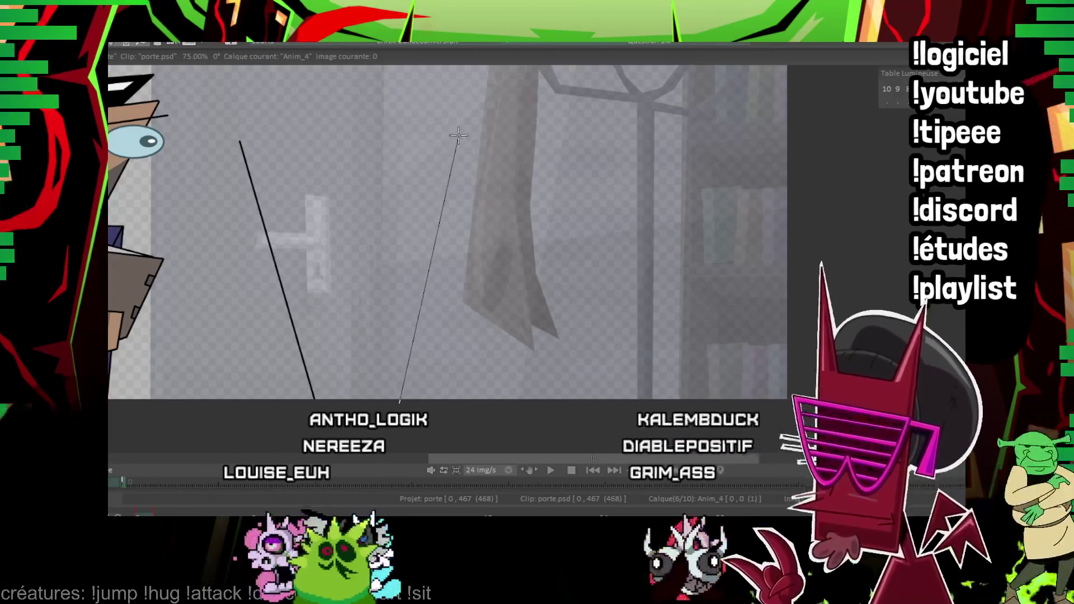
# Join the tops of the two slanted lines with a connecting line.
pyautogui.moveTo(448, 133)
pyautogui.mouseDown()
pyautogui.moveTo(575, 256)
pyautogui.moveTo(461, 263)
pyautogui.mouseUp()
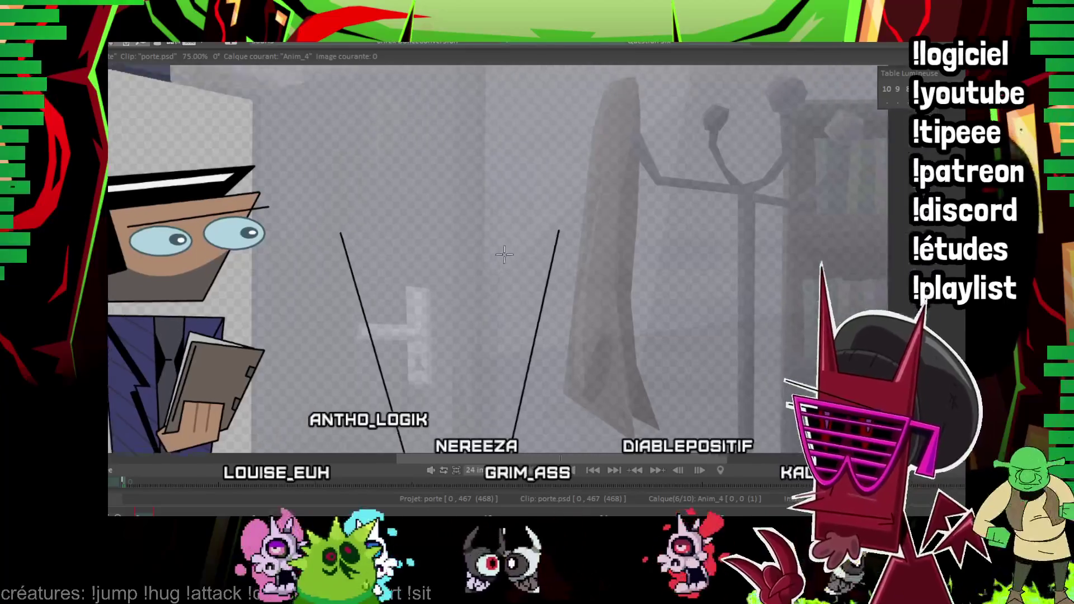
pyautogui.scroll(1, 462, 263)
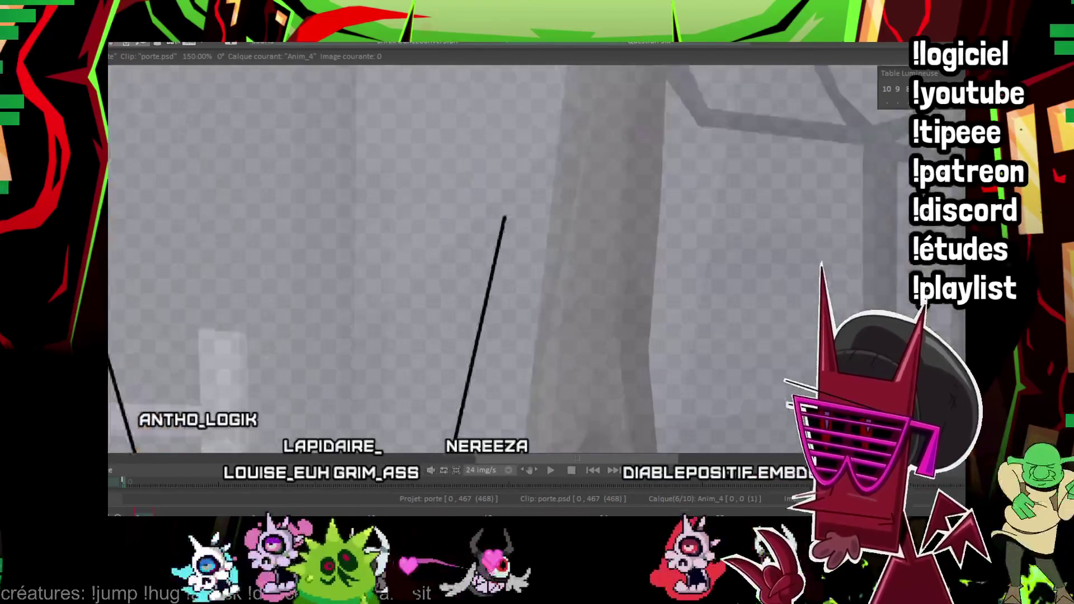
pyautogui.scroll(1, 167, 243)
pyautogui.click(155, 253)
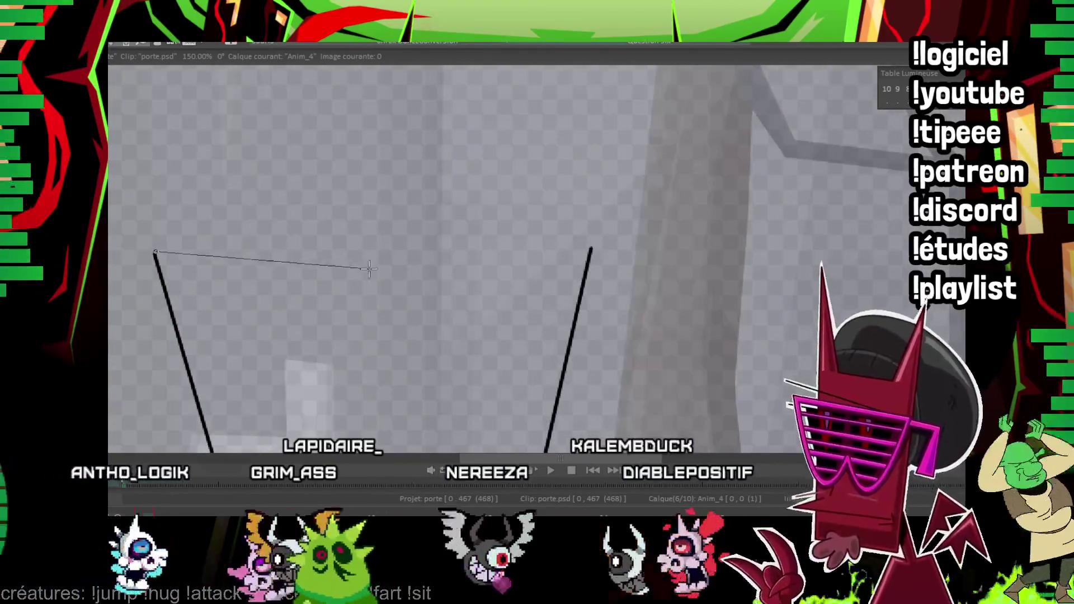
pyautogui.click(369, 271)
pyautogui.moveTo(566, 261); pyautogui.dragTo(440, 191)
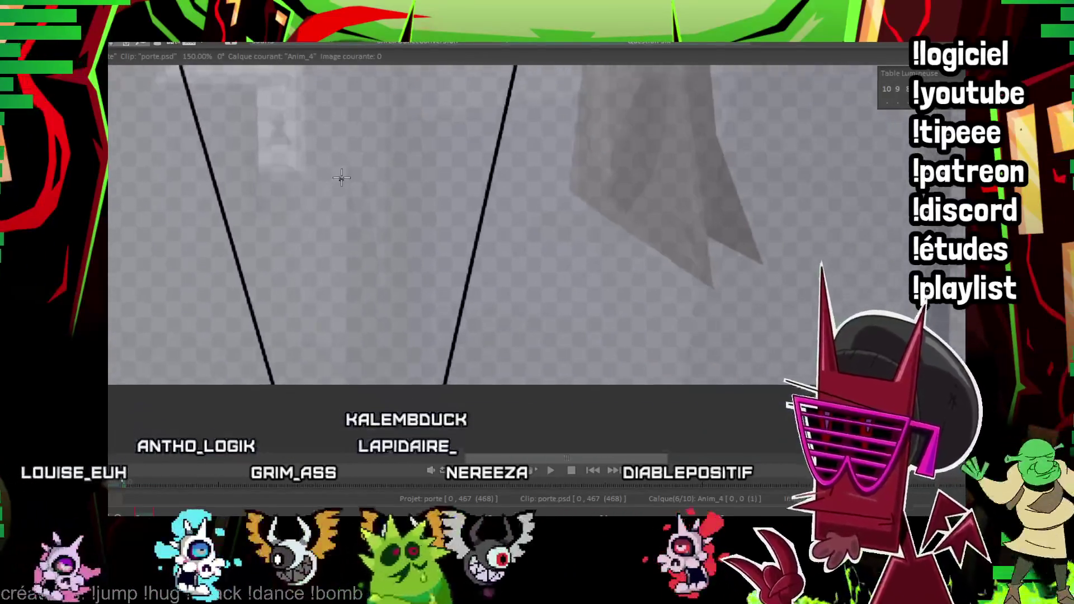
pyautogui.scroll(-1, 440, 191)
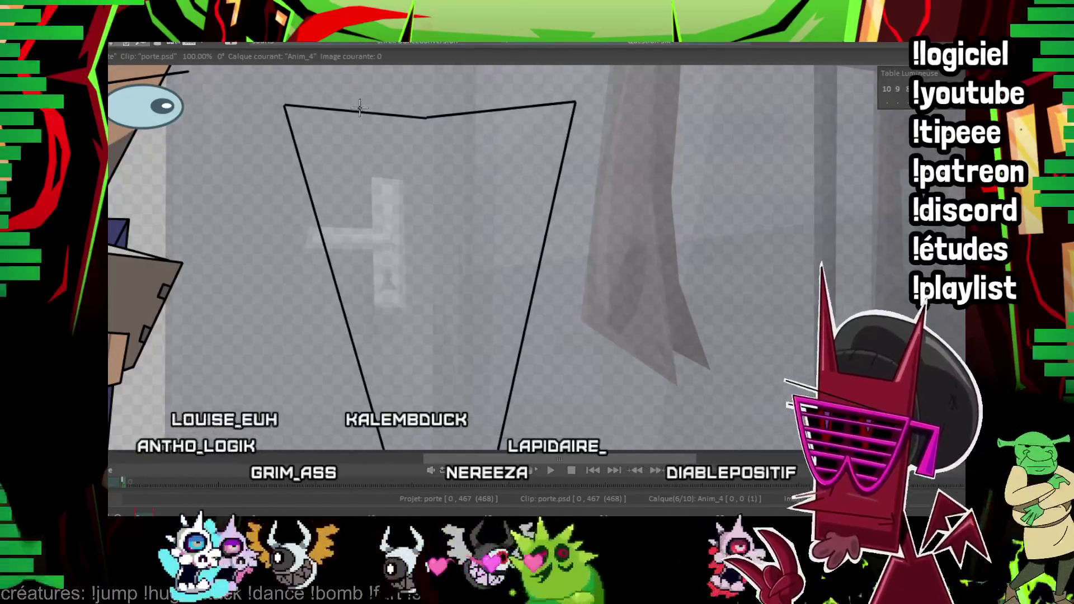
# Draw a strap line from the torso's top edge down to the hem and back up.
pyautogui.click(360, 112)
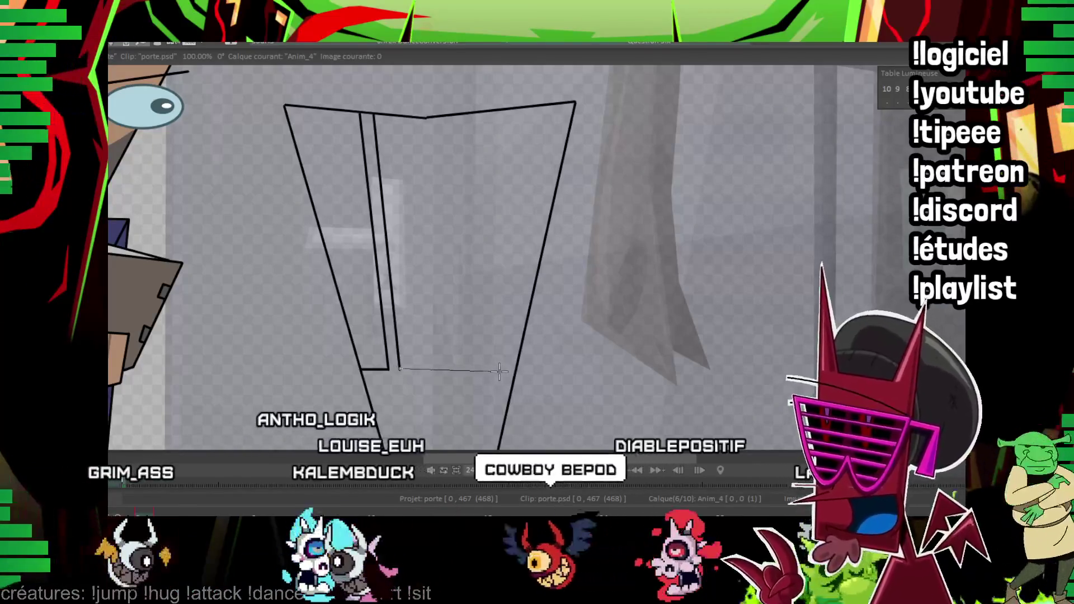
pyautogui.click(501, 373)
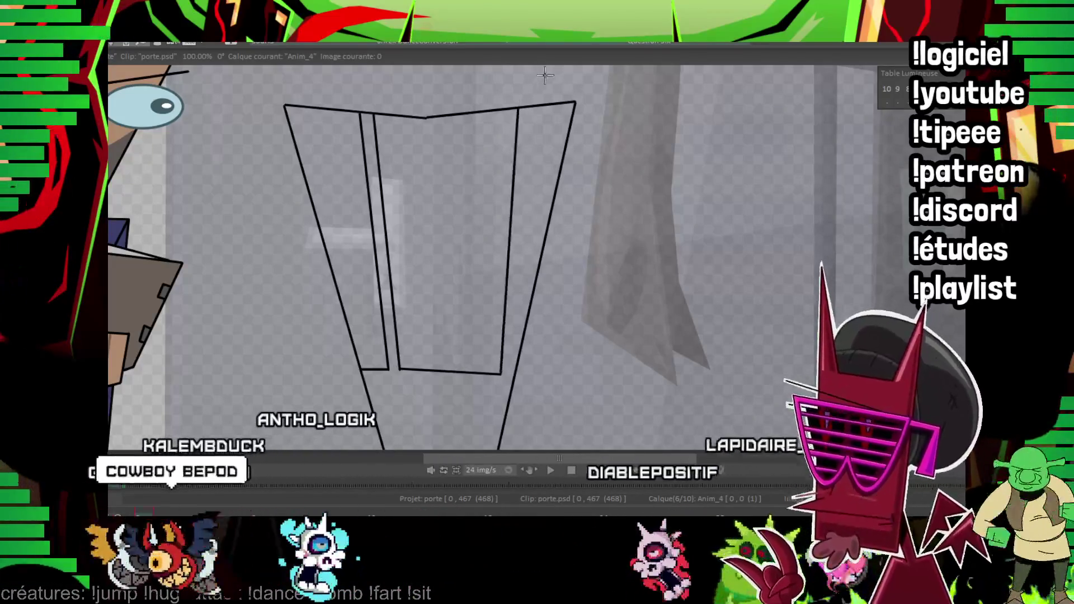
pyautogui.click(517, 110)
pyautogui.click(529, 108)
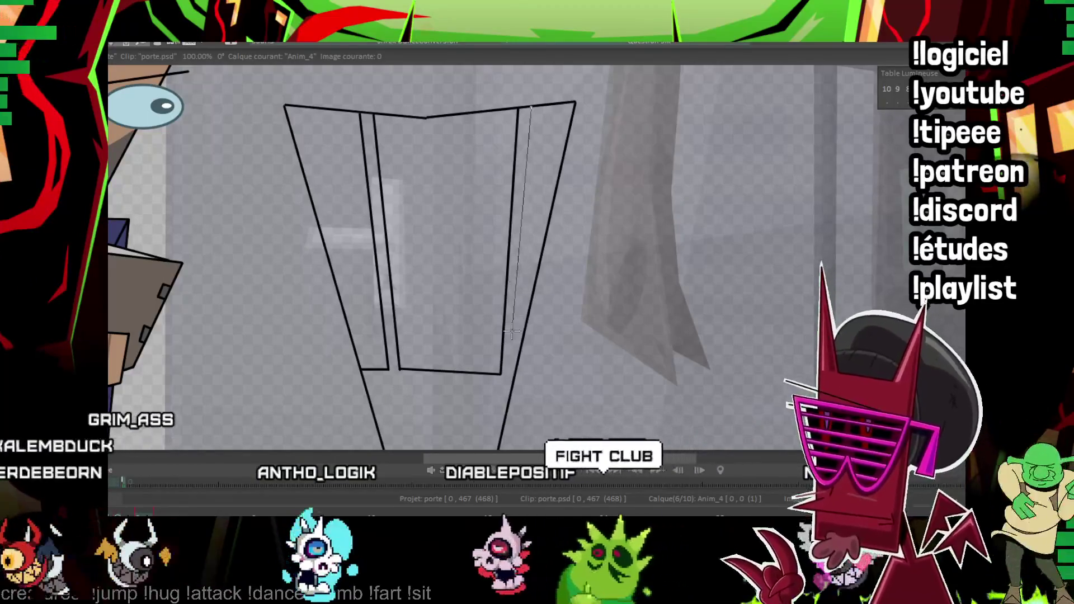
pyautogui.scroll(3, 484, 122)
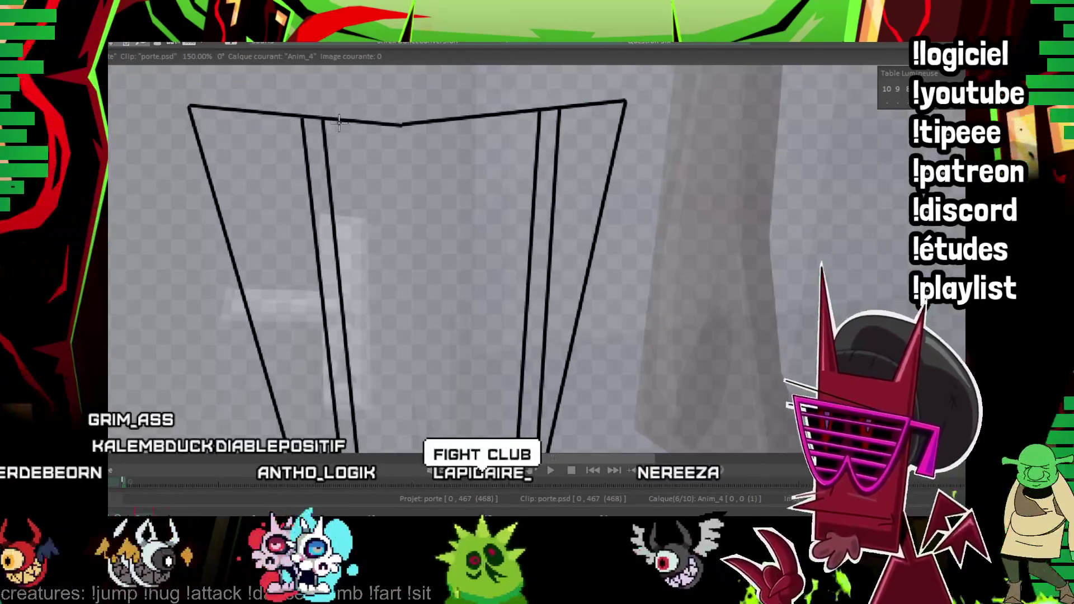
pyautogui.press('Escape')
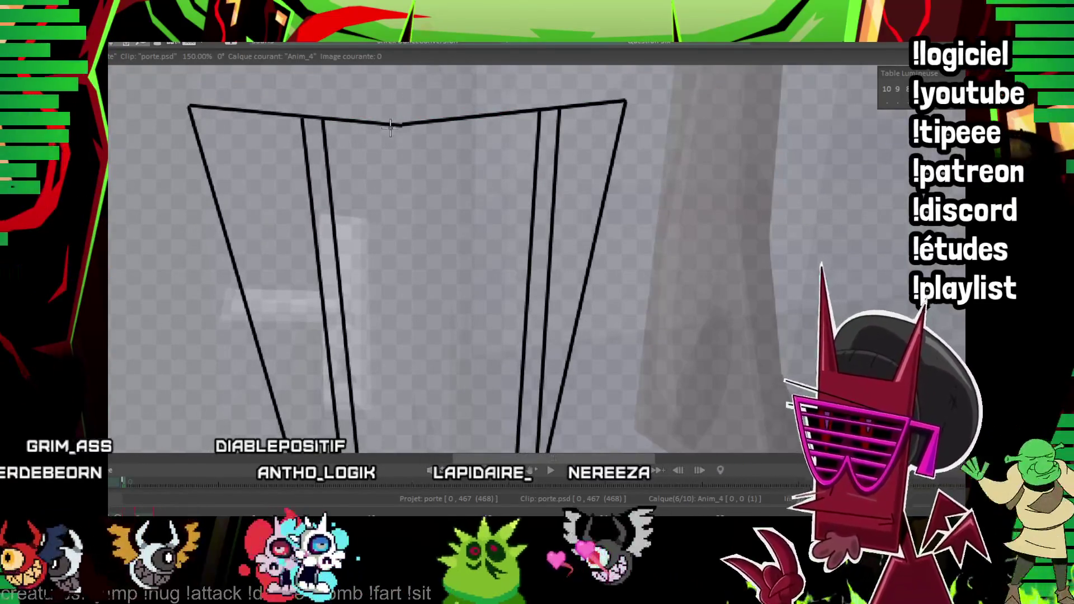
# Finish the V-shaped collar stroke and fill the collar triangle brown.
pyautogui.click(496, 124)
pyautogui.scroll(-3, 508, 164)
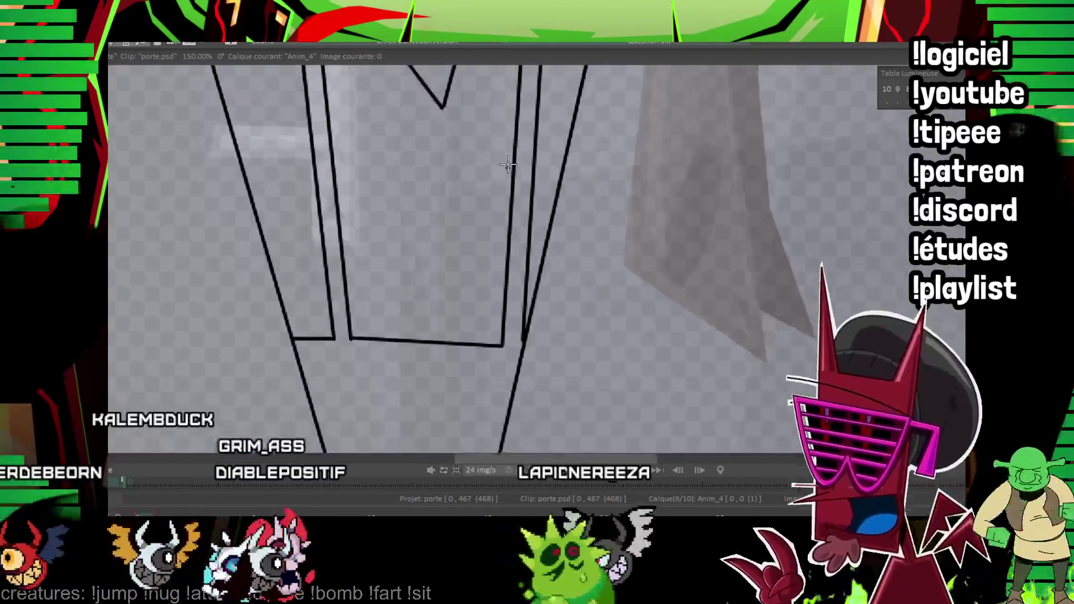
pyautogui.scroll(3, 425, 279)
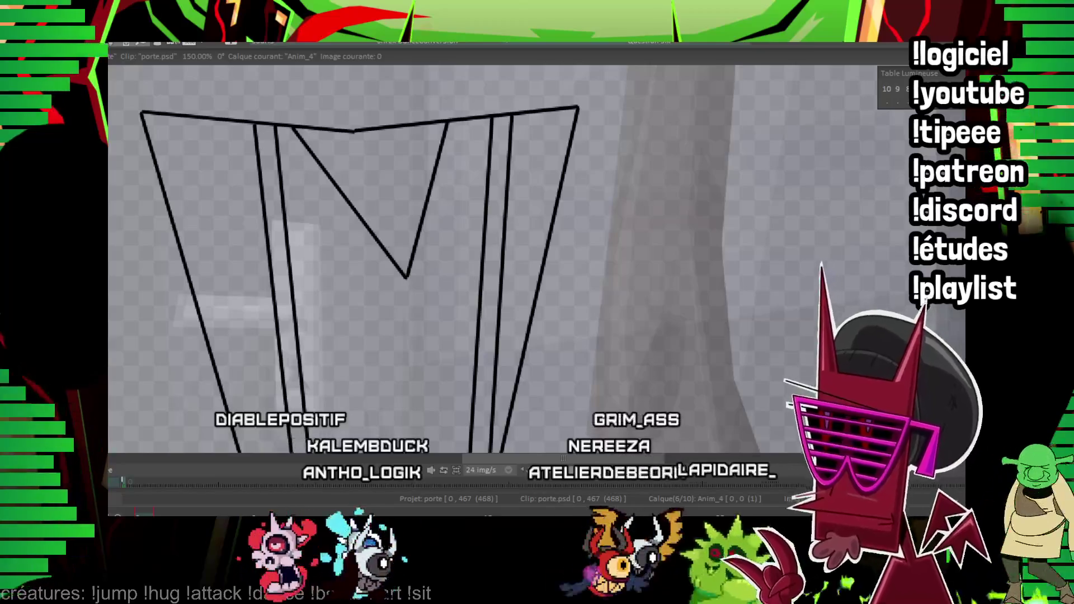
pyautogui.moveTo(422, 67); pyautogui.dragTo(374, 144)
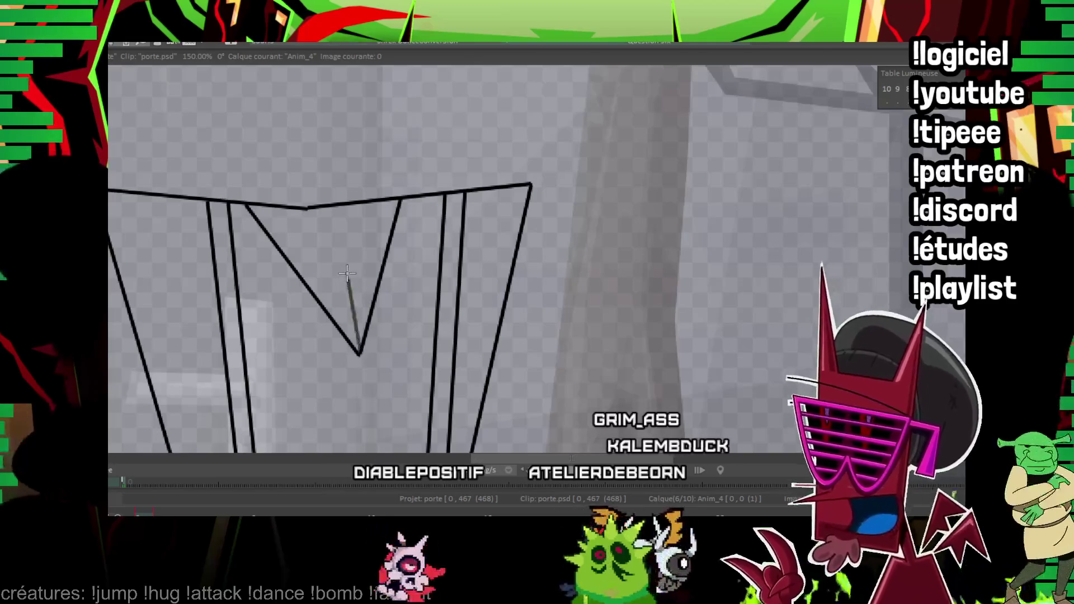
pyautogui.click(350, 241)
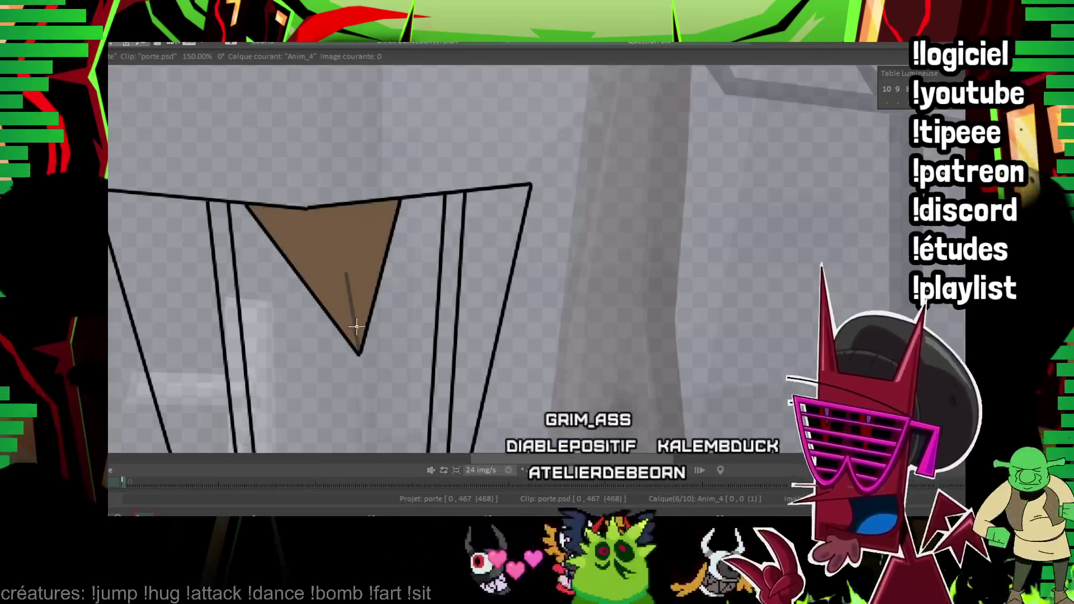
# Draw shading lines down the left and right straps of the torso.
pyautogui.moveTo(357, 327); pyautogui.dragTo(368, 92)
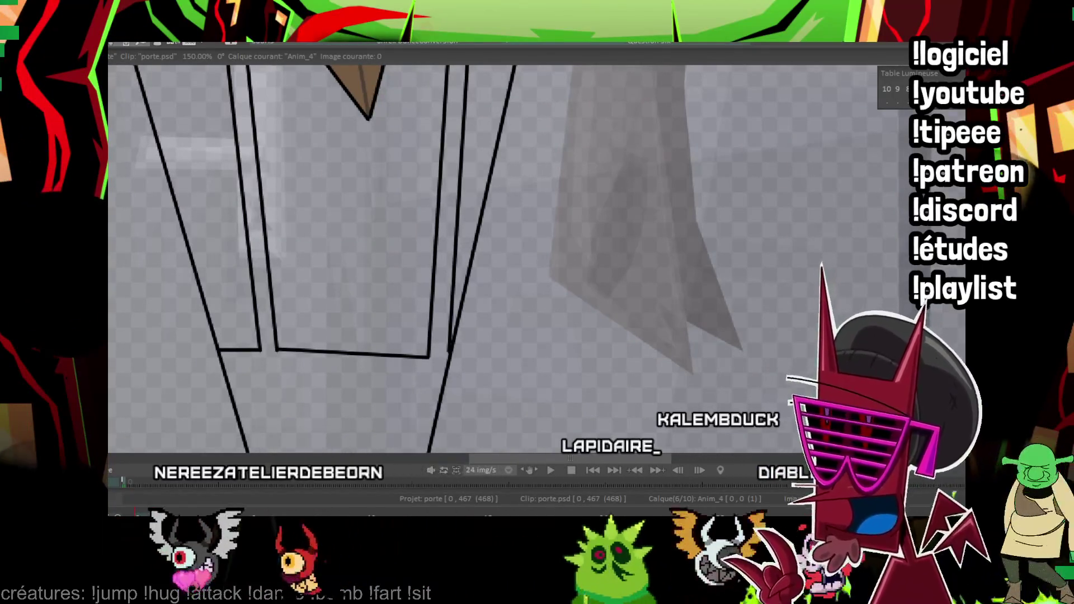
pyautogui.click(456, 218)
pyautogui.moveTo(423, 207); pyautogui.dragTo(410, 230)
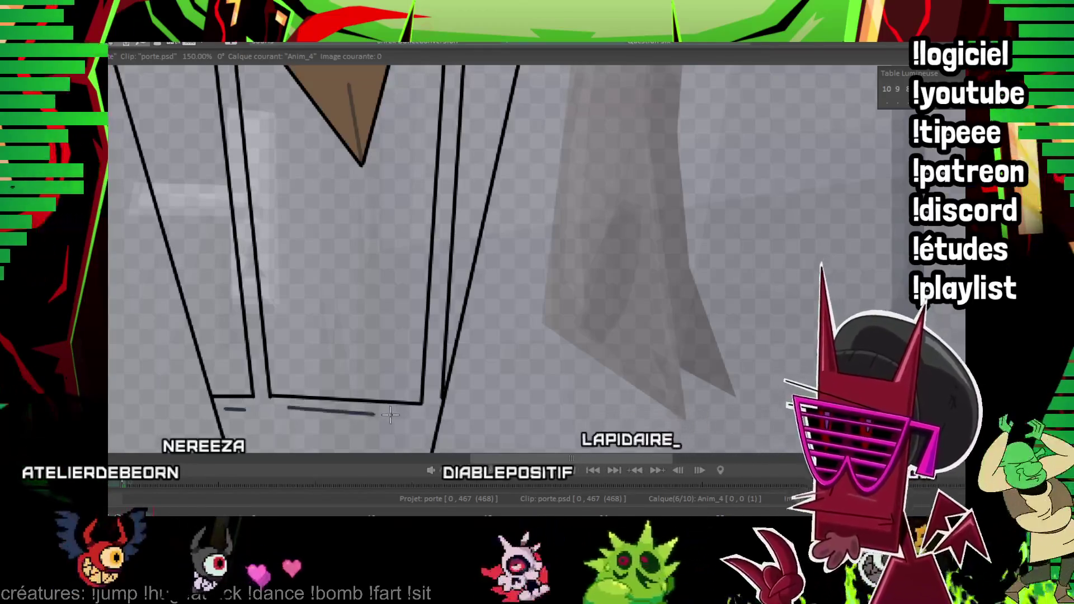
pyautogui.scroll(1, 236, 95)
pyautogui.moveTo(236, 95); pyautogui.dragTo(265, 376)
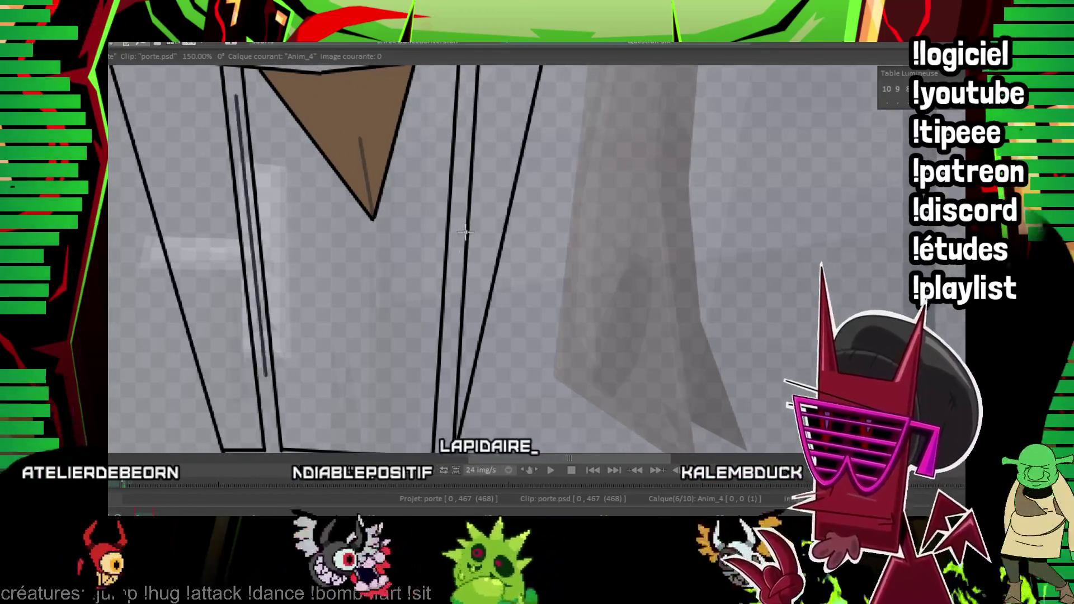
pyautogui.moveTo(454, 250); pyautogui.dragTo(442, 430)
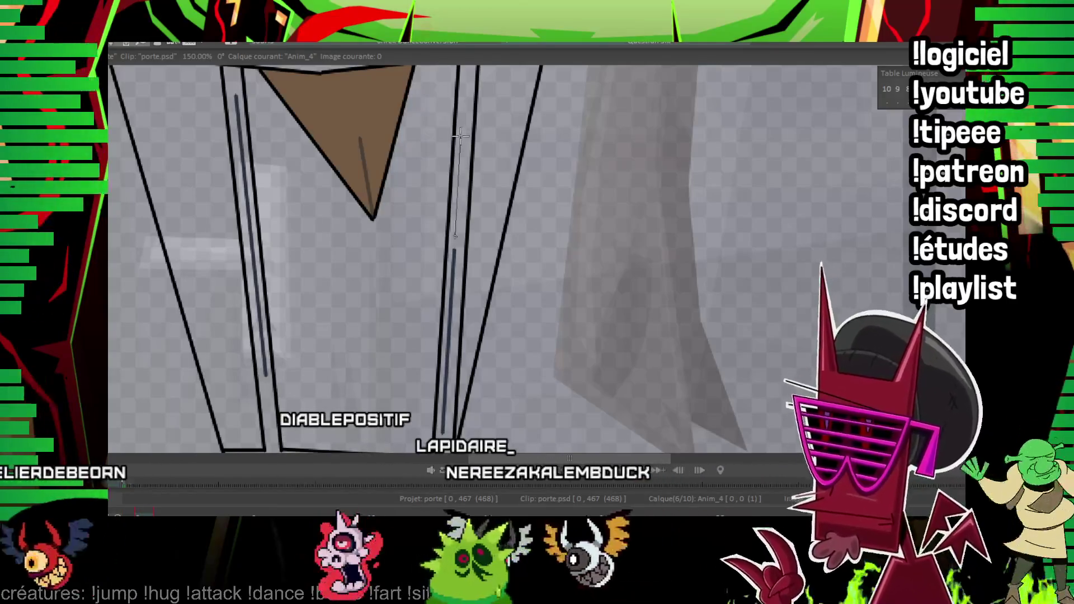
# Fill both straps dark blue, undoing the stray fills beside them.
pyautogui.click(236, 127)
pyautogui.click(467, 127)
pyautogui.press('Return')
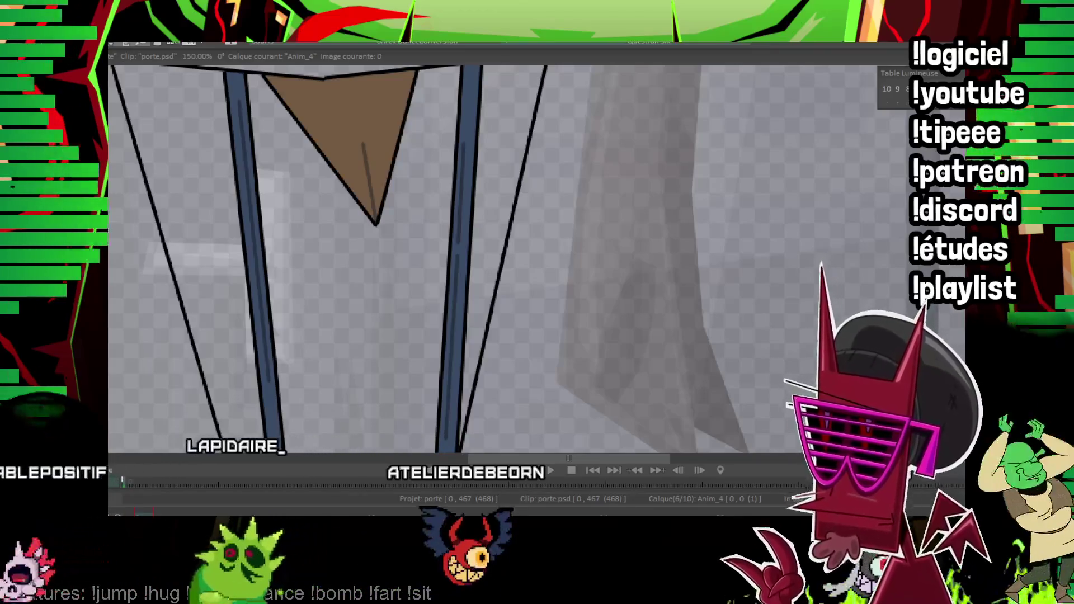
pyautogui.click(209, 202)
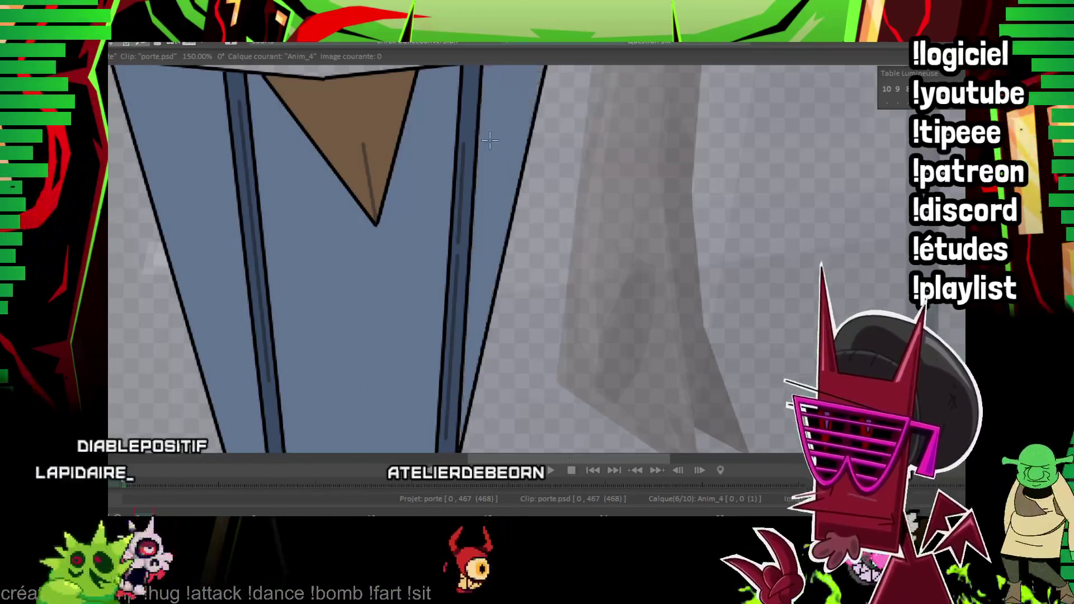
pyautogui.hotkey('ctrl', 'z')
pyautogui.hotkey('ctrl', 'z')
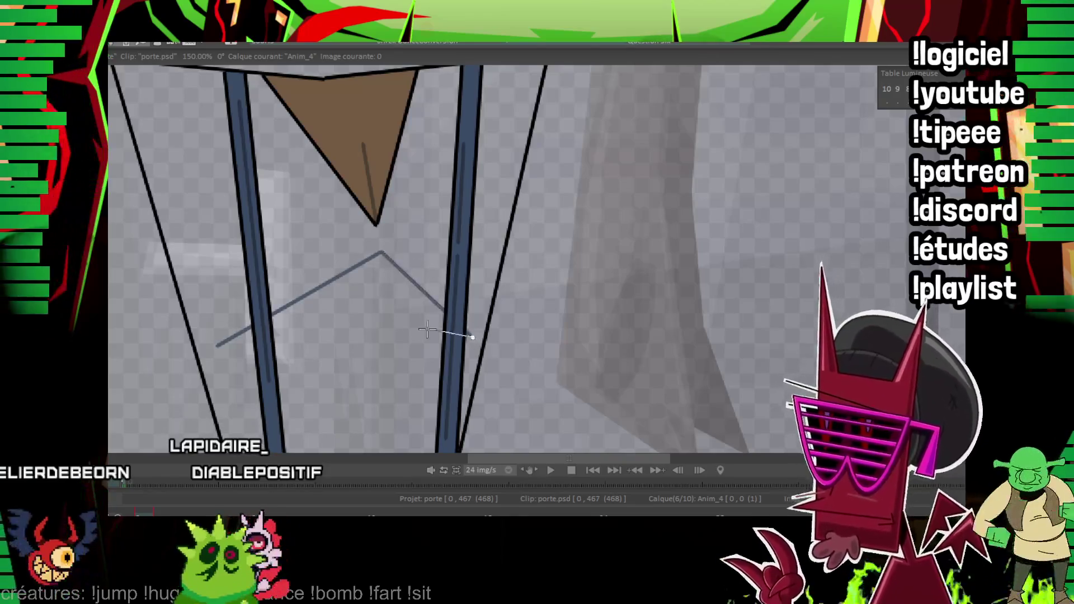
# Fill the fold triangle darker blue and the remaining torso areas light blue.
pyautogui.click(277, 325)
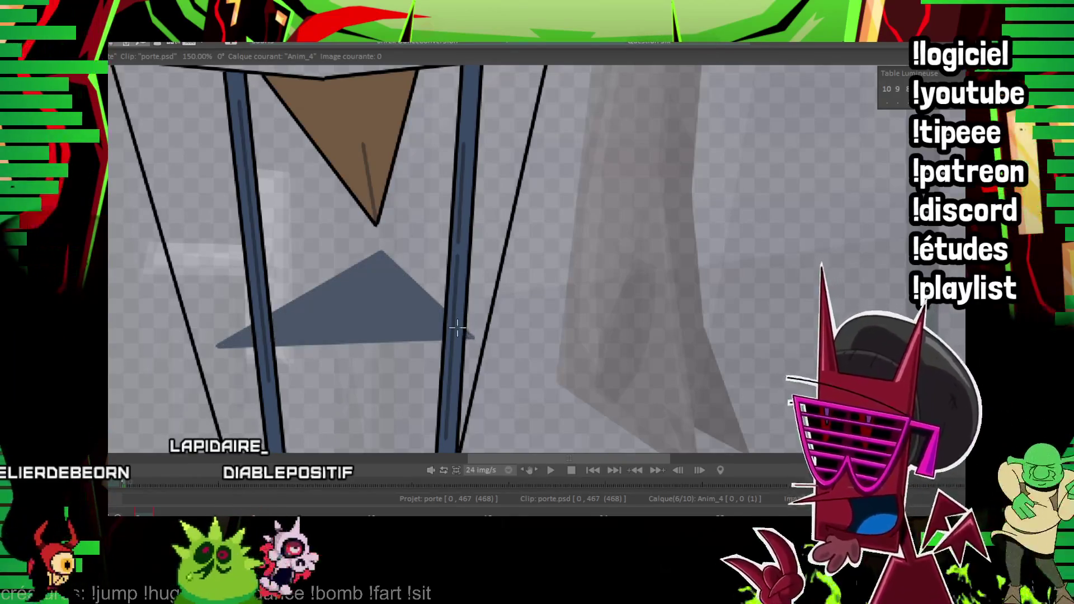
pyautogui.click(477, 330)
pyautogui.click(358, 391)
pyautogui.click(319, 241)
pyautogui.click(226, 271)
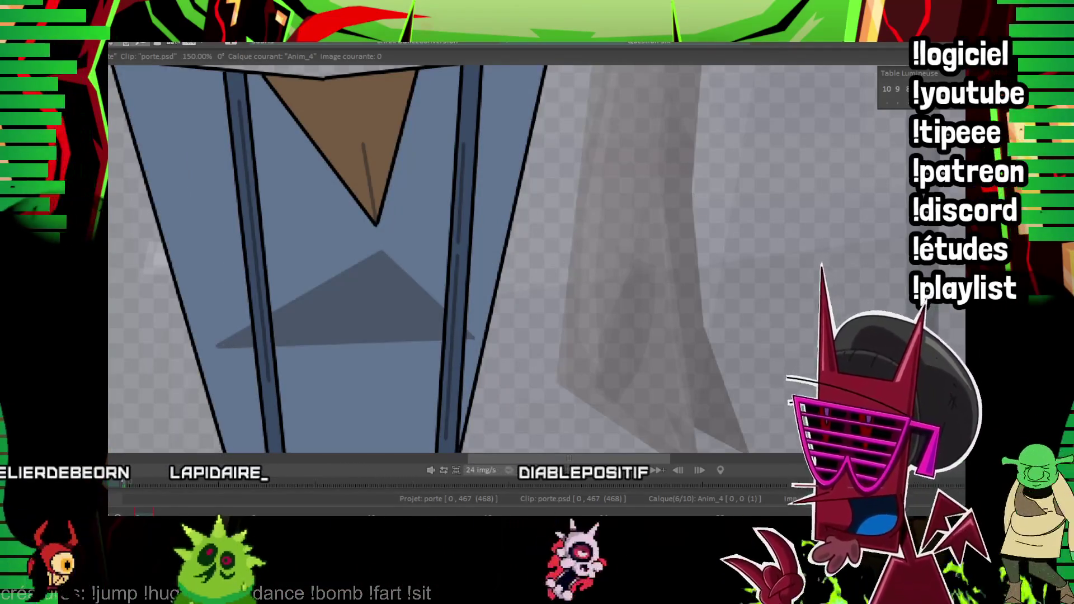
pyautogui.scroll(-2, 557, 194)
pyautogui.scroll(-3, 557, 194)
pyautogui.scroll(3, 557, 194)
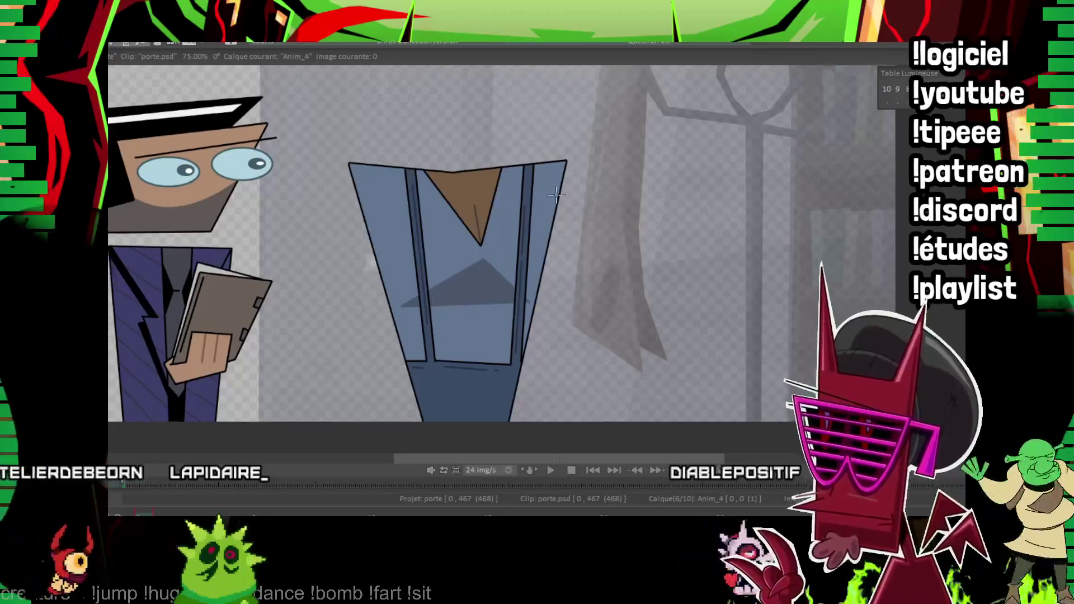
pyautogui.moveTo(557, 195); pyautogui.dragTo(557, 246)
pyautogui.scroll(3, 257, 199)
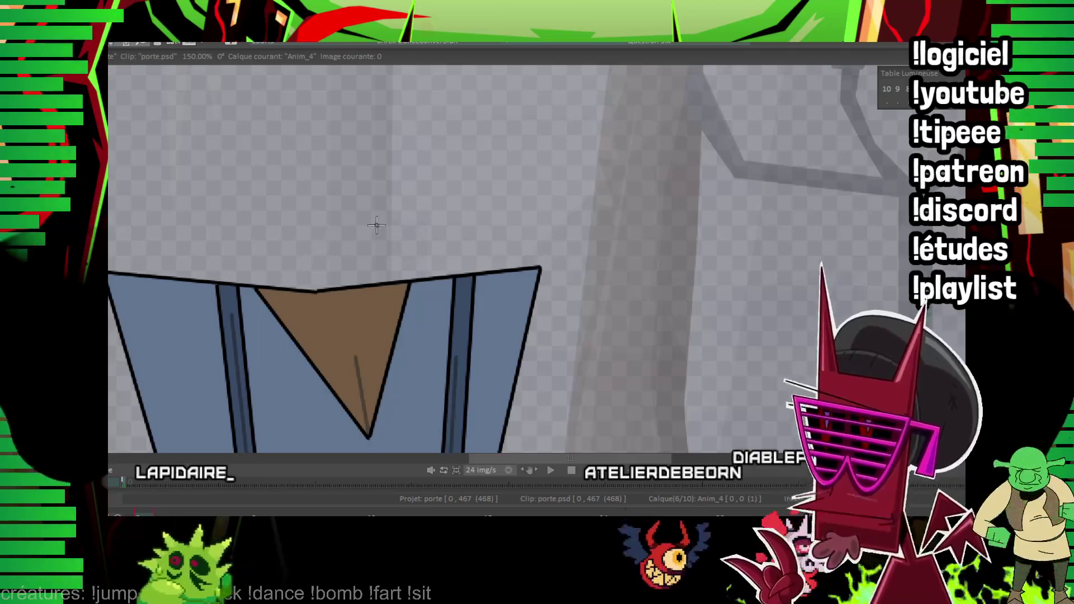
# Outline the head with a straight chin line and a curved side rising to a pointed tip.
pyautogui.moveTo(377, 226); pyautogui.dragTo(327, 315)
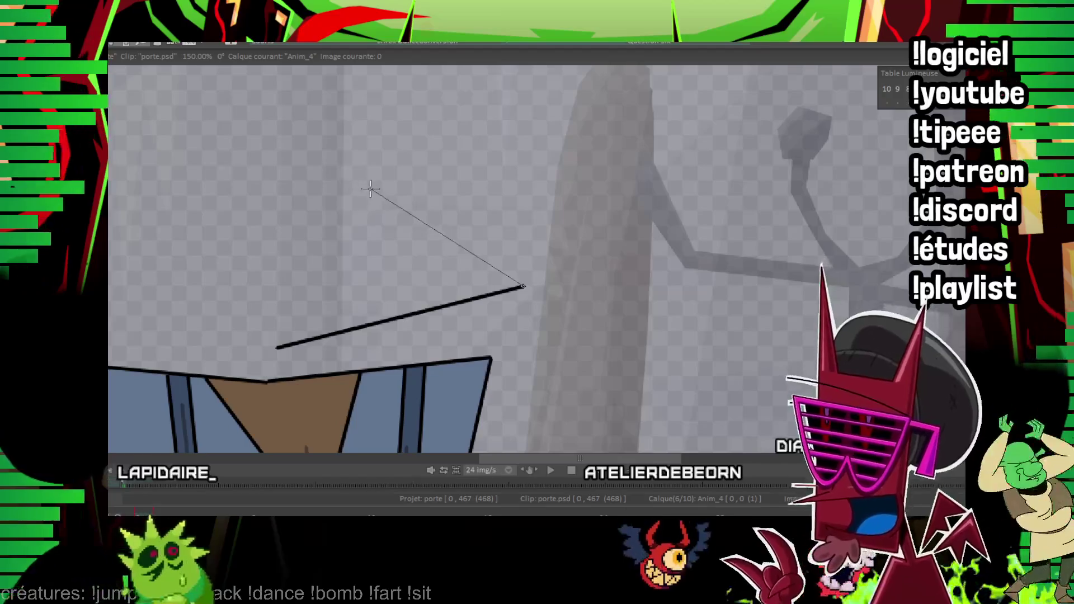
pyautogui.click(371, 190)
pyautogui.moveTo(272, 347); pyautogui.dragTo(344, 378)
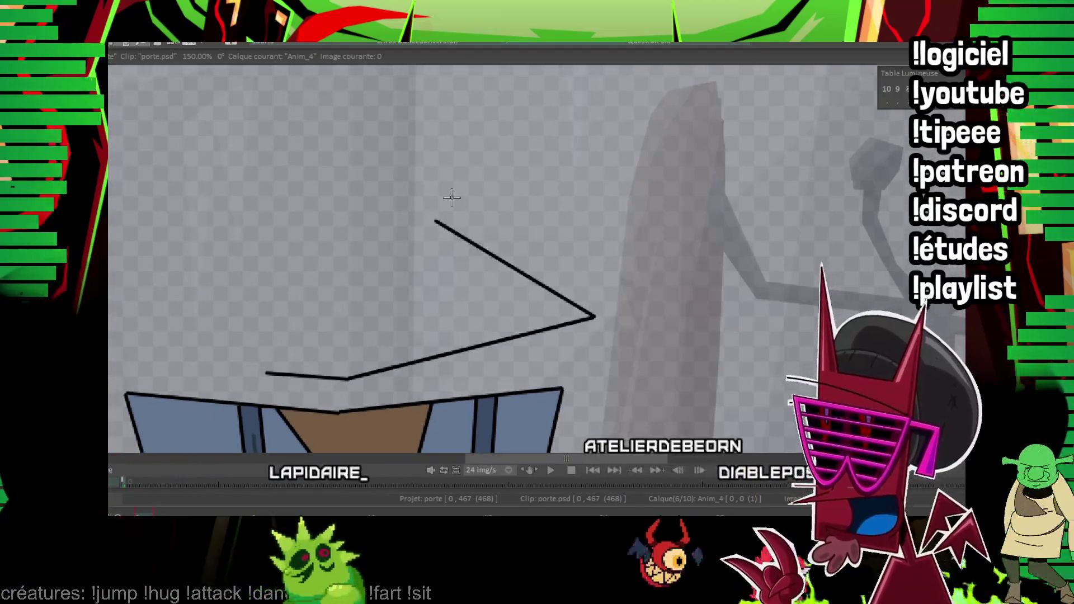
pyautogui.moveTo(236, 367); pyautogui.dragTo(312, 97)
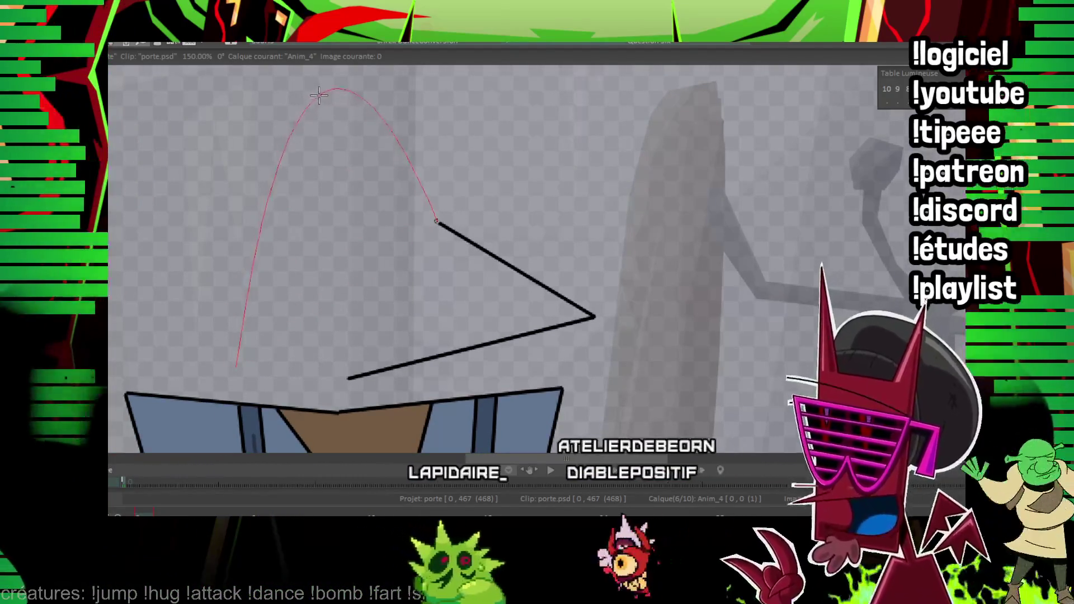
pyautogui.click(314, 100)
pyautogui.moveTo(237, 367)
pyautogui.mouseDown()
pyautogui.moveTo(351, 358)
pyautogui.moveTo(343, 376)
pyautogui.mouseUp()
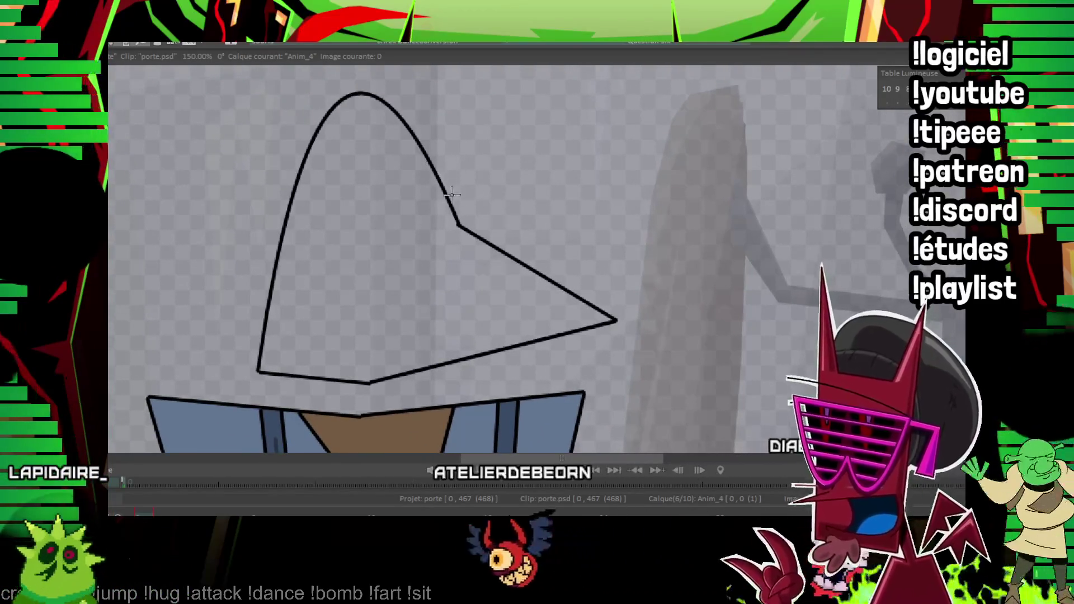
# Add the sunglasses bar, mouth line, two lens curves and a small smirk stroke.
pyautogui.moveTo(464, 246); pyautogui.dragTo(292, 324)
pyautogui.moveTo(420, 282); pyautogui.dragTo(371, 320)
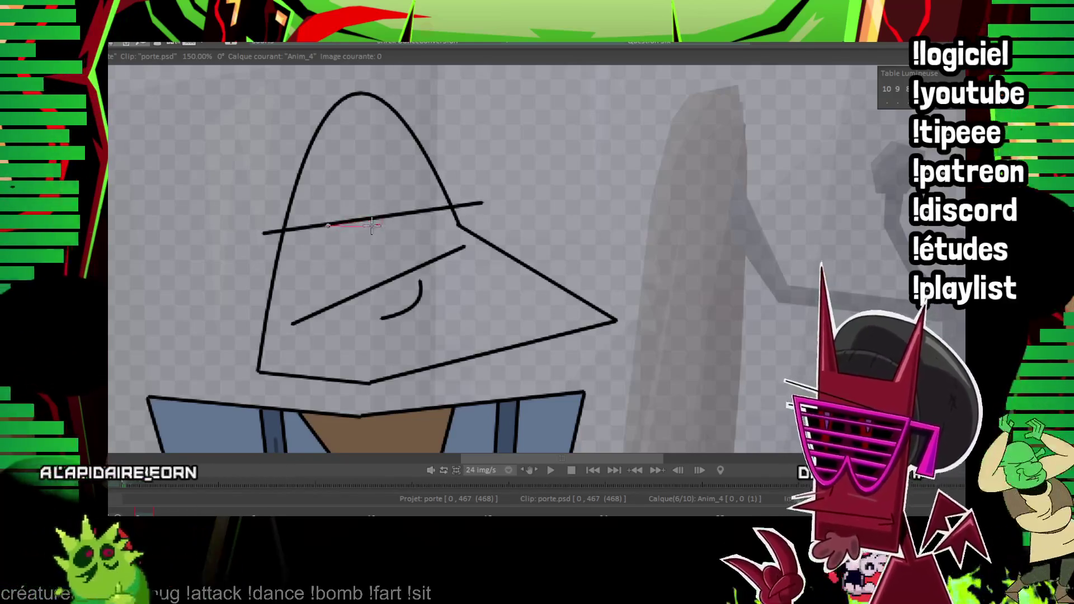
pyautogui.moveTo(330, 226); pyautogui.dragTo(439, 210)
pyautogui.click(415, 254)
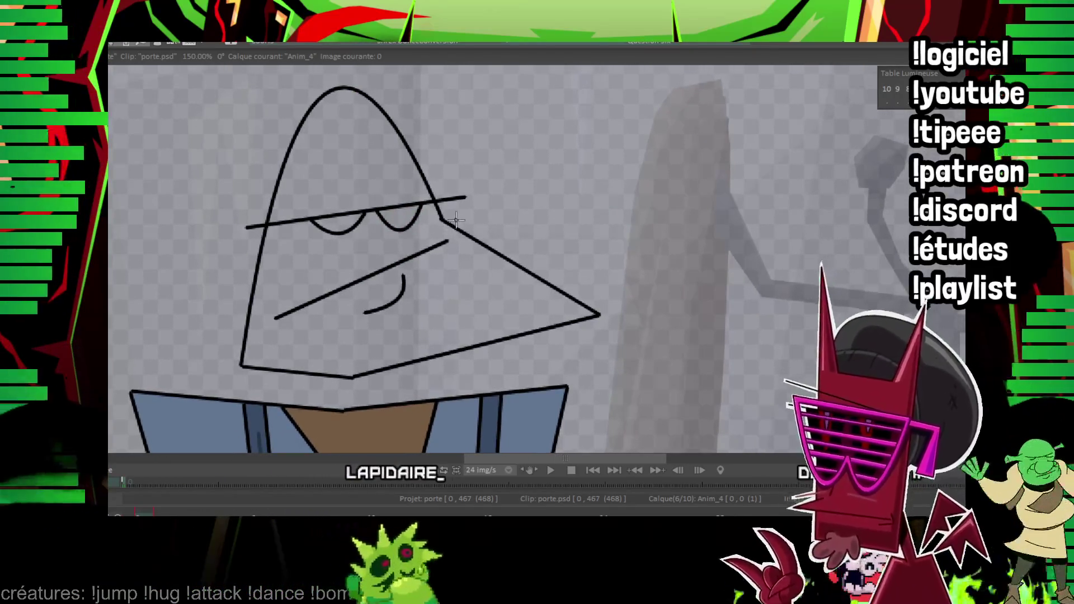
pyautogui.scroll(-5, 436, 269)
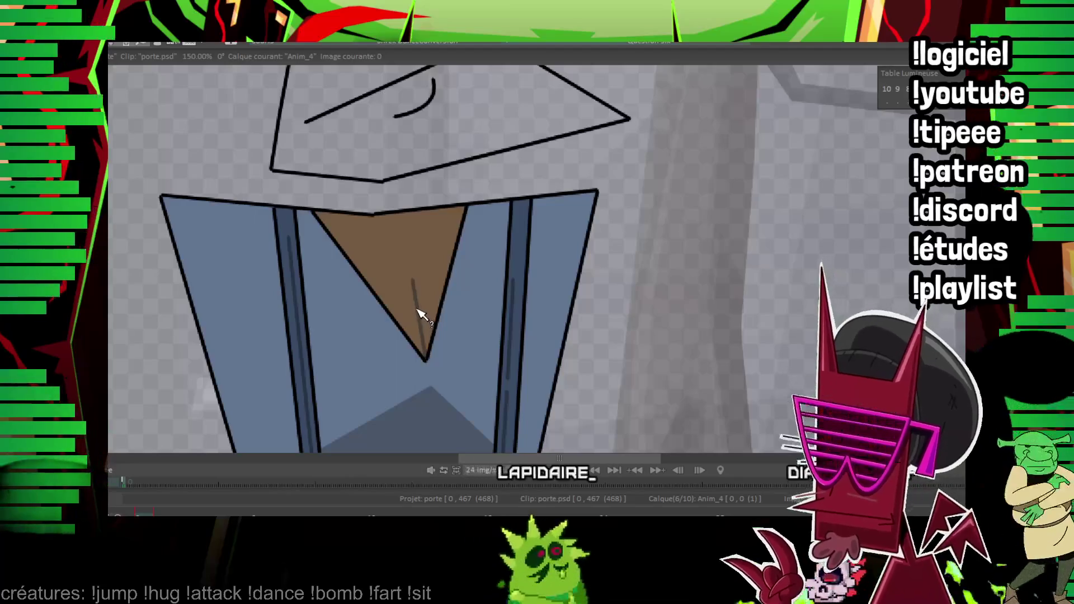
pyautogui.scroll(4, 420, 308)
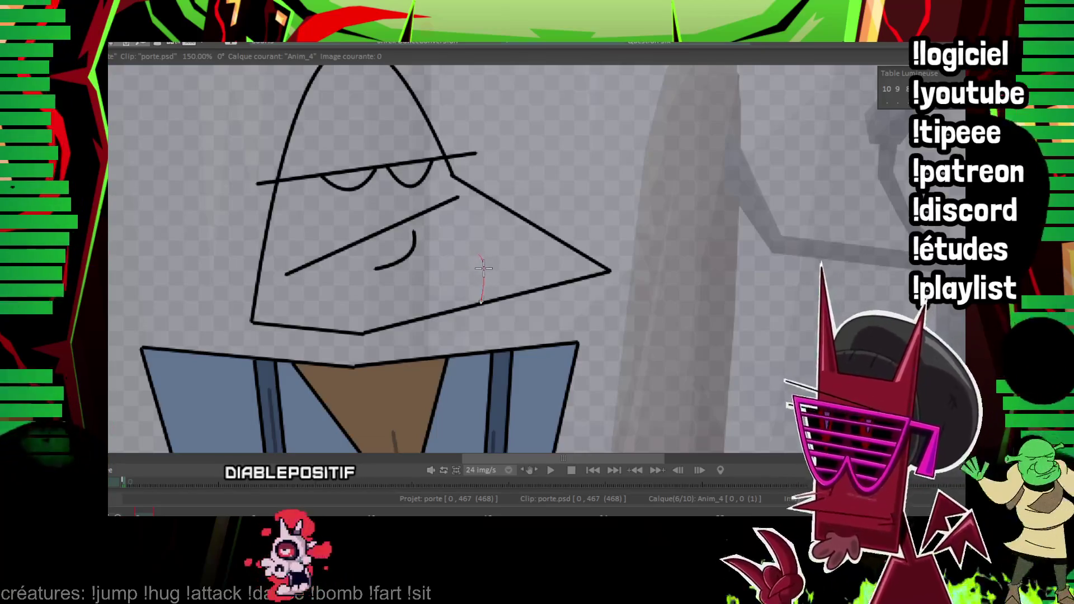
pyautogui.click(481, 260)
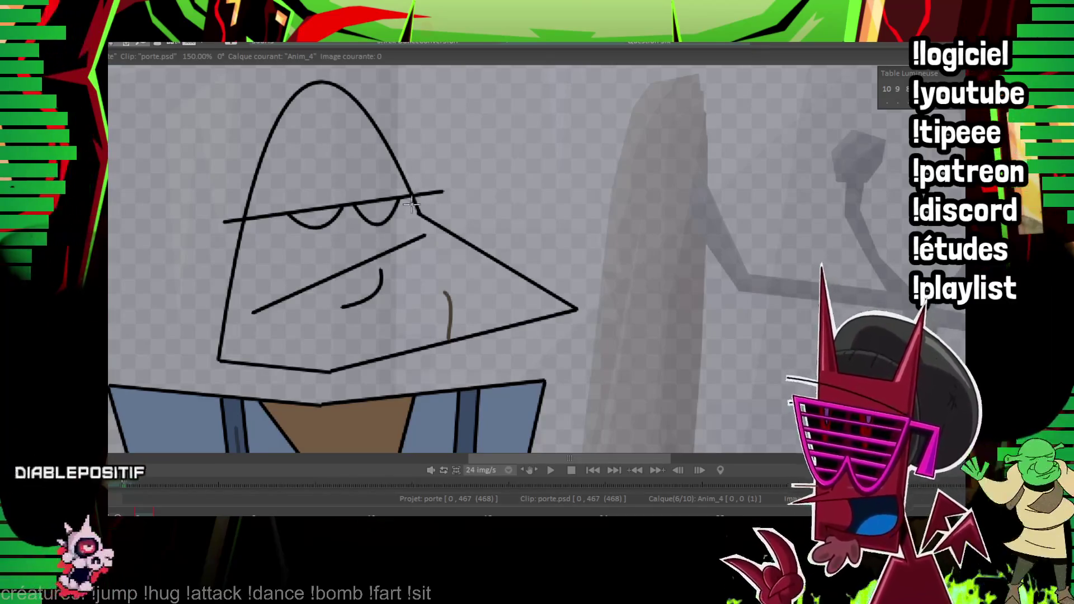
pyautogui.moveTo(411, 219)
pyautogui.mouseDown()
pyautogui.moveTo(407, 254)
pyautogui.moveTo(363, 247)
pyautogui.mouseUp()
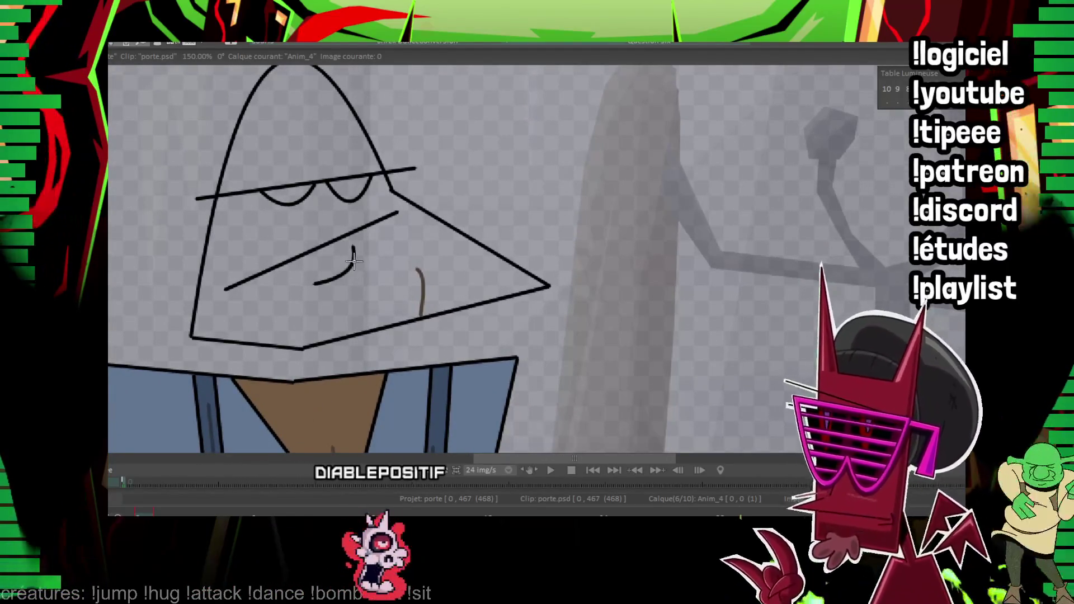
pyautogui.moveTo(354, 260); pyautogui.dragTo(332, 278)
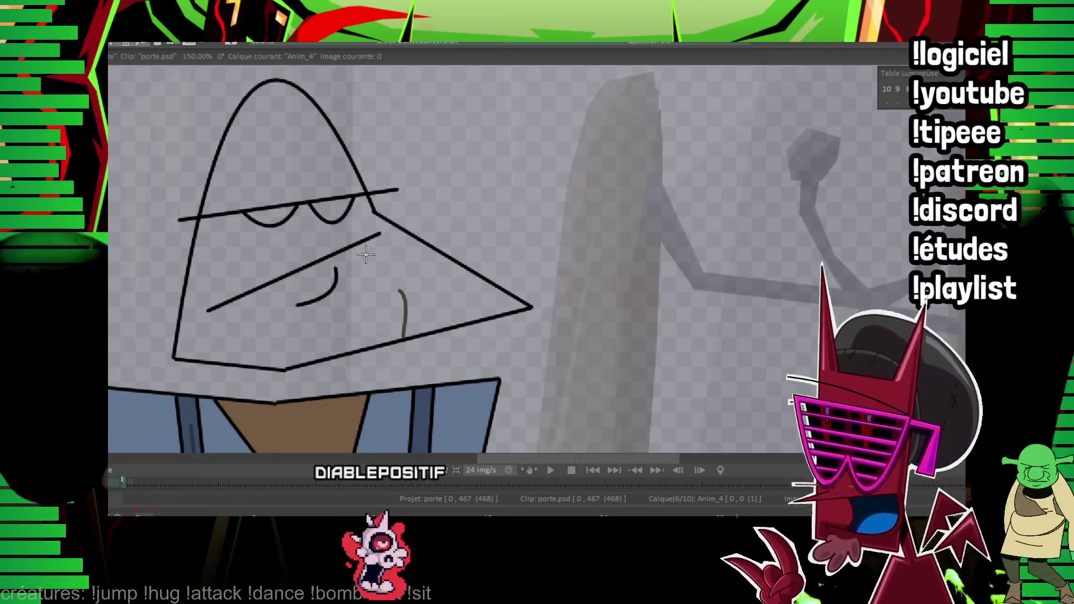
pyautogui.click(374, 283)
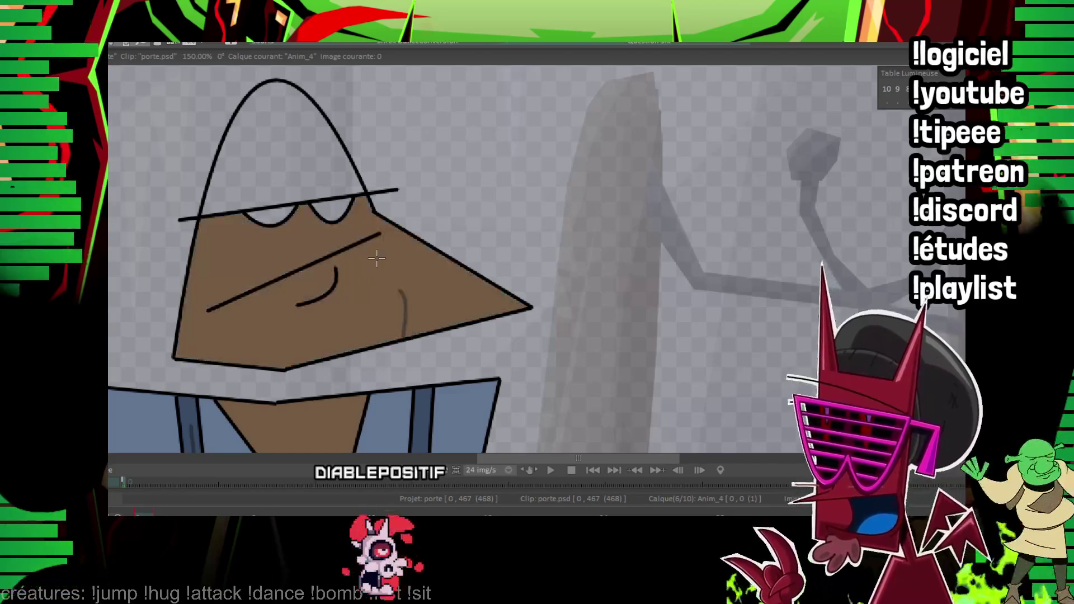
pyautogui.click(287, 147)
pyautogui.moveTo(393, 292); pyautogui.dragTo(430, 269)
pyautogui.scroll(1, 403, 229)
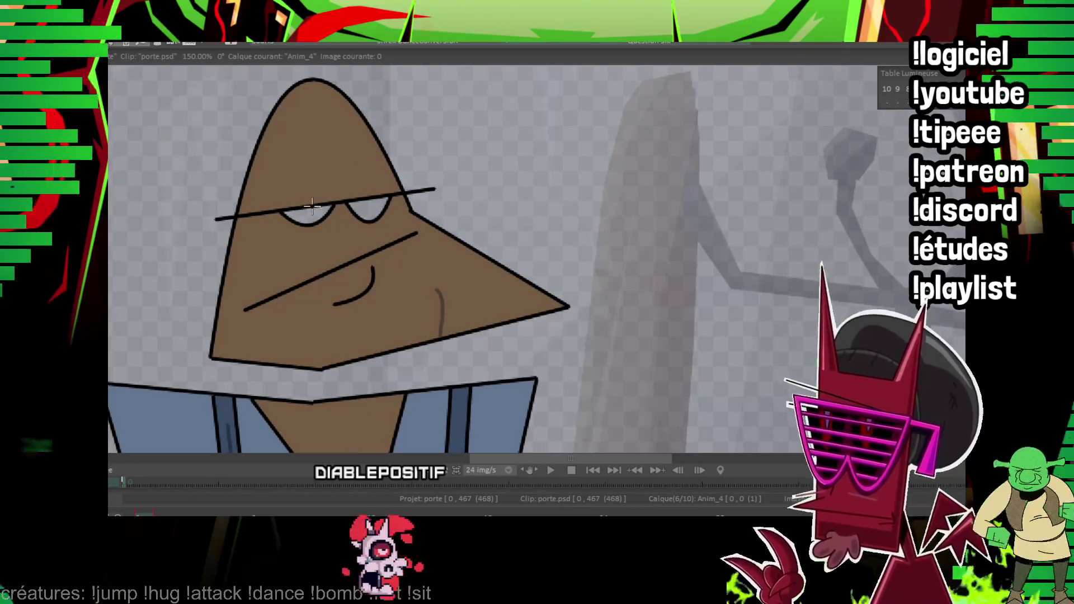
pyautogui.scroll(-1, 455, 184)
pyautogui.hscroll(-1, 490, 226)
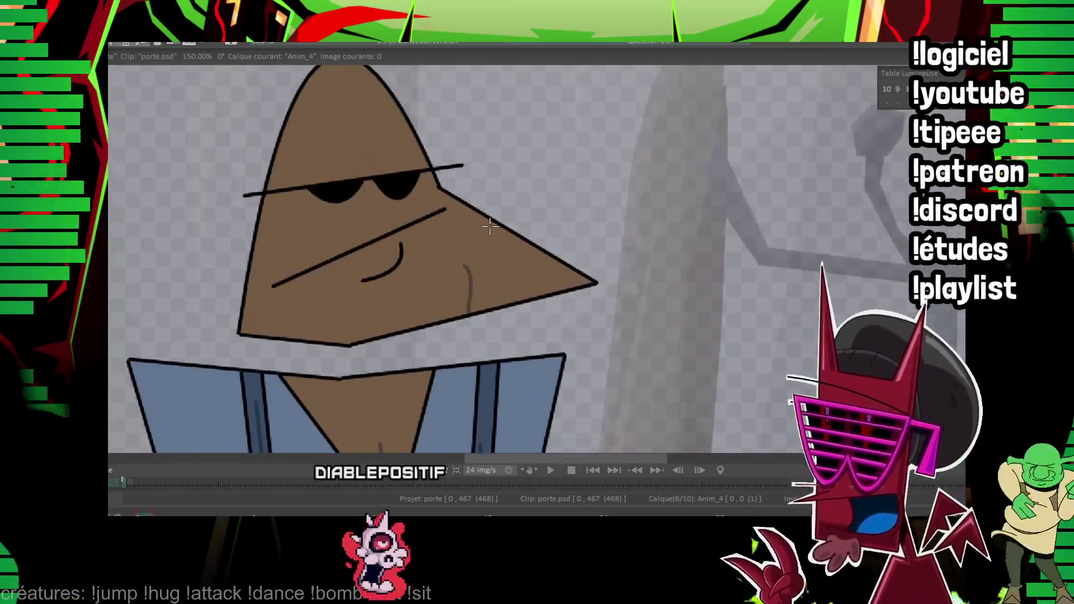
pyautogui.scroll(-3, 537, 258)
pyautogui.scroll(2, 537, 257)
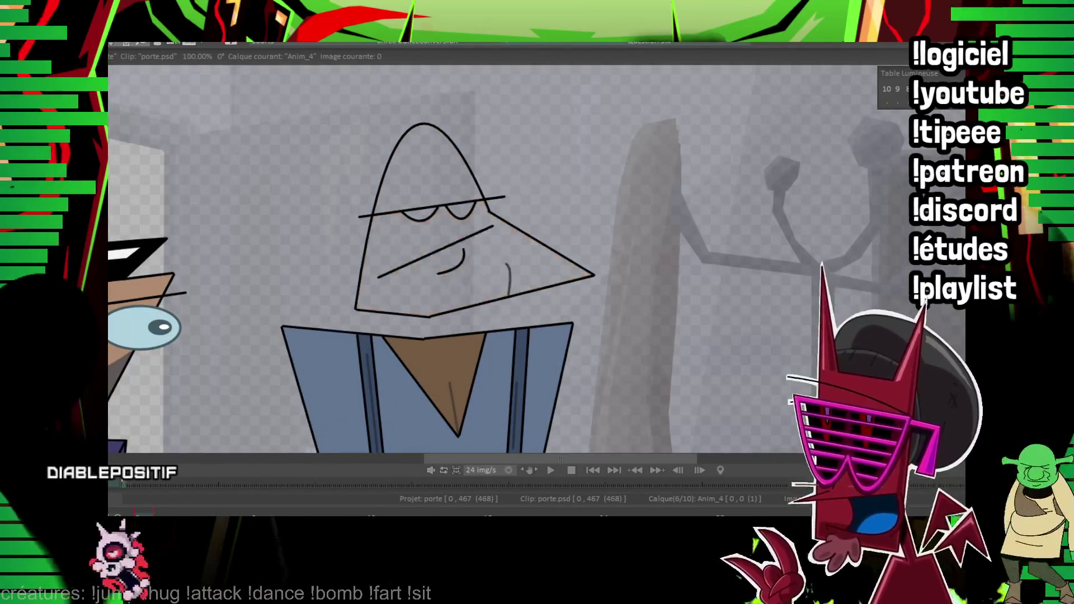
pyautogui.scroll(1, 537, 257)
pyautogui.scroll(6, 370, 262)
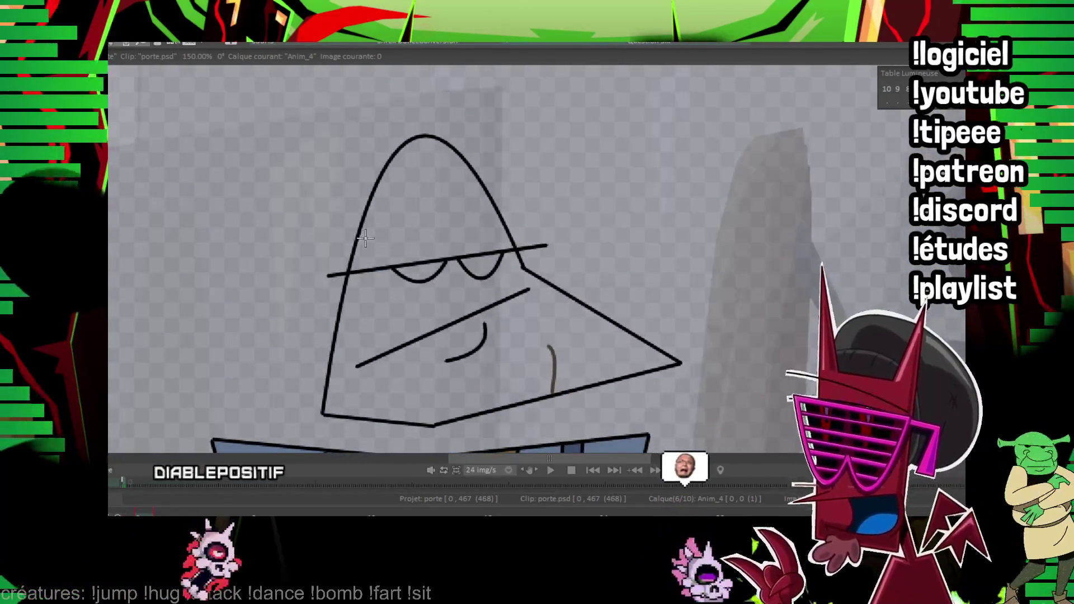
# Shade the hat tip dark with the lasso fill, undoing the stray yellow fill.
pyautogui.moveTo(345, 291); pyautogui.dragTo(374, 299)
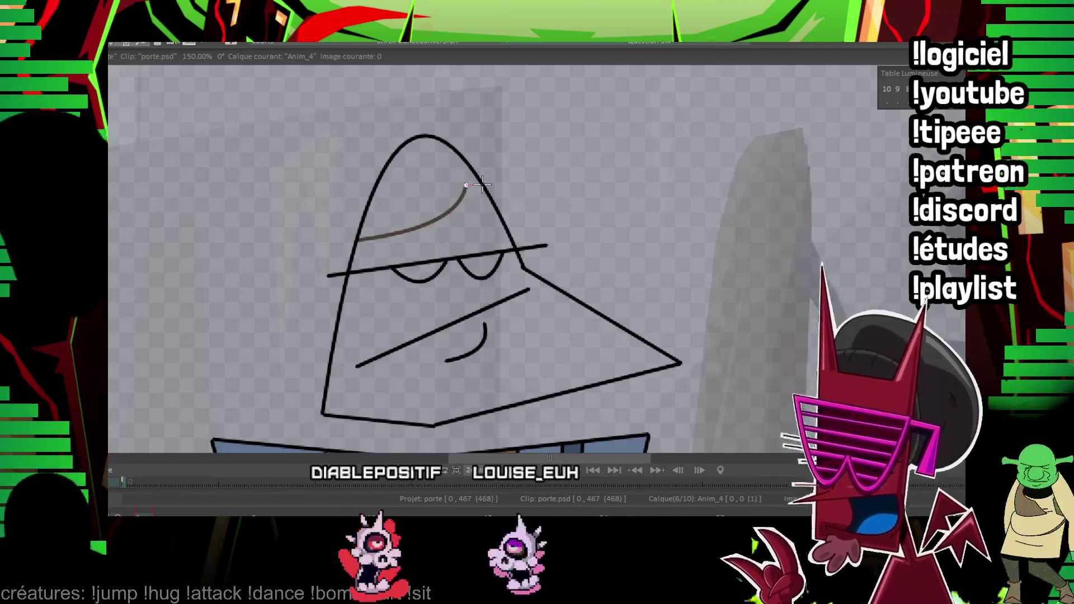
pyautogui.moveTo(482, 185); pyautogui.dragTo(358, 240)
pyautogui.moveTo(527, 401); pyautogui.dragTo(373, 225)
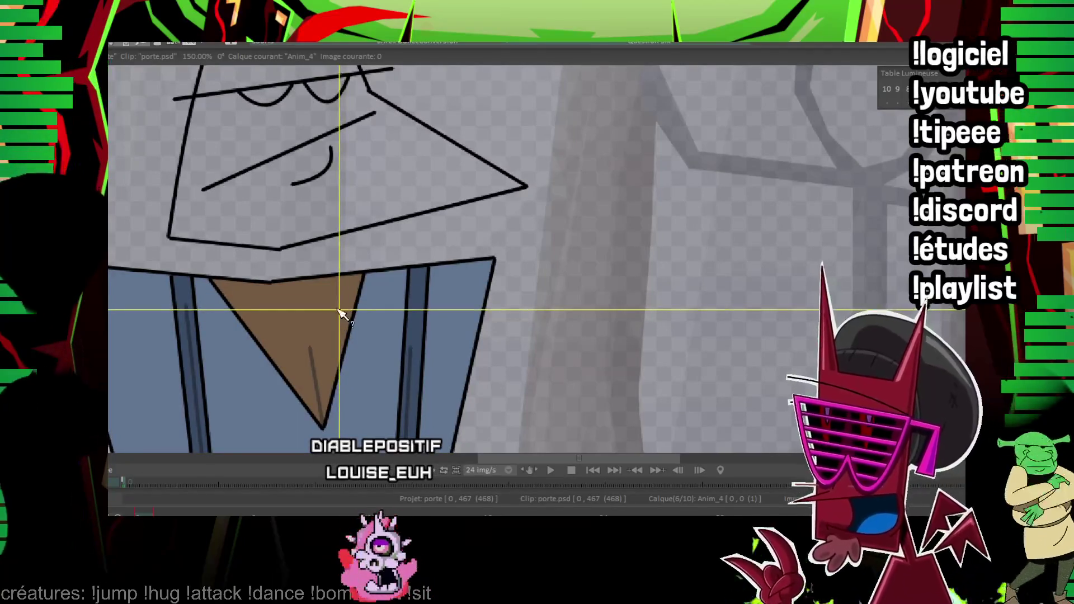
pyautogui.click(342, 197)
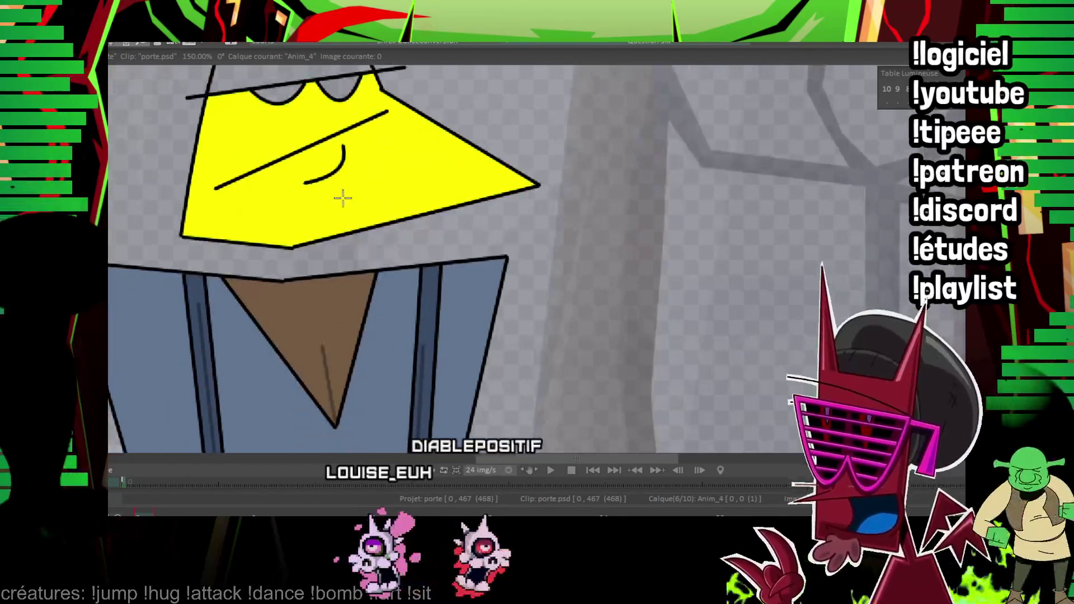
pyautogui.hotkey('ctrl', 'z')
pyautogui.scroll(2, 353, 240)
# Fill the face shape brown.
pyautogui.click(365, 290)
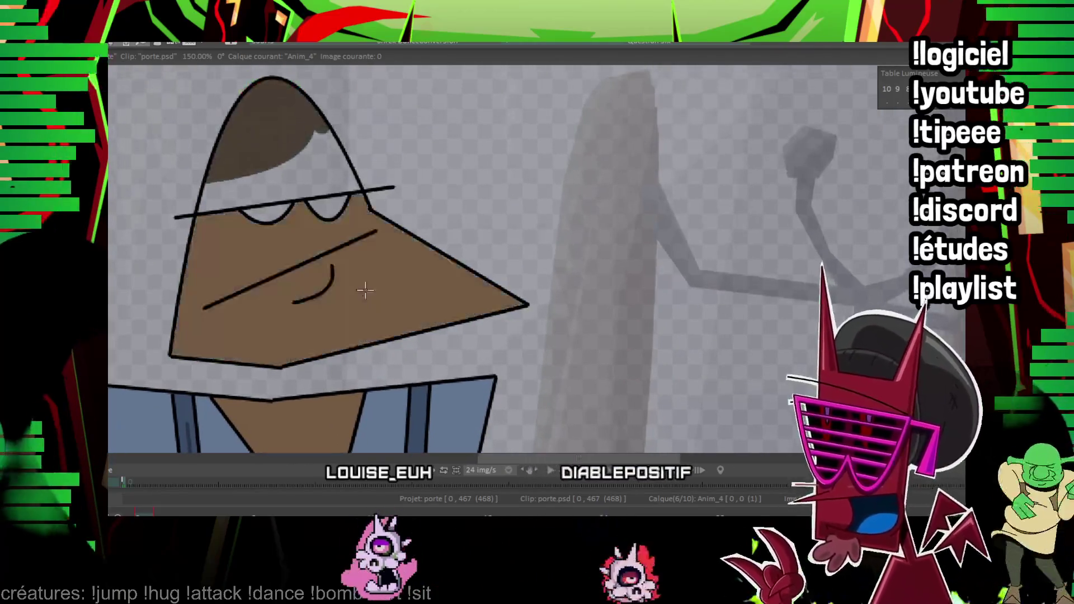
pyautogui.moveTo(379, 152); pyautogui.dragTo(456, 141)
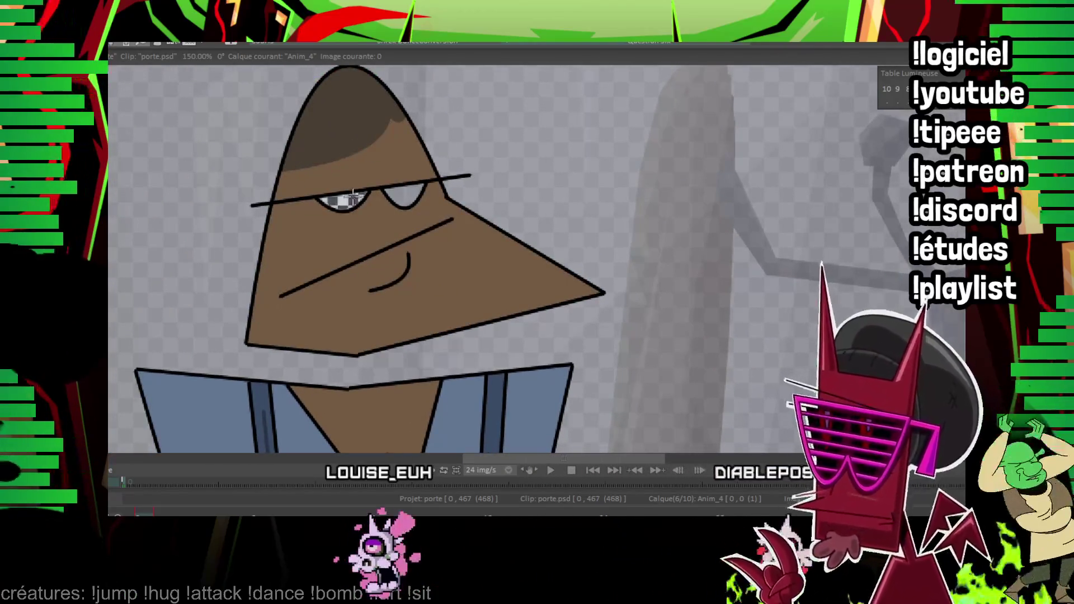
pyautogui.scroll(-2, 494, 229)
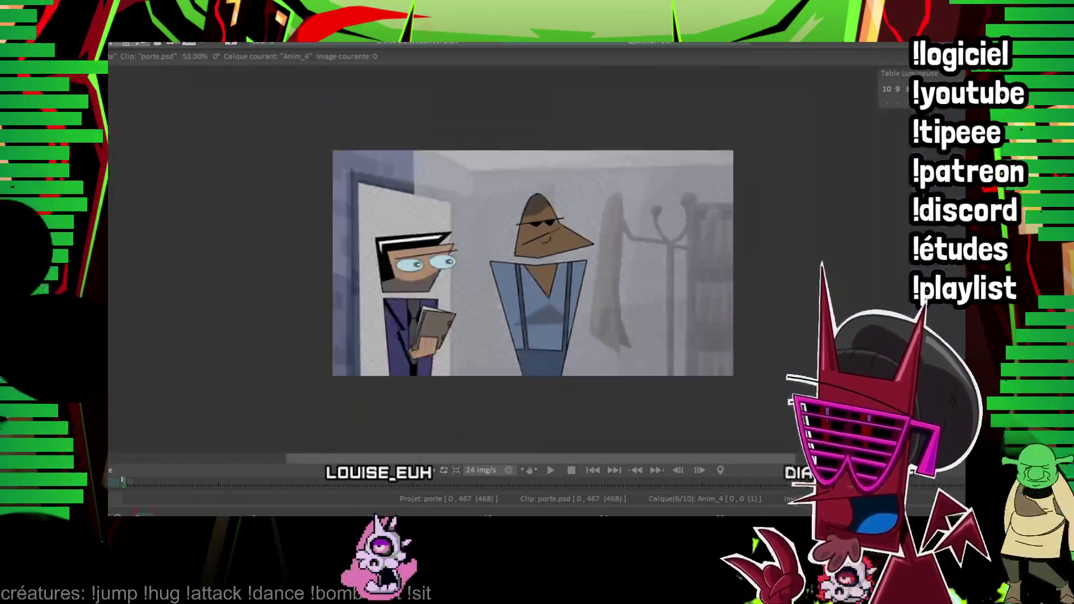
pyautogui.scroll(2, 301, 114)
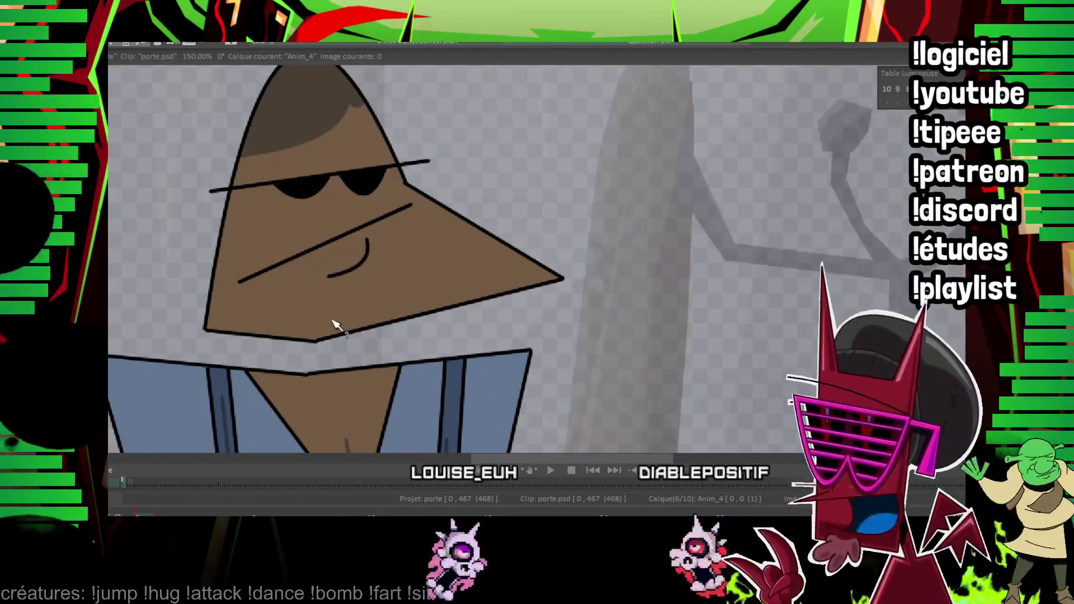
# Paint short diagonal stubble strokes across the left, middle and right of the chin.
pyautogui.moveTo(305, 326)
pyautogui.mouseDown()
pyautogui.moveTo(333, 348)
pyautogui.moveTo(386, 340)
pyautogui.mouseUp()
pyautogui.moveTo(370, 301)
pyautogui.mouseDown()
pyautogui.moveTo(409, 327)
pyautogui.moveTo(447, 331)
pyautogui.mouseUp()
pyautogui.moveTo(411, 279); pyautogui.dragTo(481, 319)
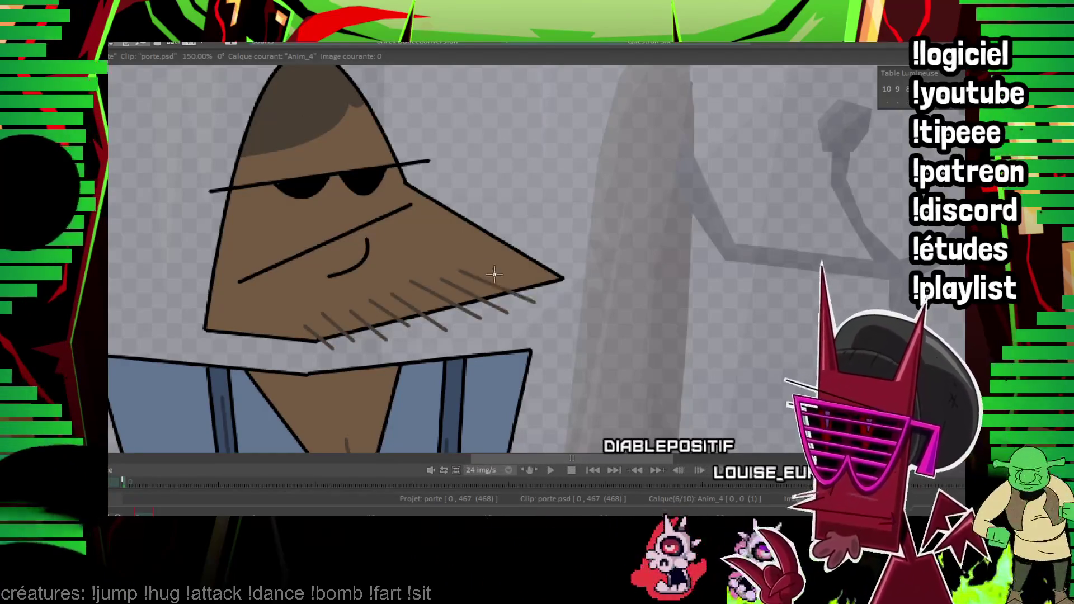
pyautogui.scroll(-1, 508, 261)
pyautogui.scroll(-2, 622, 194)
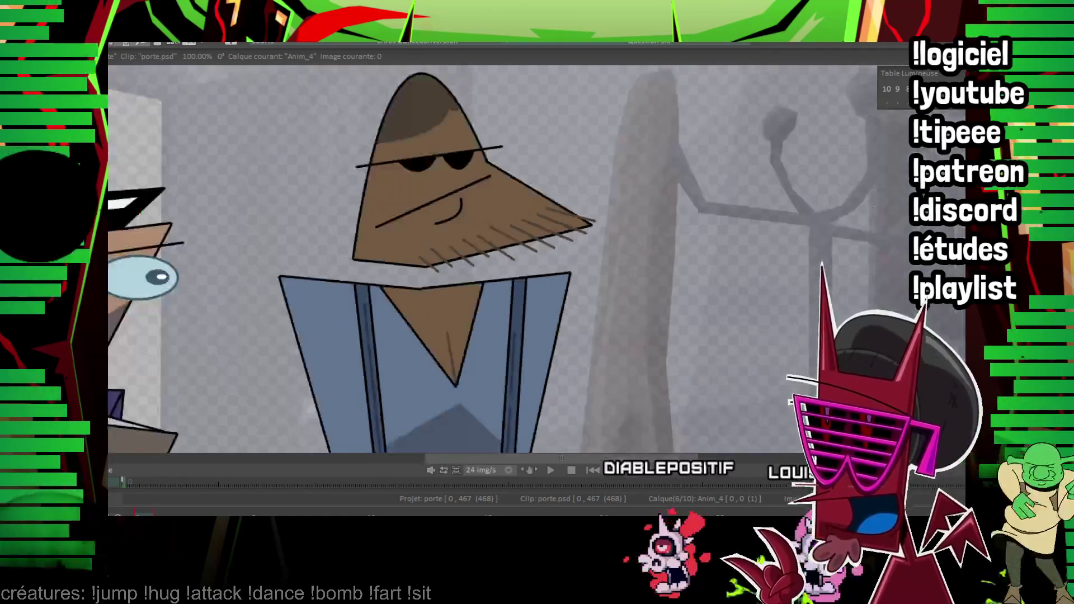
pyautogui.moveTo(622, 193); pyautogui.dragTo(477, 147)
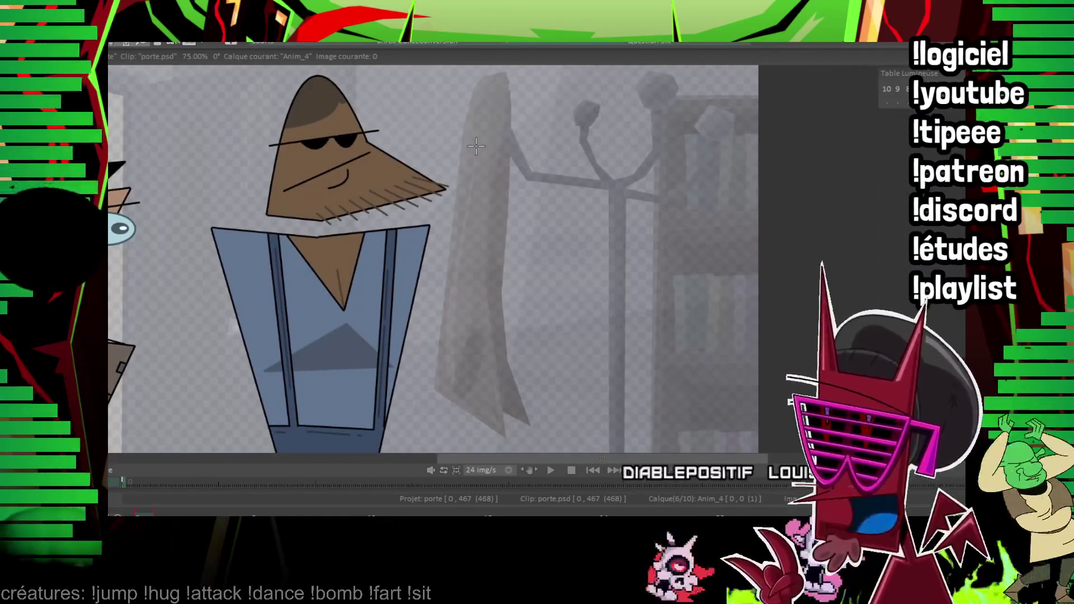
pyautogui.moveTo(235, 219); pyautogui.dragTo(237, 186)
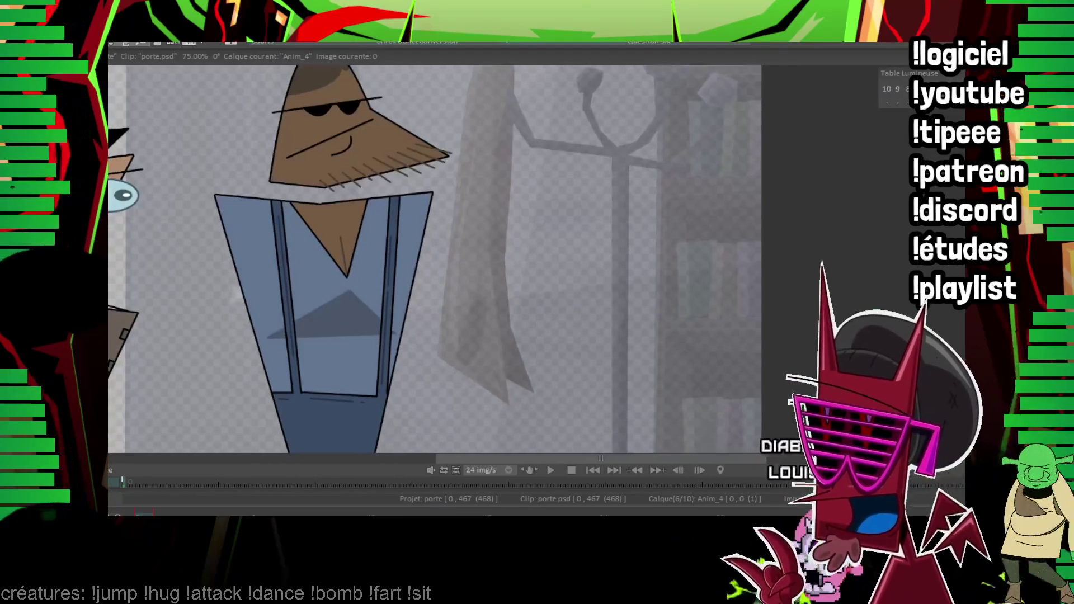
pyautogui.scroll(-2, 576, 150)
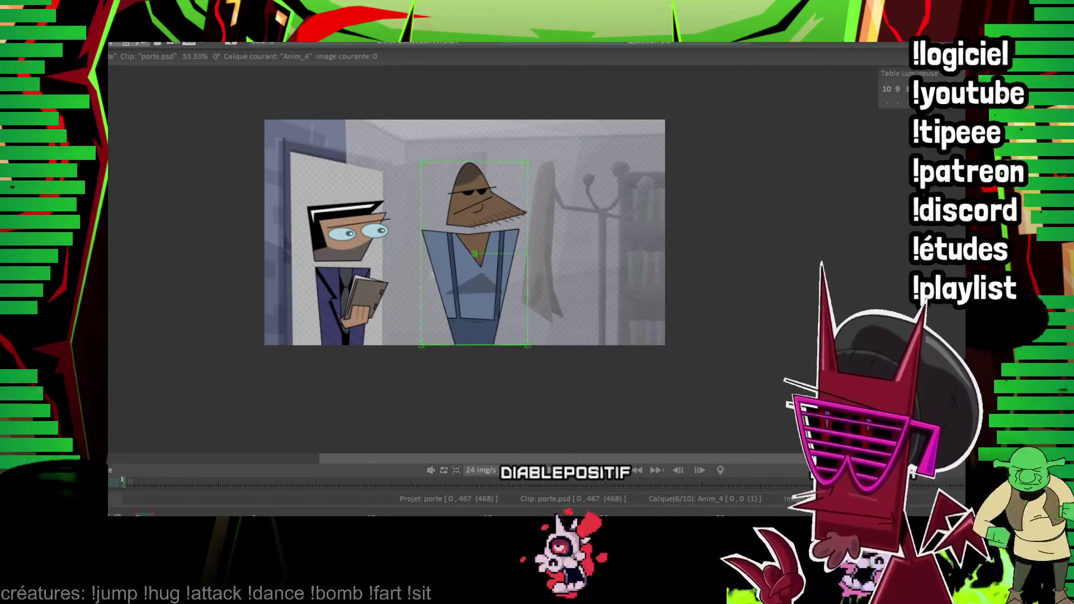
# Tuck the character behind the door frame, then lower him peeking at the next image.
pyautogui.moveTo(490, 282); pyautogui.dragTo(296, 287)
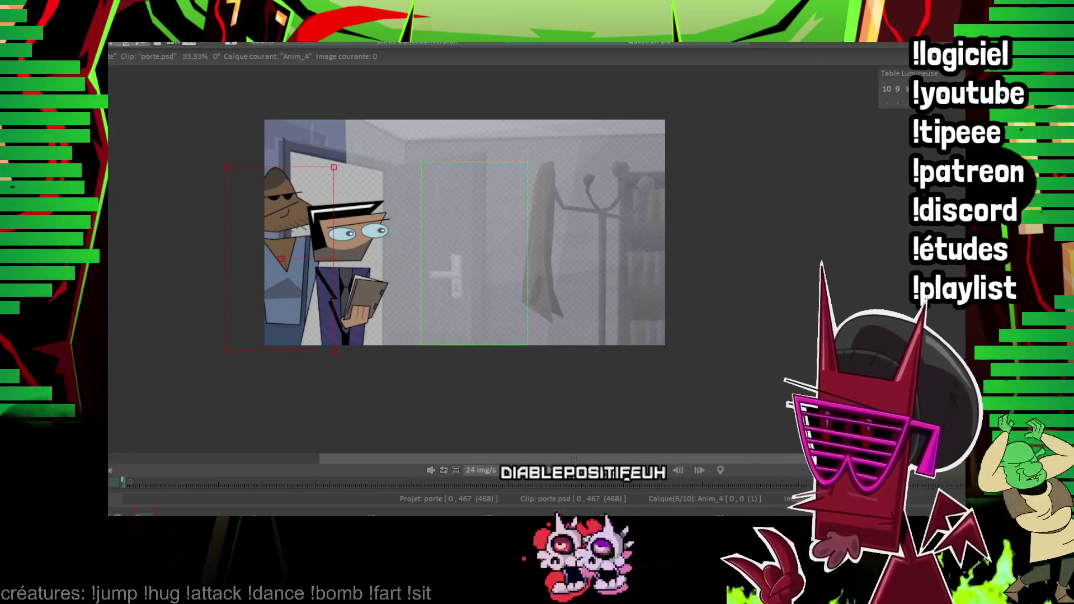
pyautogui.moveTo(305, 290); pyautogui.dragTo(285, 289)
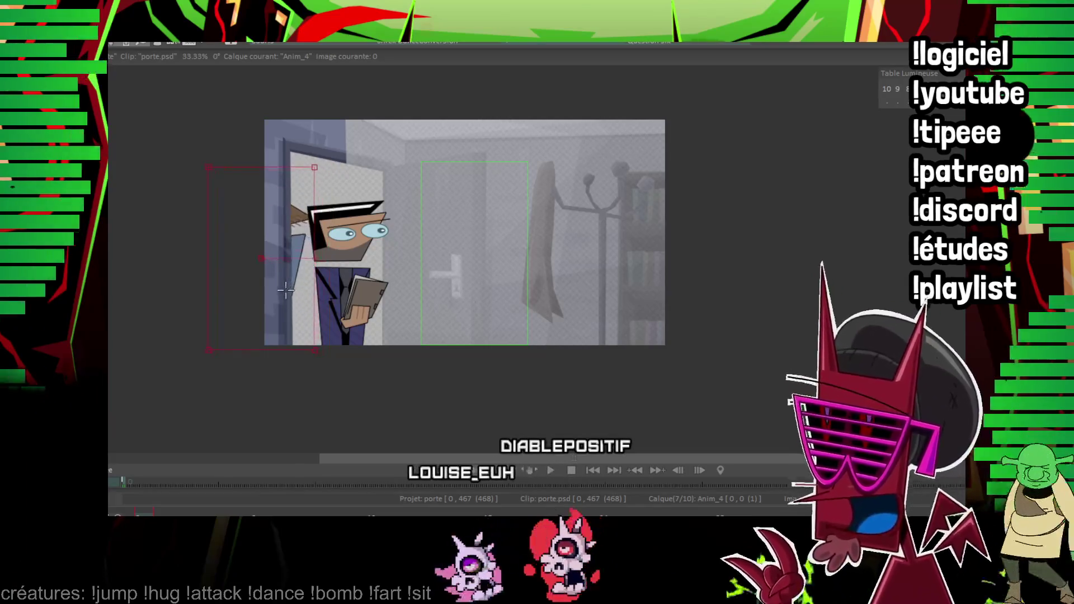
pyautogui.press('Return')
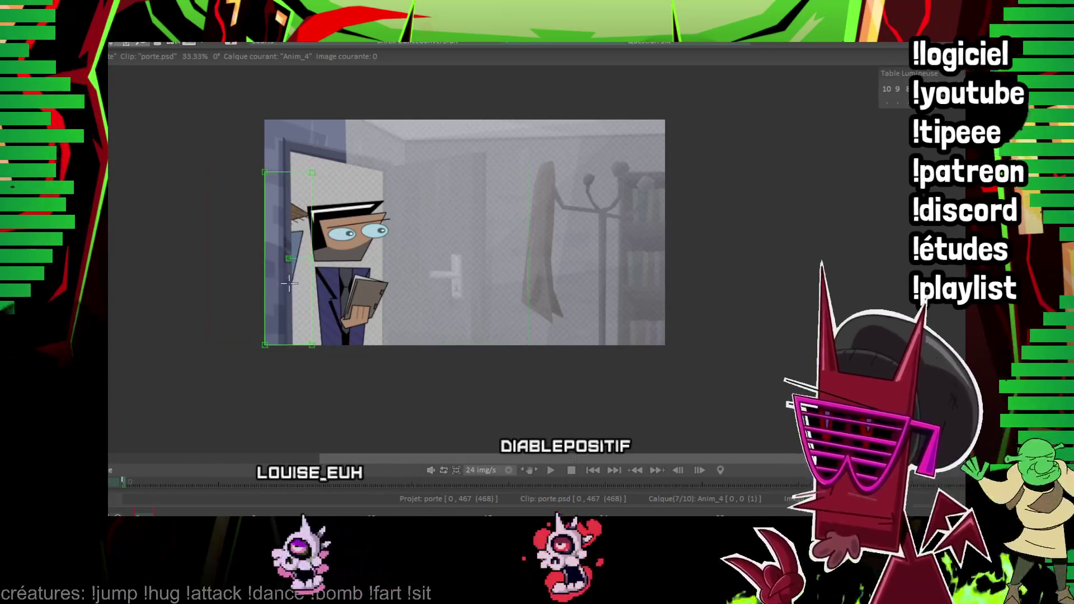
pyautogui.press('Right')
pyautogui.press('Right')
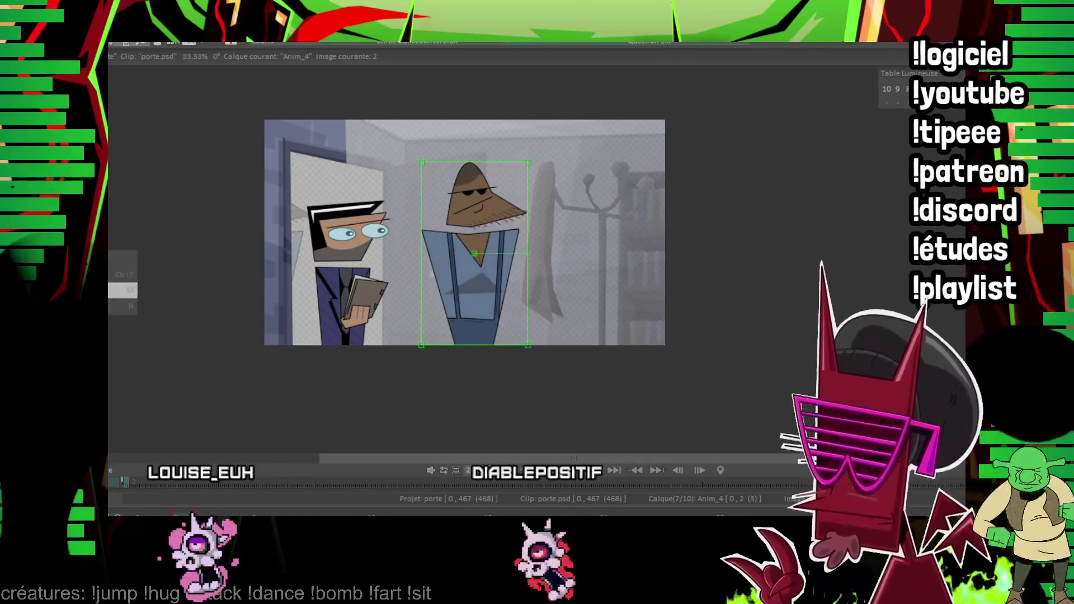
pyautogui.moveTo(496, 217); pyautogui.dragTo(310, 201)
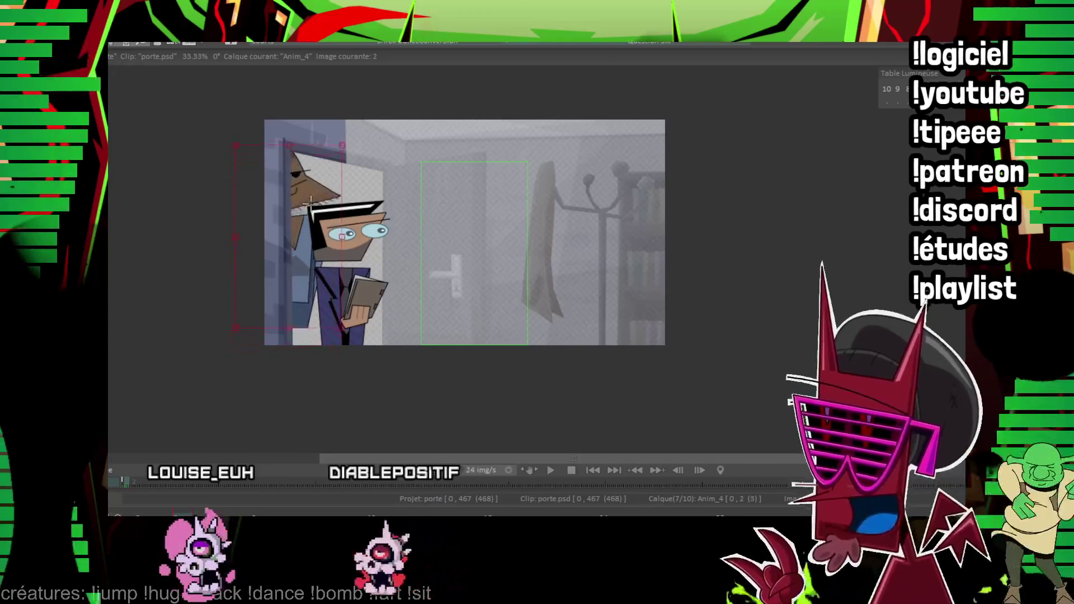
pyautogui.moveTo(289, 144); pyautogui.dragTo(289, 179)
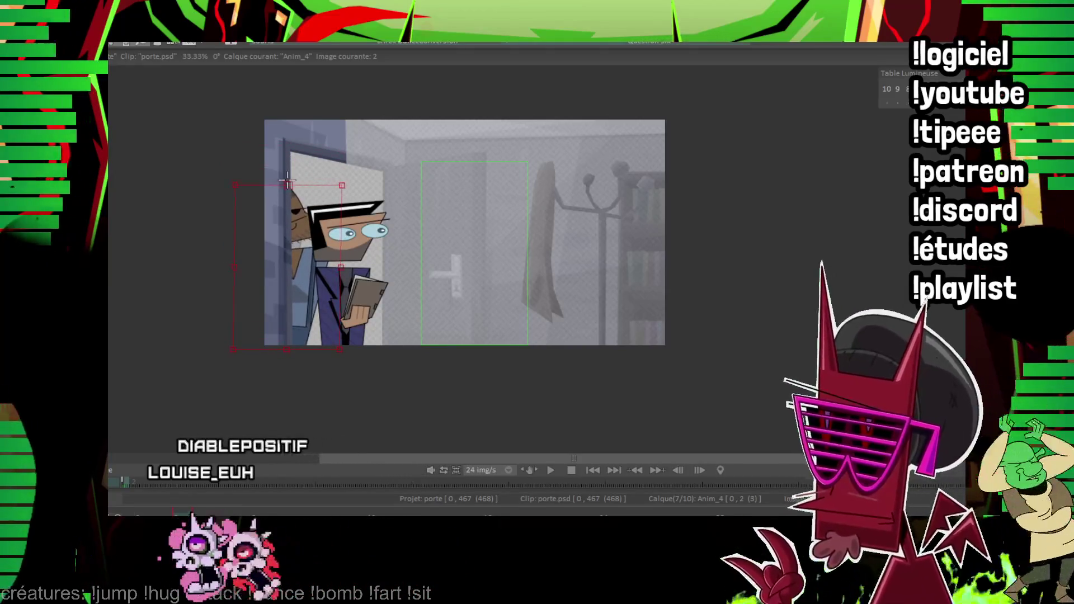
# Over the next images, move the character into the doorway and skew his top to lean in.
pyautogui.press('Right')
pyautogui.press('Right')
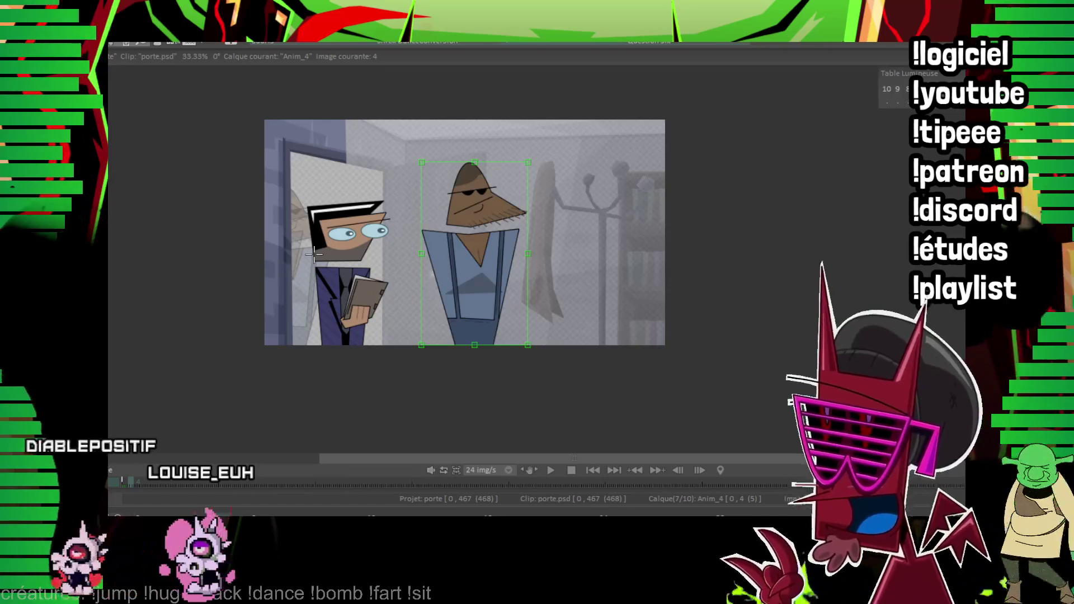
pyautogui.moveTo(475, 162); pyautogui.dragTo(291, 164)
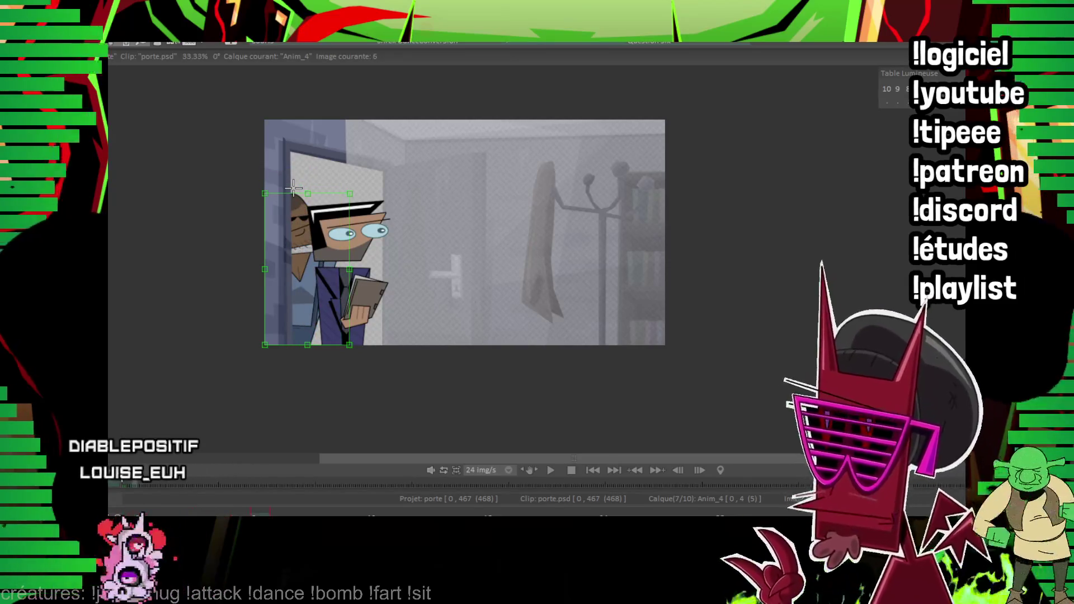
pyautogui.press('Right')
pyautogui.press('Right')
pyautogui.moveTo(470, 279); pyautogui.dragTo(325, 282)
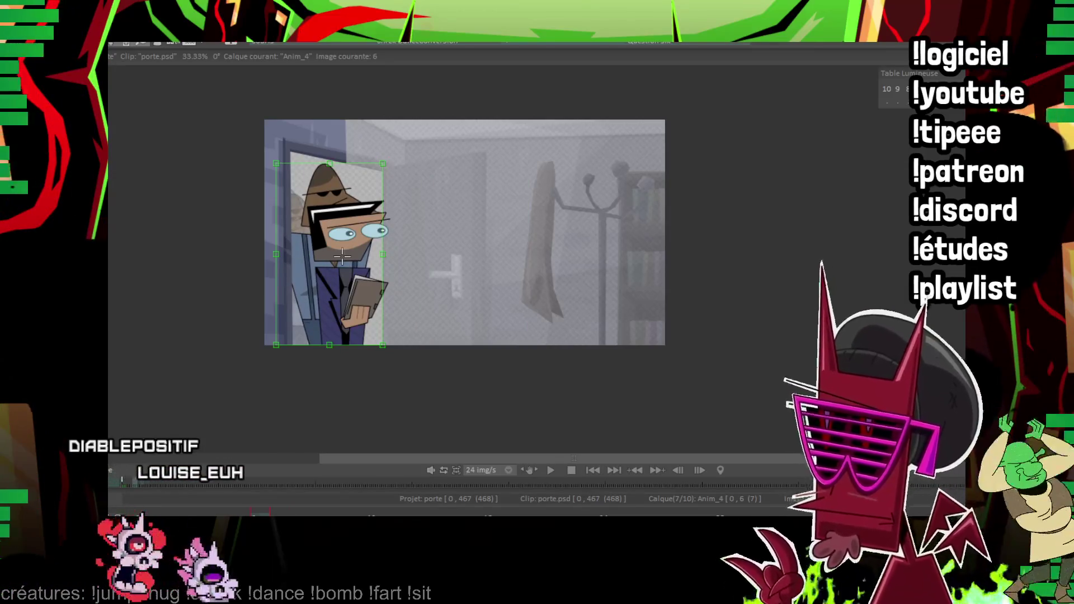
pyautogui.press('Right')
pyautogui.press('Right')
pyautogui.moveTo(466, 285); pyautogui.dragTo(337, 285)
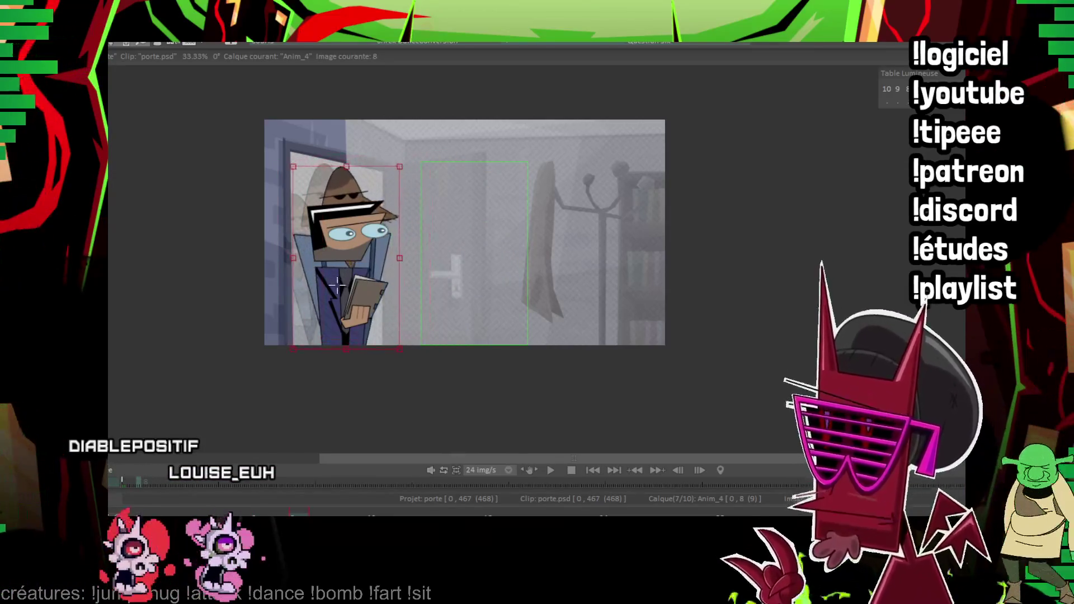
pyautogui.moveTo(347, 163); pyautogui.dragTo(359, 173)
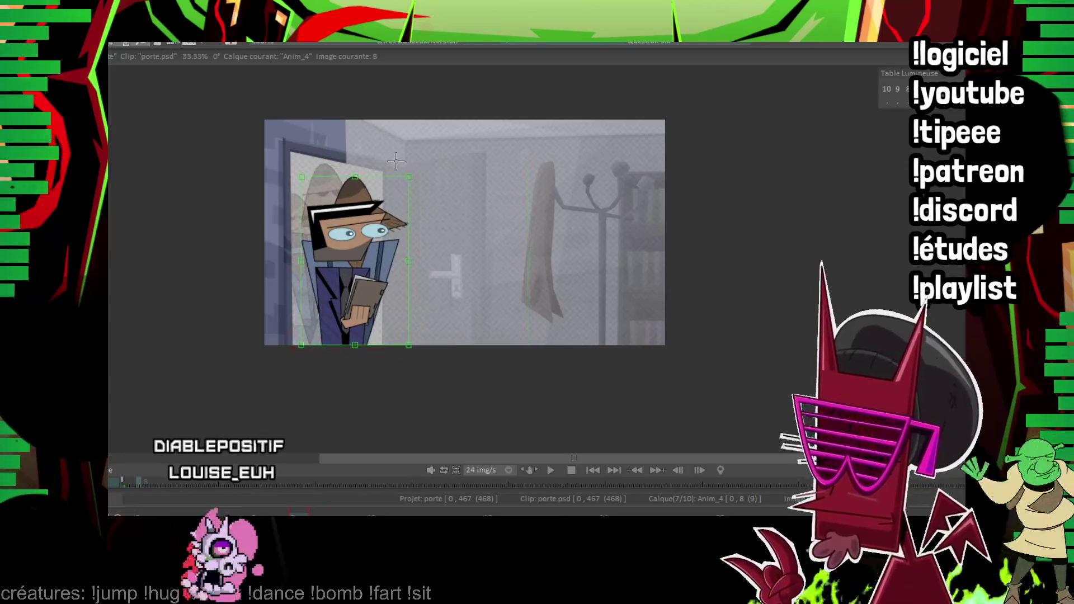
# Move the character into the doorway with a lowered, skewed head, and paste a copy at image 12.
pyautogui.press('Right')
pyautogui.press('Right')
pyautogui.moveTo(462, 287)
pyautogui.mouseDown()
pyautogui.moveTo(356, 287)
pyautogui.moveTo(345, 300)
pyautogui.mouseUp()
pyautogui.moveTo(359, 163); pyautogui.dragTo(369, 170)
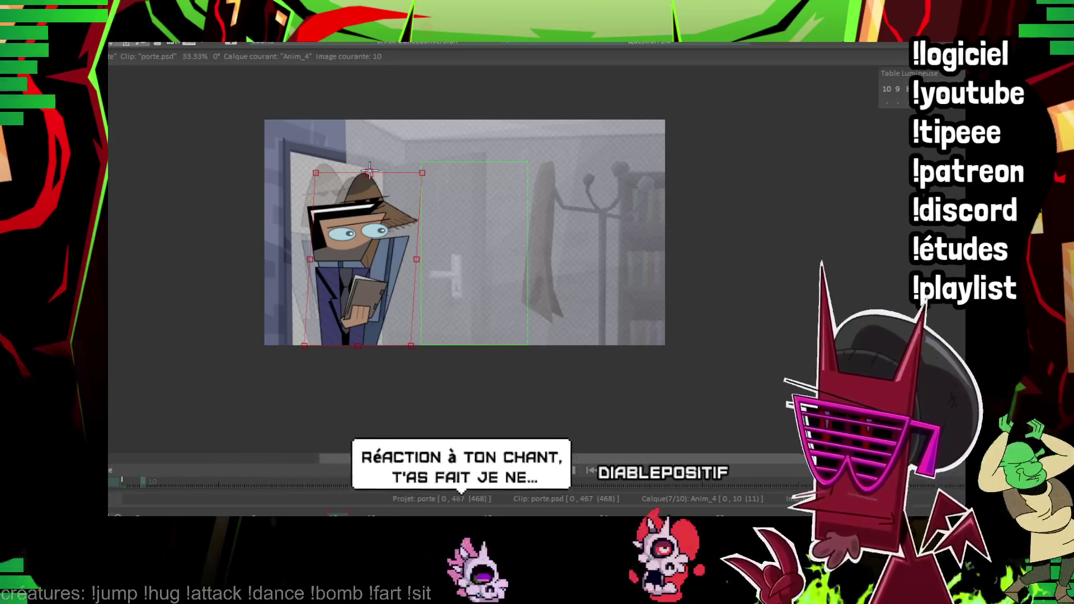
pyautogui.moveTo(369, 169); pyautogui.dragTo(368, 178)
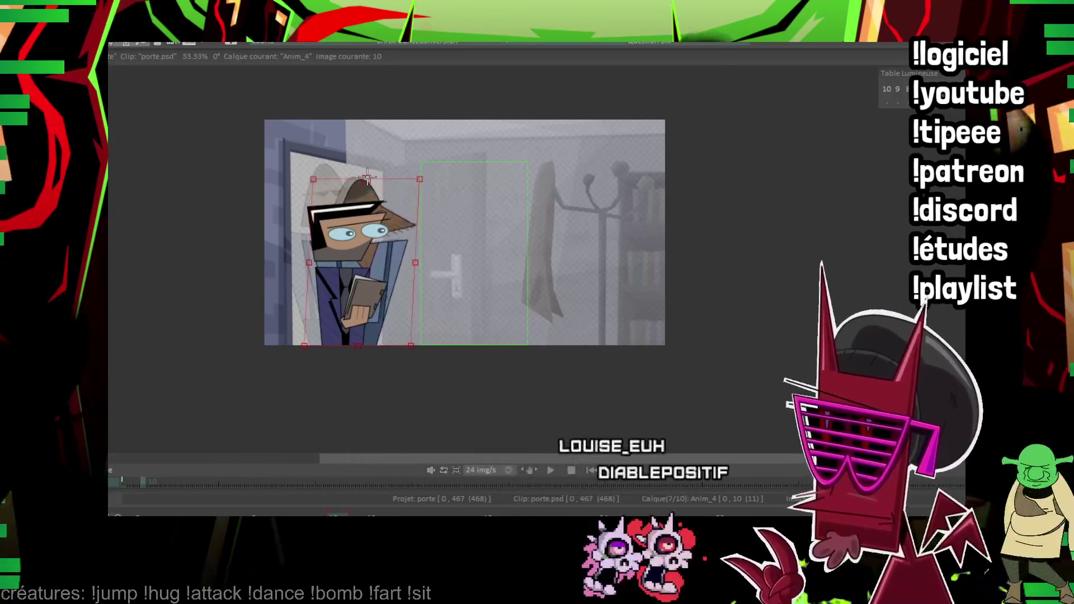
pyautogui.press('Left')
pyautogui.press('Left')
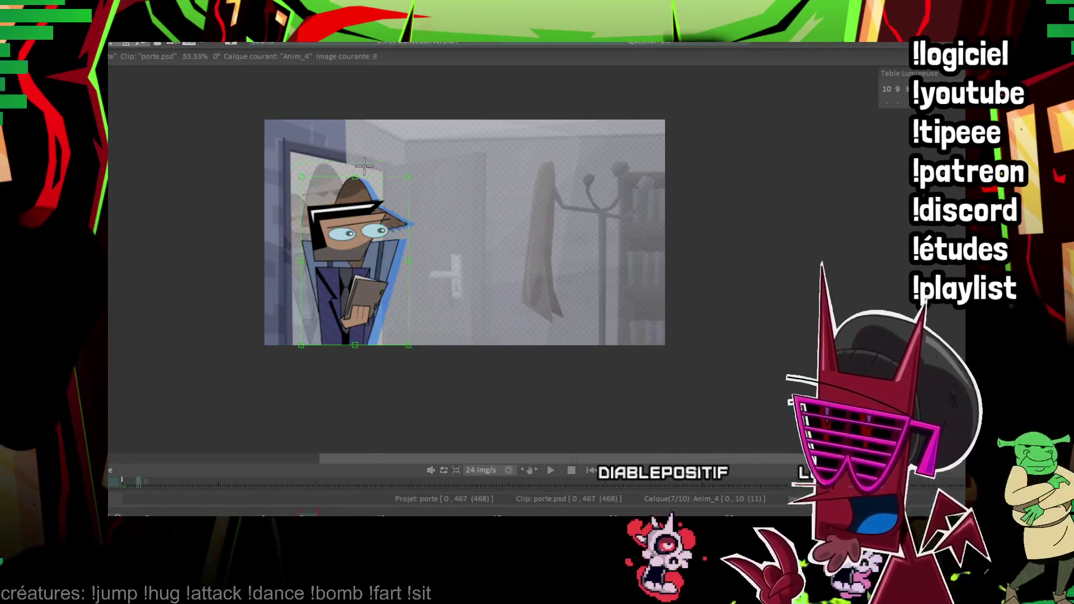
pyautogui.press('Right')
pyautogui.press('Right')
pyautogui.press('Right')
pyautogui.press('Right')
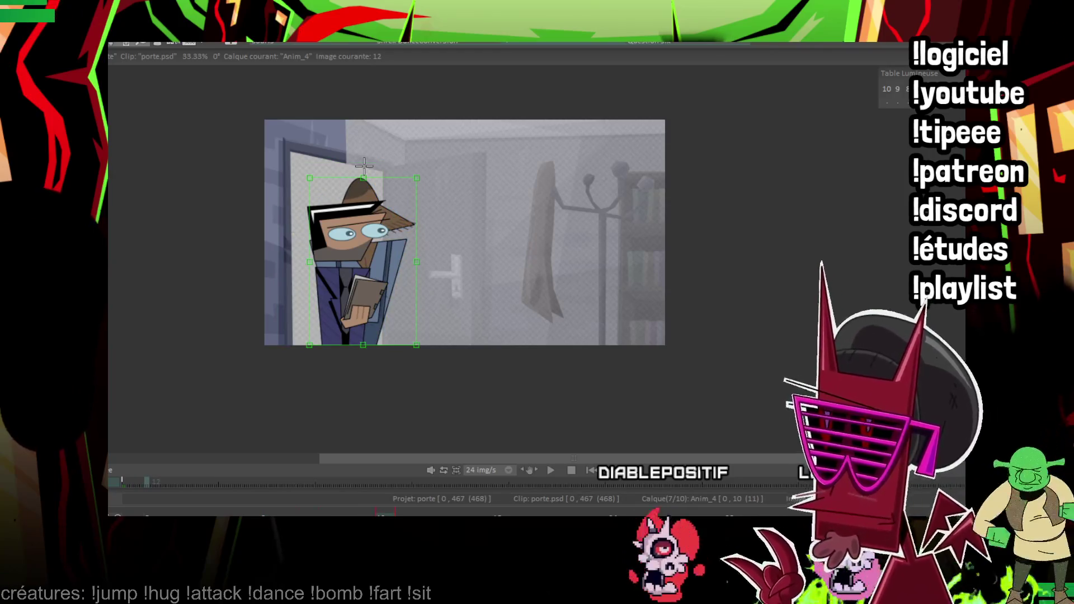
pyautogui.hotkey('ctrl', 'v')
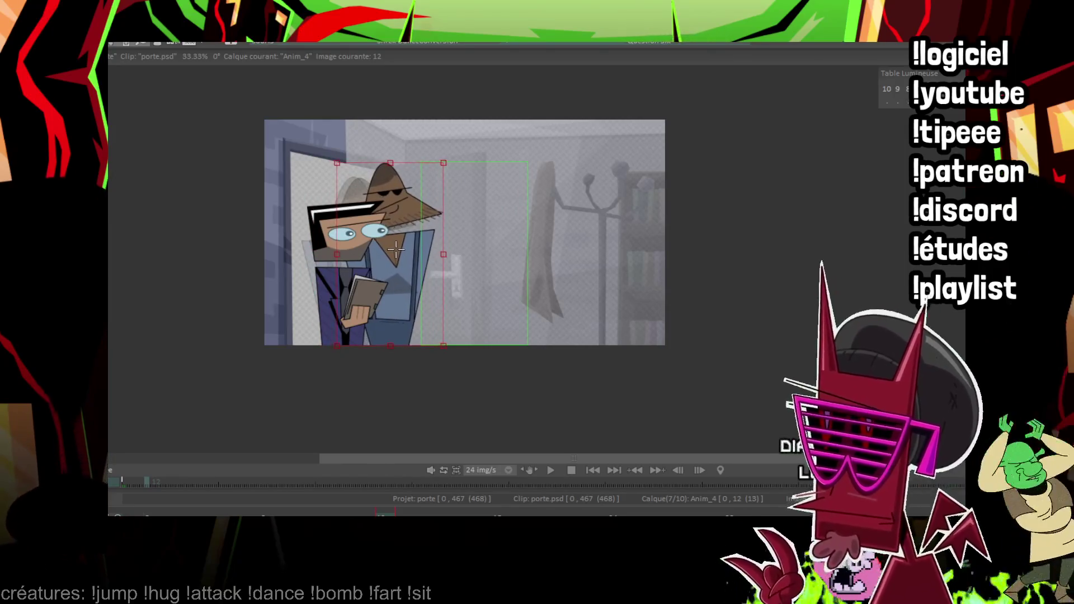
# Review from the first image, then move the character right out of the door and up into the room.
pyautogui.press('Home')
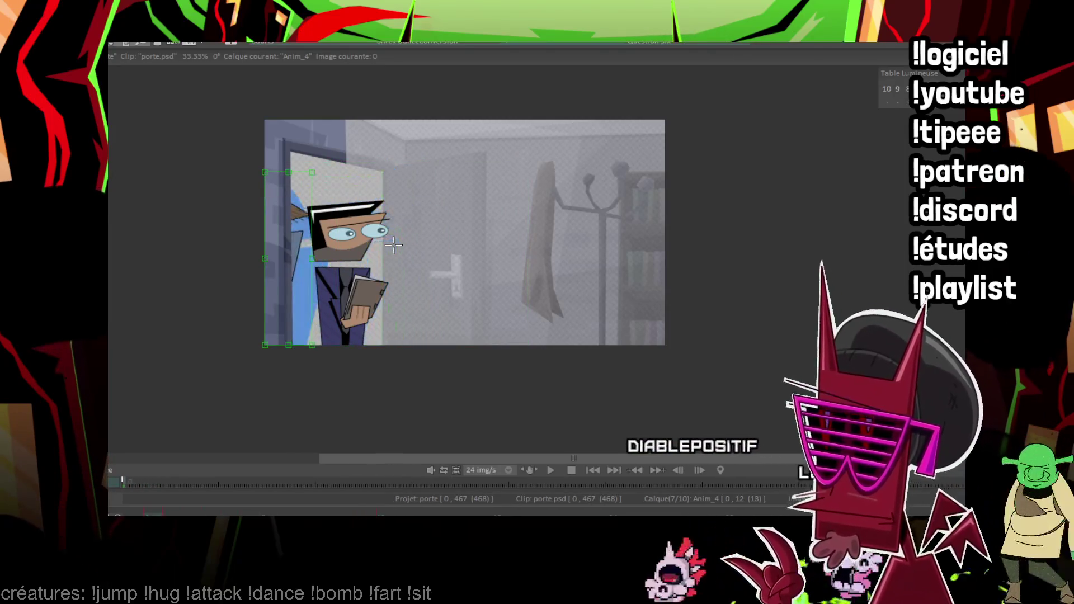
pyautogui.press('Right')
pyautogui.press('Right')
pyautogui.press('Right')
pyautogui.press('Right')
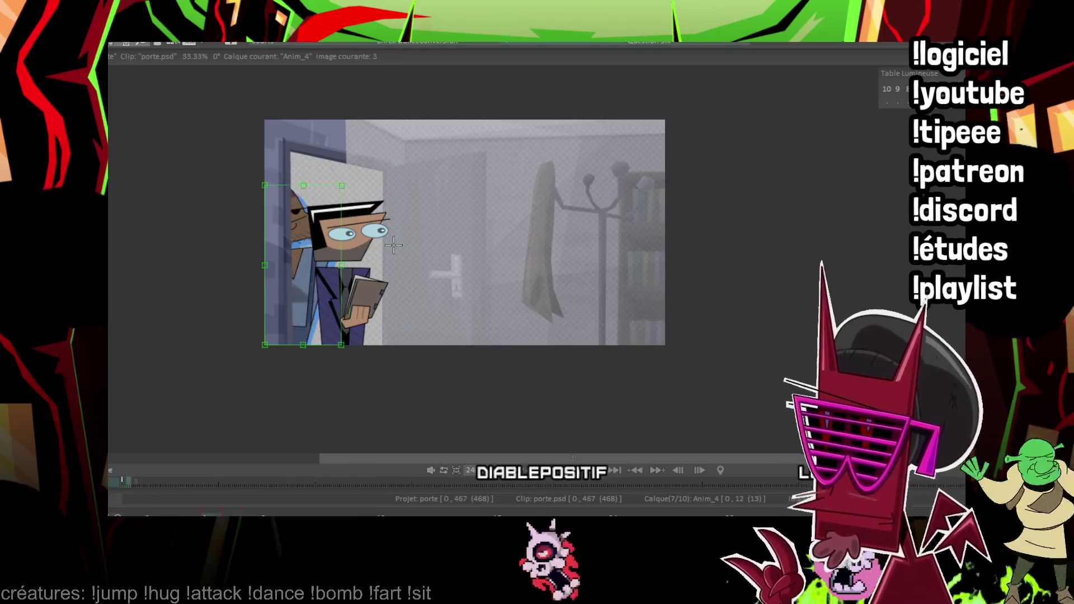
pyautogui.press('Right')
pyautogui.press('Right')
pyautogui.press('Right')
pyautogui.press('Right')
pyautogui.press('Right')
pyautogui.press('Right')
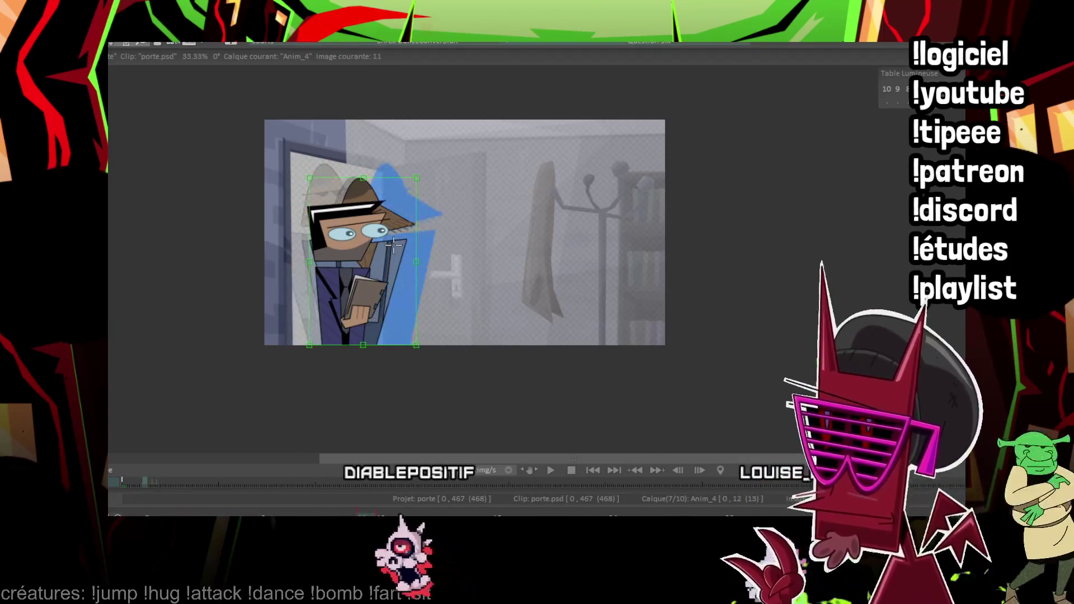
pyautogui.press('Right')
pyautogui.press('Right')
pyautogui.press('Right')
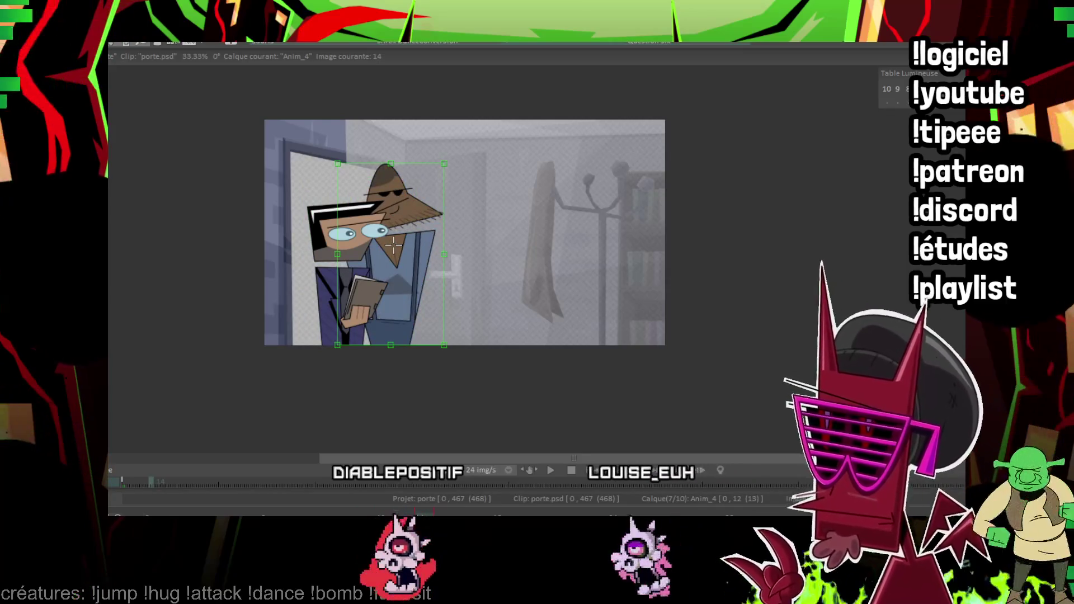
pyautogui.moveTo(394, 244); pyautogui.dragTo(416, 261)
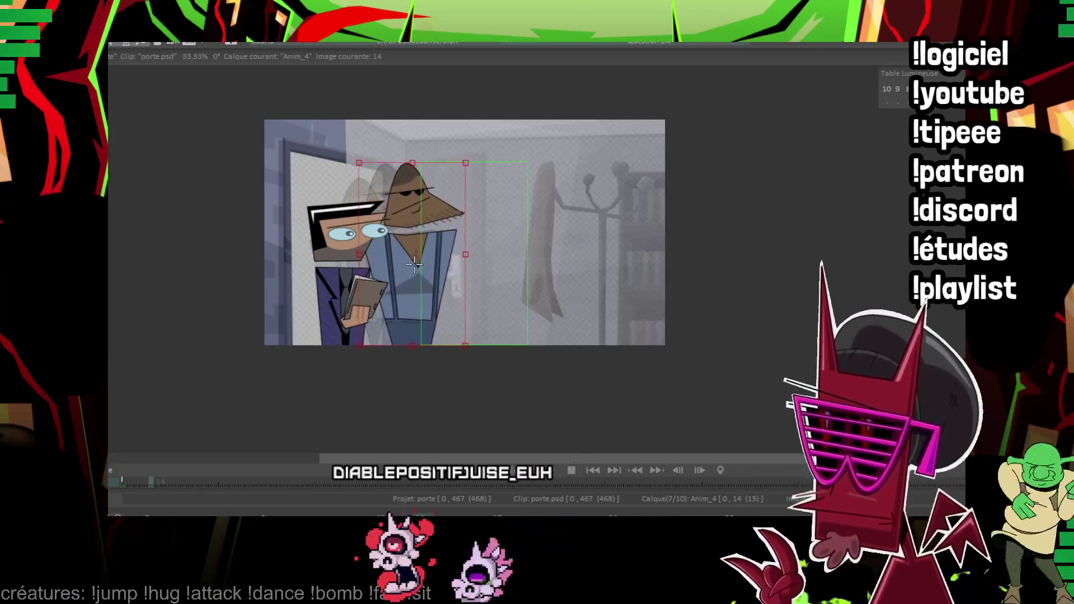
pyautogui.moveTo(414, 160); pyautogui.dragTo(424, 173)
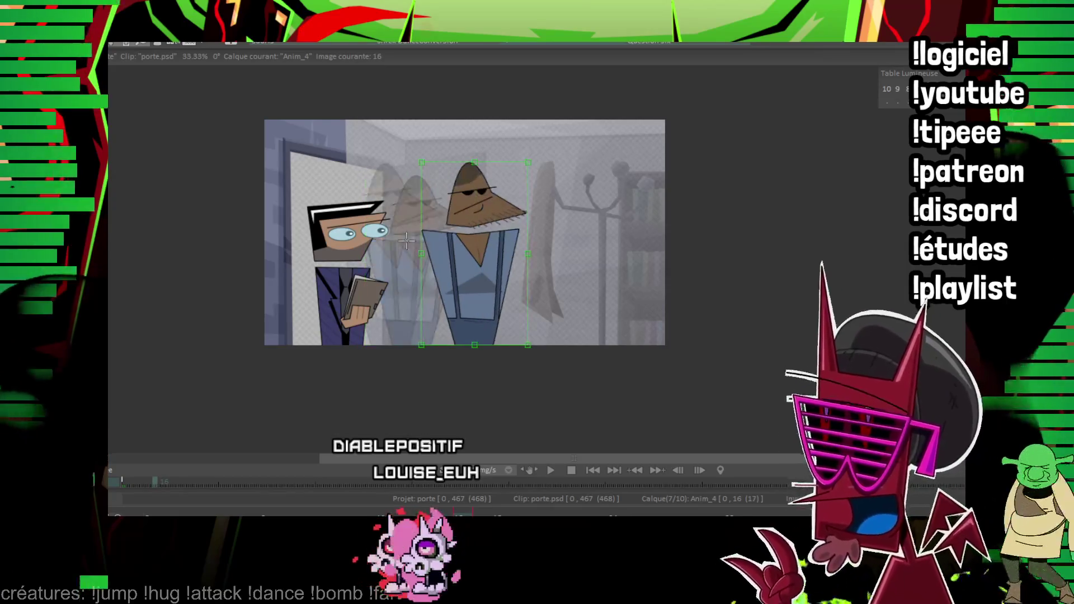
pyautogui.moveTo(434, 268); pyautogui.dragTo(436, 254)
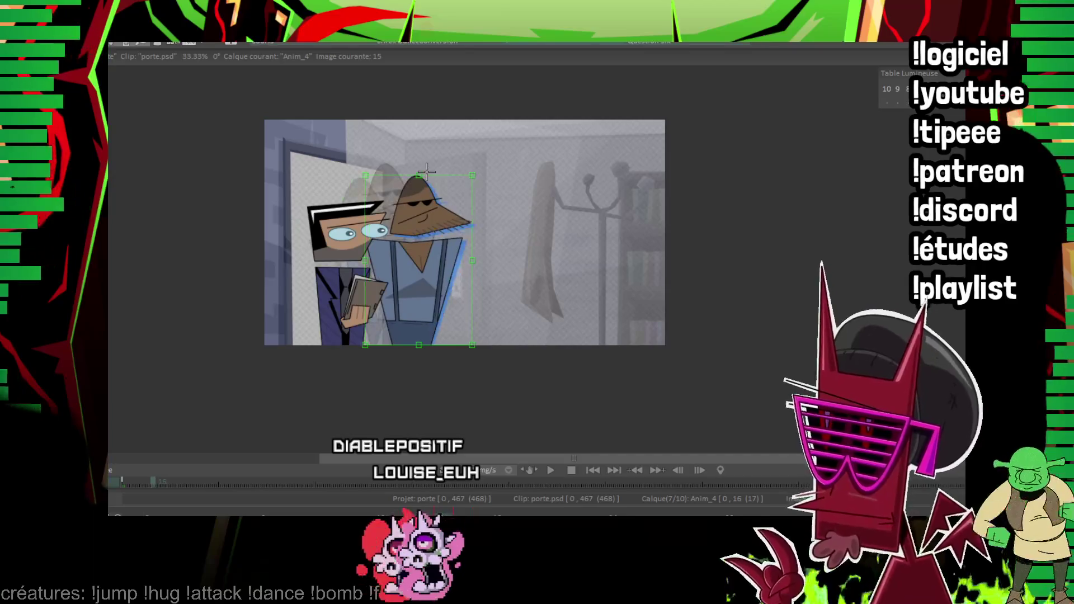
pyautogui.moveTo(453, 286)
pyautogui.mouseDown()
pyautogui.moveTo(506, 269)
pyautogui.moveTo(466, 270)
pyautogui.mouseUp()
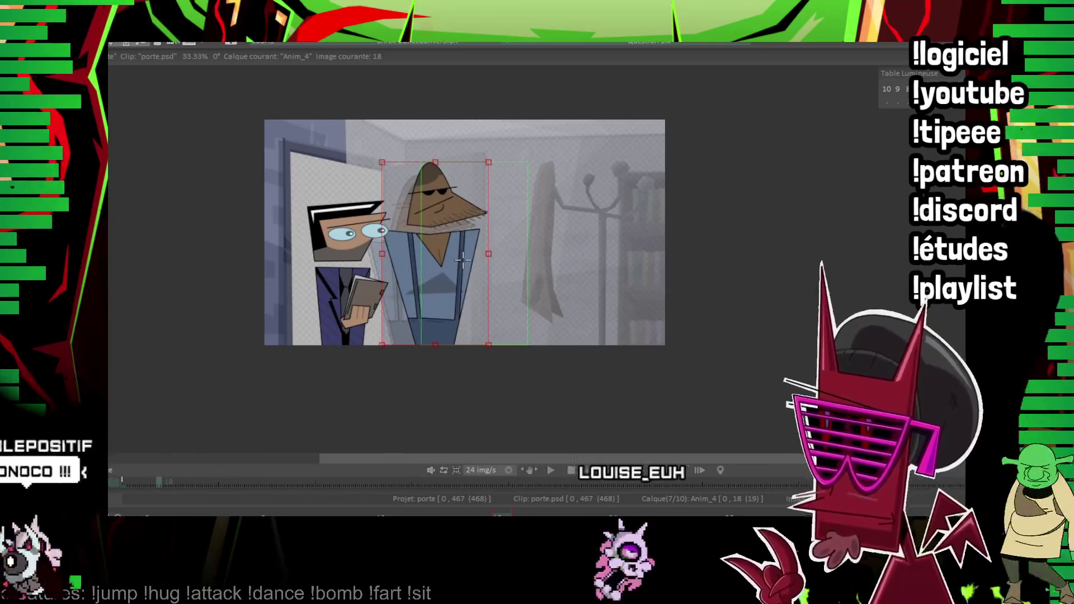
# Shift the character further right and up at images 20, 22 and 24.
pyautogui.press('Right')
pyautogui.press('Right')
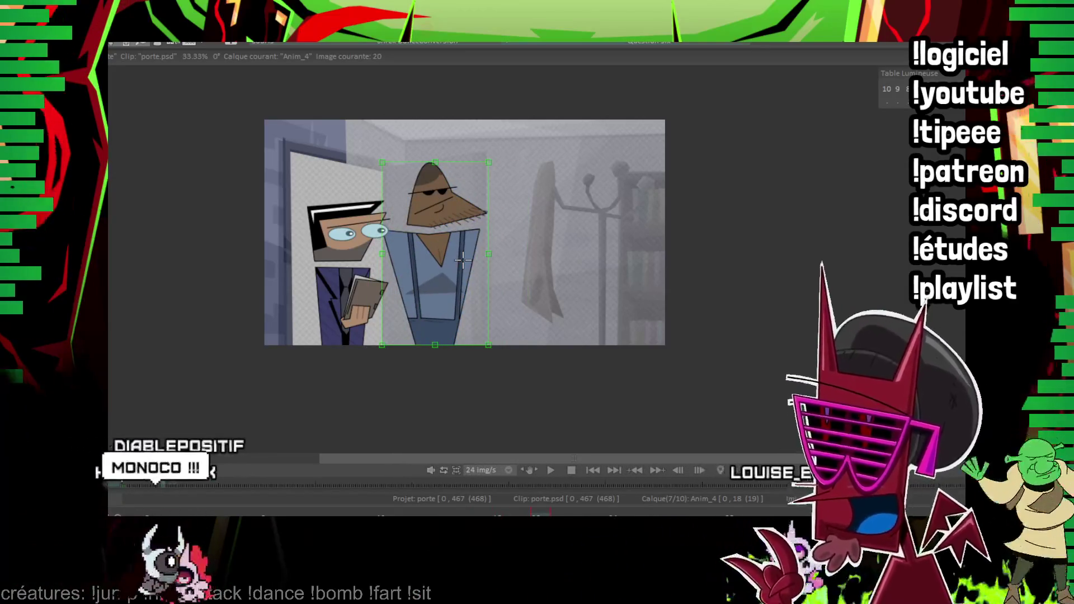
pyautogui.moveTo(463, 259)
pyautogui.mouseDown()
pyautogui.moveTo(503, 227)
pyautogui.moveTo(469, 250)
pyautogui.mouseUp()
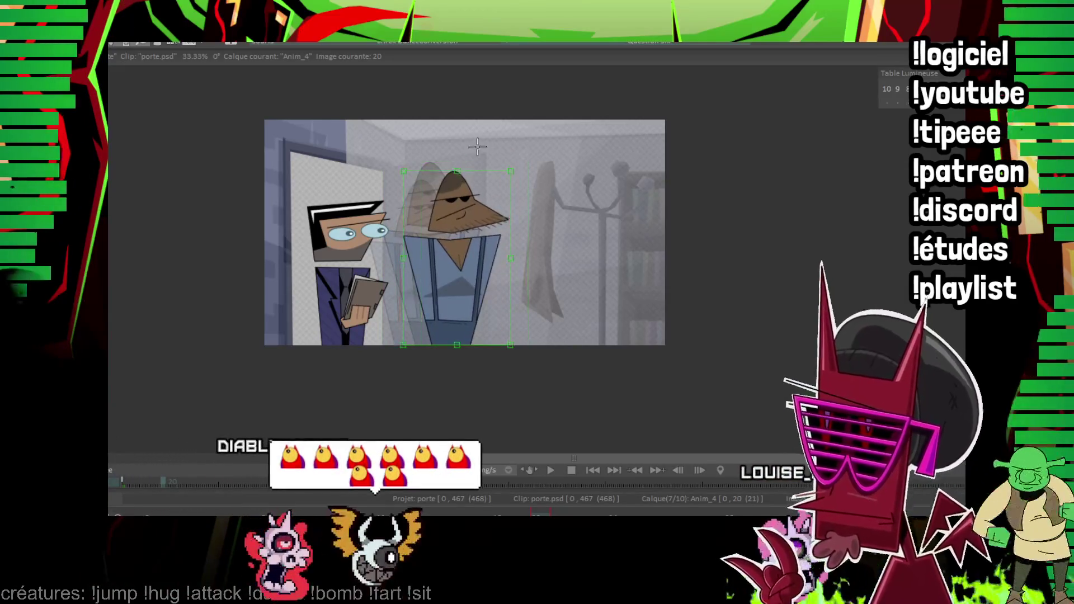
pyautogui.moveTo(456, 187); pyautogui.dragTo(475, 178)
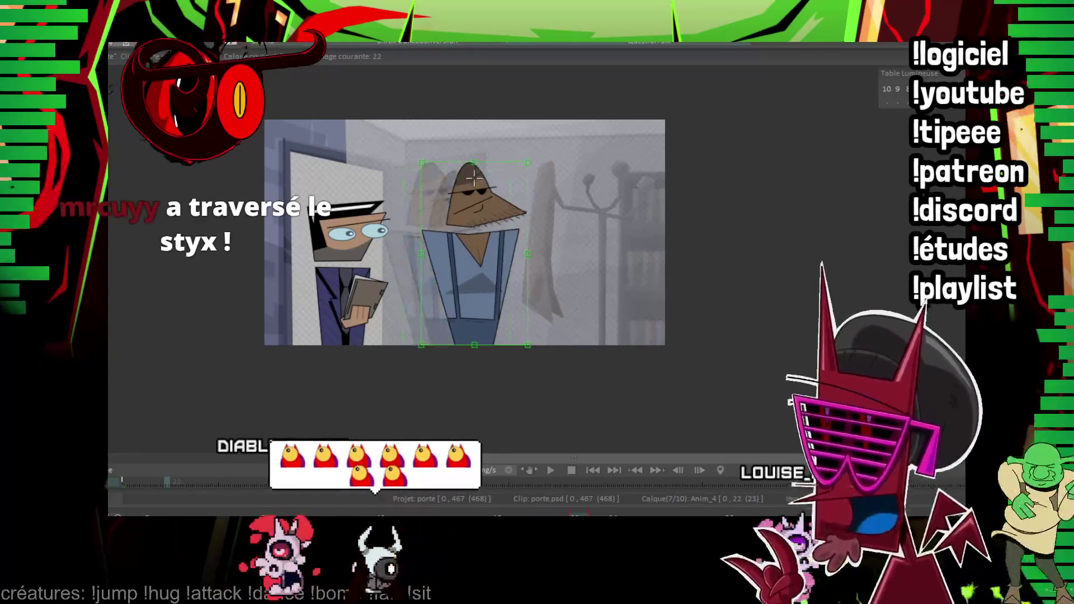
pyautogui.moveTo(481, 242); pyautogui.dragTo(469, 250)
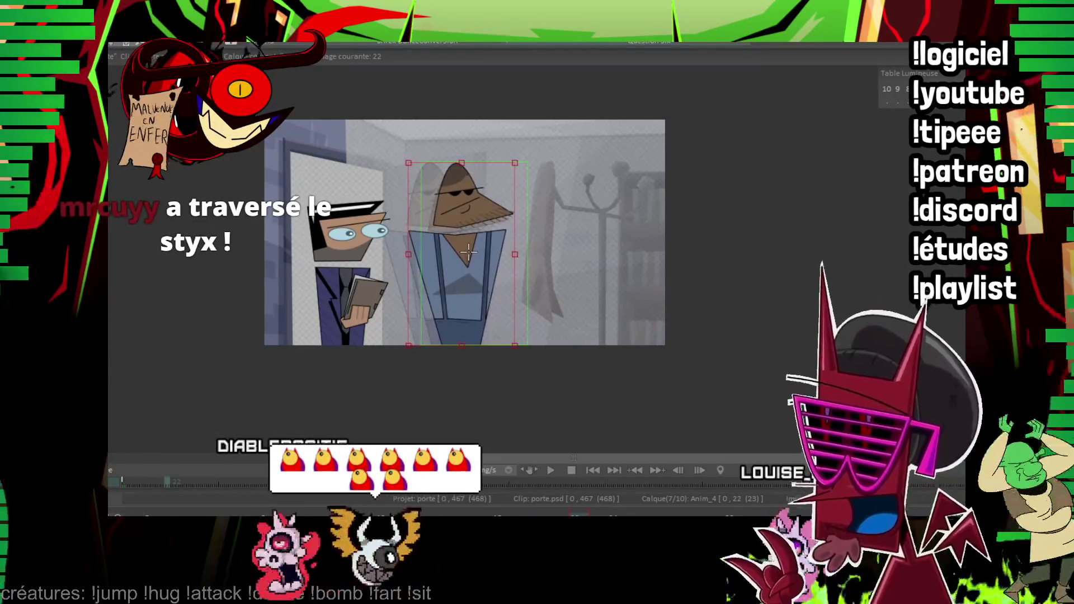
pyautogui.press('Left')
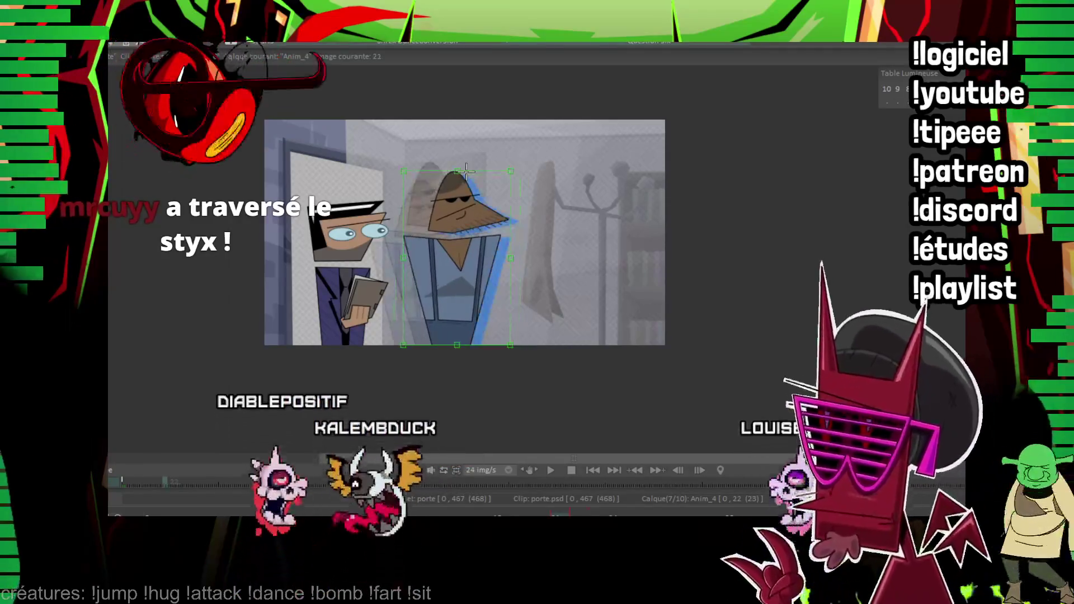
pyautogui.press('Right')
pyautogui.press('Right')
pyautogui.press('Right')
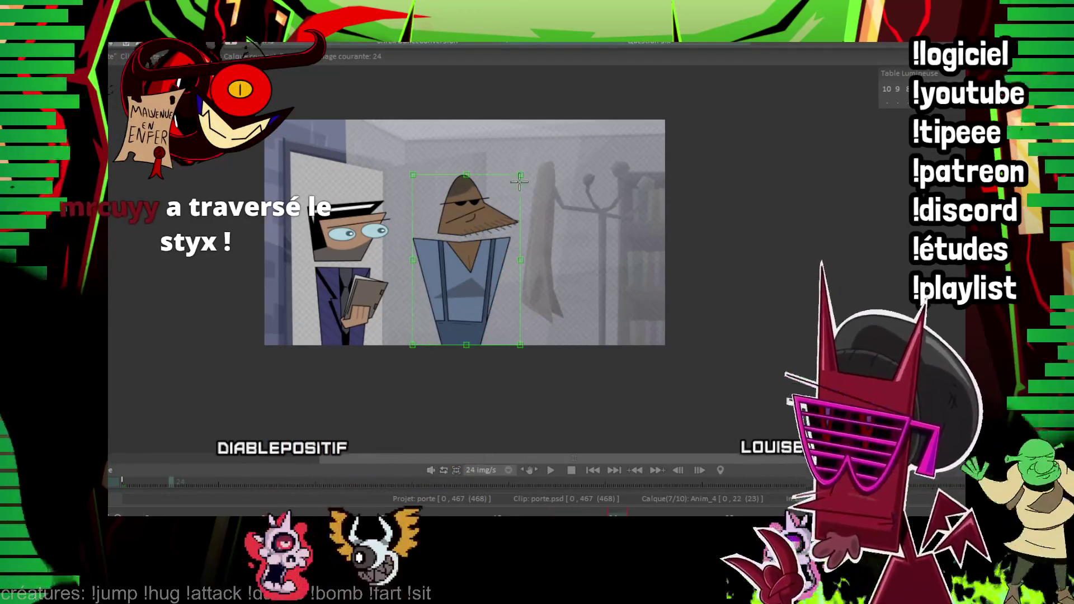
pyautogui.moveTo(483, 273); pyautogui.dragTo(504, 260)
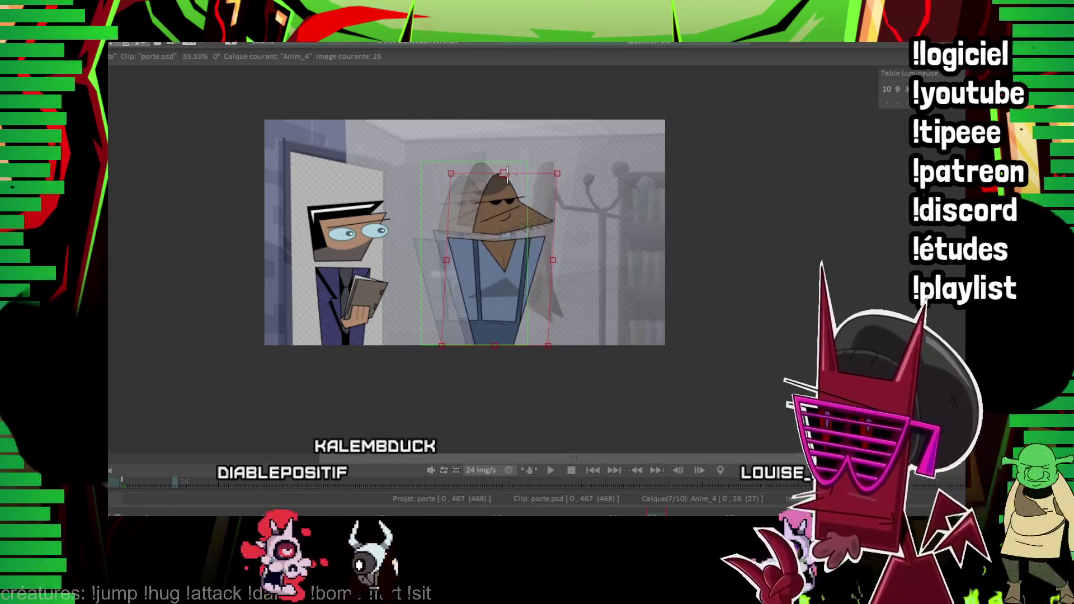
# Paste a leaning copy at image 28 and place the character further right at image 30.
pyautogui.press('Right')
pyautogui.press('Right')
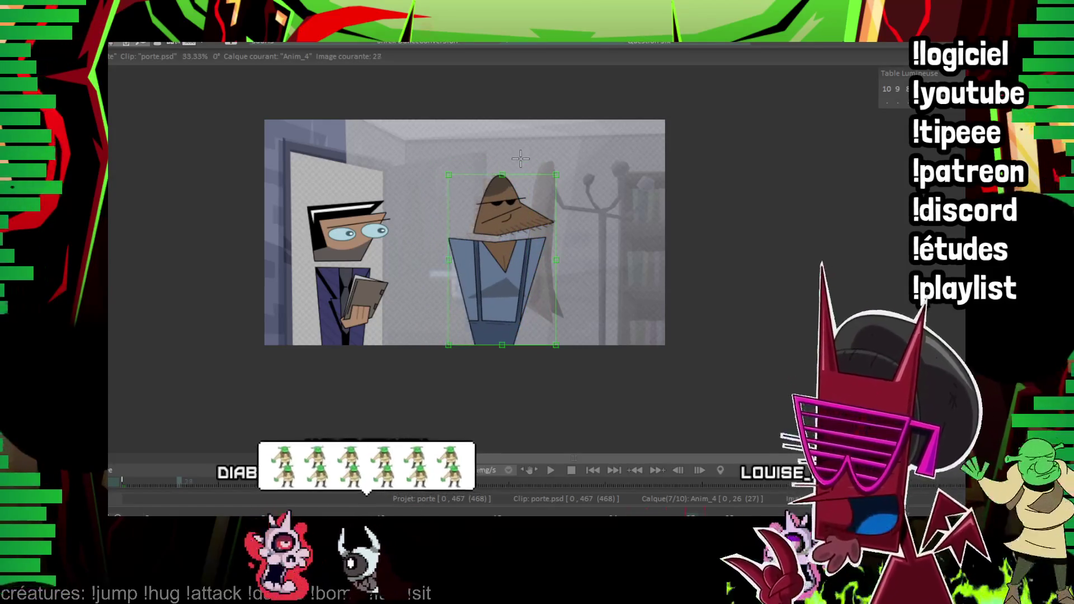
pyautogui.hotkey('ctrl', 'v')
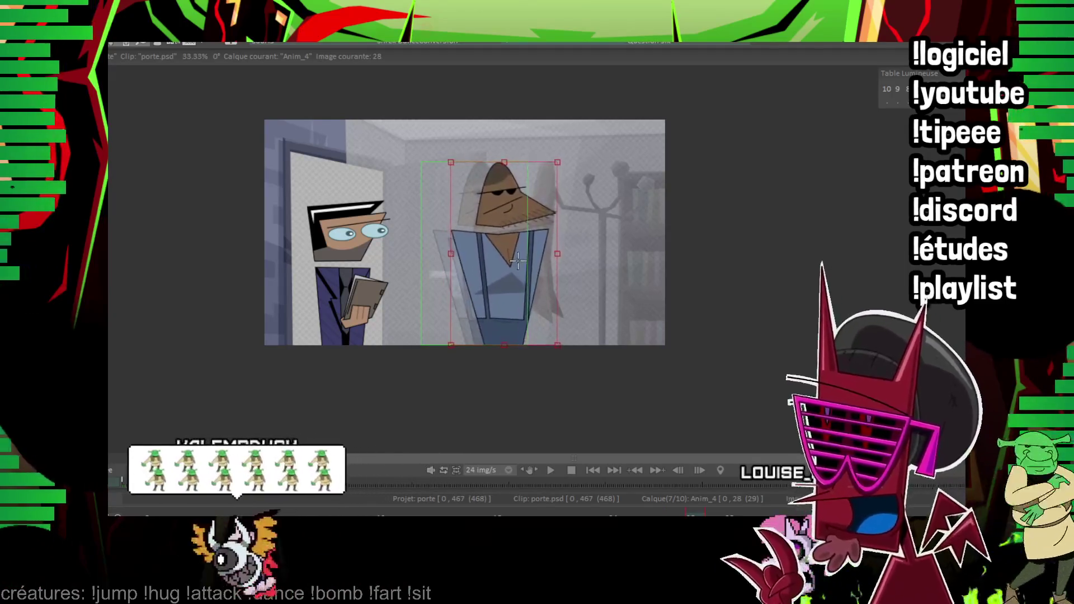
pyautogui.moveTo(502, 162); pyautogui.dragTo(511, 176)
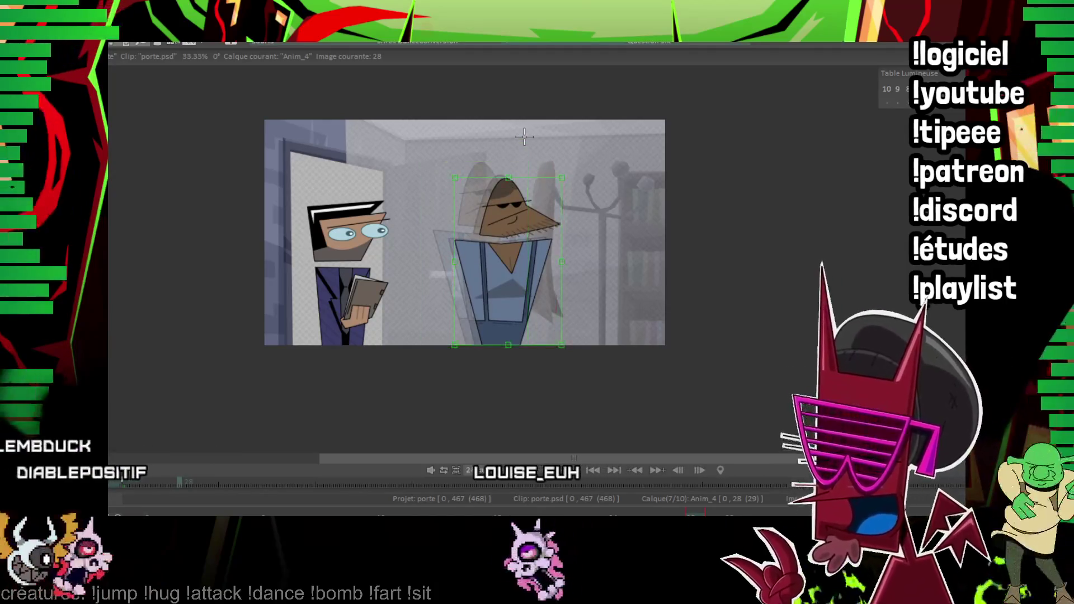
pyautogui.press('Right')
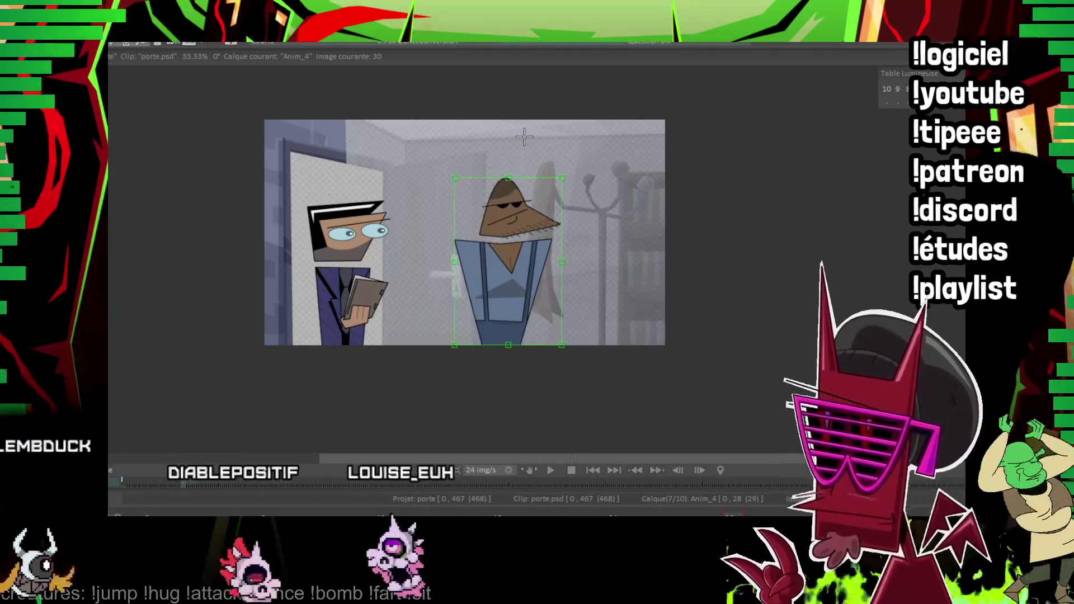
pyautogui.press('Right')
pyautogui.moveTo(495, 261)
pyautogui.mouseDown()
pyautogui.moveTo(548, 257)
pyautogui.moveTo(537, 260)
pyautogui.mouseUp()
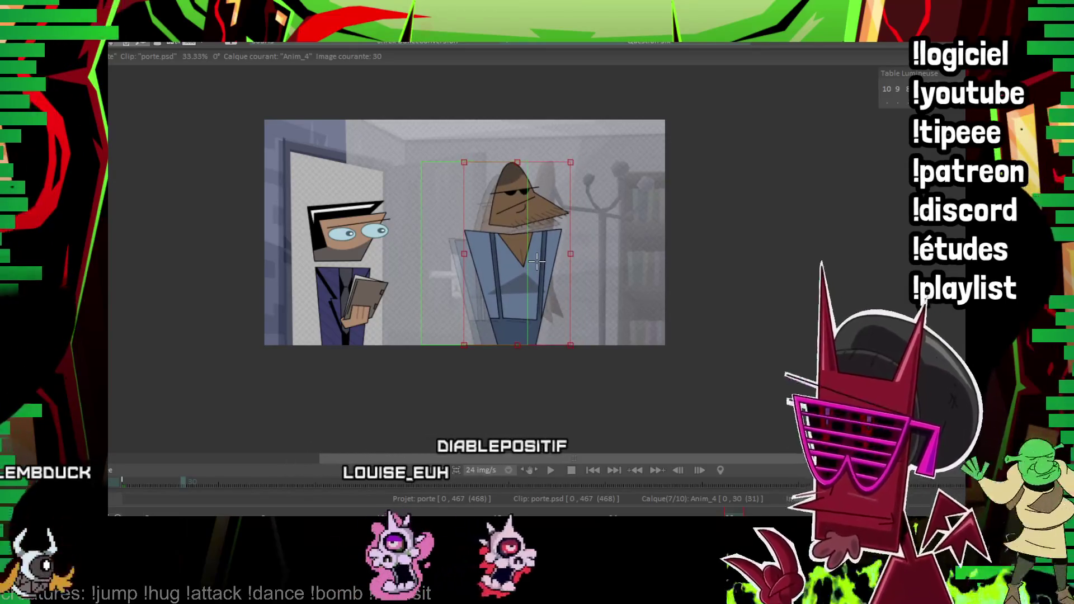
# Commit image 30, then move the character right and squash him at image 32.
pyautogui.press('Return')
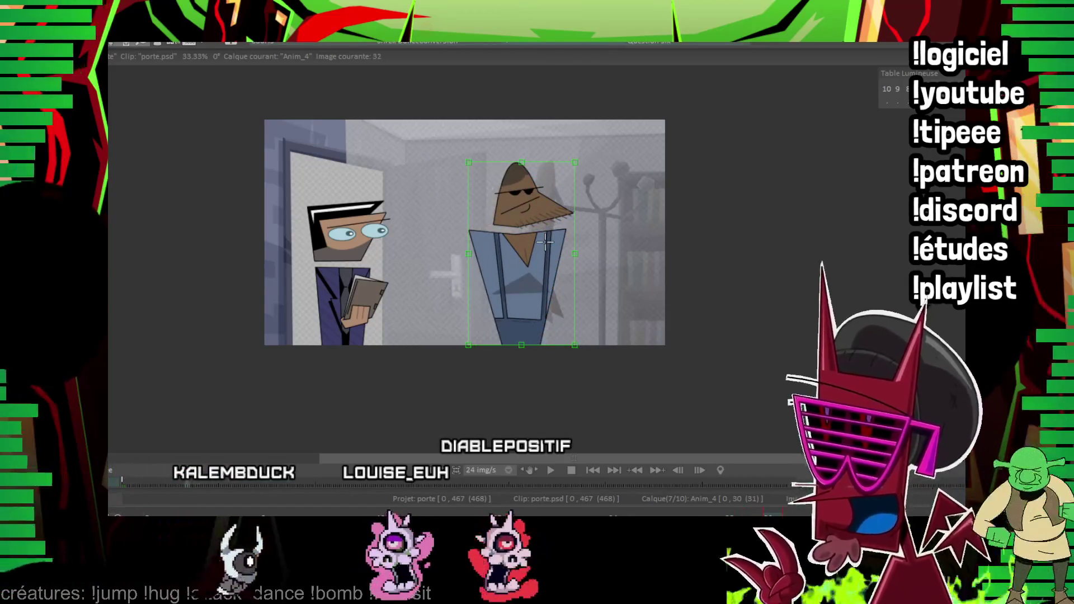
pyautogui.press('Right')
pyautogui.press('Right')
pyautogui.moveTo(525, 276)
pyautogui.mouseDown()
pyautogui.moveTo(554, 263)
pyautogui.moveTo(539, 275)
pyautogui.mouseUp()
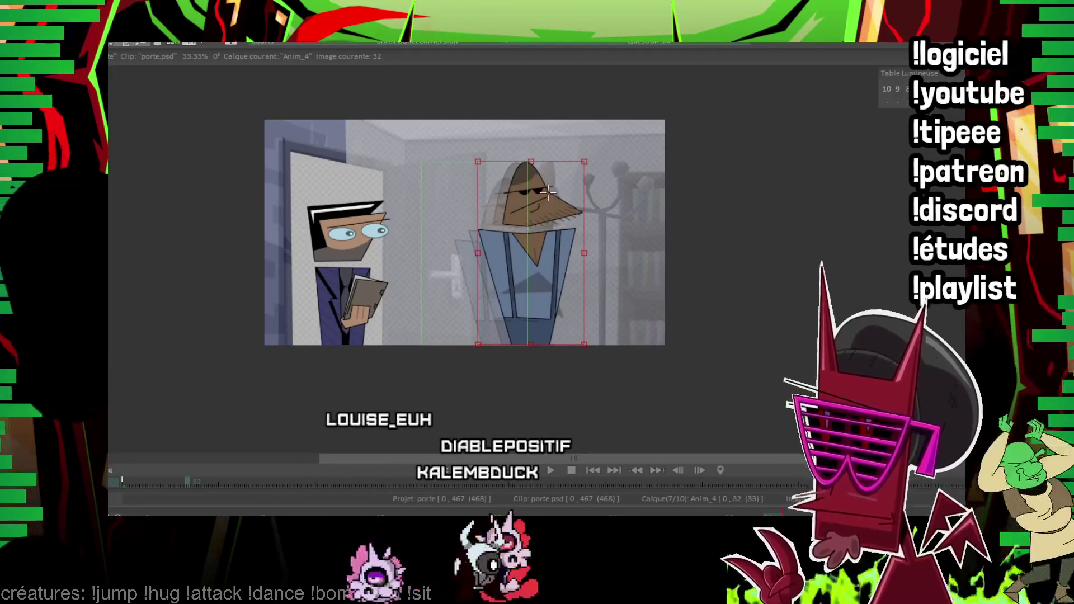
pyautogui.moveTo(548, 259); pyautogui.dragTo(551, 261)
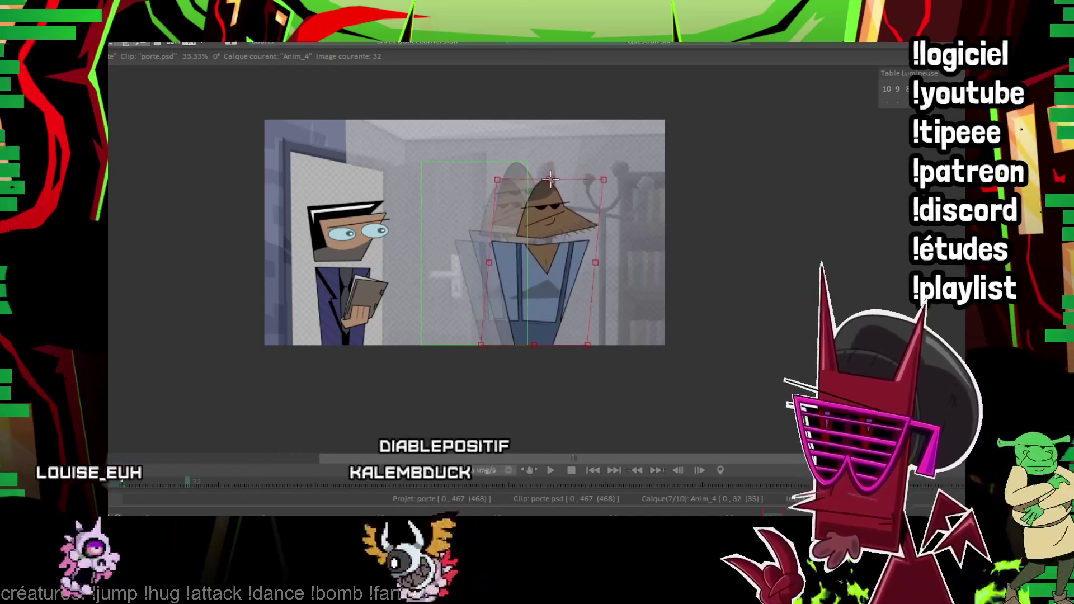
pyautogui.moveTo(536, 162); pyautogui.dragTo(577, 150)
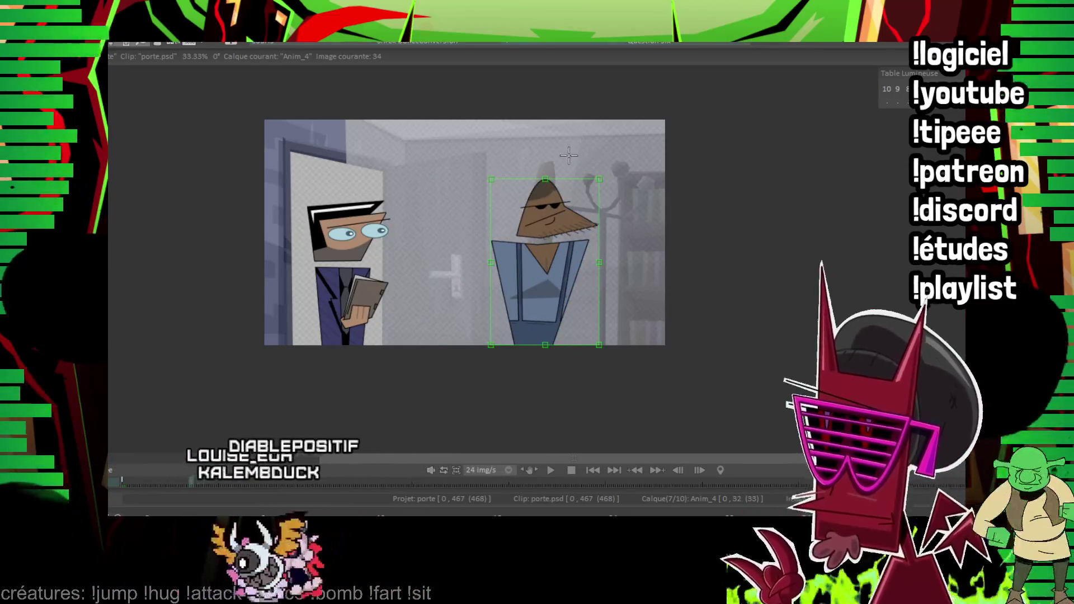
# At image 34, skew and squash the figure's top and place him higher and further right.
pyautogui.press('Right')
pyautogui.press('Right')
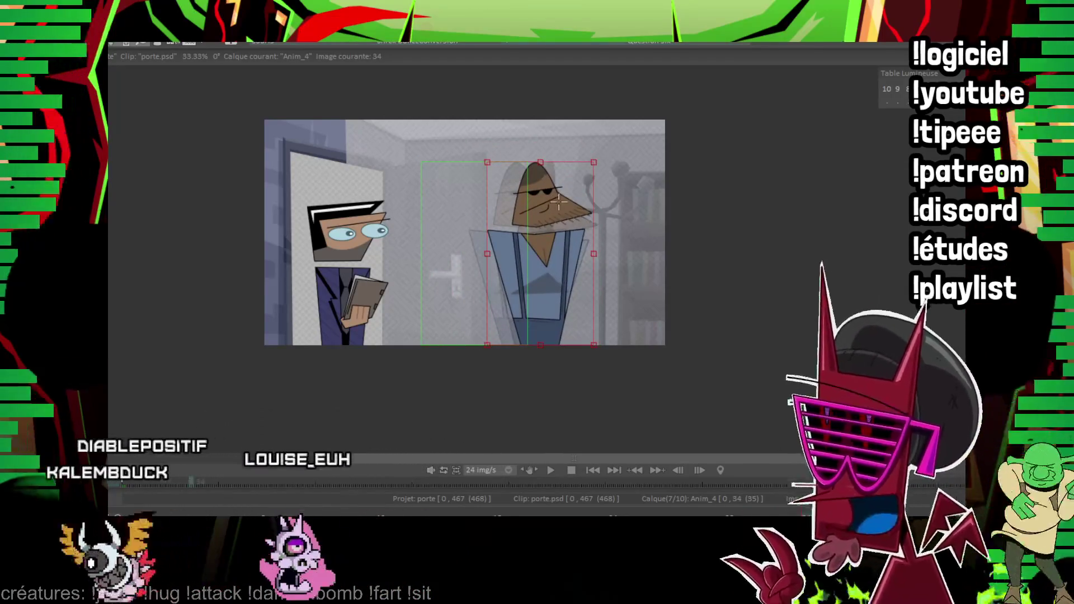
pyautogui.moveTo(539, 158); pyautogui.dragTo(559, 181)
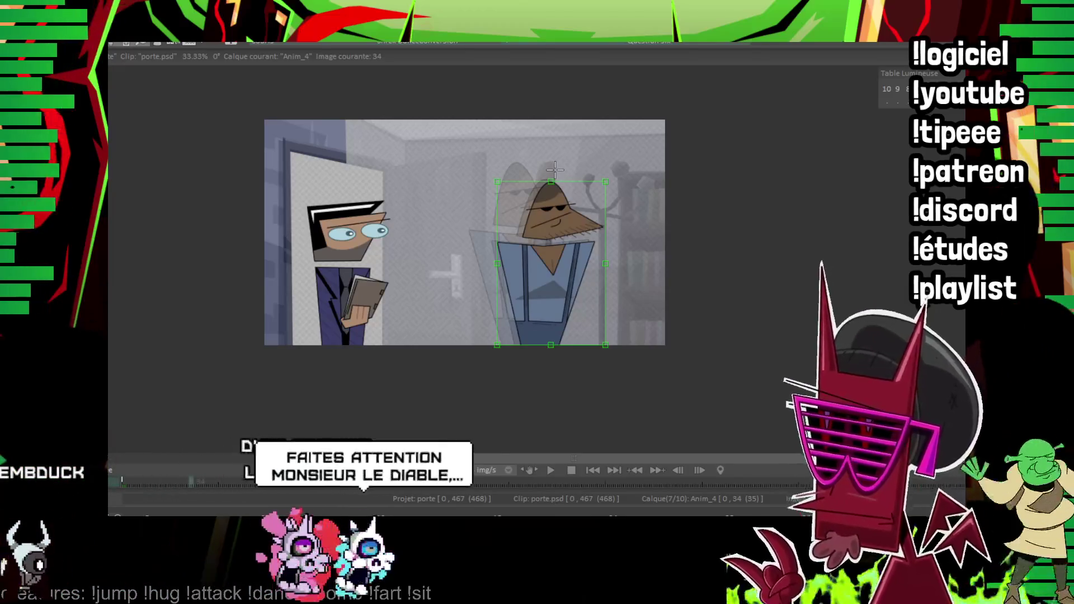
pyautogui.press('Left')
pyautogui.press('Left')
pyautogui.press('Left')
pyautogui.press('Left')
pyautogui.press('Left')
pyautogui.press('Left')
pyautogui.press('Left')
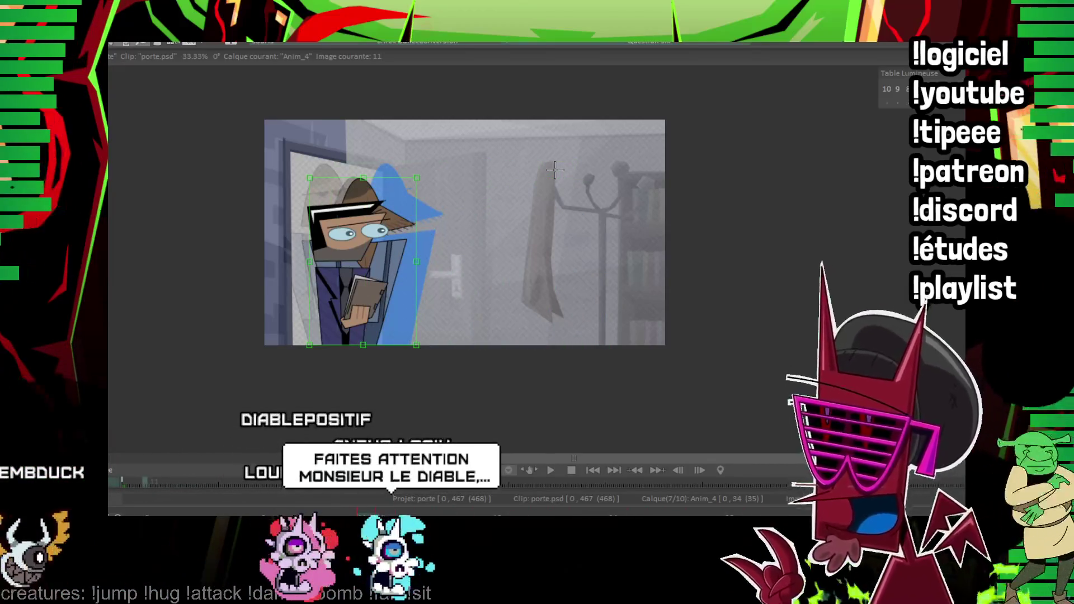
pyautogui.press('Right')
pyautogui.press('Right')
pyautogui.press('Right')
pyautogui.press('Right')
pyautogui.press('Right')
pyautogui.press('Right')
pyautogui.press('Right')
pyautogui.press('Right')
pyautogui.press('Right')
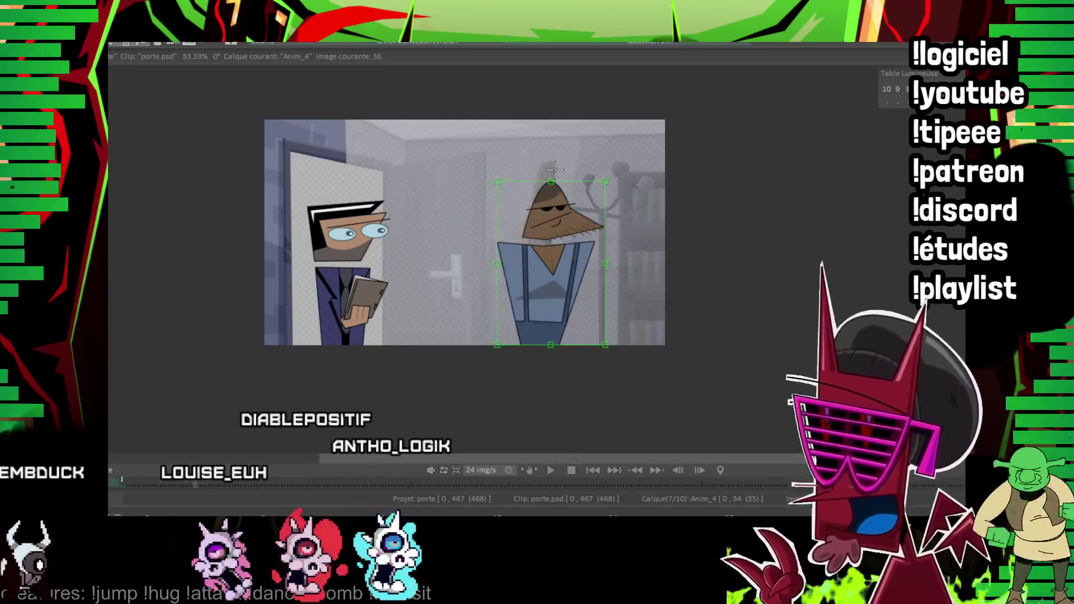
pyautogui.moveTo(551, 289); pyautogui.dragTo(561, 271)
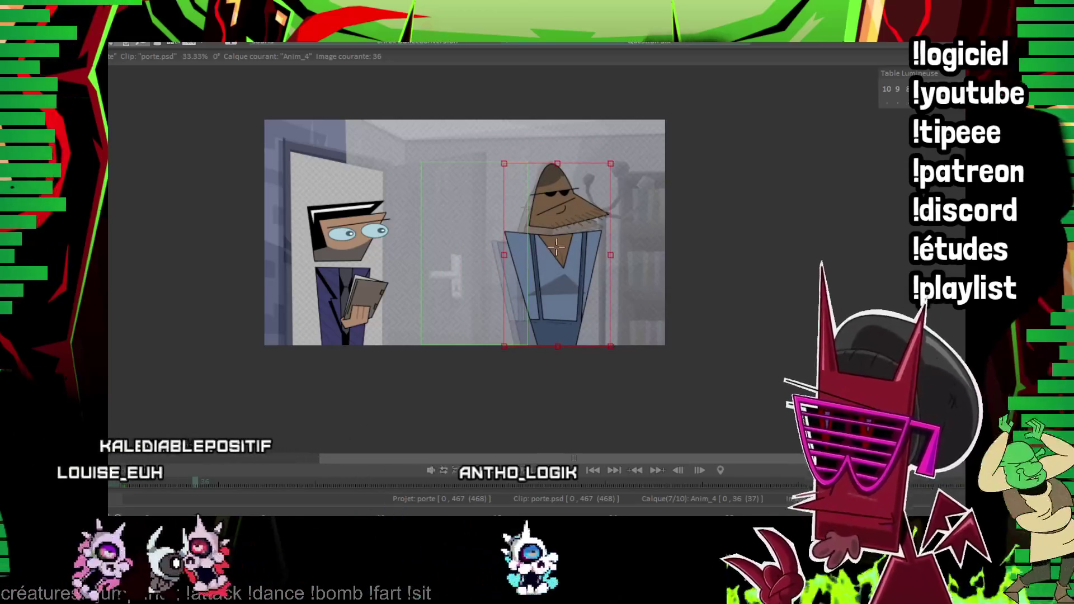
# Tilt the character's head slightly right on the next frame, flipping frames up to 37 to check.
pyautogui.press('Left')
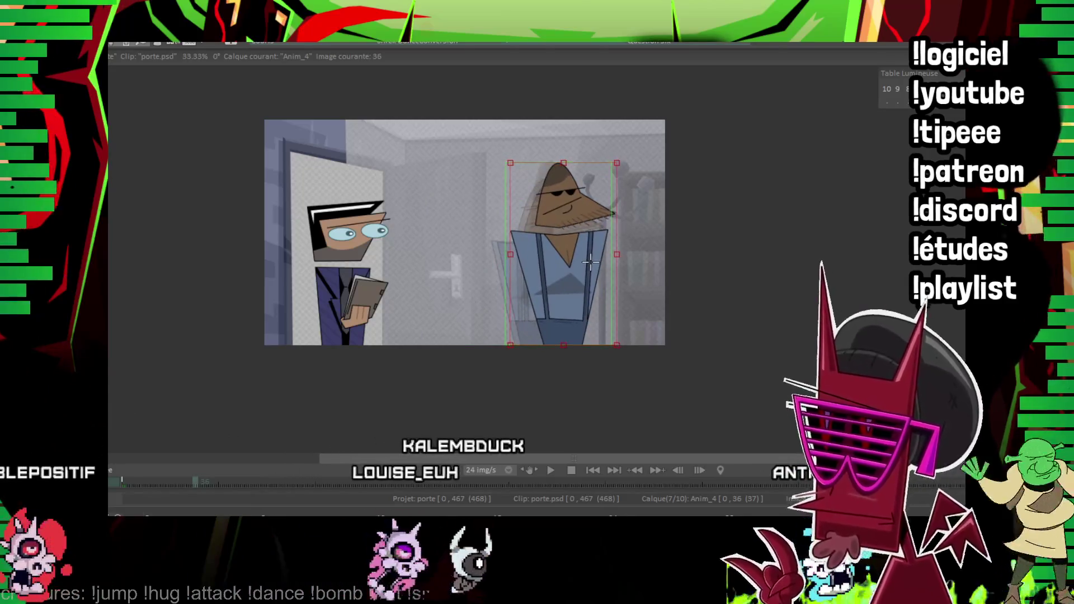
pyautogui.press('Left')
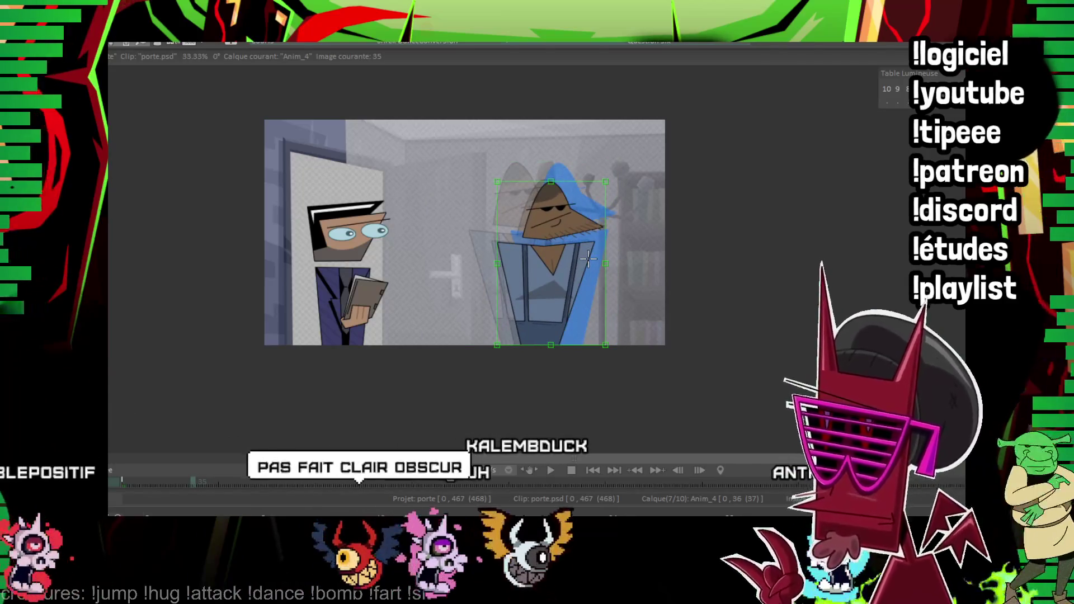
pyautogui.press('Right')
pyautogui.press('Right')
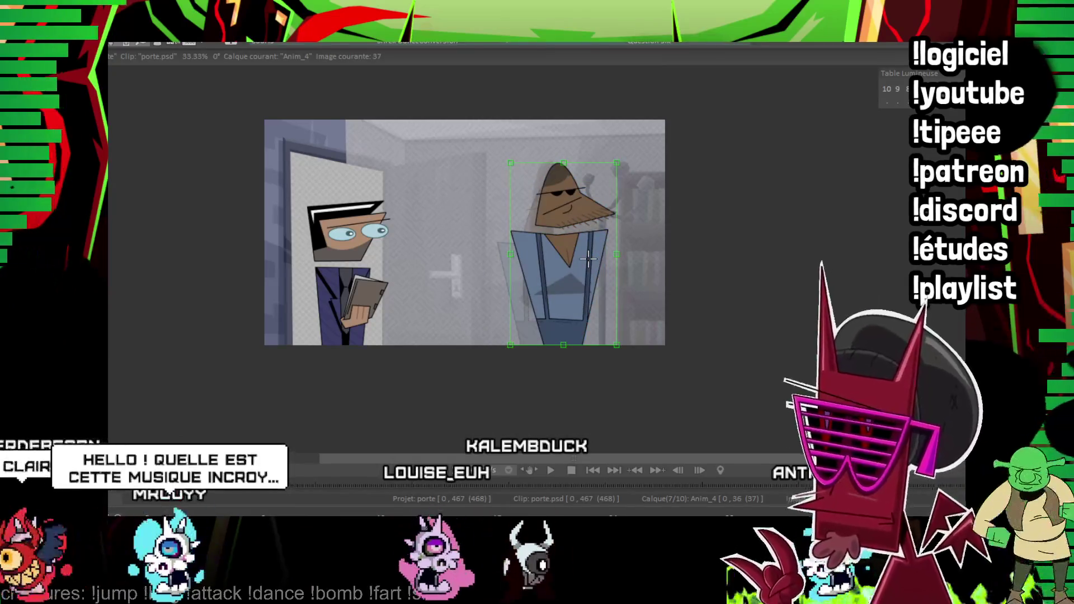
pyautogui.press('Right')
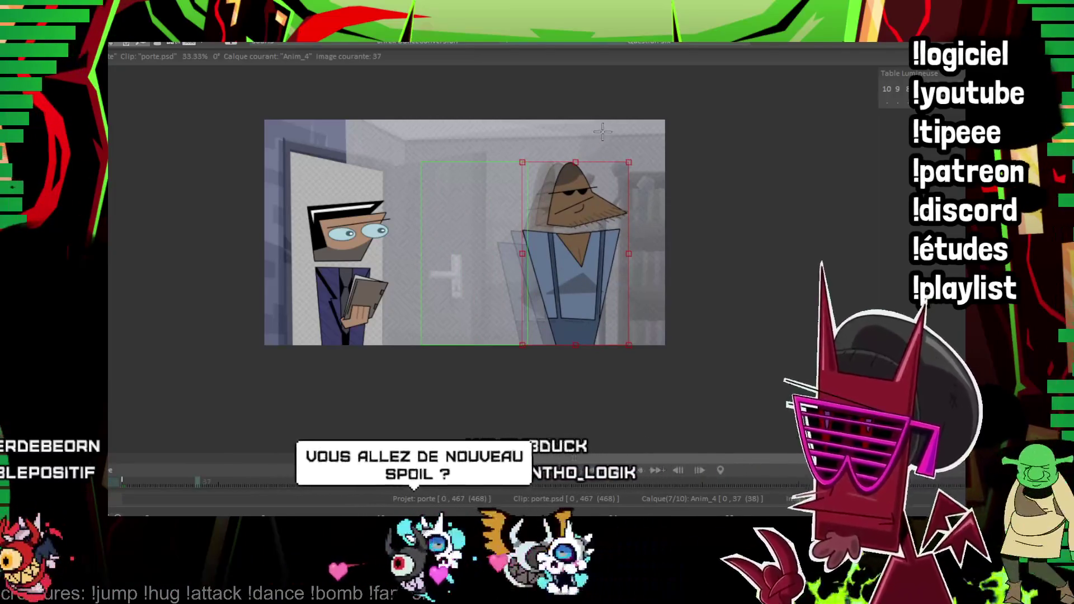
pyautogui.moveTo(575, 162); pyautogui.dragTo(578, 160)
pyautogui.press('Left')
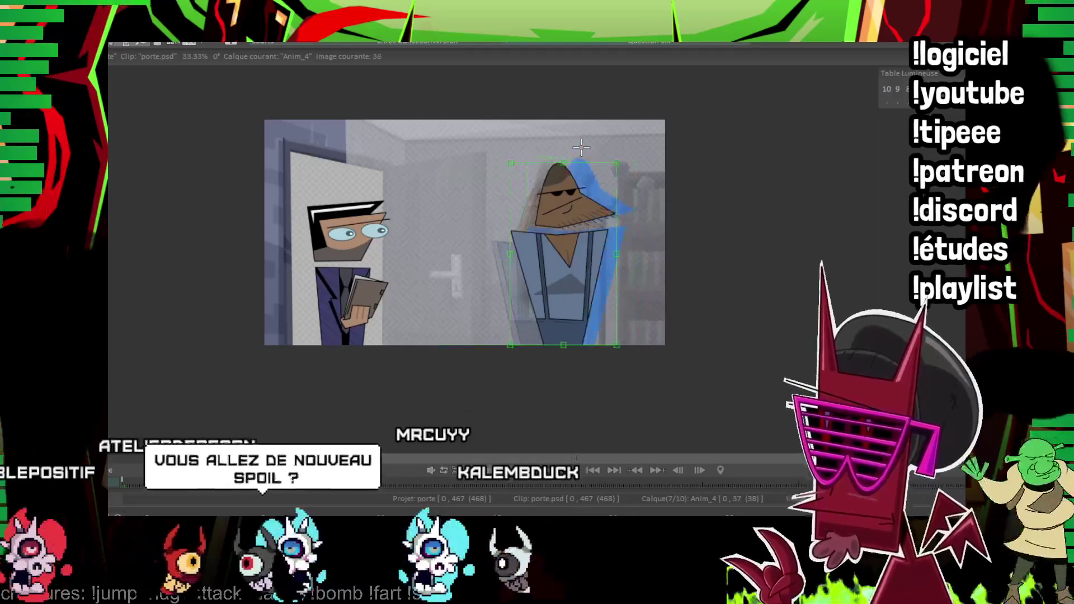
pyautogui.press('Right')
pyautogui.press('Left')
pyautogui.press('Right')
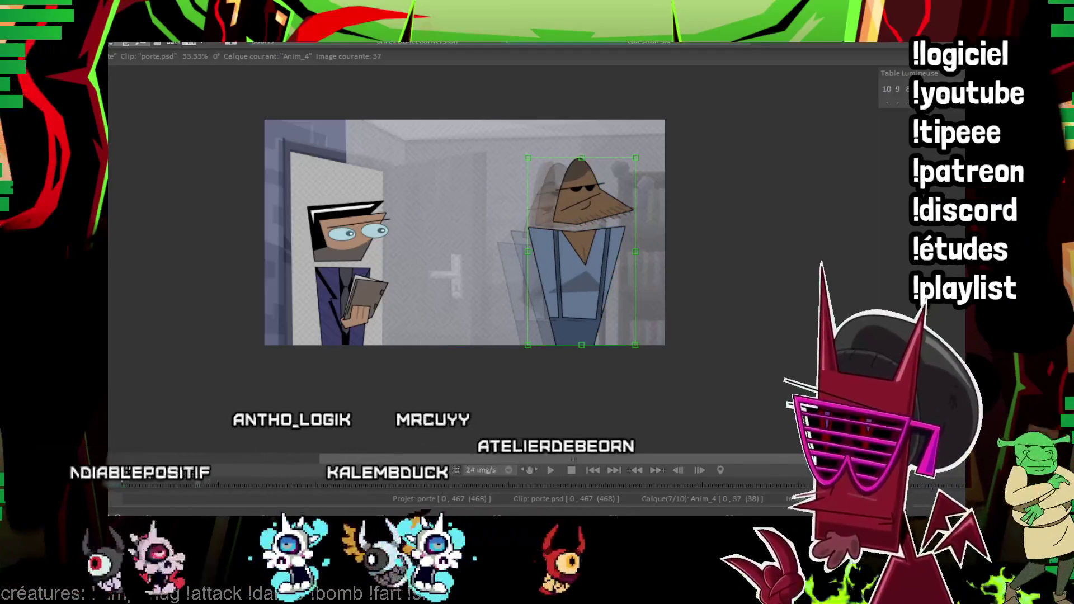
# Nudge the character on the latest frame and shear his top to the right.
pyautogui.press('Right')
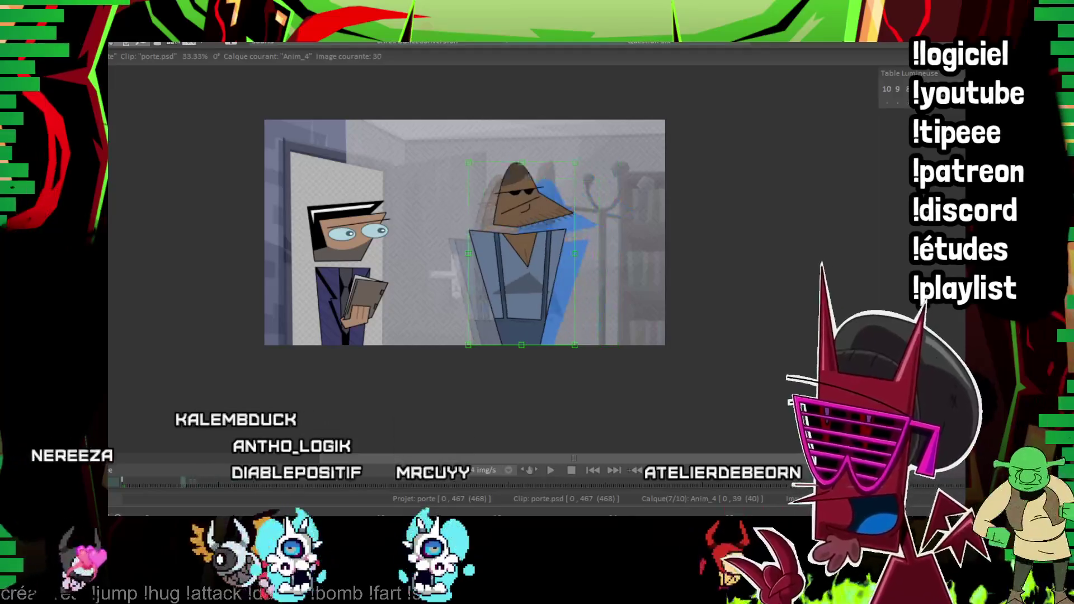
pyautogui.press('Left')
pyautogui.press('Right')
pyautogui.press('Right')
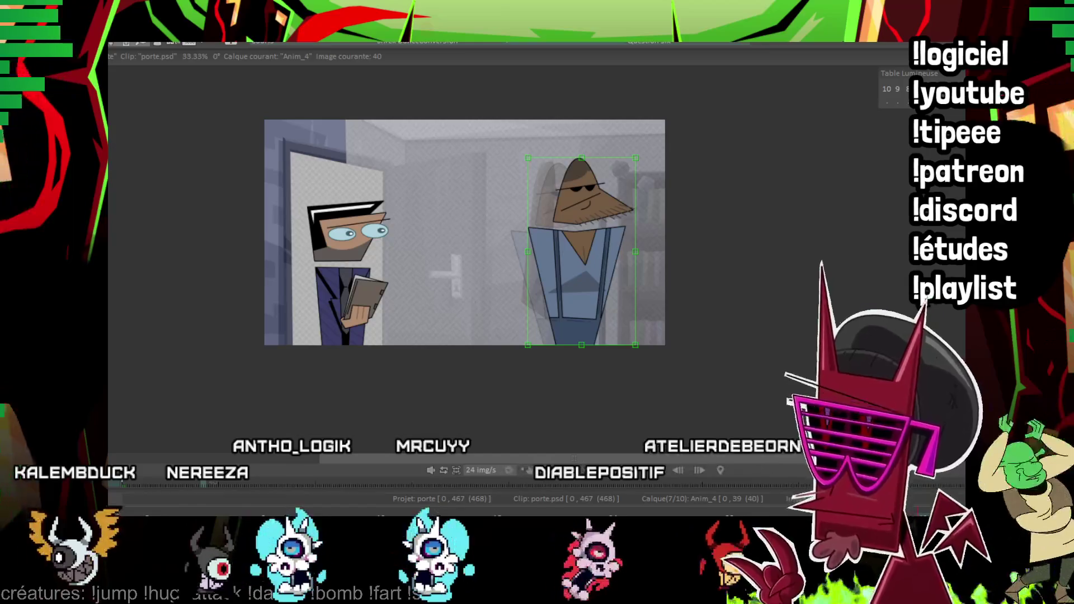
pyautogui.moveTo(605, 273); pyautogui.dragTo(612, 278)
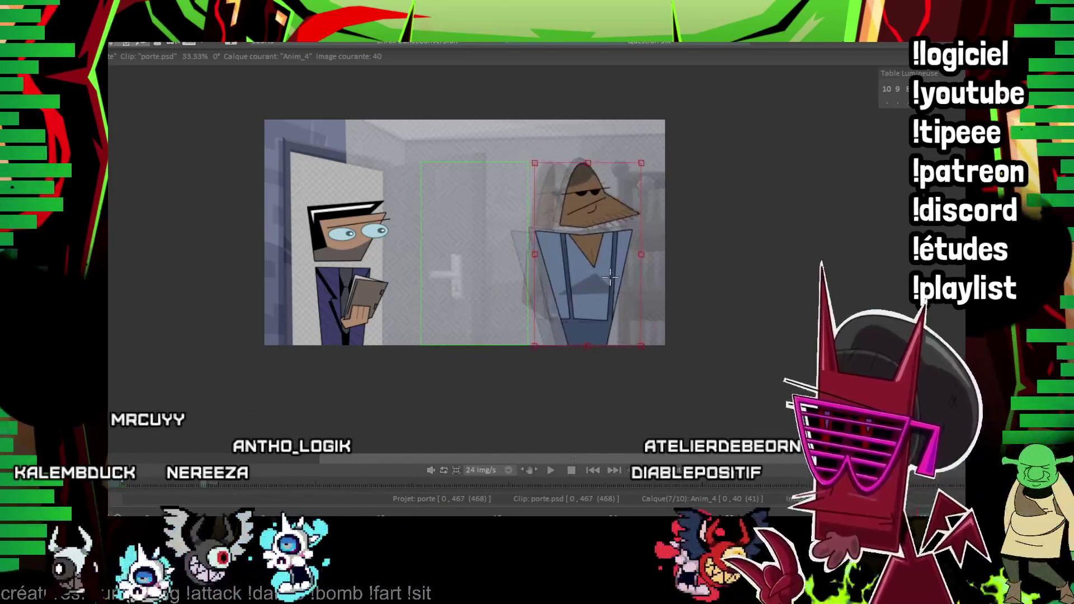
pyautogui.moveTo(591, 163); pyautogui.dragTo(602, 174)
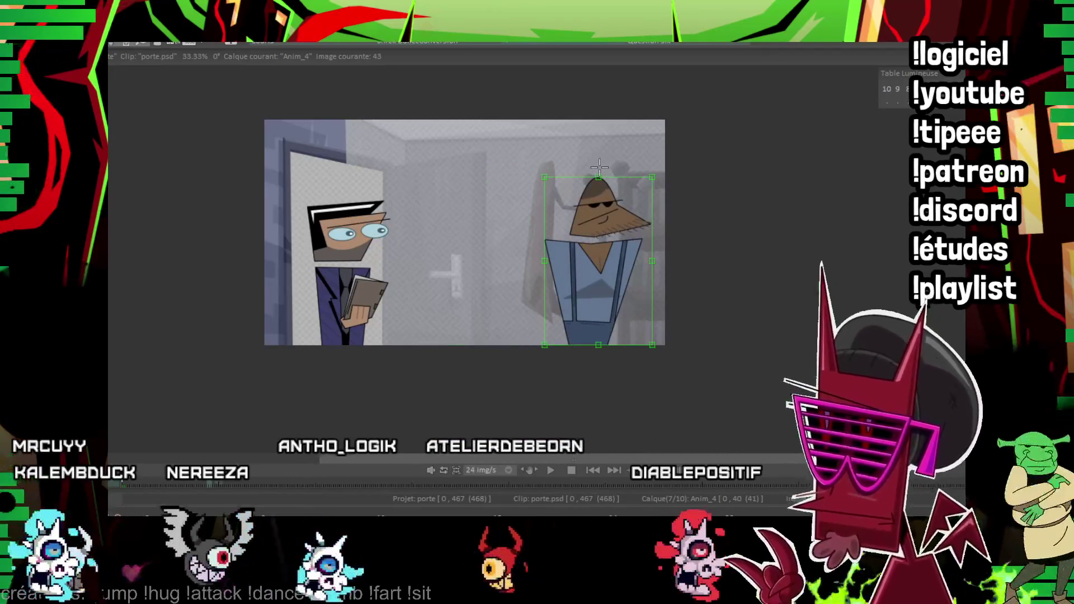
pyautogui.hotkey('ctrl', 'z')
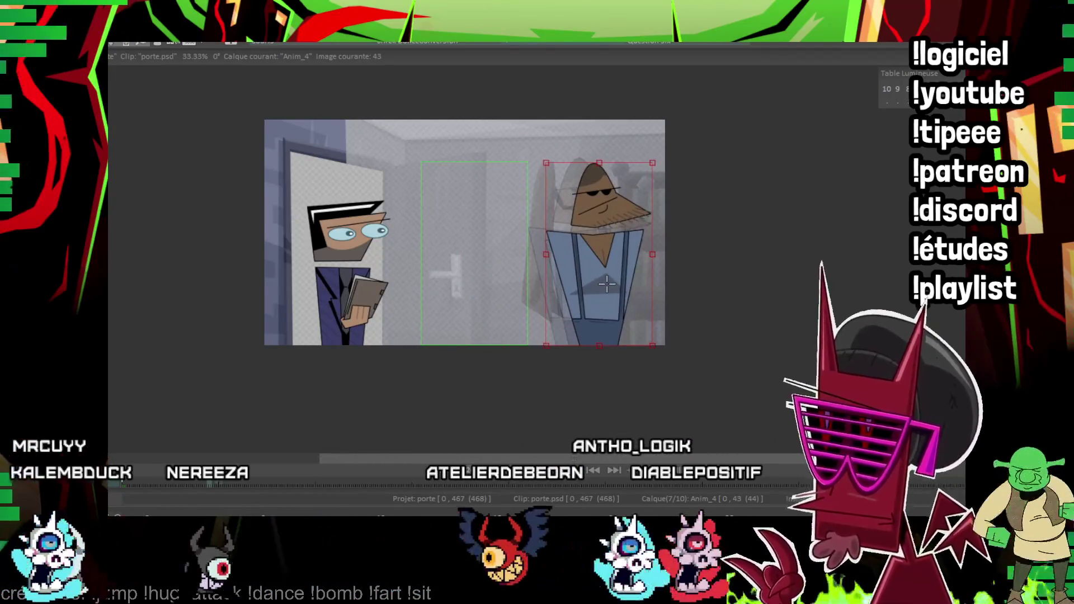
pyautogui.moveTo(599, 163); pyautogui.dragTo(610, 179)
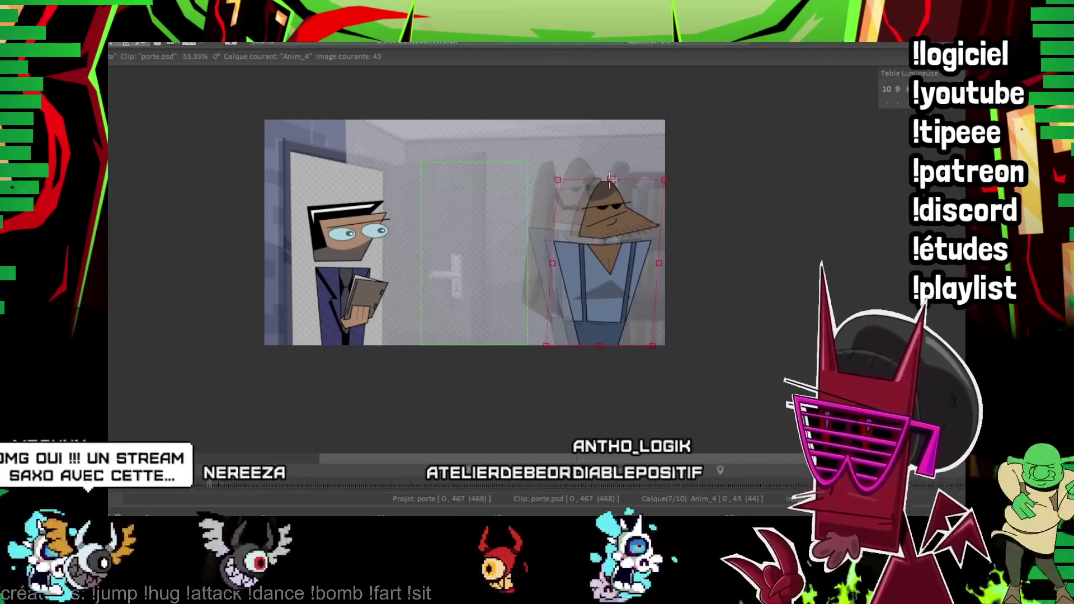
# Nudge the character slightly right and down at frame 44, flipping frames 43–44 to check the walk.
pyautogui.press('Left')
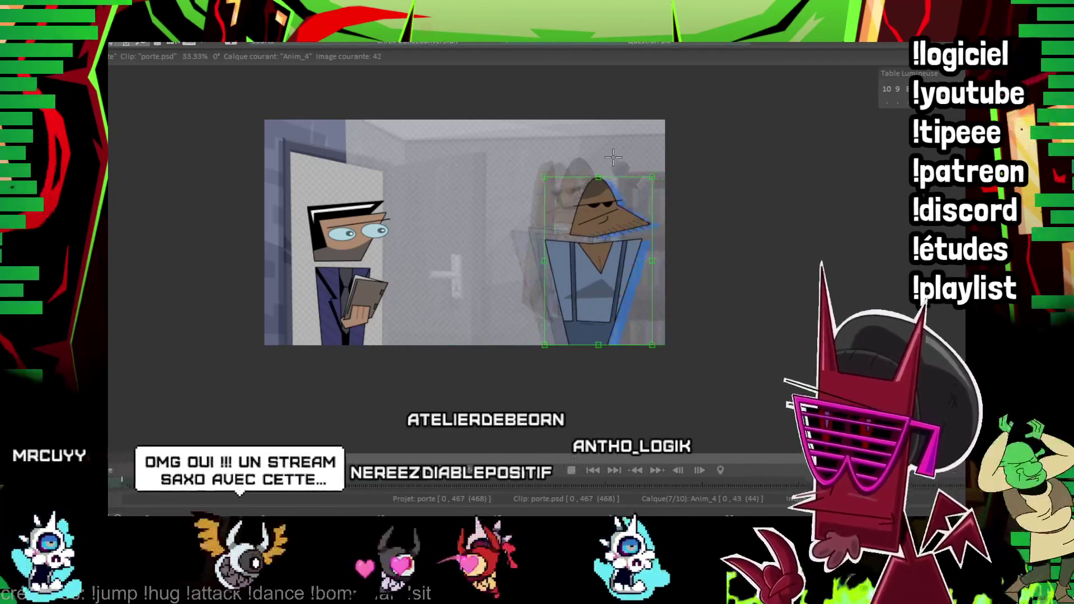
pyautogui.press('Right')
pyautogui.press('Right')
pyautogui.press('Right')
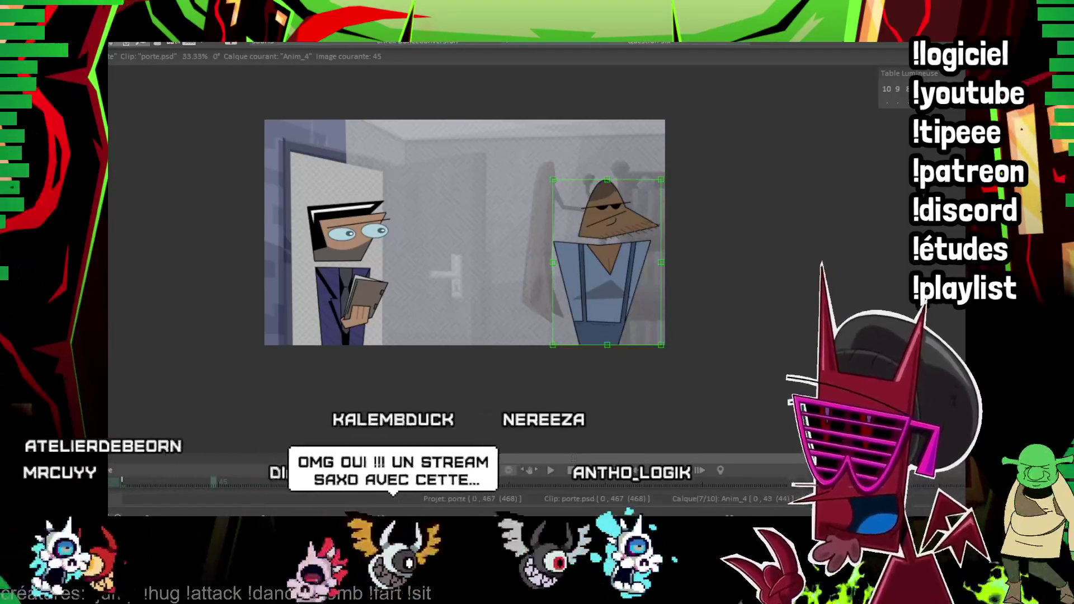
pyautogui.press('Left')
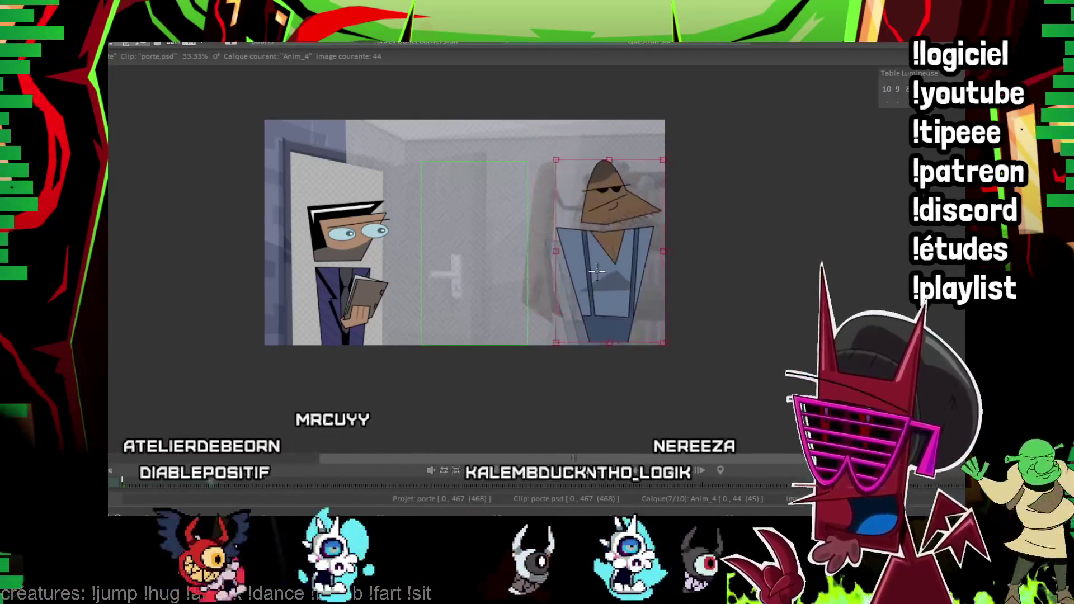
pyautogui.moveTo(597, 272); pyautogui.dragTo(602, 276)
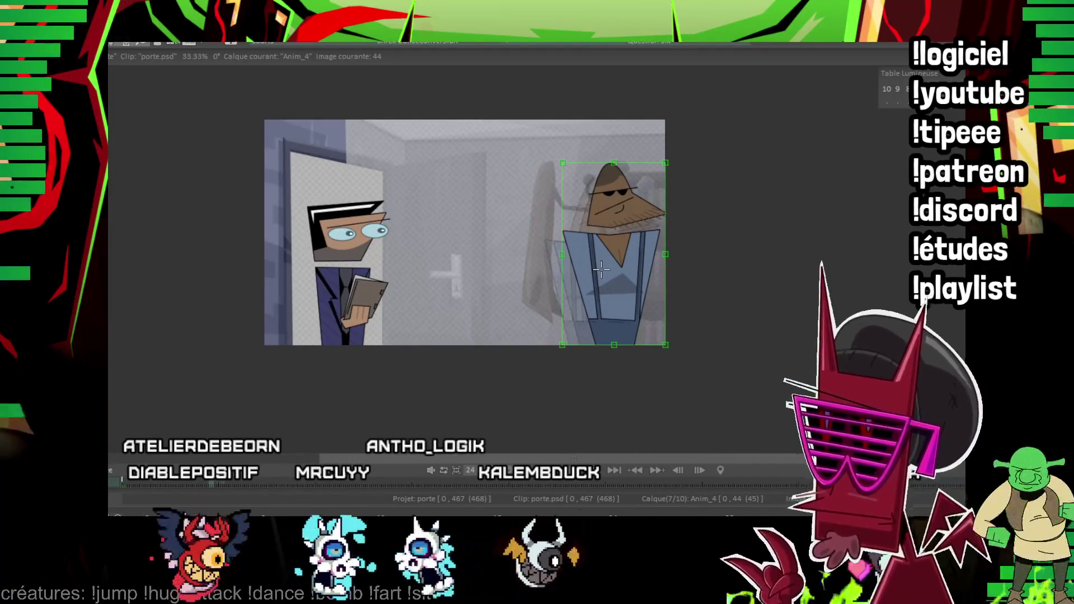
pyautogui.press('Left')
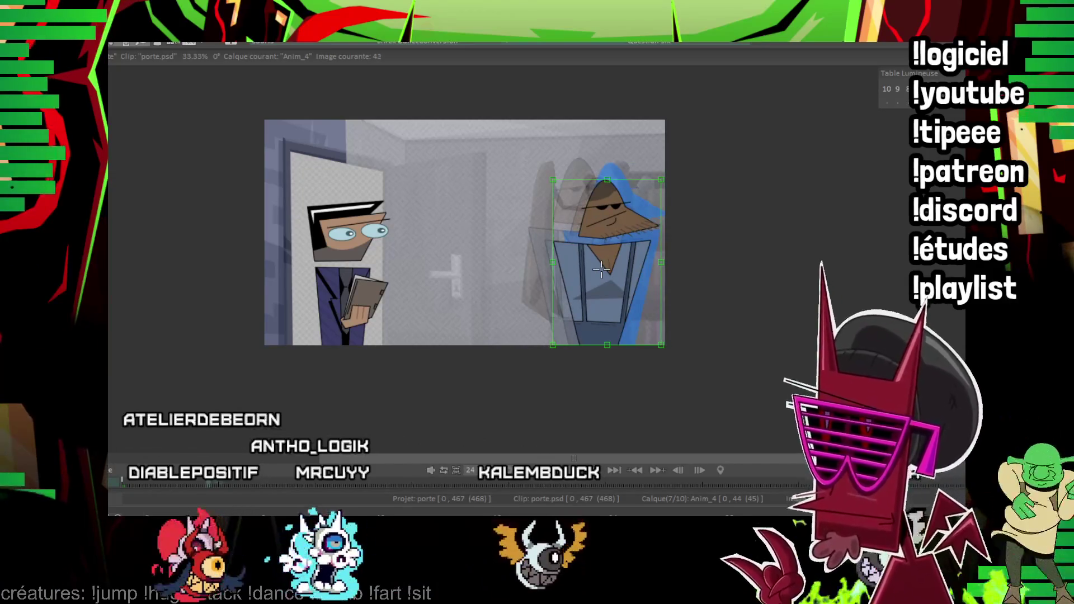
pyautogui.press('Right')
pyautogui.press('Left')
pyautogui.press('Right')
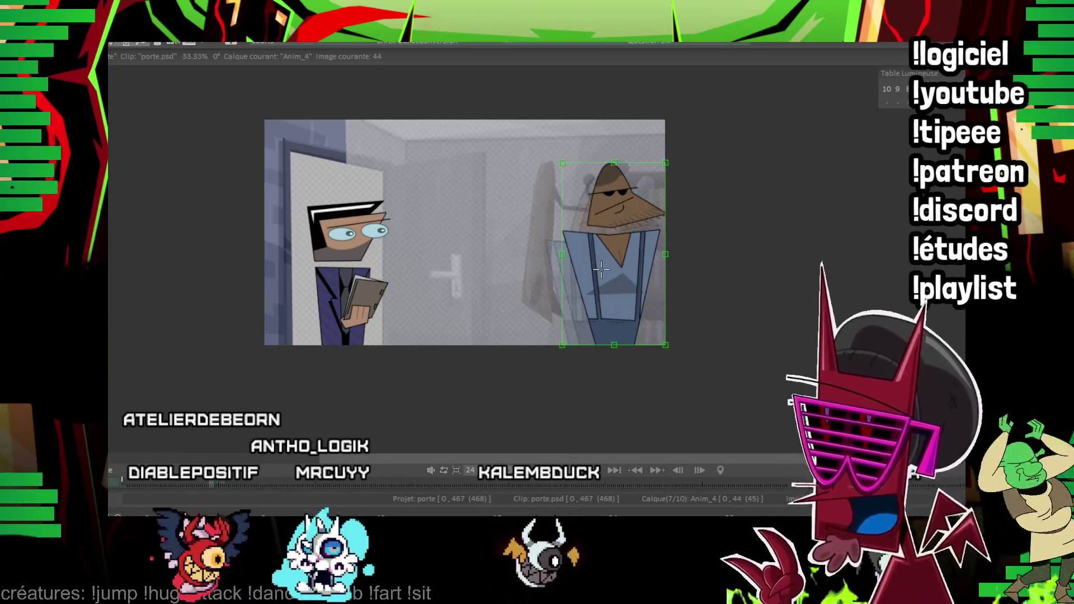
pyautogui.press('Left')
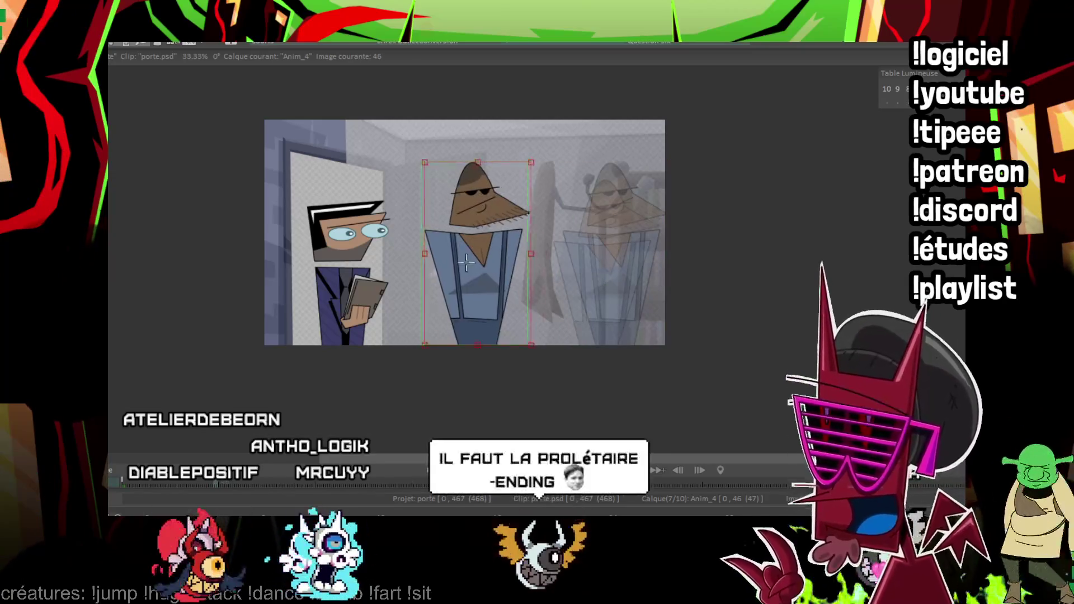
pyautogui.press('Right')
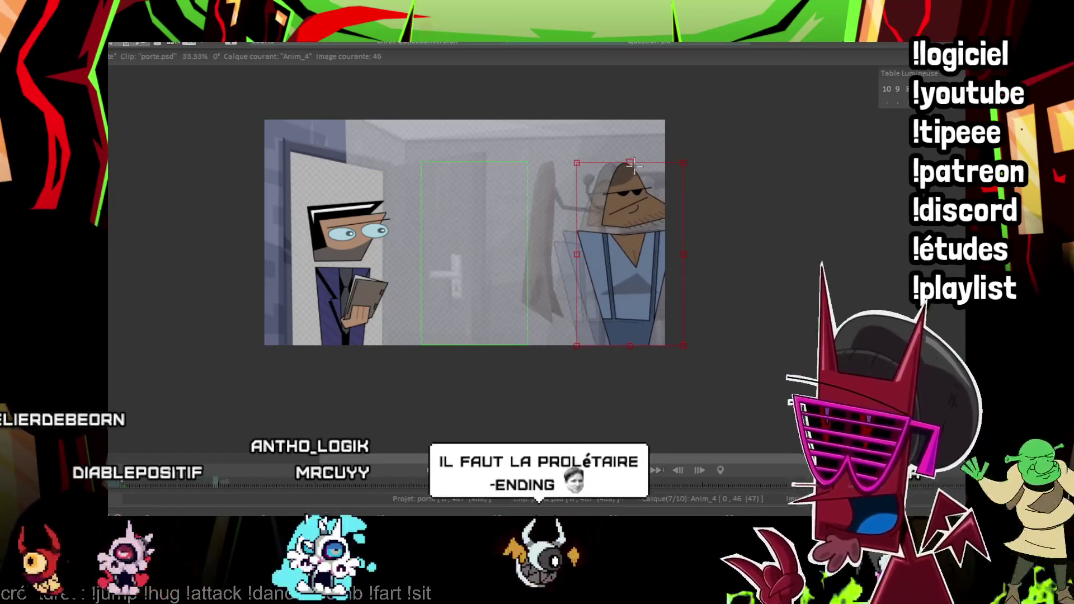
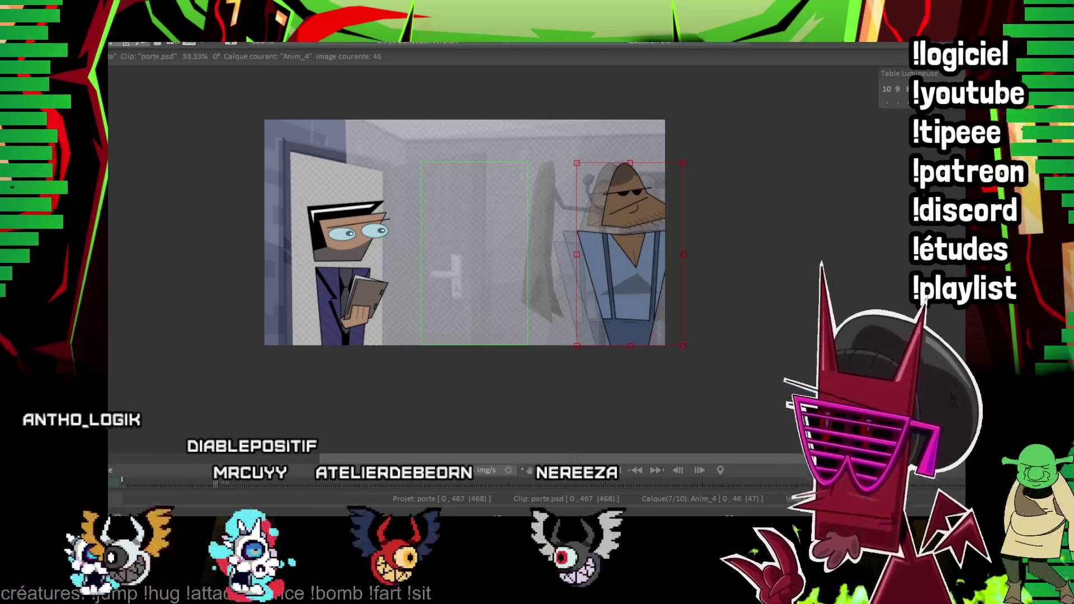
# Slide the character drawing right and lean its top slightly to the right.
pyautogui.press('Left')
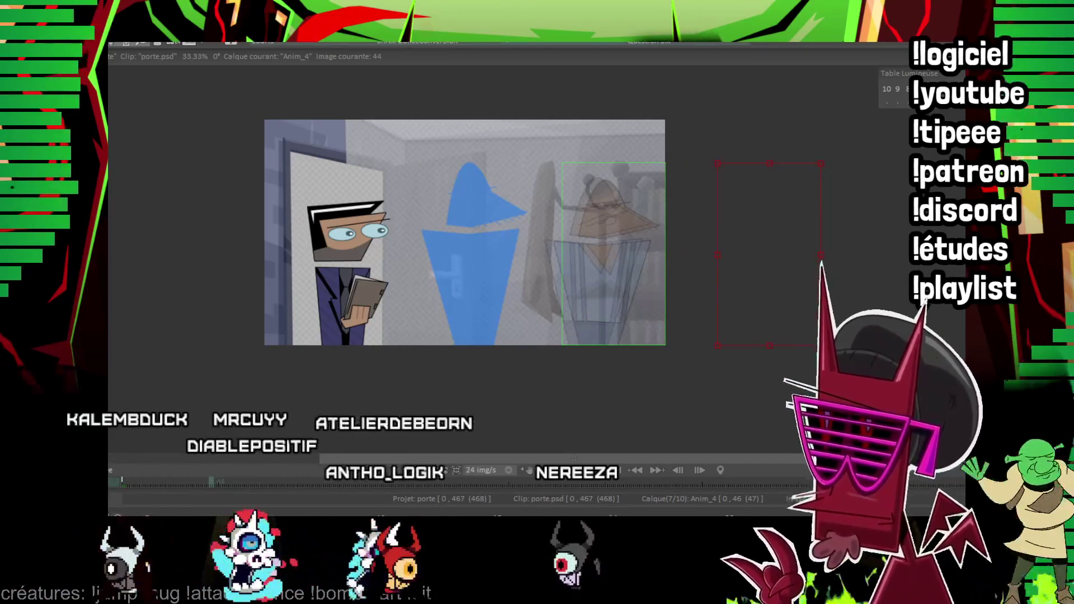
pyautogui.press('Left')
pyautogui.press('Right')
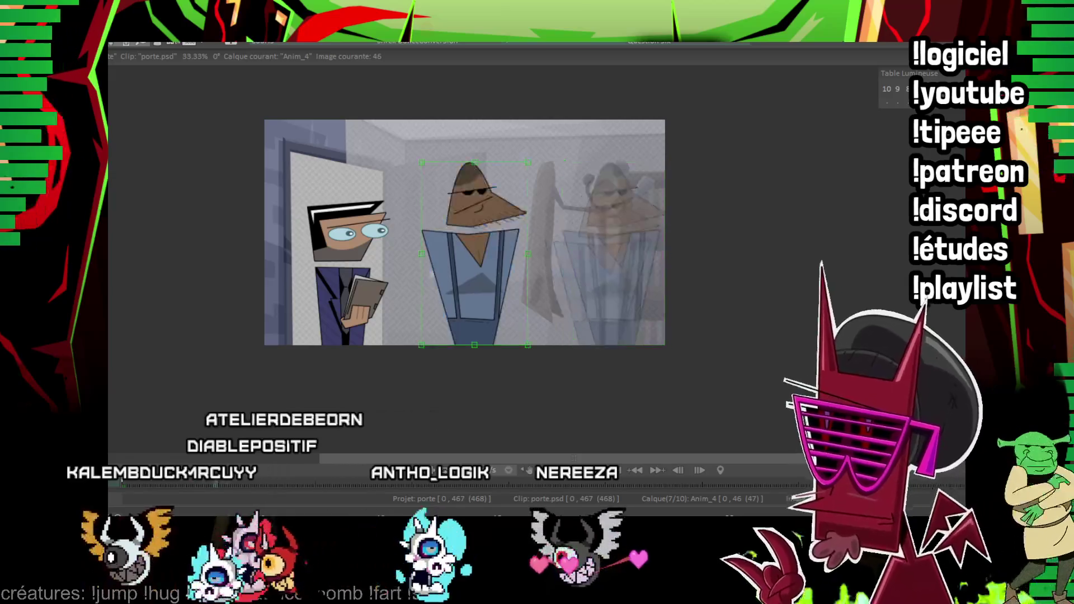
pyautogui.moveTo(475, 292); pyautogui.dragTo(629, 294)
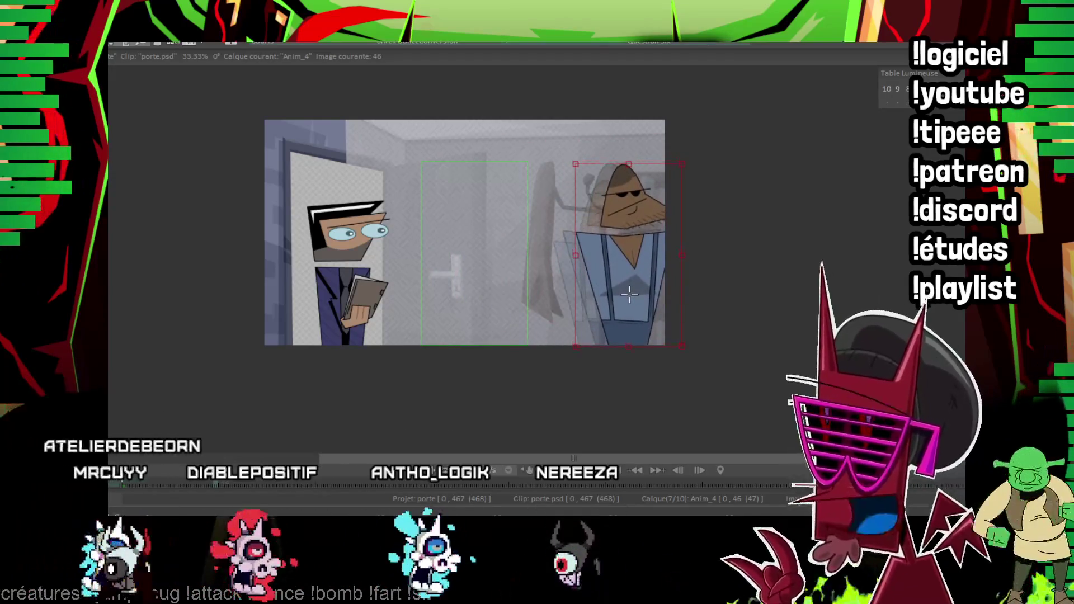
pyautogui.moveTo(629, 163); pyautogui.dragTo(633, 159)
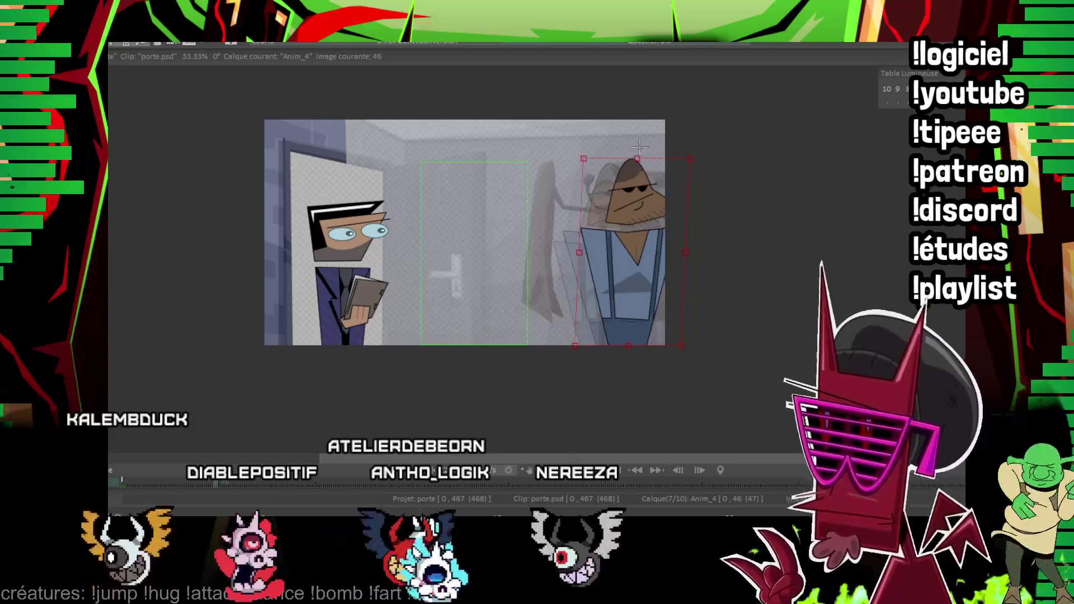
# Paste character copies onto the next frames, each nudged further right.
pyautogui.press('Right')
pyautogui.press('Right')
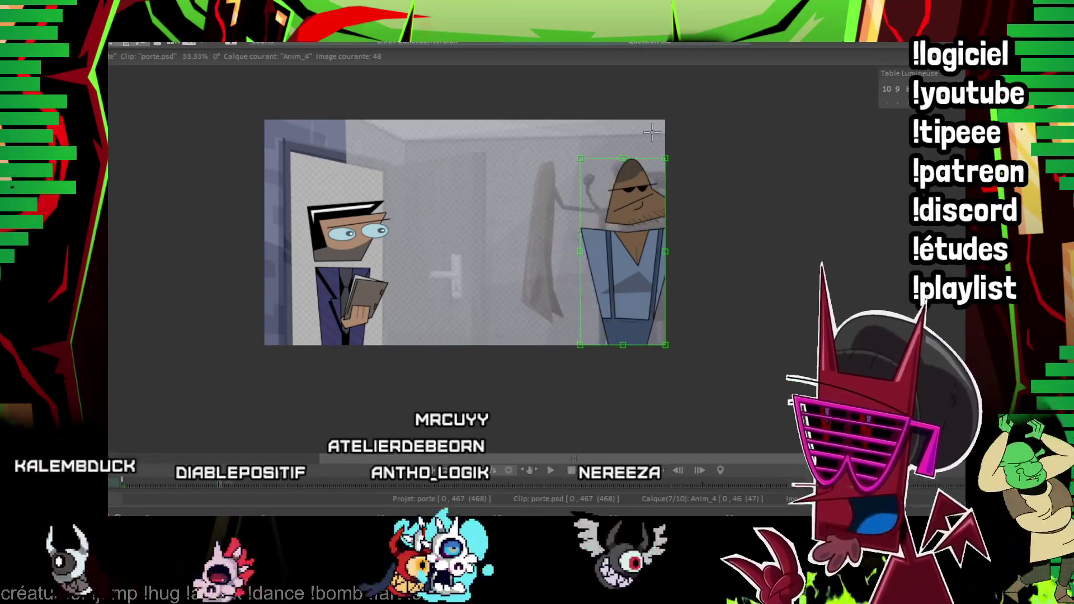
pyautogui.hotkey('ctrl', 'v')
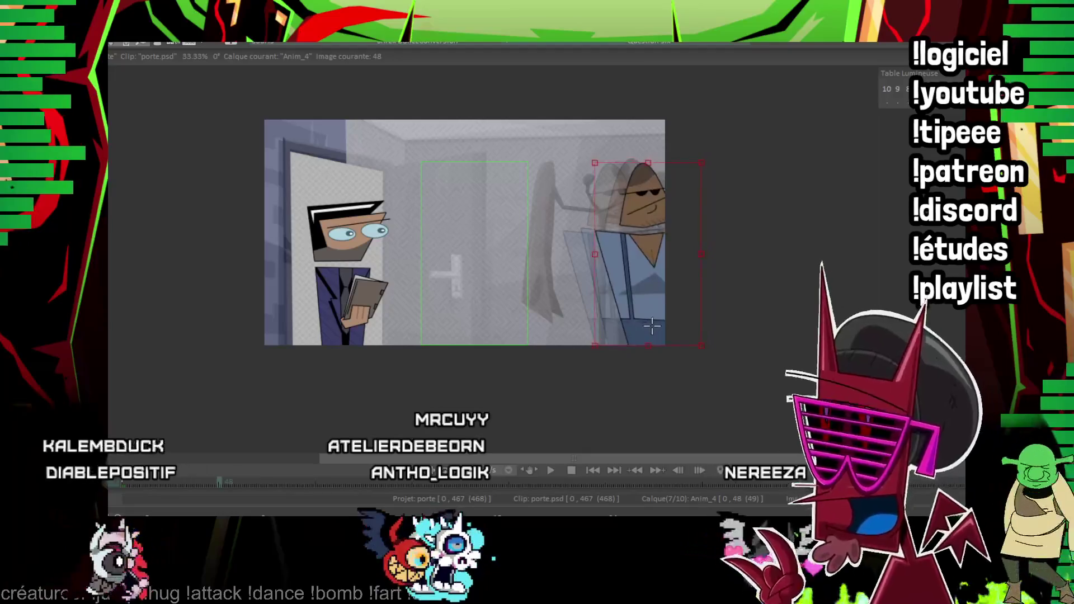
pyautogui.moveTo(653, 326); pyautogui.dragTo(660, 326)
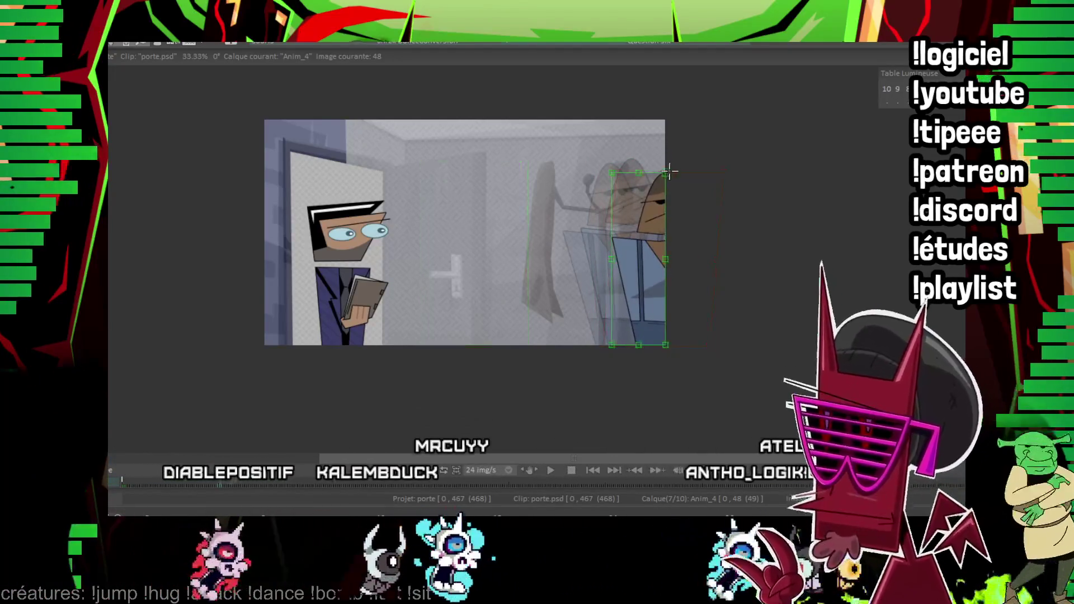
pyautogui.press('Right')
pyautogui.press('Right')
pyautogui.hotkey('ctrl', 'v')
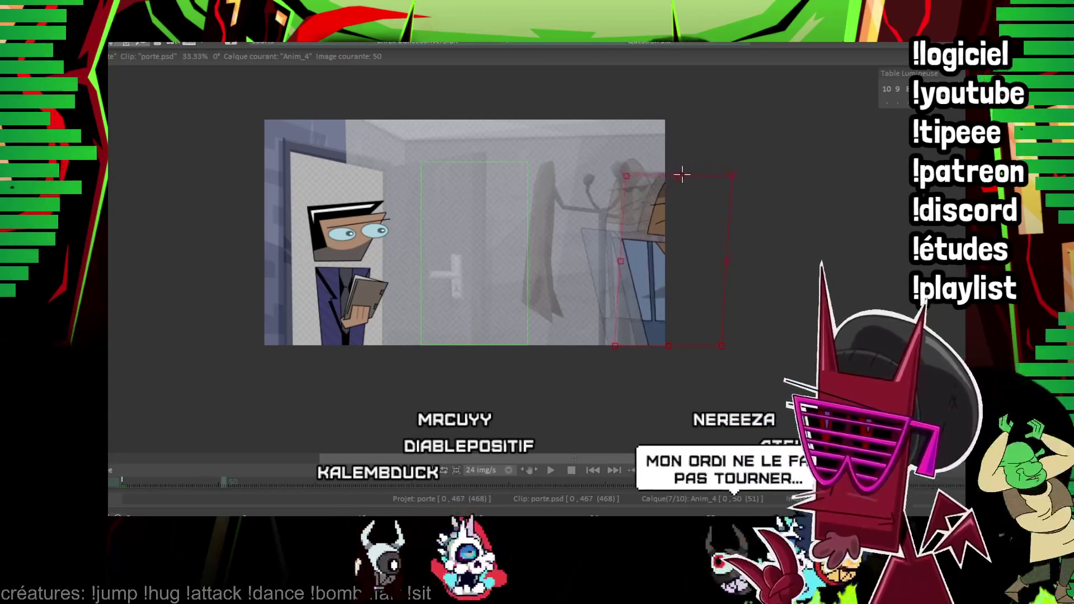
pyautogui.press('Return')
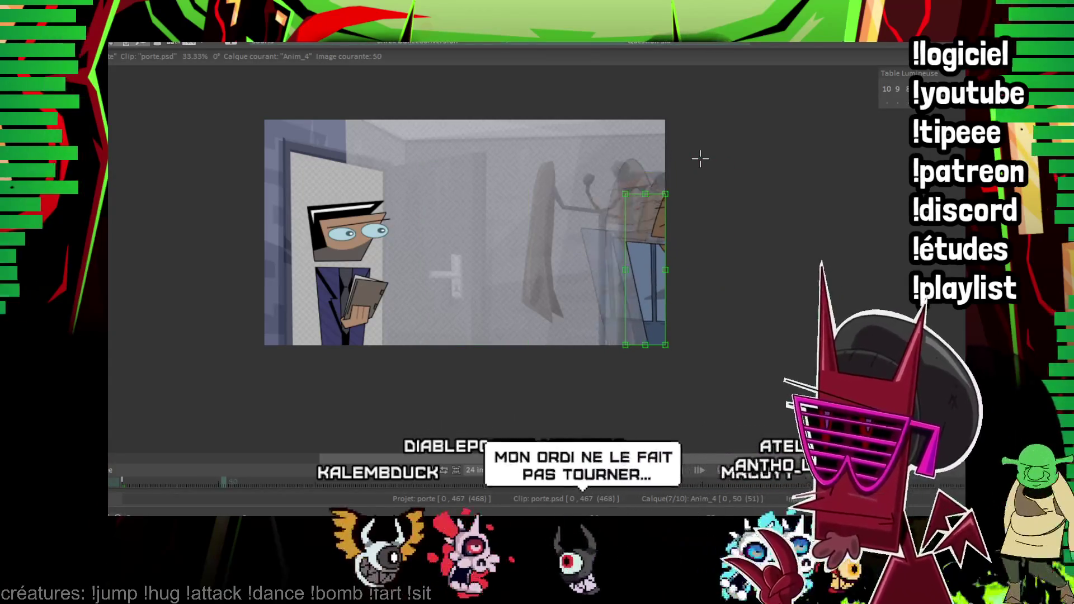
# Paste a final copy pushed past the right edge, then play back the slide-out.
pyautogui.press('Right')
pyautogui.press('Right')
pyautogui.hotkey('ctrl', 'v')
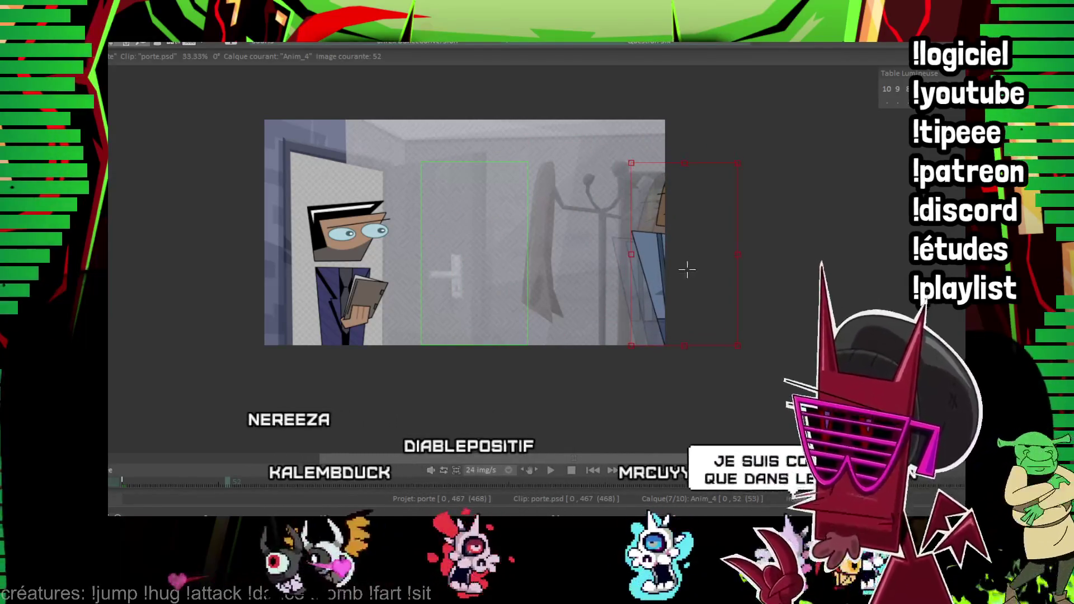
pyautogui.moveTo(678, 281); pyautogui.dragTo(696, 261)
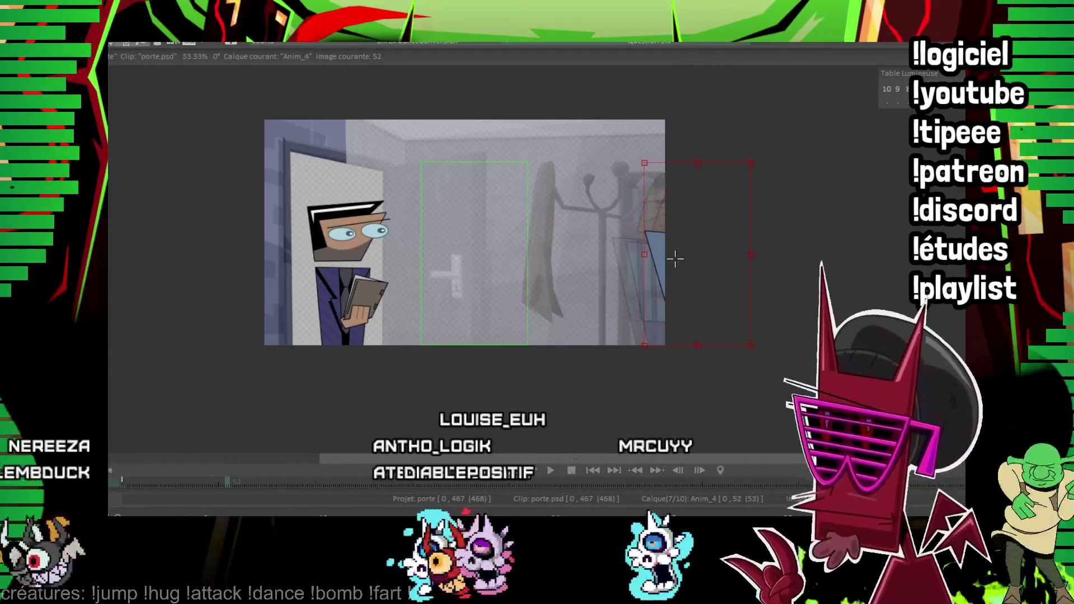
pyautogui.press('Return')
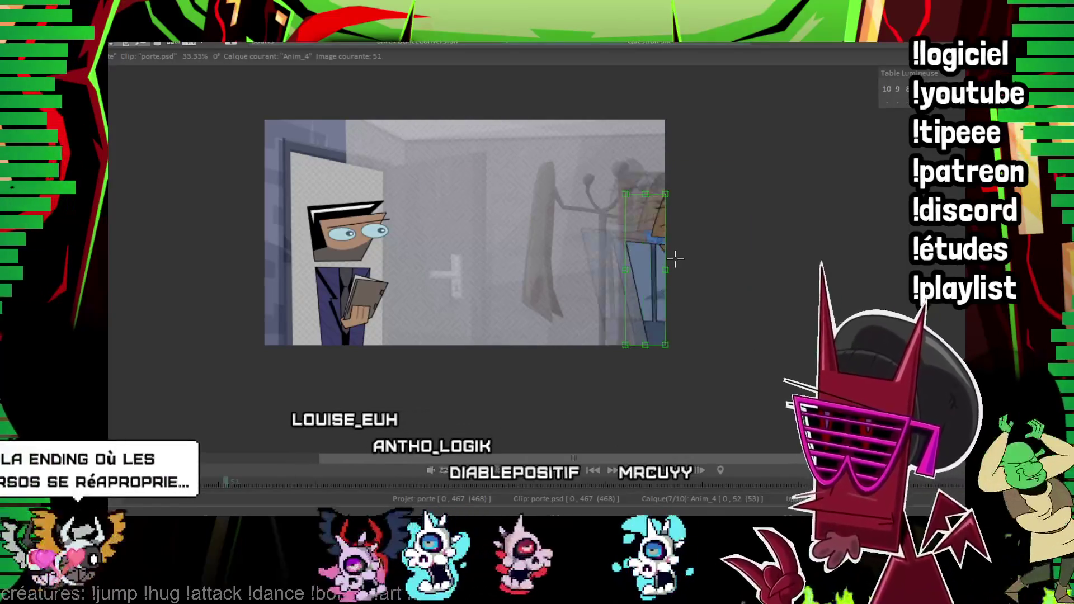
pyautogui.press('Right')
pyautogui.press('Right')
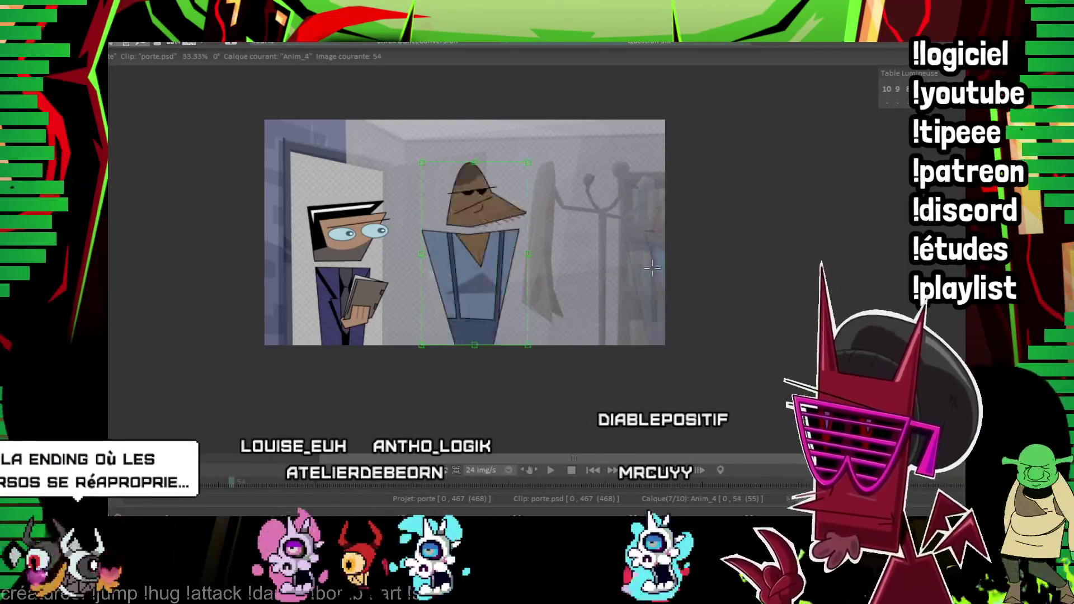
pyautogui.click(725, 312)
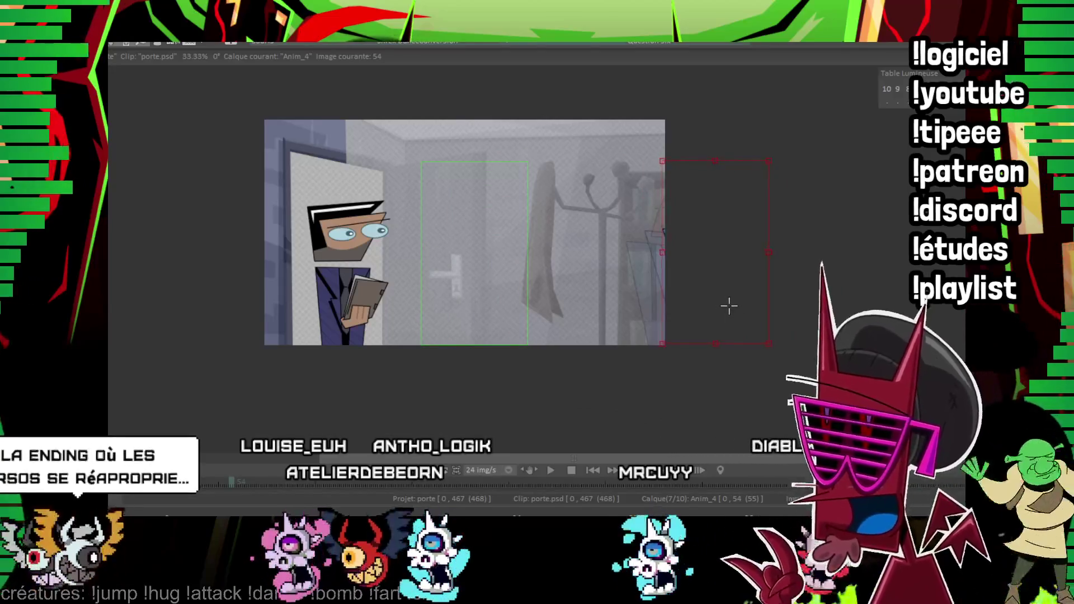
pyautogui.press('Right')
pyautogui.press('Right')
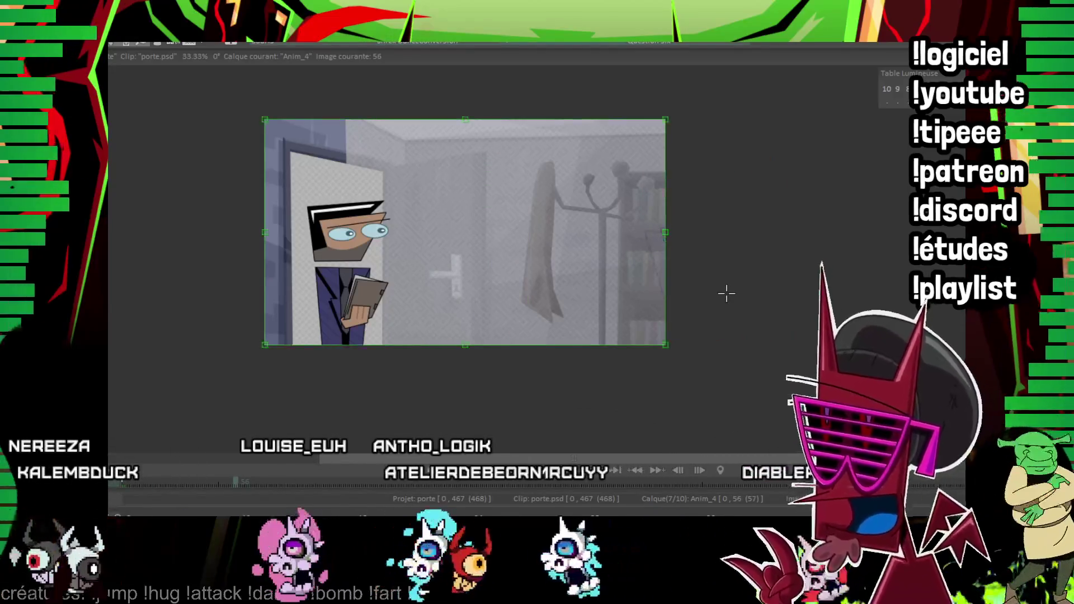
# Return to image 0, select the Anim_4 layer and zoom in on the canvas.
pyautogui.press('Home')
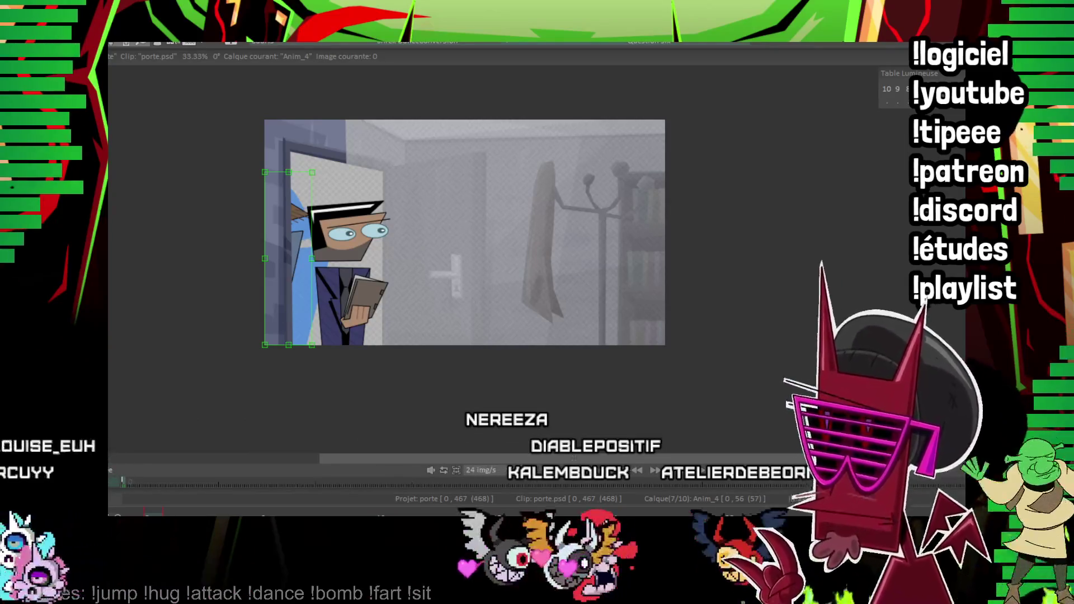
pyautogui.click(288, 259)
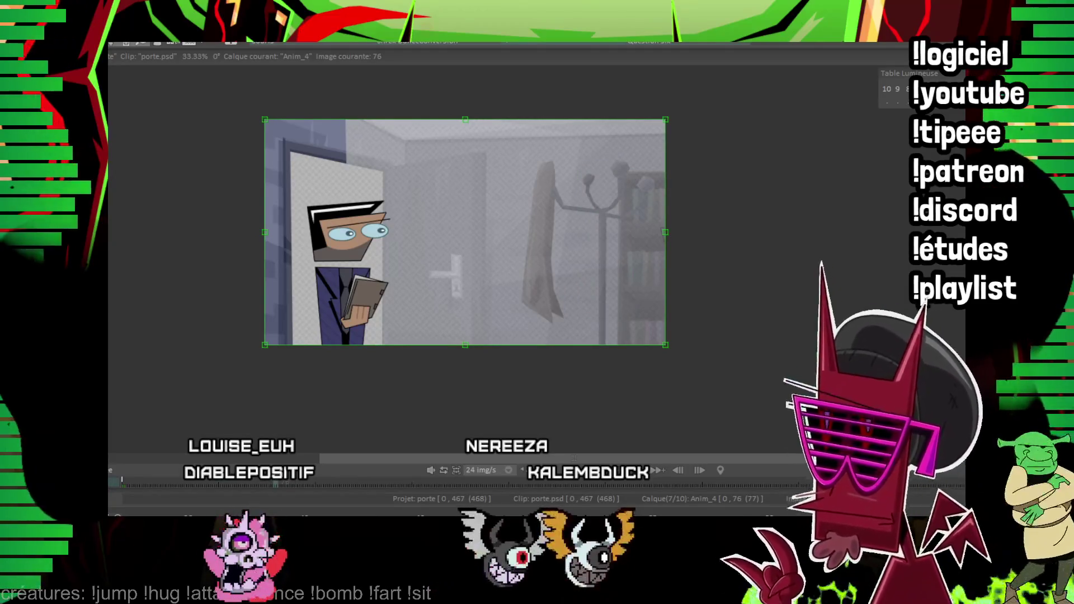
pyautogui.scroll(2, 590, 252)
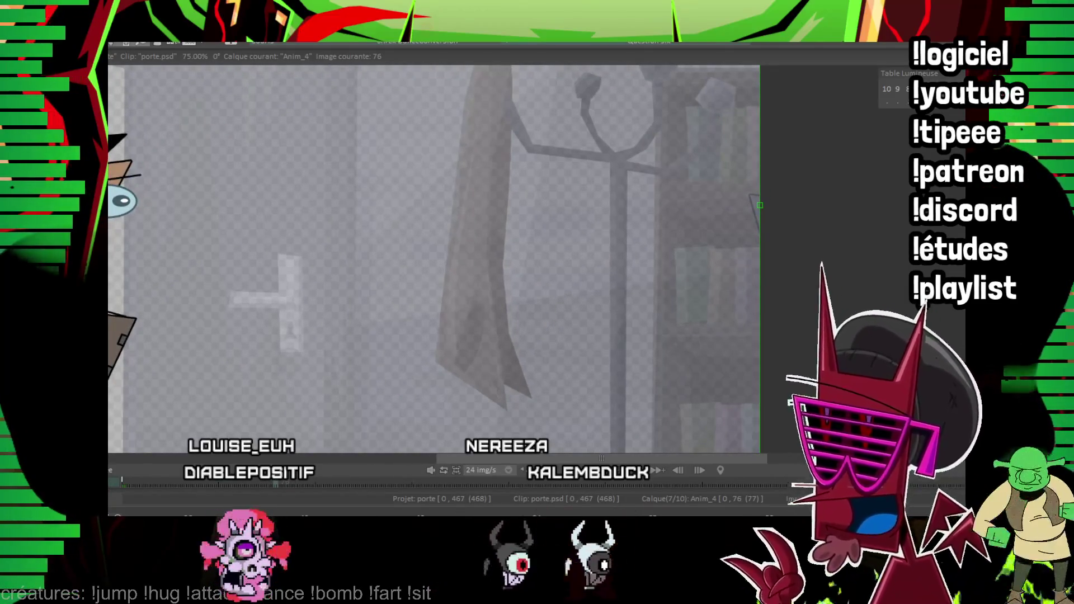
# Go to frame 24, centre on the character and mirror the drawing horizontally.
pyautogui.click(290, 485)
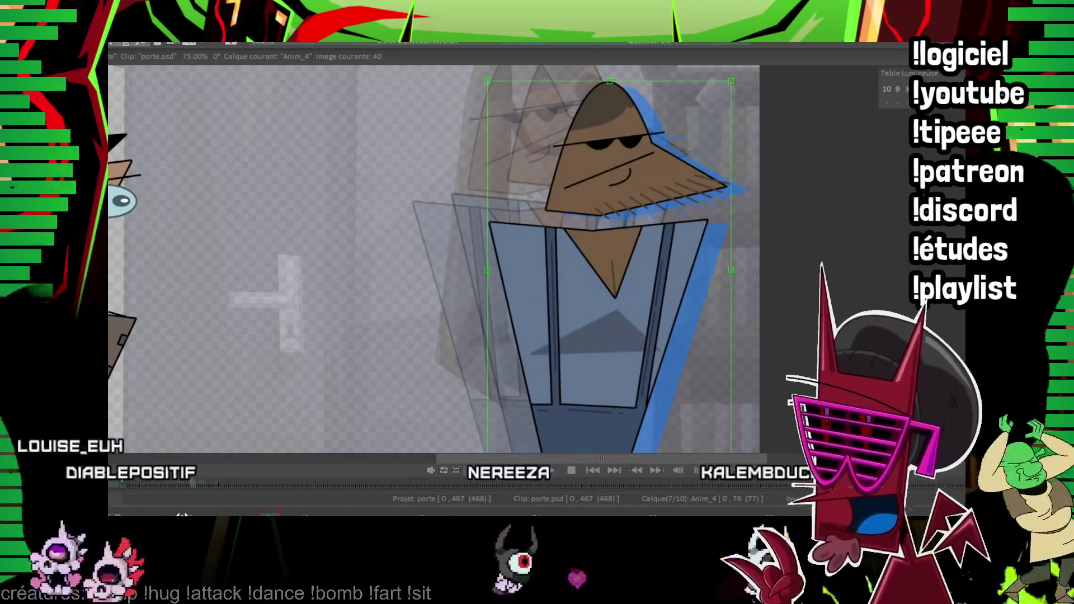
pyautogui.moveTo(559, 269); pyautogui.dragTo(313, 252)
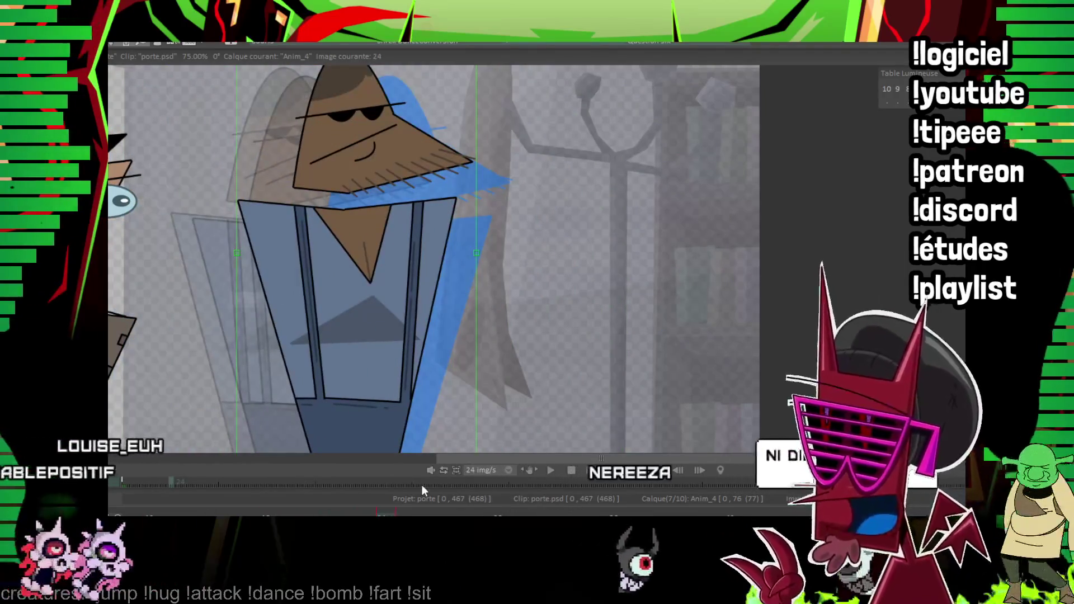
pyautogui.click(422, 486)
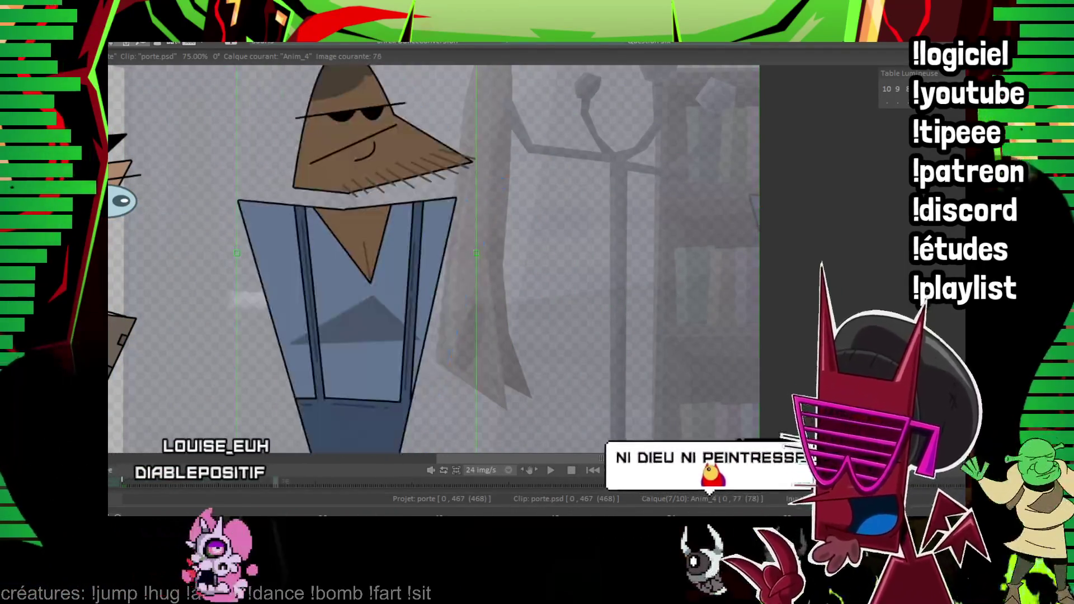
pyautogui.click(168, 39)
pyautogui.moveTo(168, 108)
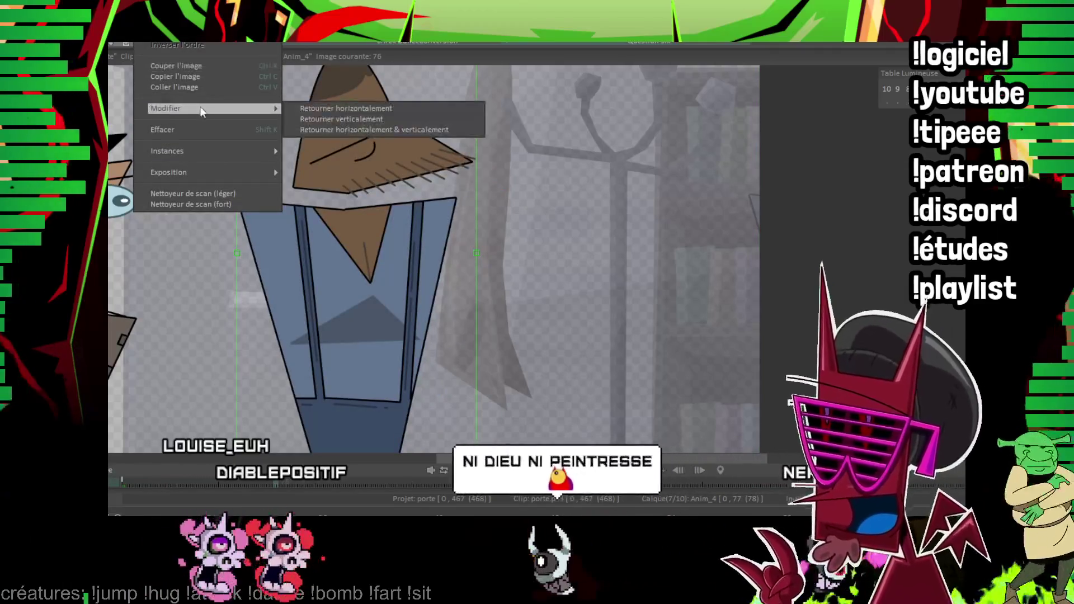
pyautogui.click(368, 107)
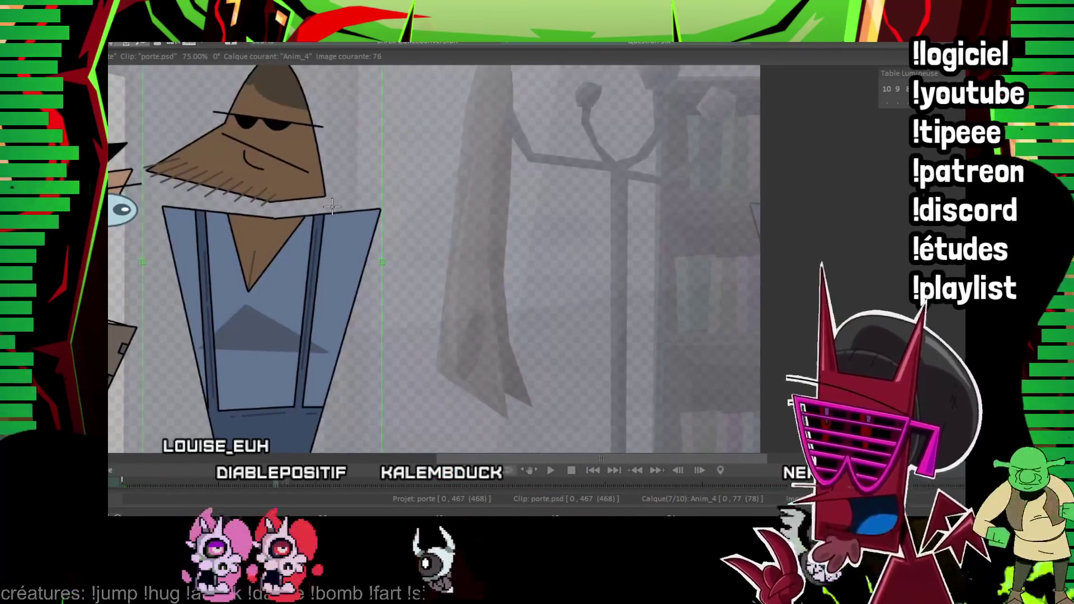
pyautogui.moveTo(277, 175); pyautogui.dragTo(251, 172)
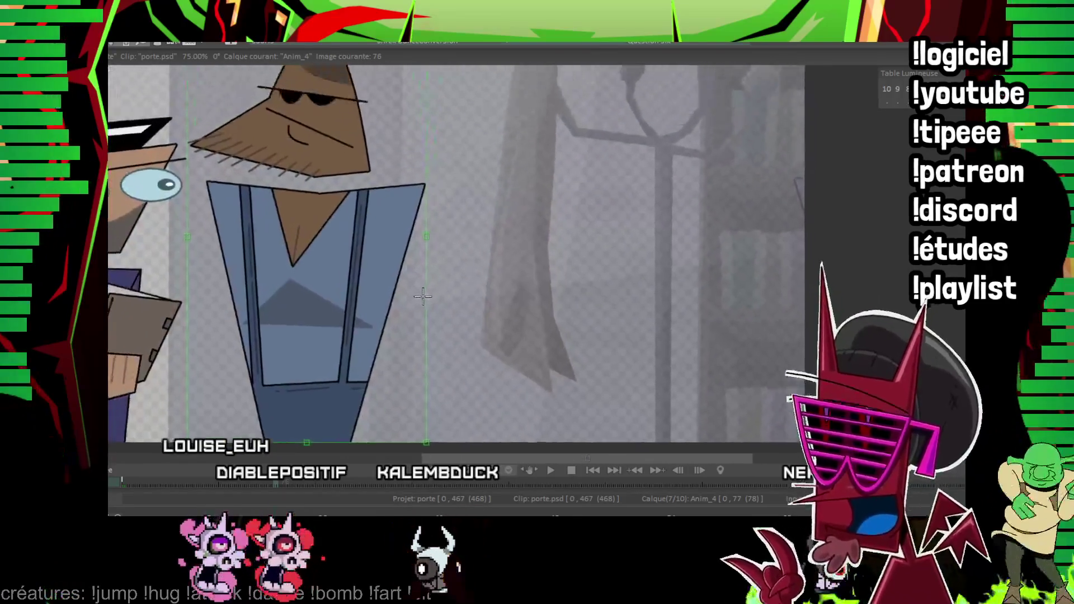
pyautogui.moveTo(356, 310); pyautogui.dragTo(401, 358)
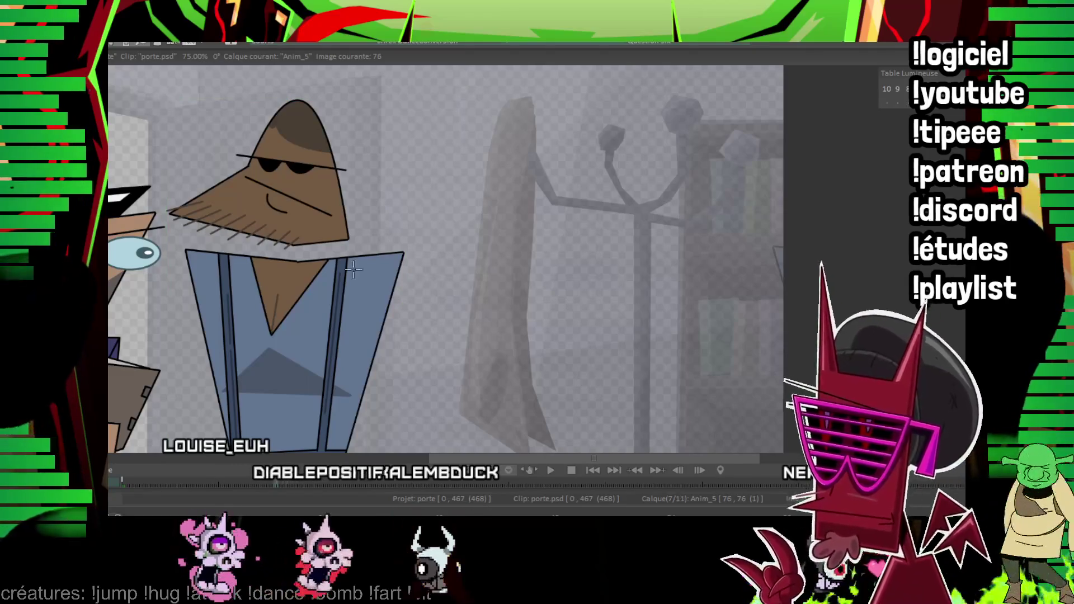
# Draw the long curved strap down the character's right side.
pyautogui.moveTo(353, 270); pyautogui.dragTo(379, 159)
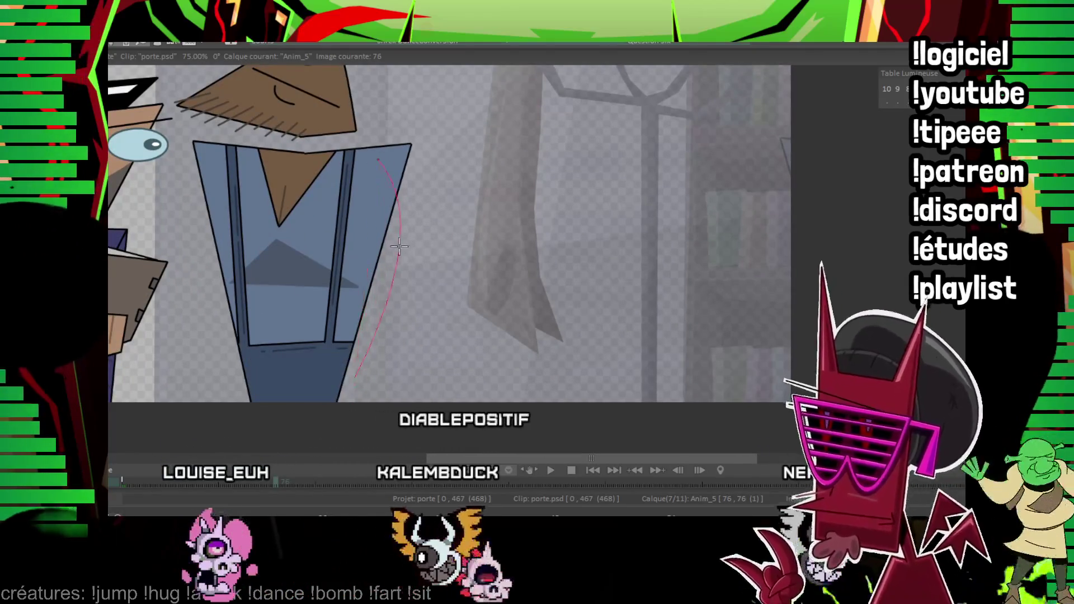
pyautogui.click(399, 247)
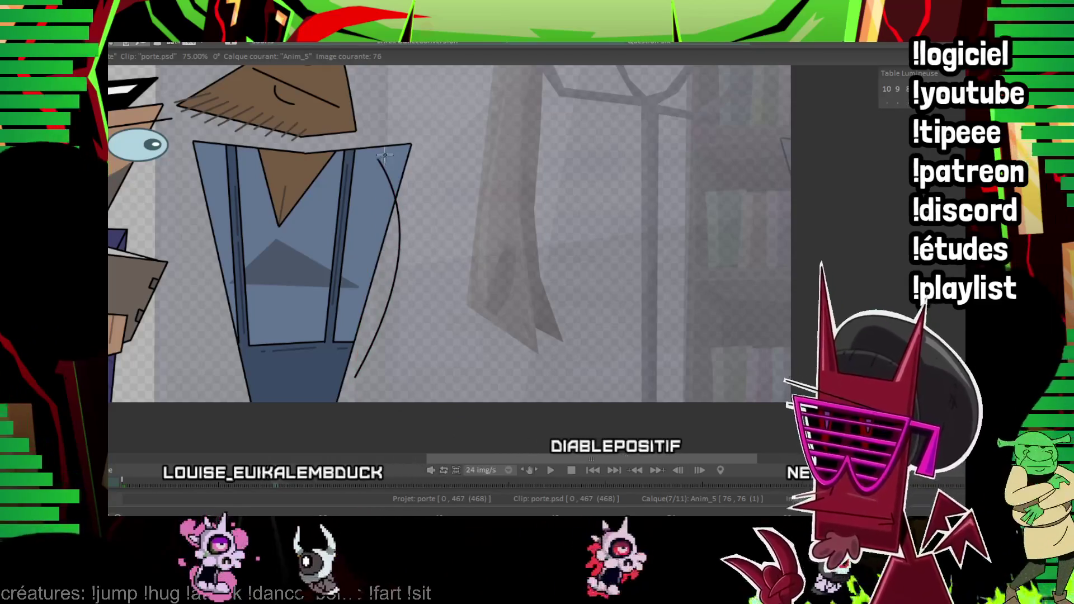
pyautogui.moveTo(385, 155); pyautogui.dragTo(368, 383)
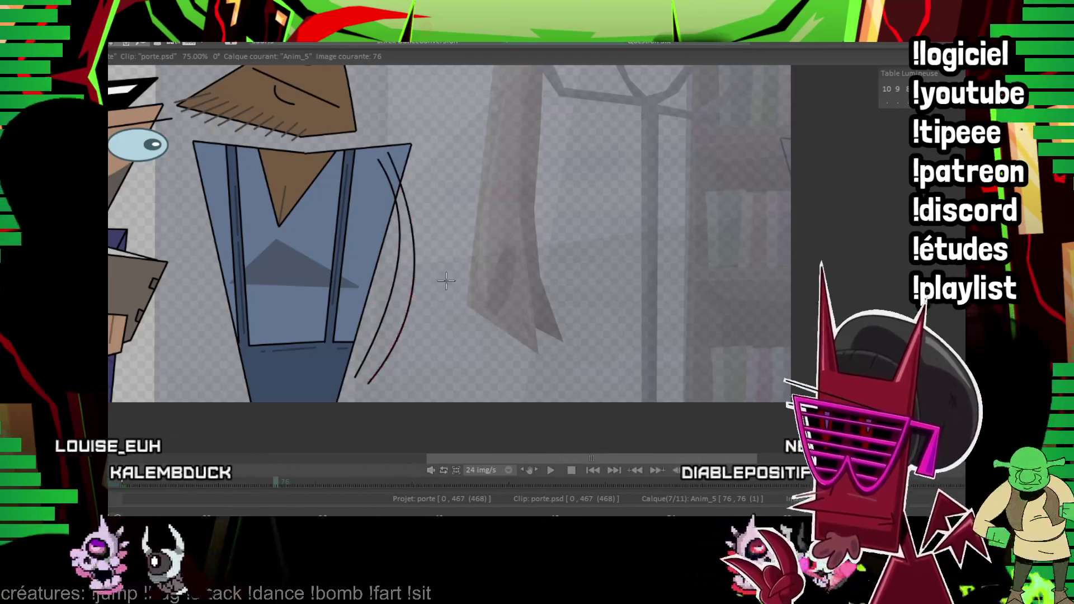
pyautogui.moveTo(383, 149); pyautogui.dragTo(376, 383)
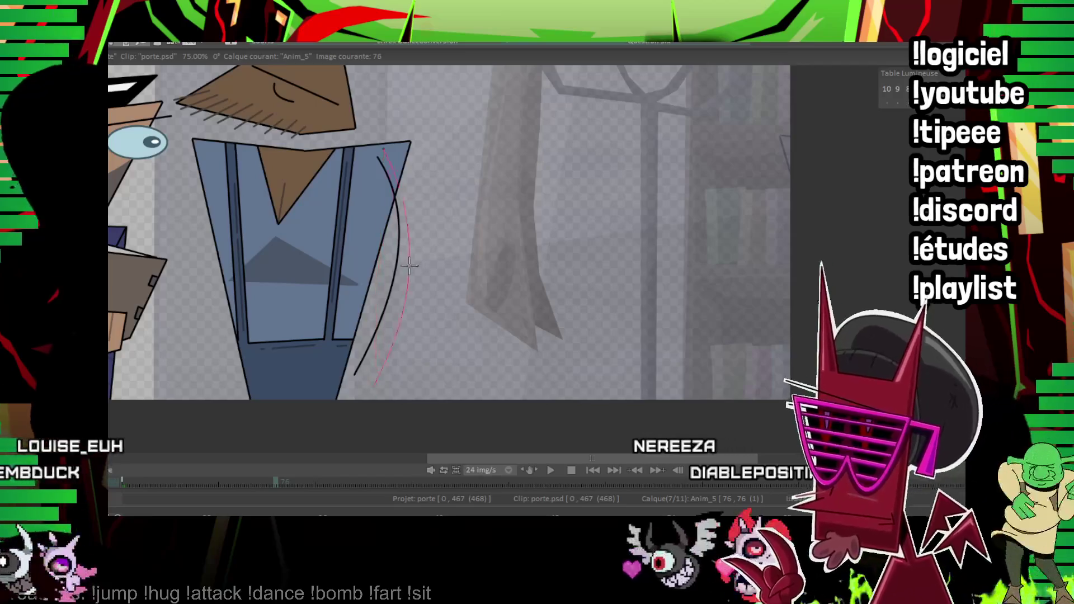
# Erase the overlapping stroke ends and join the two curve ends with a line.
pyautogui.scroll(2, 409, 266)
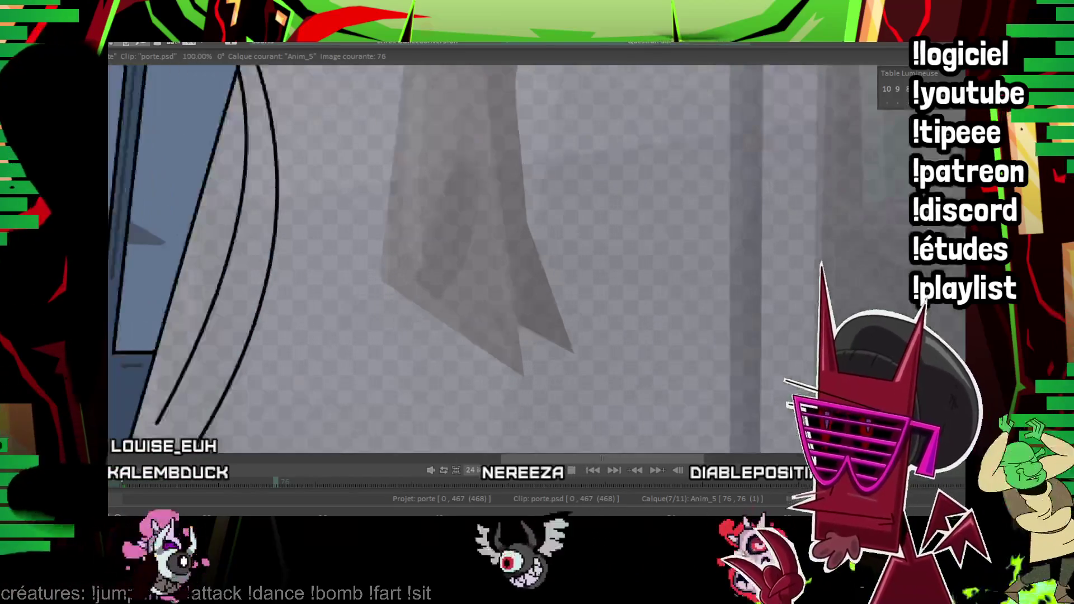
pyautogui.scroll(1, 180, 285)
pyautogui.scroll(1, 181, 285)
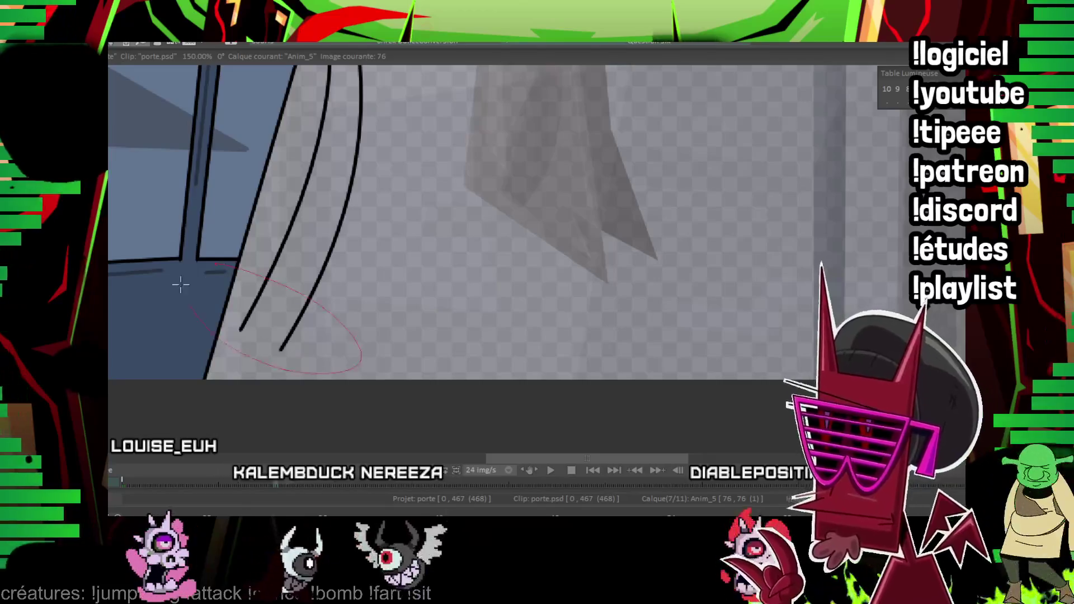
pyautogui.press('Delete')
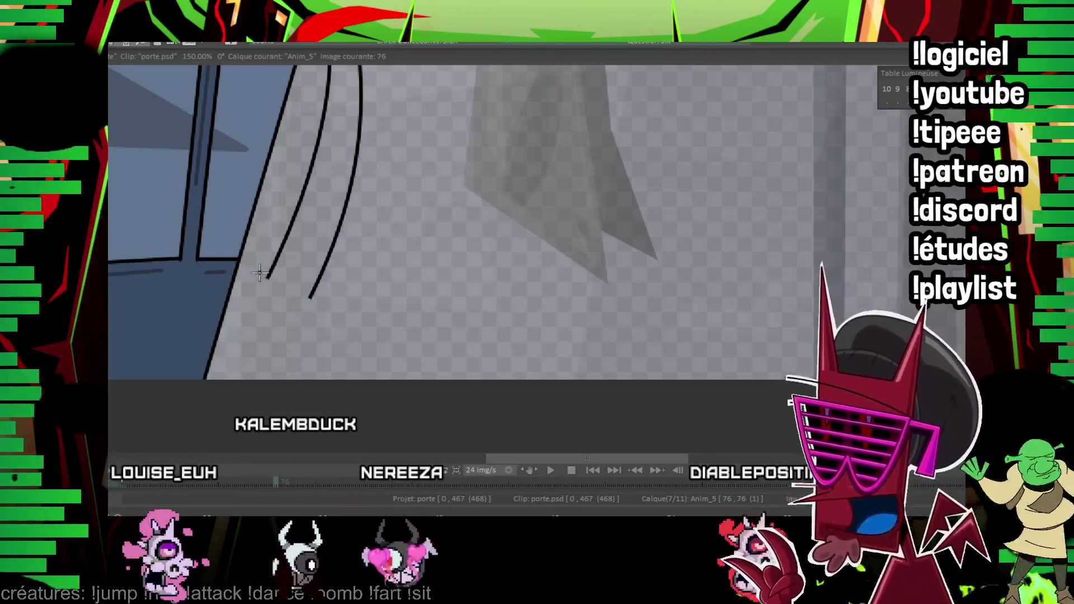
pyautogui.moveTo(256, 272); pyautogui.dragTo(315, 300)
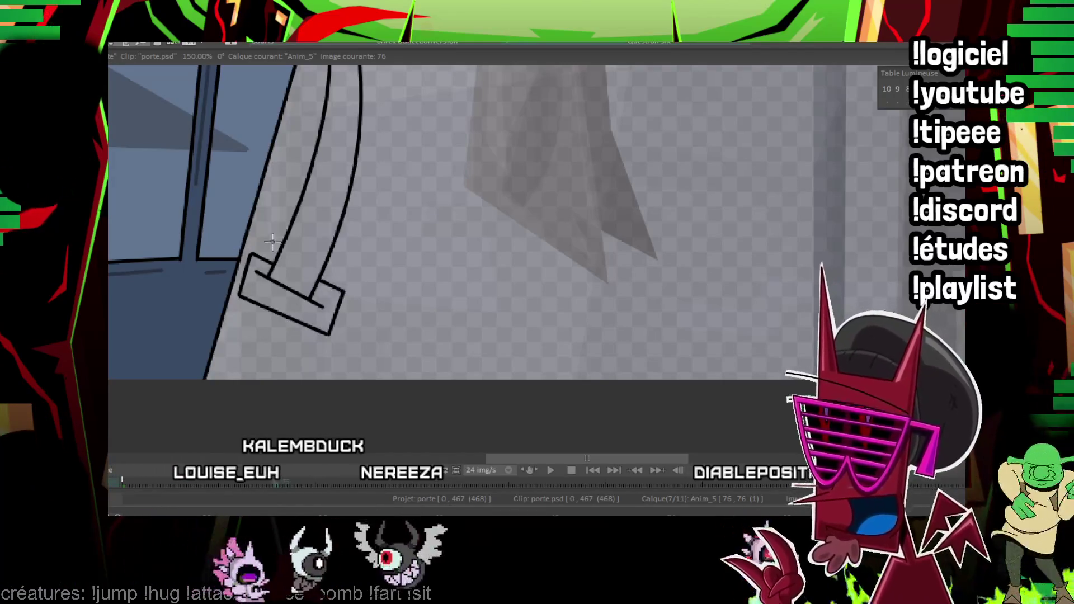
pyautogui.moveTo(324, 282); pyautogui.dragTo(436, 366)
# Outline the tilted rectangular panel by its four corners and close the shape.
pyautogui.scroll(-2, 493, 136)
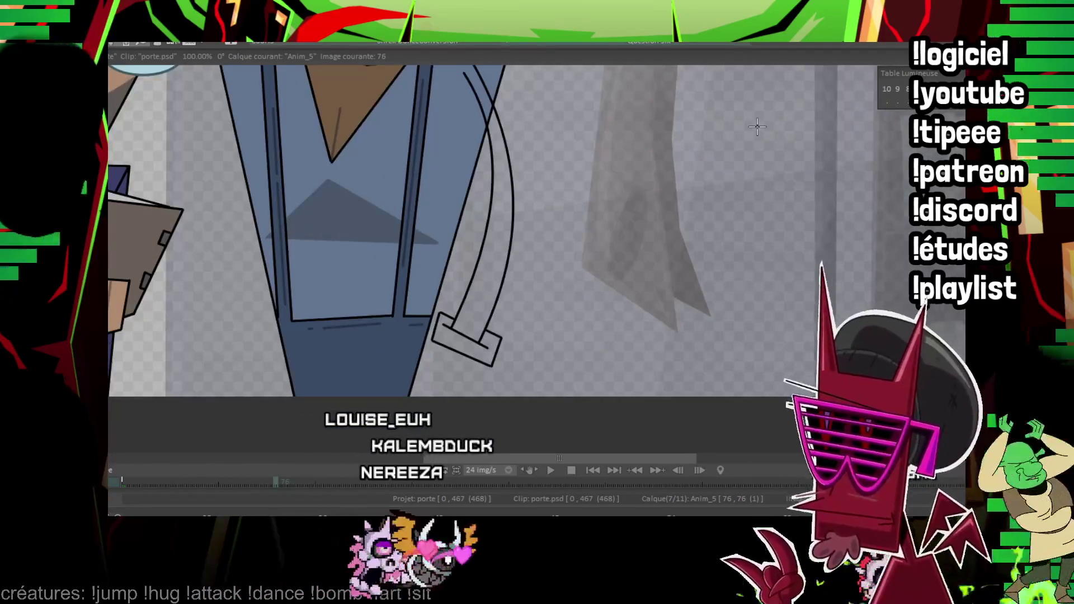
pyautogui.click(296, 93)
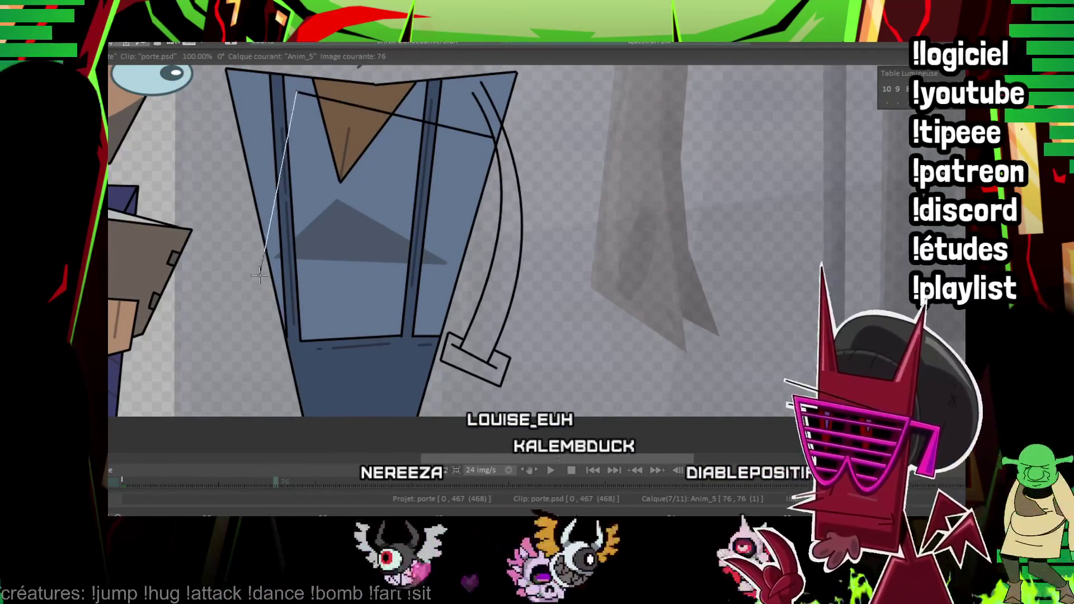
pyautogui.click(258, 302)
pyautogui.click(507, 369)
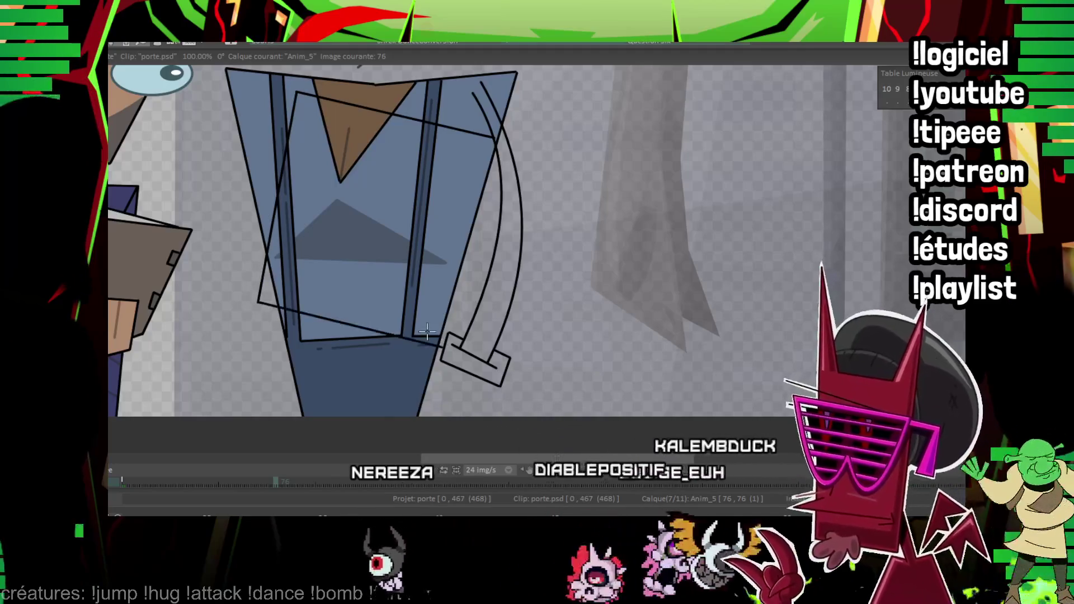
pyautogui.click(592, 390)
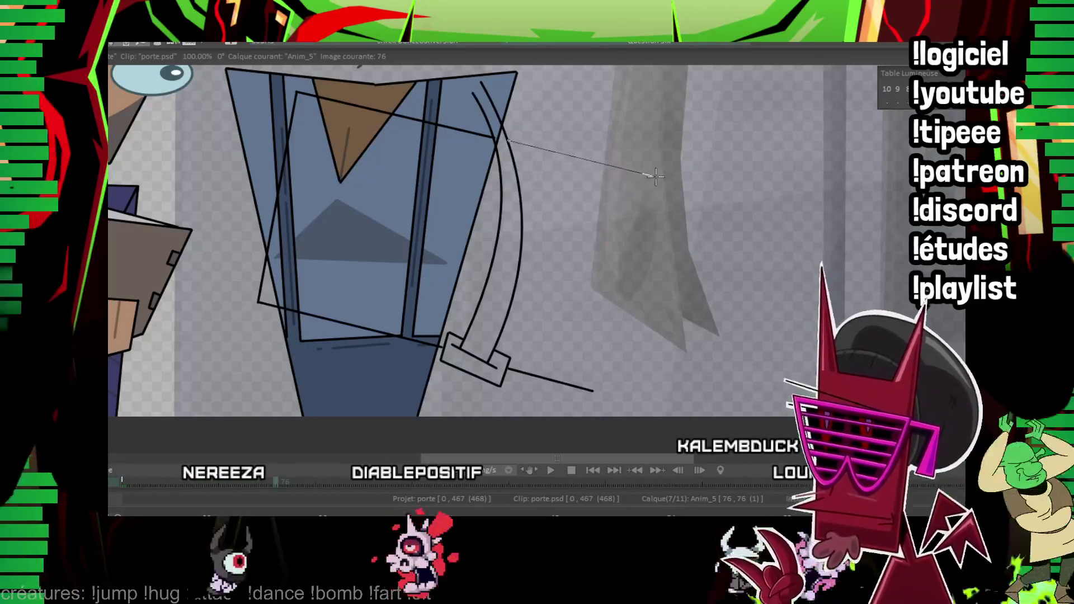
pyautogui.doubleClick(592, 386)
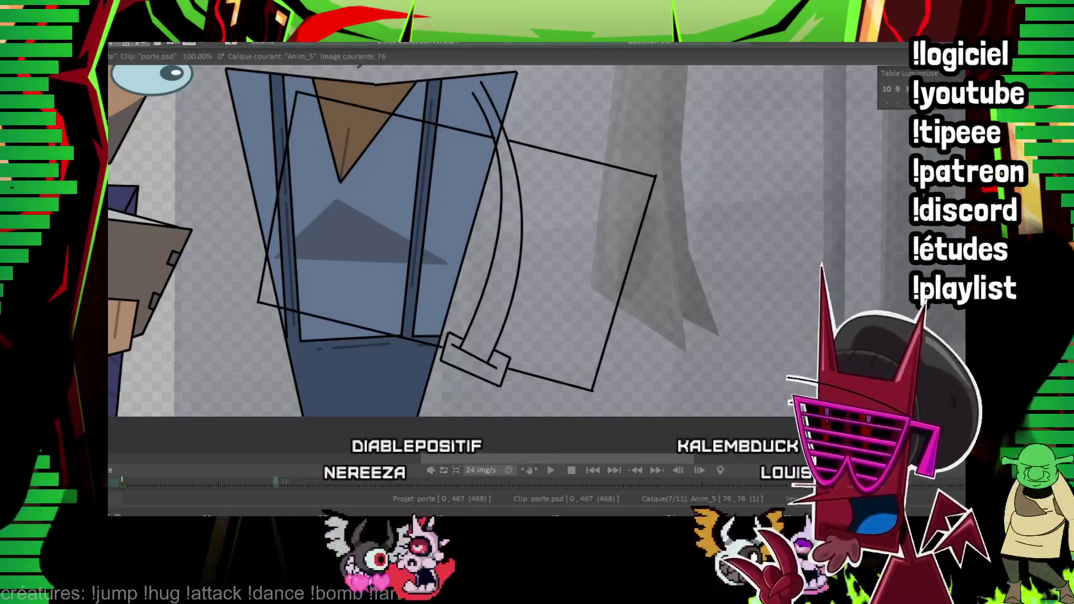
# Add the panel's inner border lines and thicken its lower corner.
pyautogui.scroll(2, 324, 275)
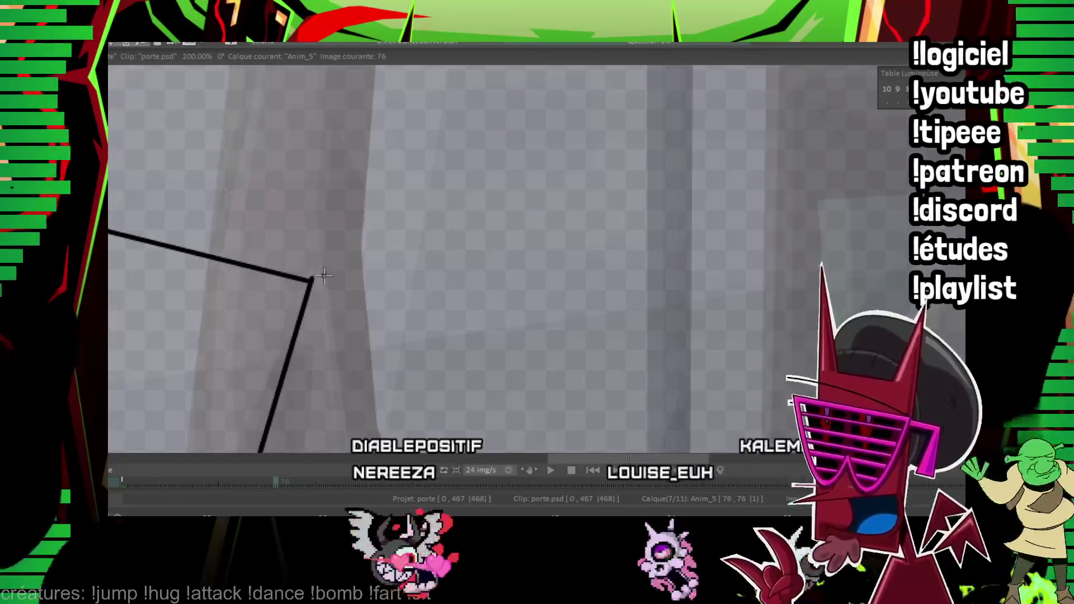
pyautogui.moveTo(306, 273)
pyautogui.mouseDown()
pyautogui.moveTo(394, 242)
pyautogui.moveTo(384, 162)
pyautogui.mouseUp()
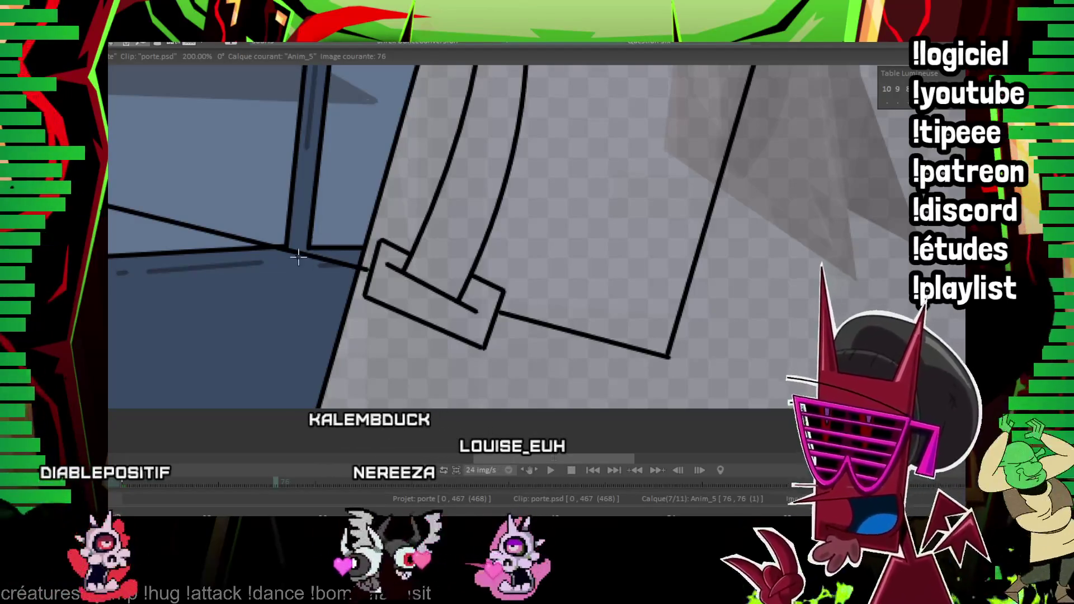
pyautogui.moveTo(299, 255)
pyautogui.mouseDown()
pyautogui.moveTo(328, 343)
pyautogui.moveTo(443, 356)
pyautogui.moveTo(448, 336)
pyautogui.mouseUp()
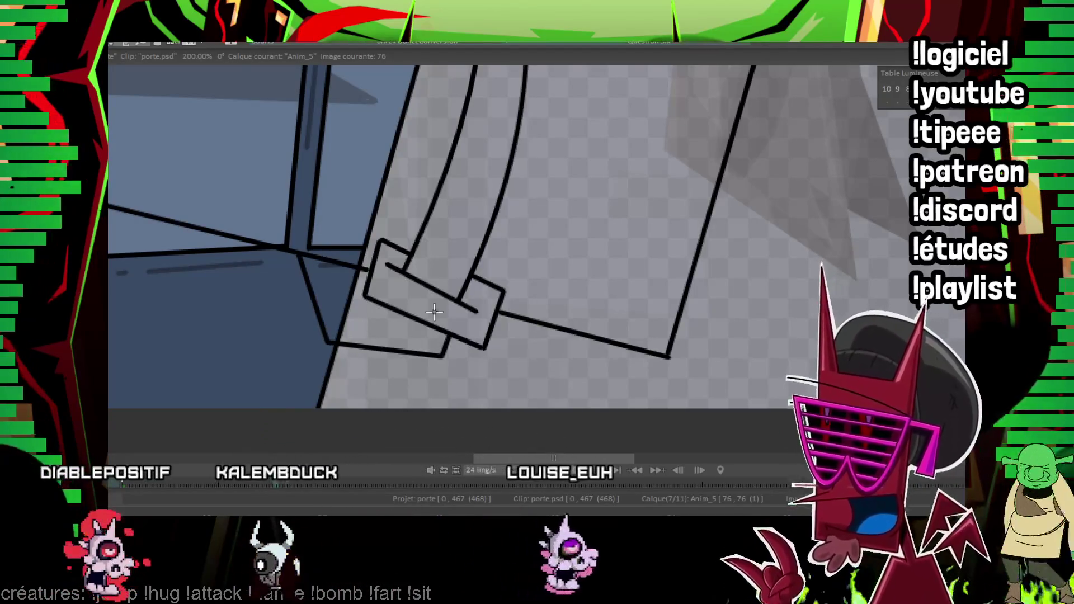
pyautogui.moveTo(310, 277); pyautogui.dragTo(364, 271)
pyautogui.scroll(2, 478, 342)
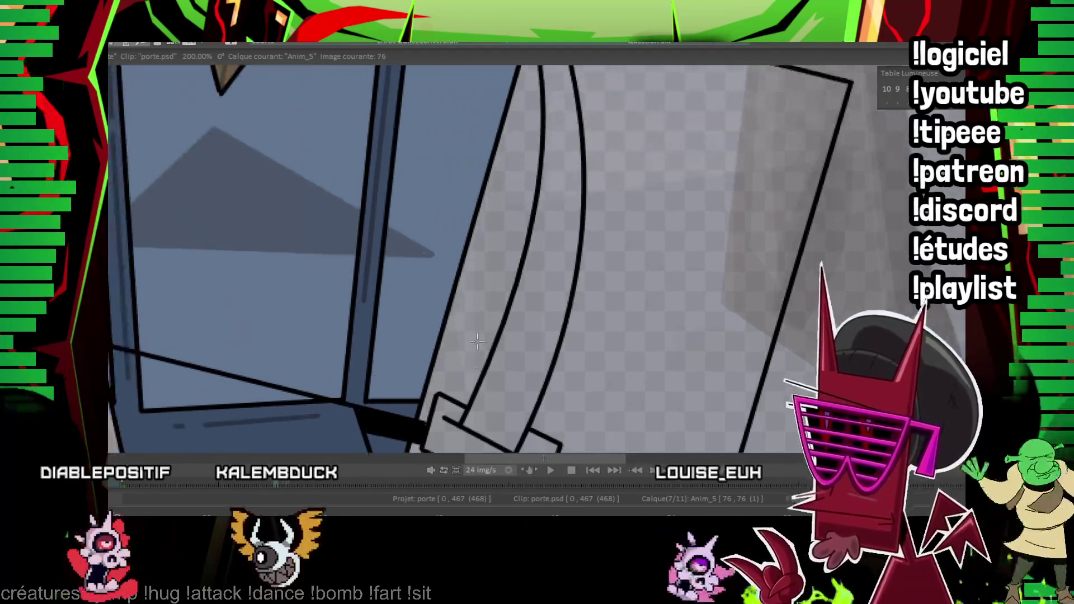
pyautogui.scroll(-2, 472, 255)
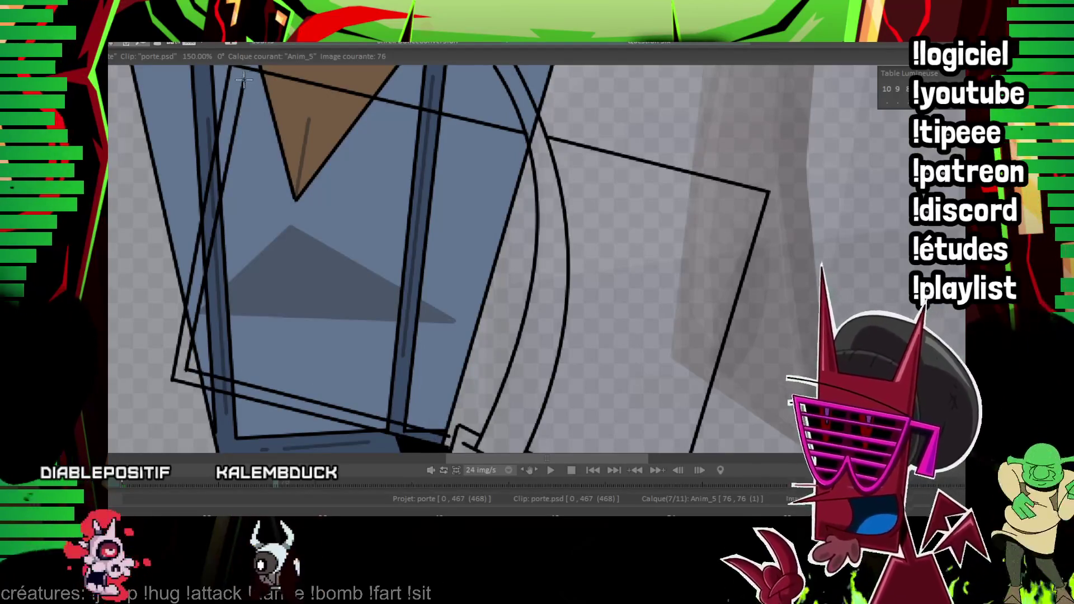
pyautogui.moveTo(584, 327); pyautogui.dragTo(360, 289)
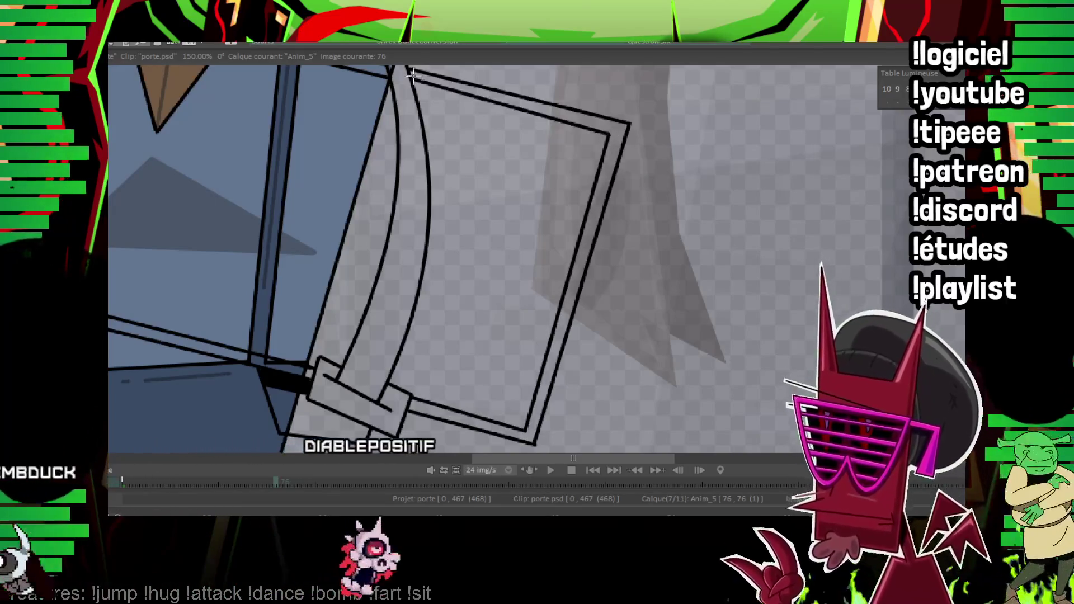
pyautogui.moveTo(413, 74); pyautogui.dragTo(576, 222)
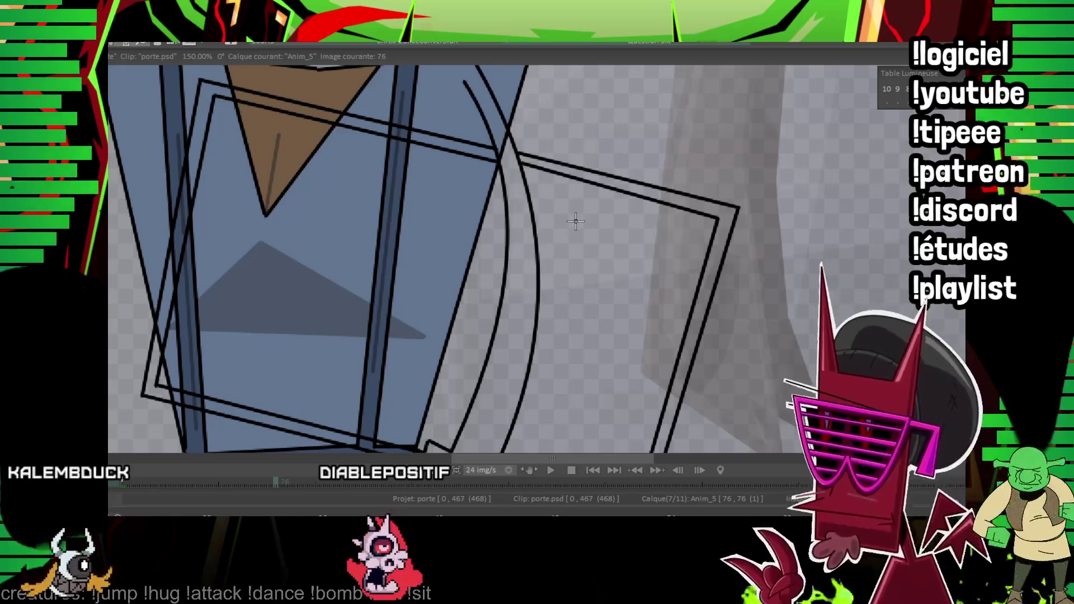
pyautogui.moveTo(249, 225); pyautogui.dragTo(271, 192)
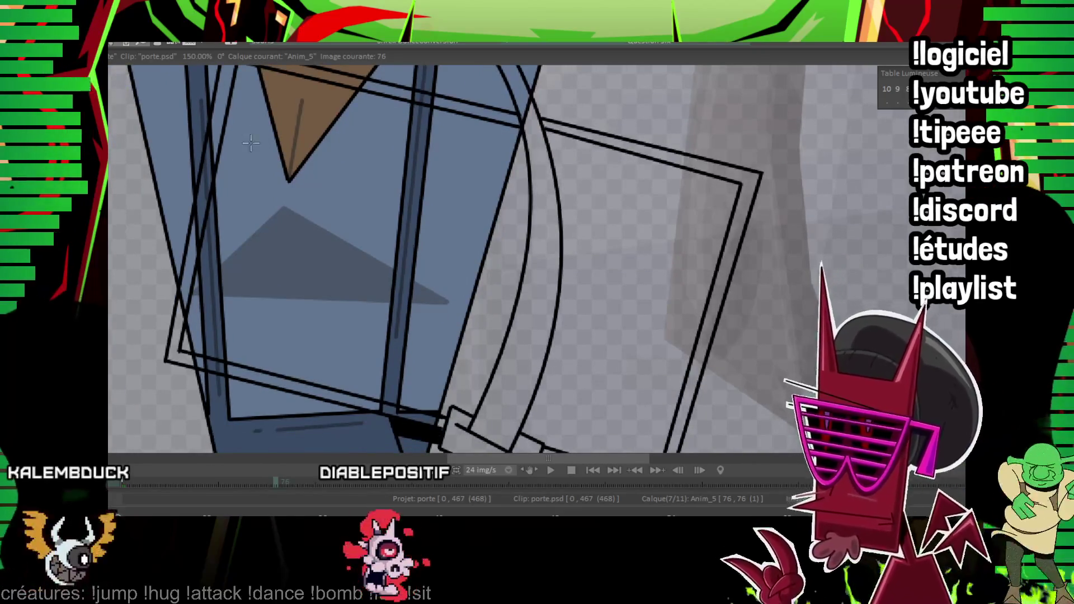